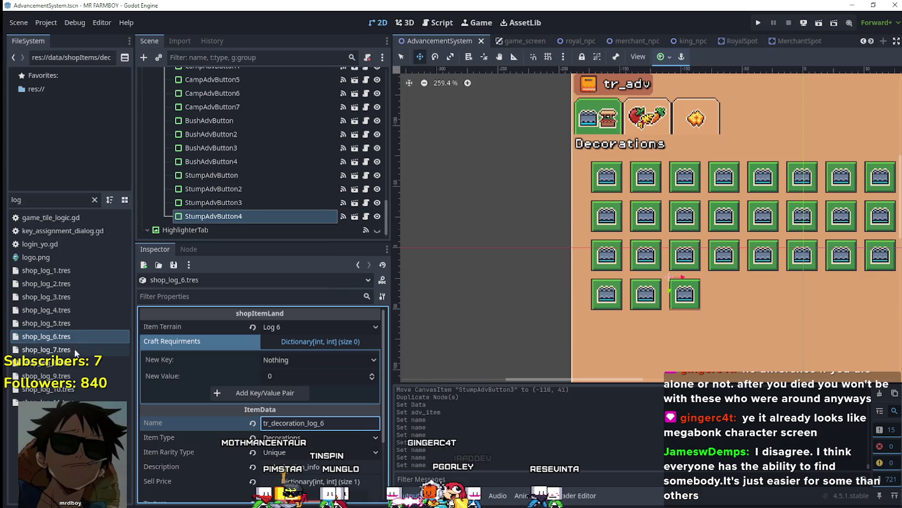
# Name shop_log_7 and shop_log_8 tr_decoration_log_7 and tr_decoration_log_8, saving after each
pyautogui.click(336, 423)
pyautogui.press('BackSpace')
pyautogui.press('BackSpace')
pyautogui.write('_')
pyautogui.hotkey('ctrl', 's')
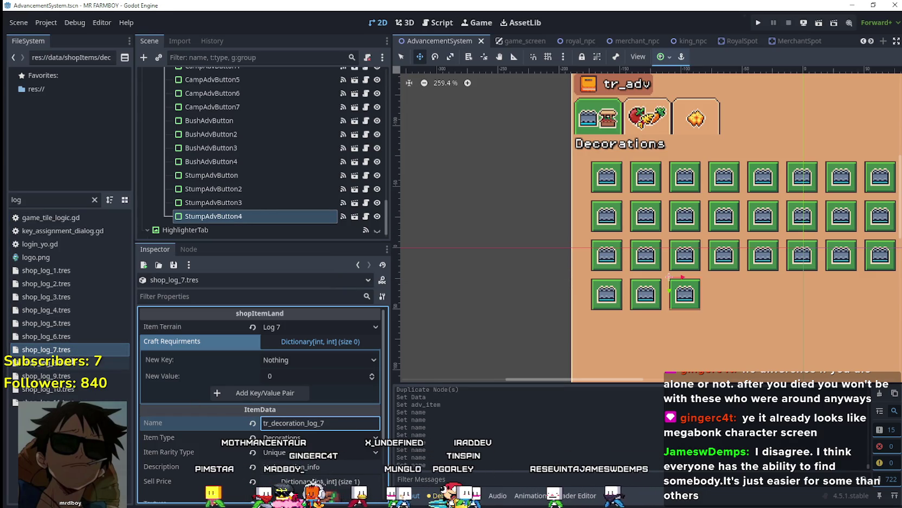
pyautogui.click(46, 362)
pyautogui.click(352, 426)
pyautogui.write('_8')
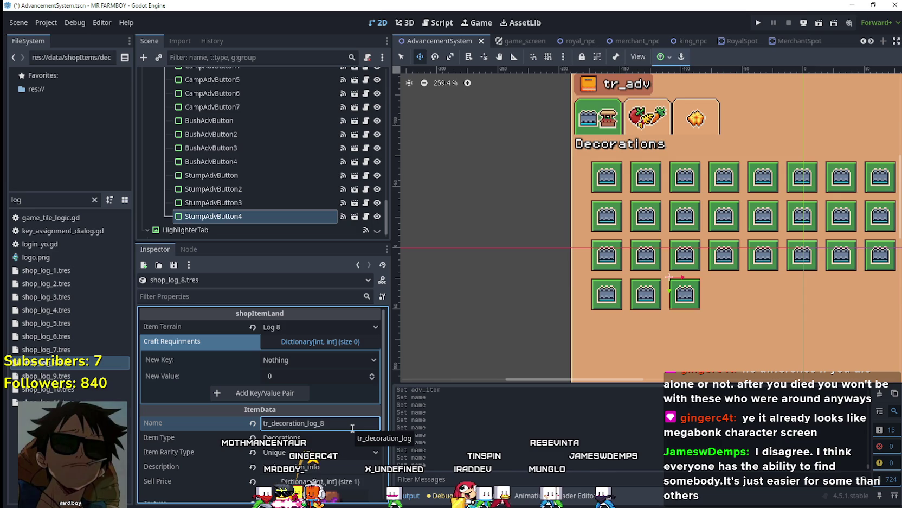
pyautogui.hotkey('ctrl', 's')
# Name shop_log_9, shop_log_10 and shop_log_11 tr_decoration_log_9 through tr_decoration_log_11, saving each
pyautogui.click(46, 375)
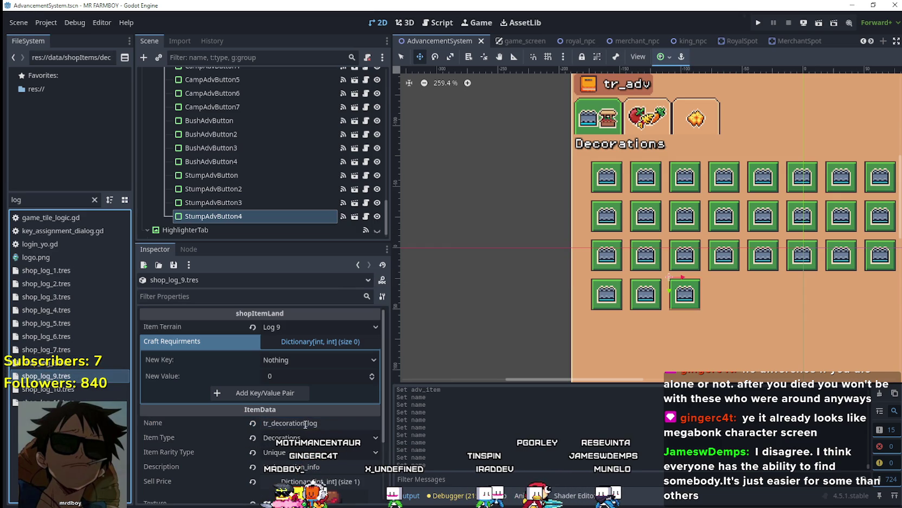
pyautogui.click(351, 422)
pyautogui.write('_9')
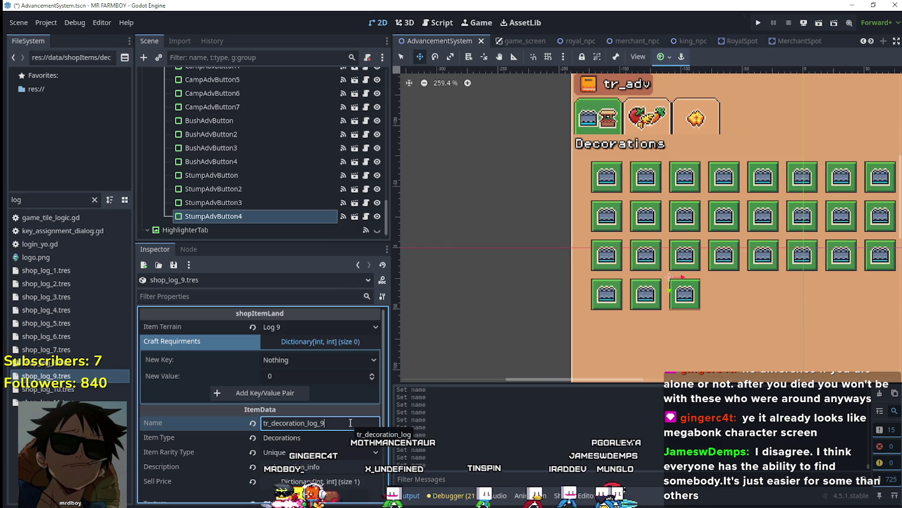
pyautogui.hotkey('ctrl', 's')
pyautogui.click(64, 389)
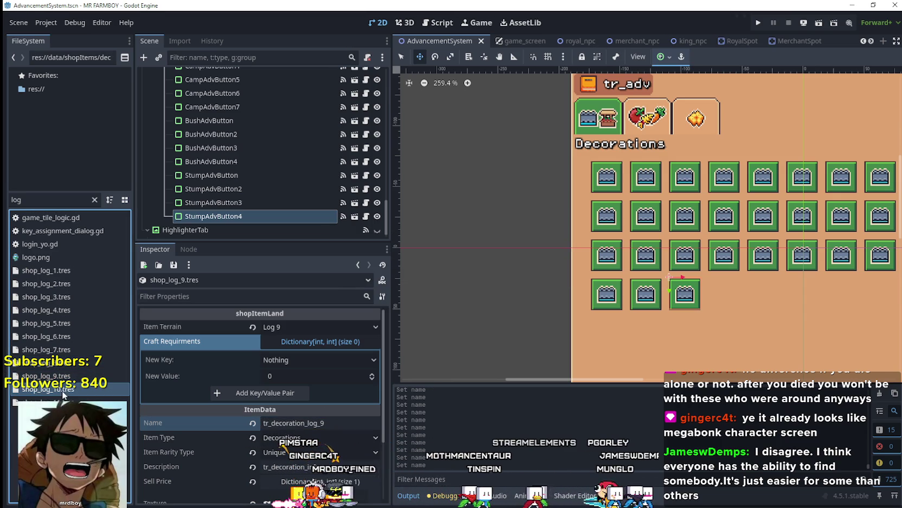
pyautogui.click(323, 423)
pyautogui.write('_')
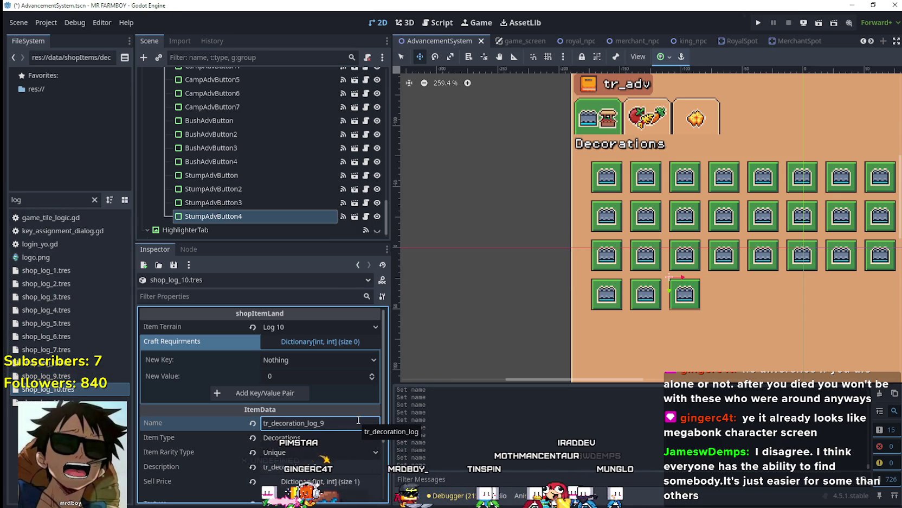
pyautogui.hotkey('ctrl', 's')
pyautogui.click(64, 402)
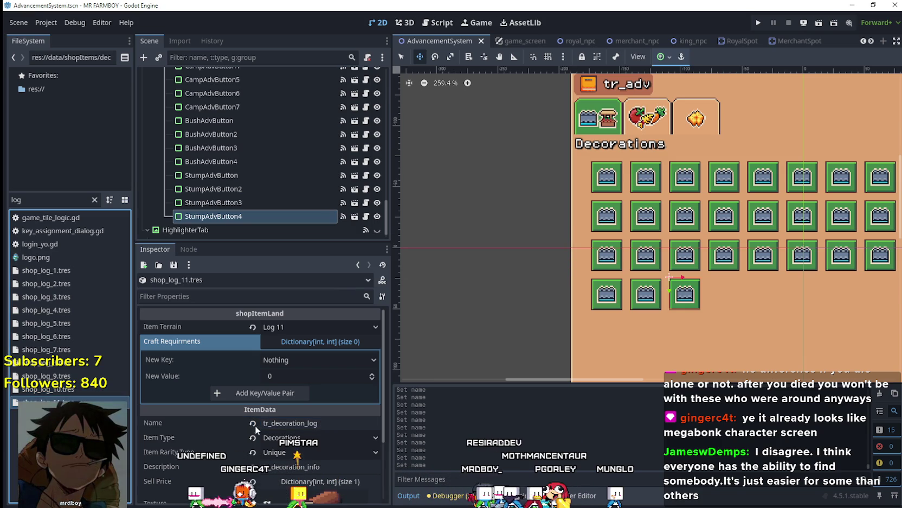
pyautogui.click(358, 420)
pyautogui.write('_11')
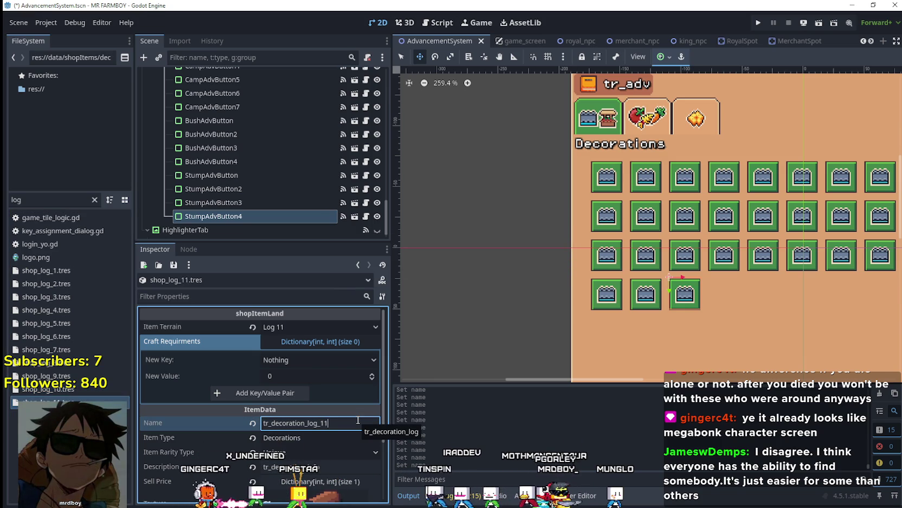
pyautogui.hotkey('ctrl', 's')
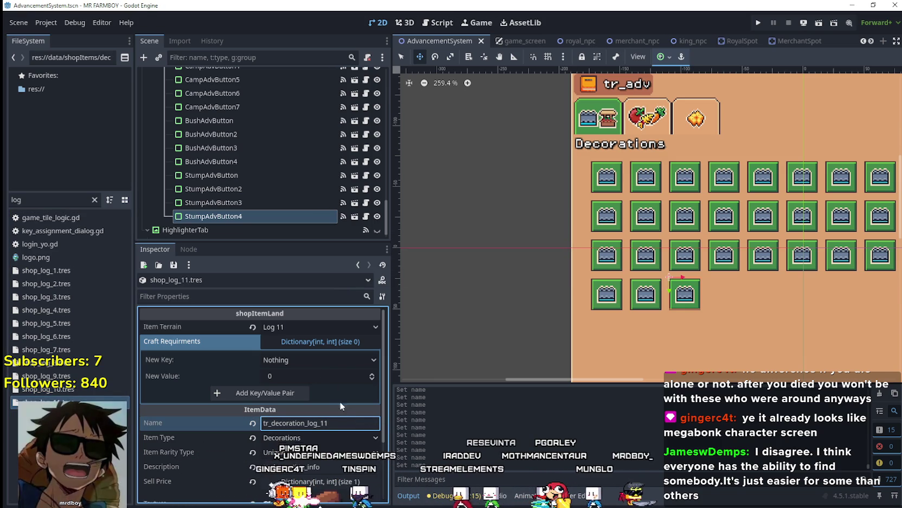
pyautogui.click(249, 217)
pyautogui.click(67, 273)
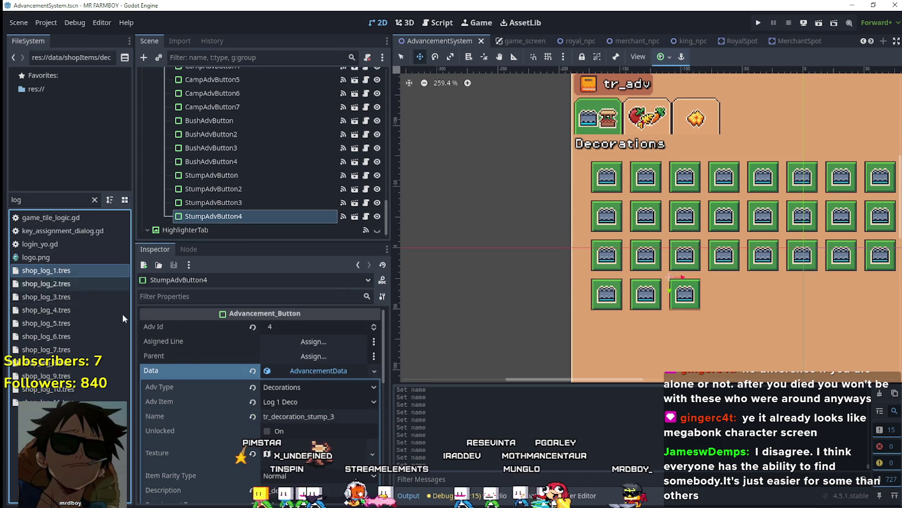
# Set StumpAdvButton4's data Name to tr_decoration_log_1, pasted from shop_log_1's item name
pyautogui.doubleClick(64, 267)
pyautogui.click(321, 367)
pyautogui.click(213, 216)
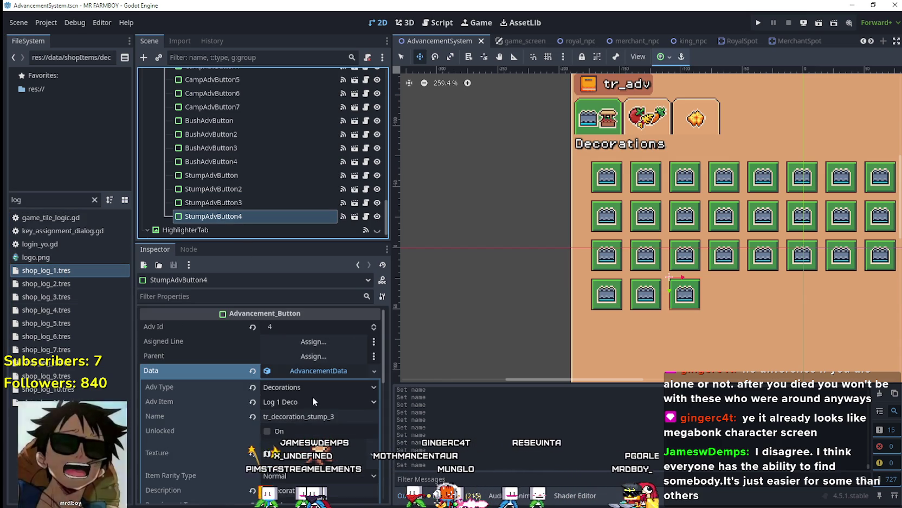
pyautogui.click(327, 422)
pyautogui.hotkey('ctrl', 'a')
pyautogui.write('tr_decoration_log_1')
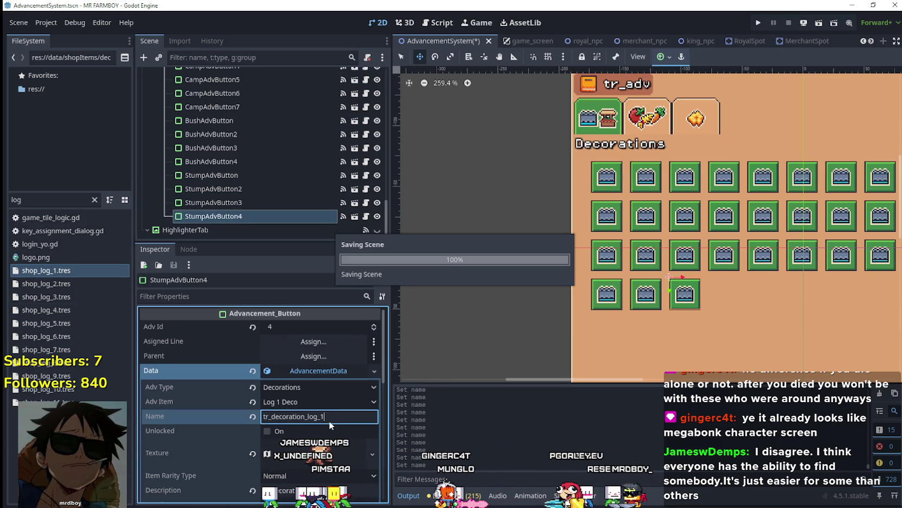
# Make the button's texture unique, set its region to a 32×16 log sprite, and save
pyautogui.scroll(-3, 331, 417)
pyautogui.click(333, 384)
pyautogui.rightClick(333, 384)
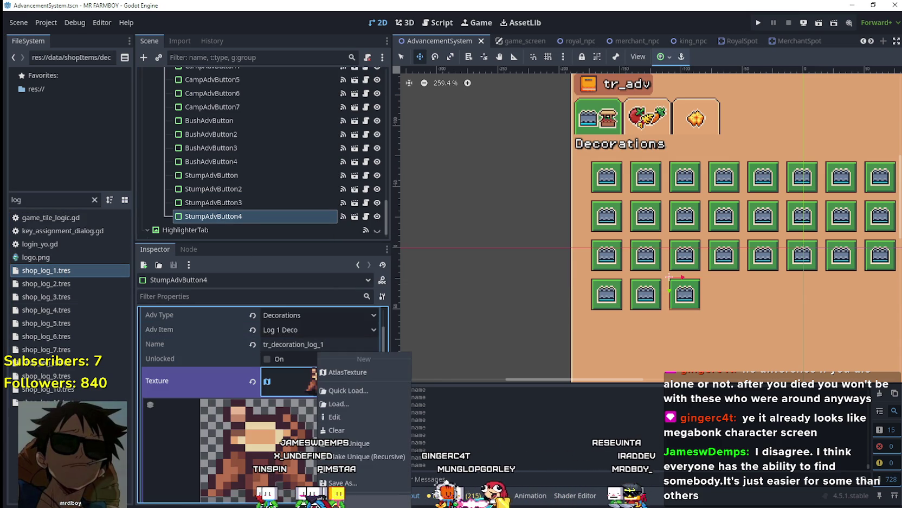
pyautogui.click(353, 446)
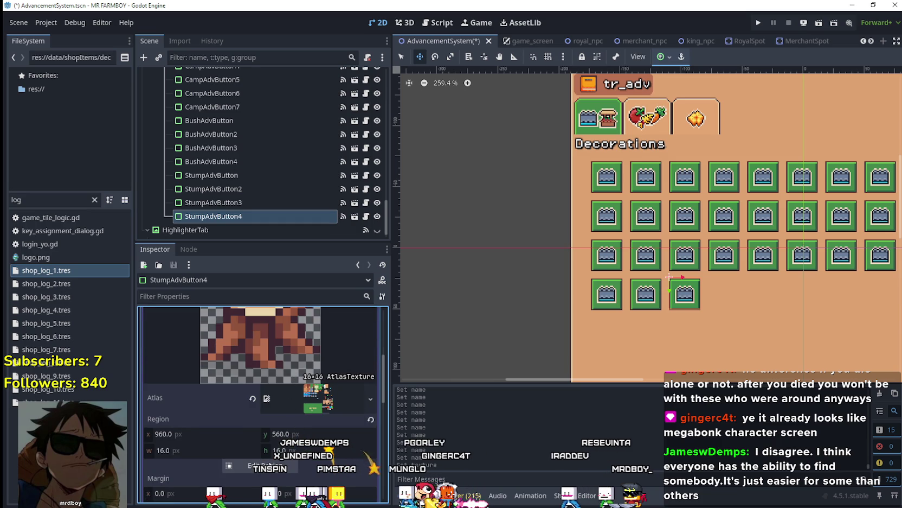
pyautogui.click(260, 466)
pyautogui.scroll(-5, 337, 285)
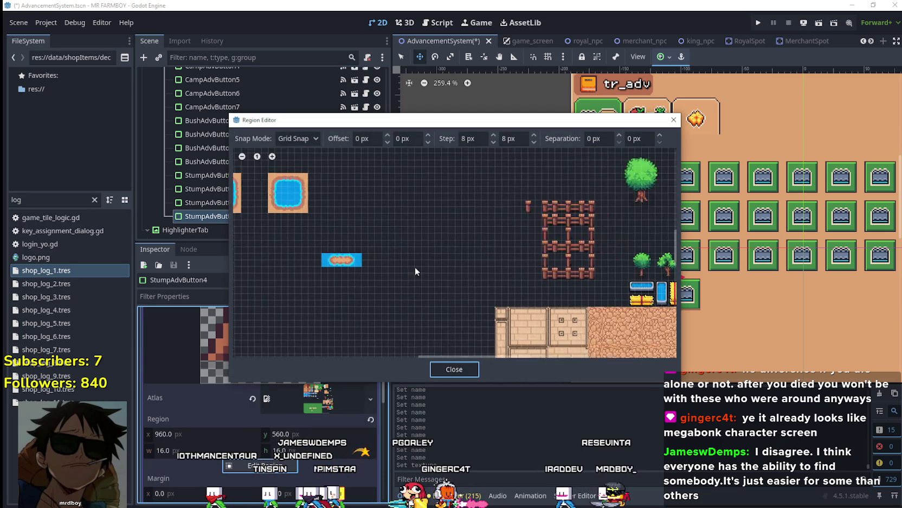
pyautogui.scroll(5, 435, 262)
pyautogui.moveTo(408, 326)
pyautogui.mouseDown()
pyautogui.moveTo(476, 265)
pyautogui.moveTo(518, 276)
pyautogui.mouseUp()
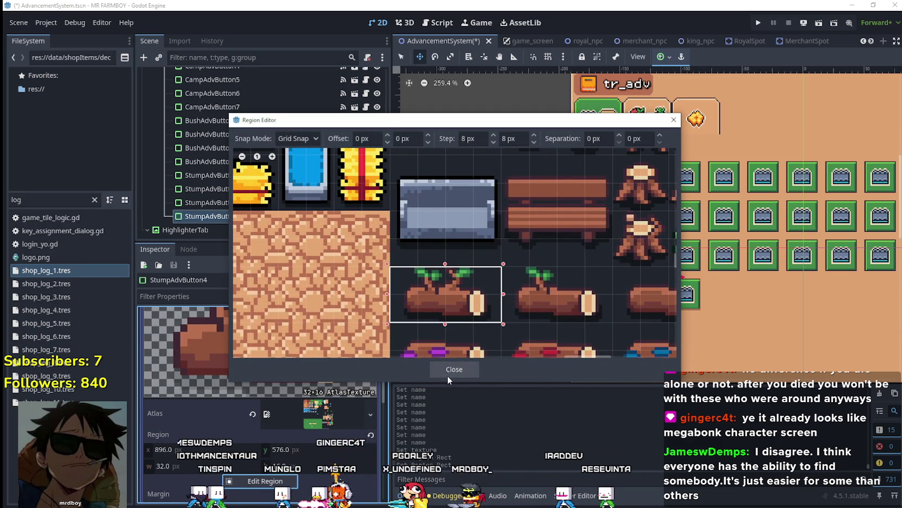
pyautogui.click(451, 370)
pyautogui.scroll(3, 313, 348)
pyautogui.click(314, 333)
pyautogui.hotkey('ctrl', 's')
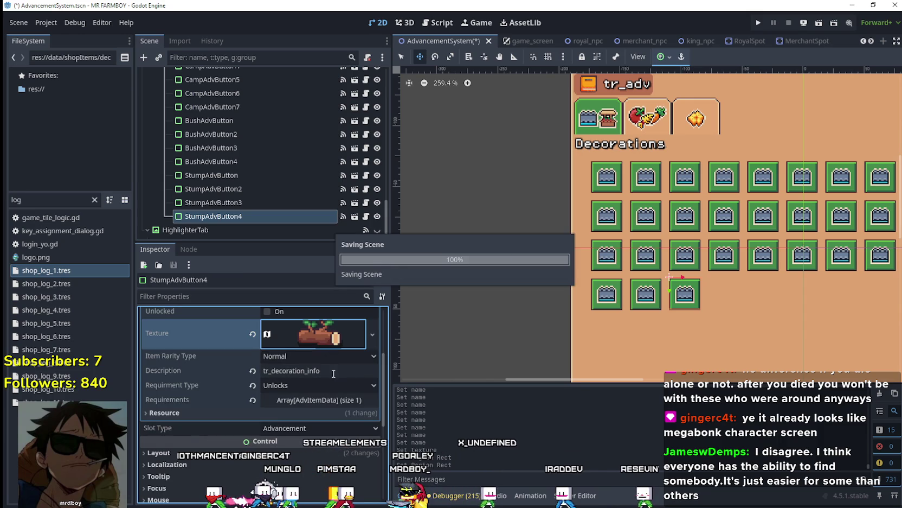
pyautogui.click(318, 399)
# Set the first requirement's Item Id to Log 1 Deco and save the scene
pyautogui.click(306, 434)
pyautogui.click(298, 445)
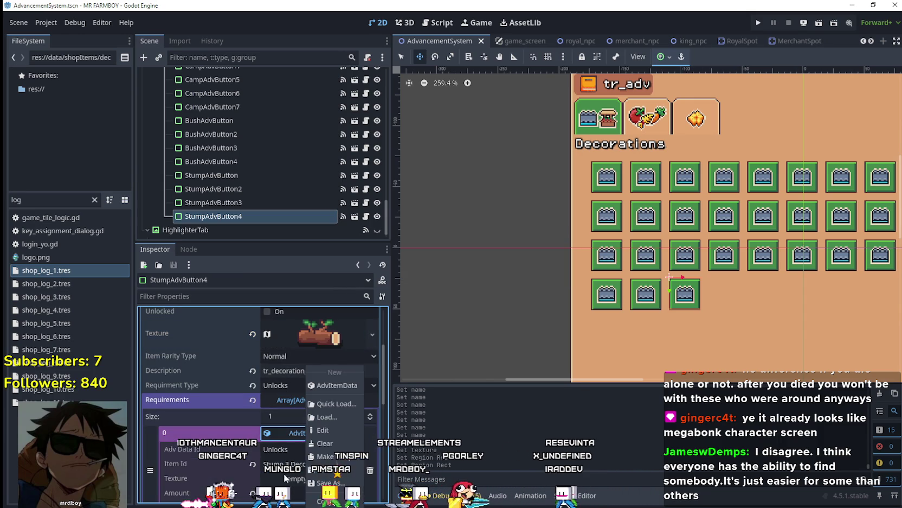
pyautogui.click(321, 454)
pyautogui.scroll(-1, 321, 453)
pyautogui.click(303, 416)
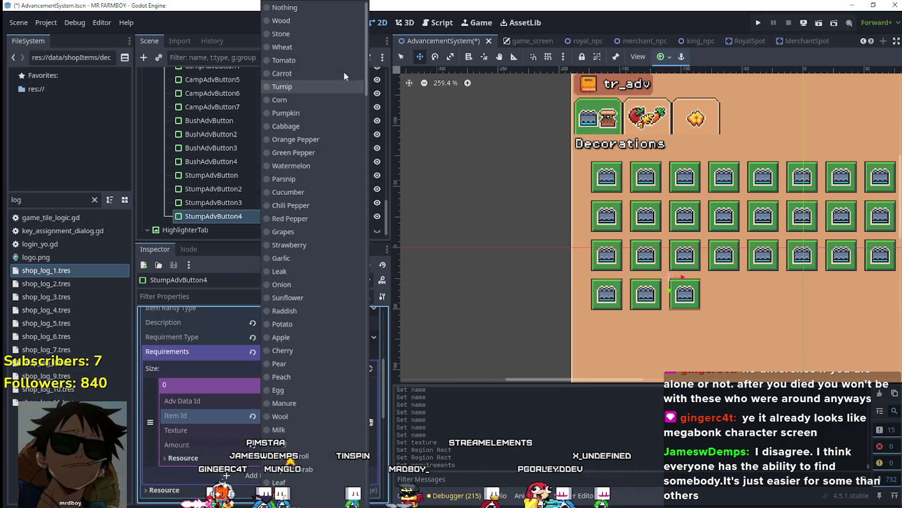
pyautogui.scroll(-10, 322, 291)
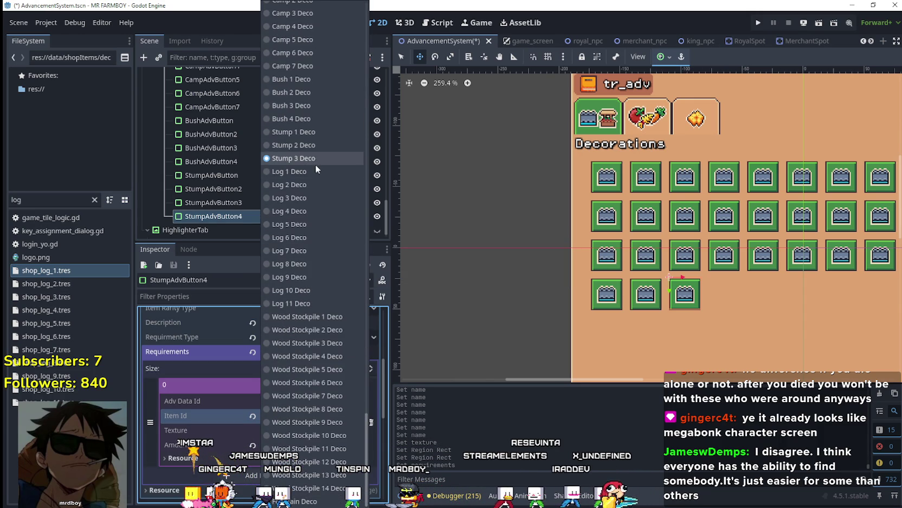
pyautogui.click(315, 170)
pyautogui.hotkey('ctrl', 's')
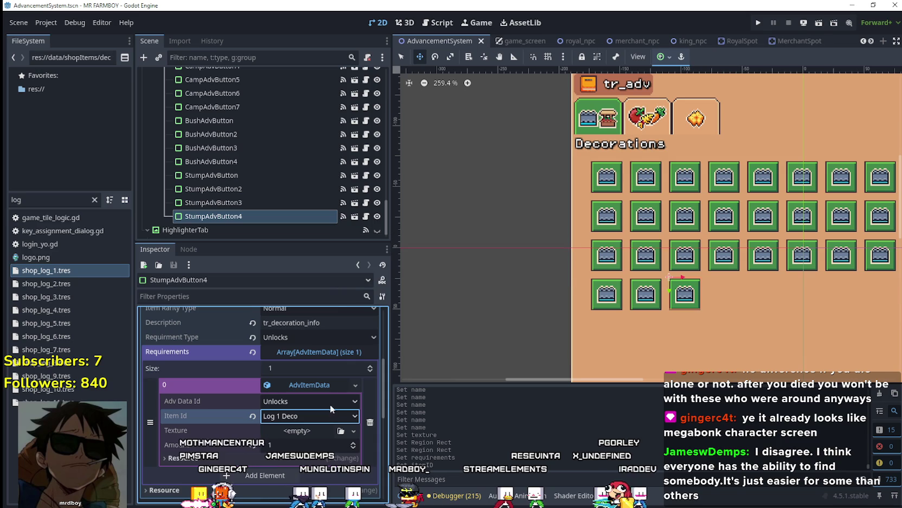
# Rename the StumpAdvButton4 node to LogAdvButton
pyautogui.scroll(5, 324, 401)
pyautogui.click(212, 202)
pyautogui.doubleClick(207, 217)
pyautogui.write('Log')
pyautogui.press('BackSpace')
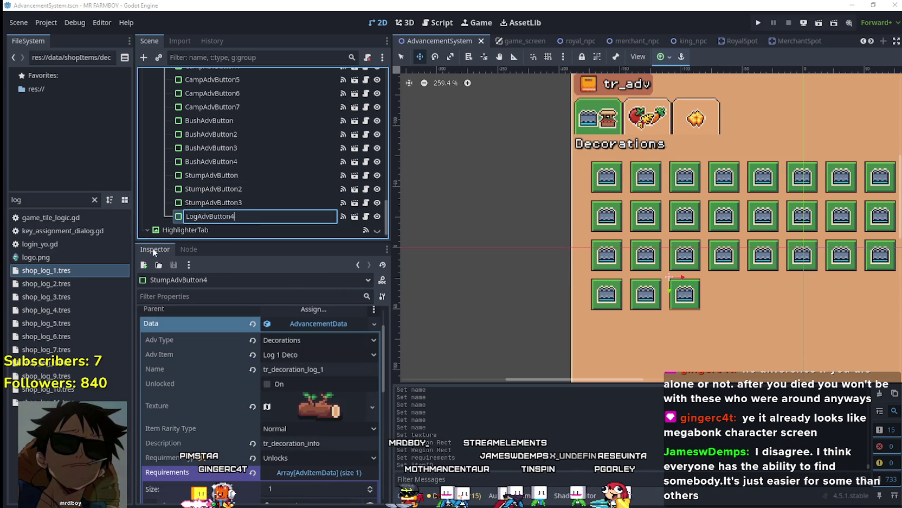
# Confirm the LogAdvButton name, save, and duplicate the node as LogAdvButton2
pyautogui.press('Return')
pyautogui.hotkey('ctrl', 's')
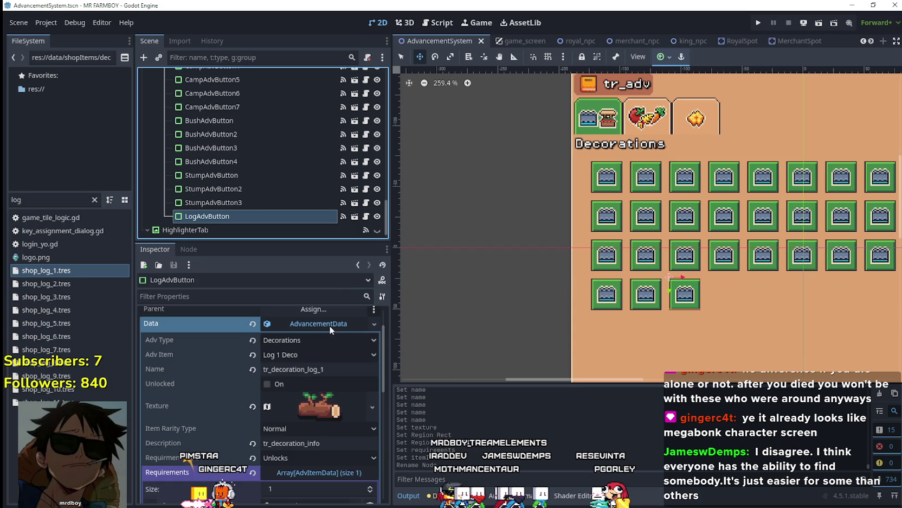
pyautogui.click(329, 325)
pyautogui.rightClick(209, 216)
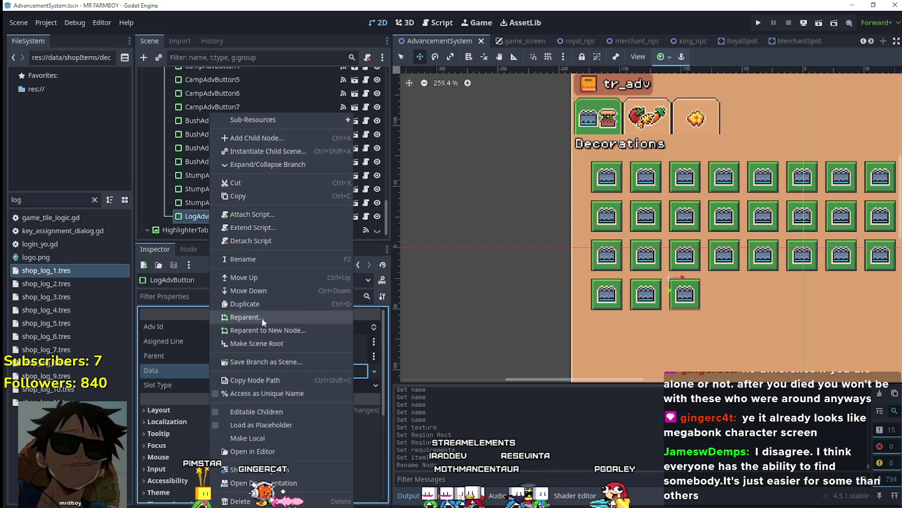
pyautogui.click(265, 297)
# Make LogAdvButton2's data unique, set its item to Log 2 Deco and name tr_decoration_log_2
pyautogui.scroll(-1, 238, 223)
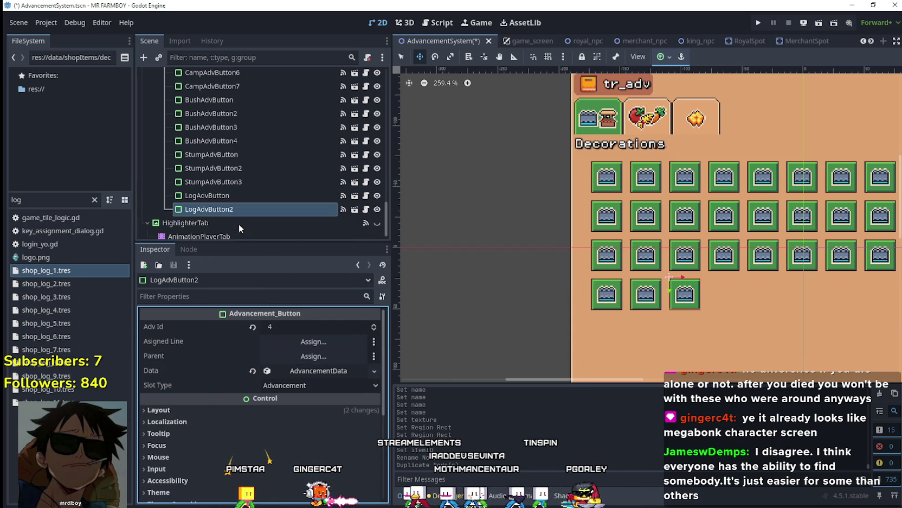
pyautogui.click(308, 370)
pyautogui.rightClick(304, 371)
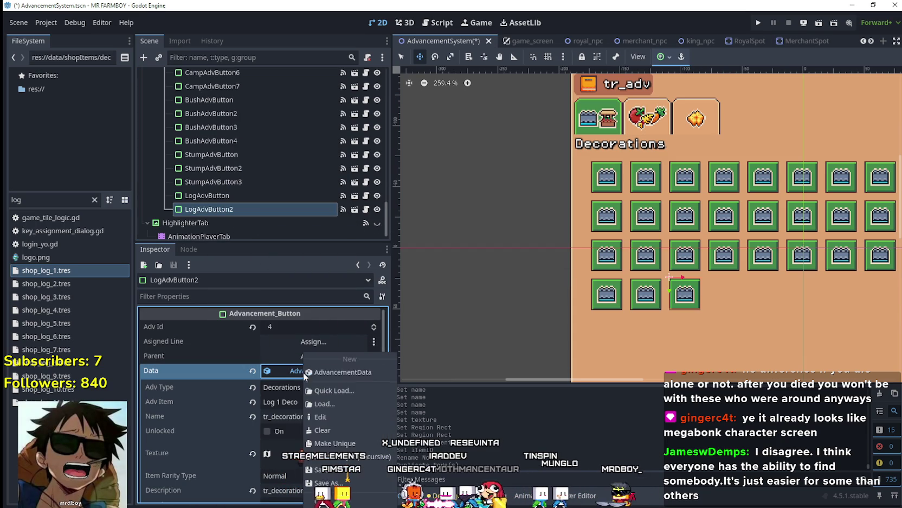
pyautogui.click(341, 444)
pyautogui.scroll(-1, 301, 410)
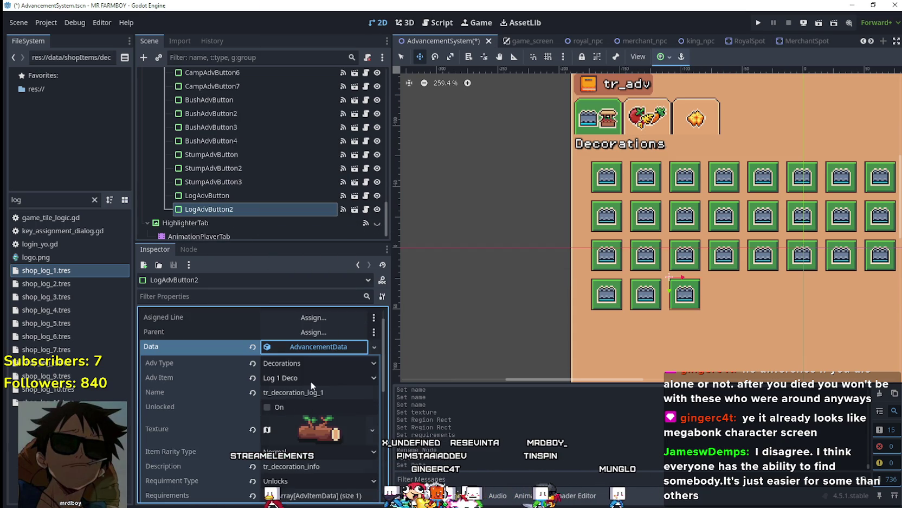
pyautogui.click(311, 381)
pyautogui.moveTo(378, 63)
pyautogui.mouseDown()
pyautogui.moveTo(391, 474)
pyautogui.moveTo(329, 201)
pyautogui.mouseUp()
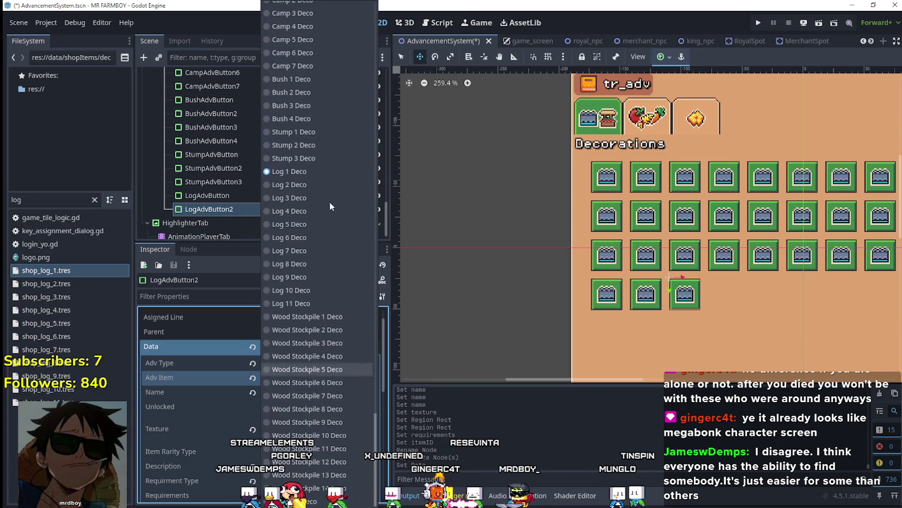
pyautogui.click(307, 177)
pyautogui.click(326, 392)
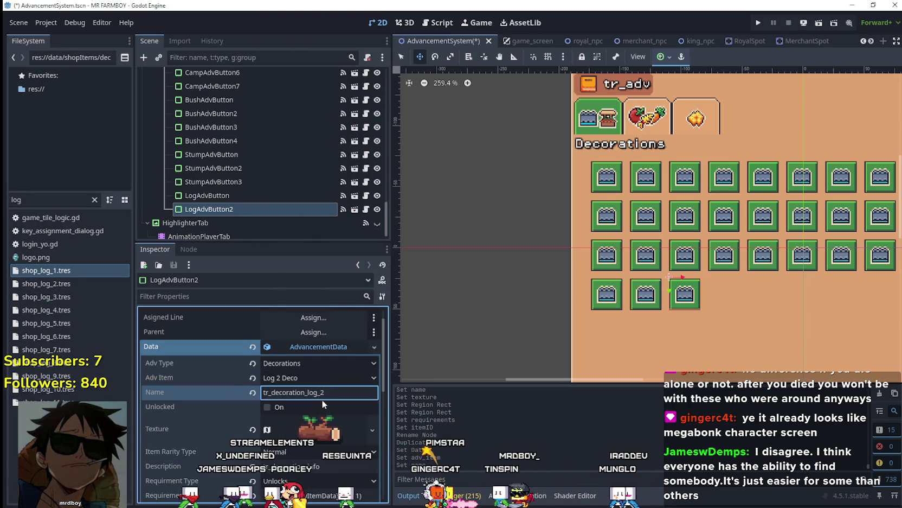
# Make LogAdvButton2's texture unique and move its region onto the second log sprite
pyautogui.scroll(-3, 324, 406)
pyautogui.rightClick(329, 344)
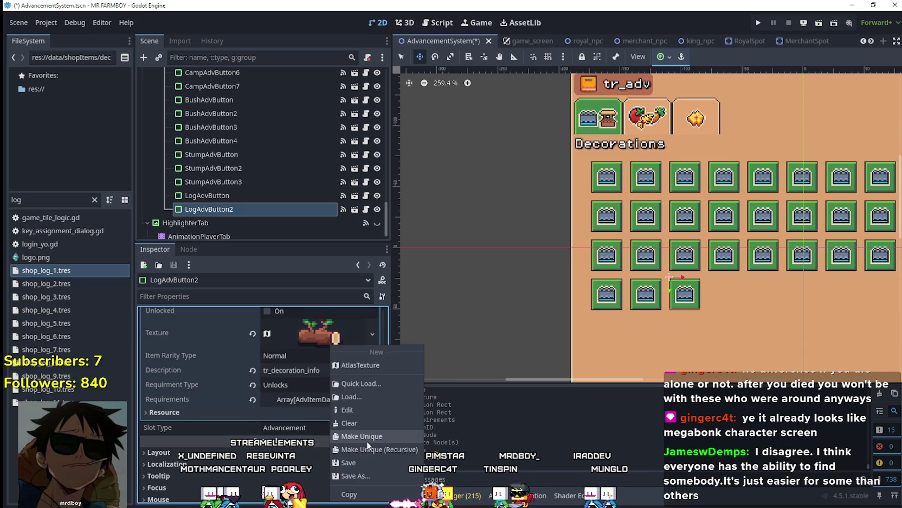
pyautogui.click(366, 437)
pyautogui.click(326, 342)
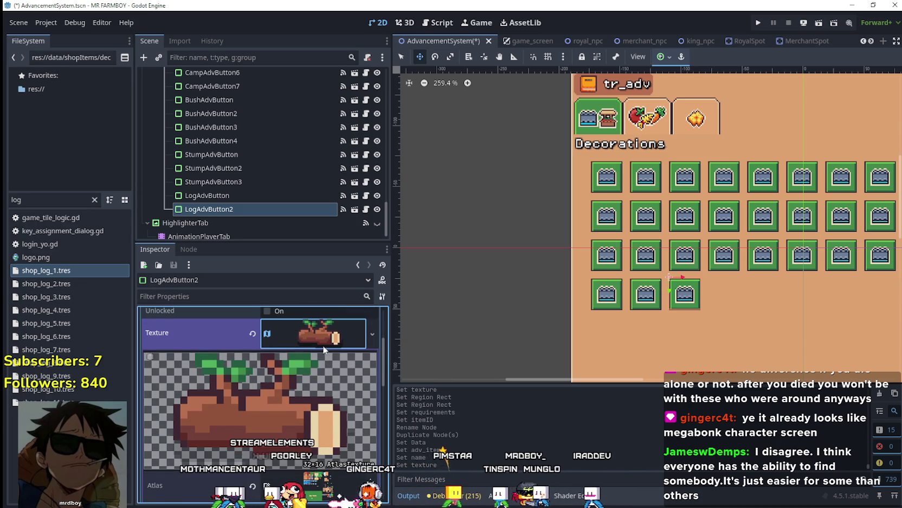
pyautogui.scroll(-3, 323, 345)
pyautogui.click(265, 480)
pyautogui.scroll(-5, 506, 266)
pyautogui.scroll(5, 375, 269)
pyautogui.moveTo(439, 227); pyautogui.dragTo(514, 265)
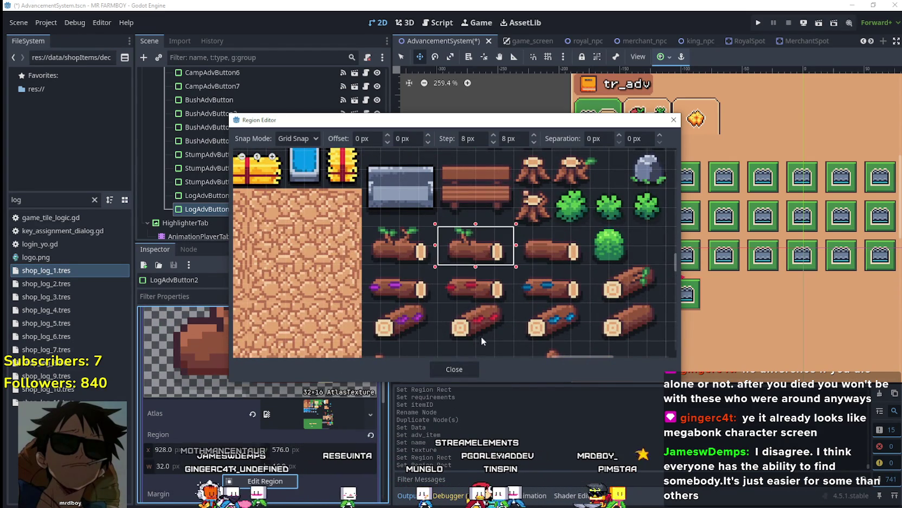
pyautogui.click(461, 369)
pyautogui.click(319, 364)
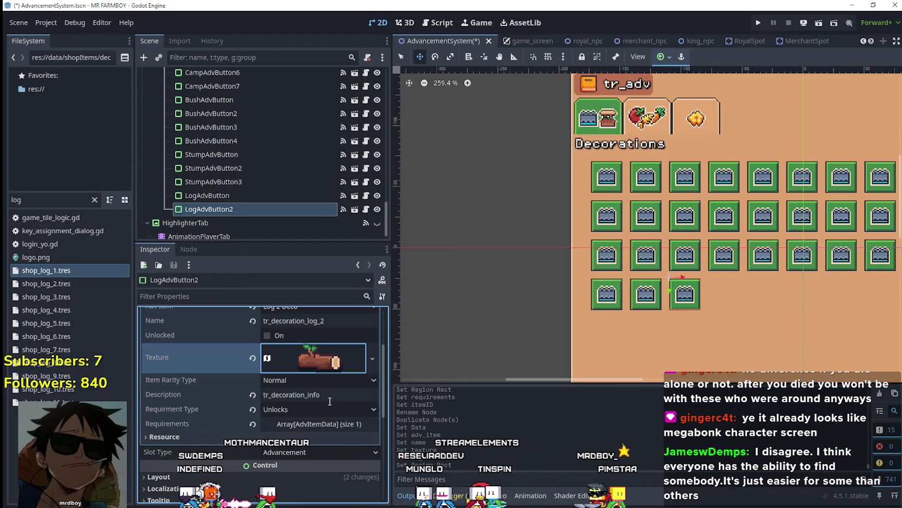
pyautogui.click(326, 425)
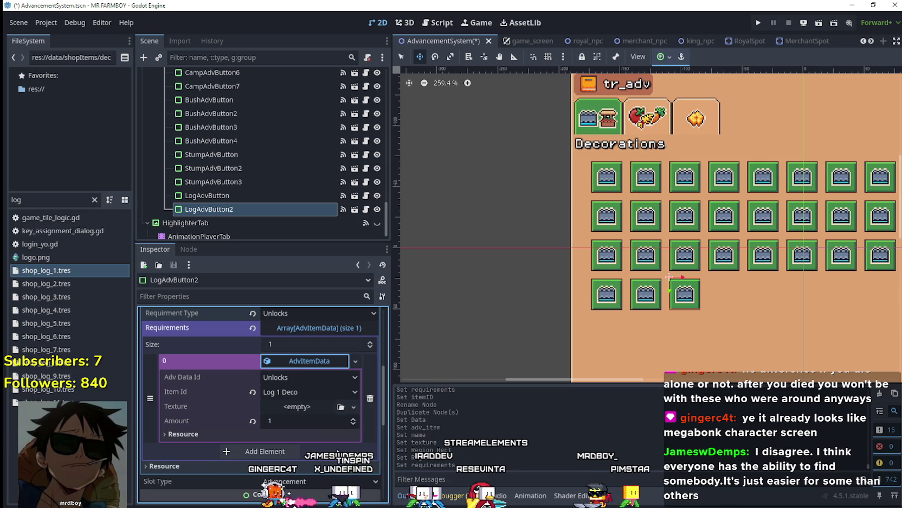
# Set LogAdvButton2's requirement Item Id to Log 2 Deco and save the scene
pyautogui.click(308, 393)
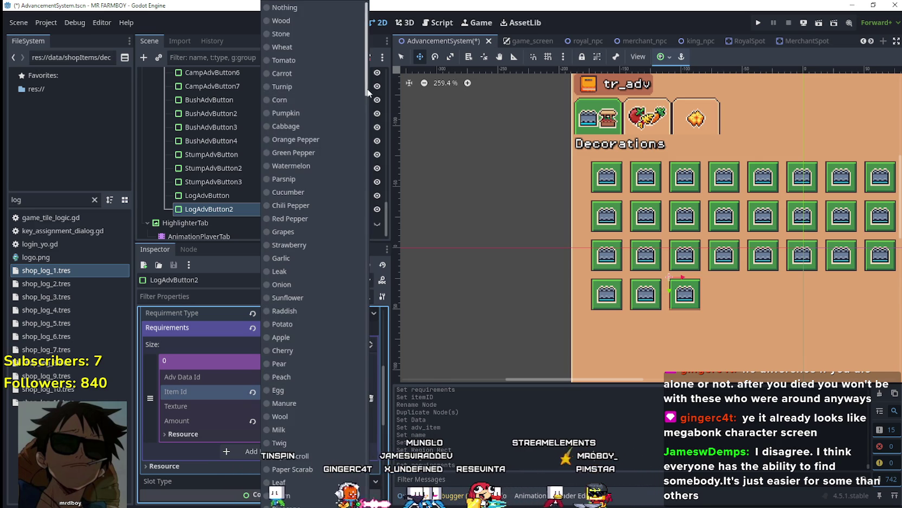
pyautogui.moveTo(368, 93); pyautogui.dragTo(368, 502)
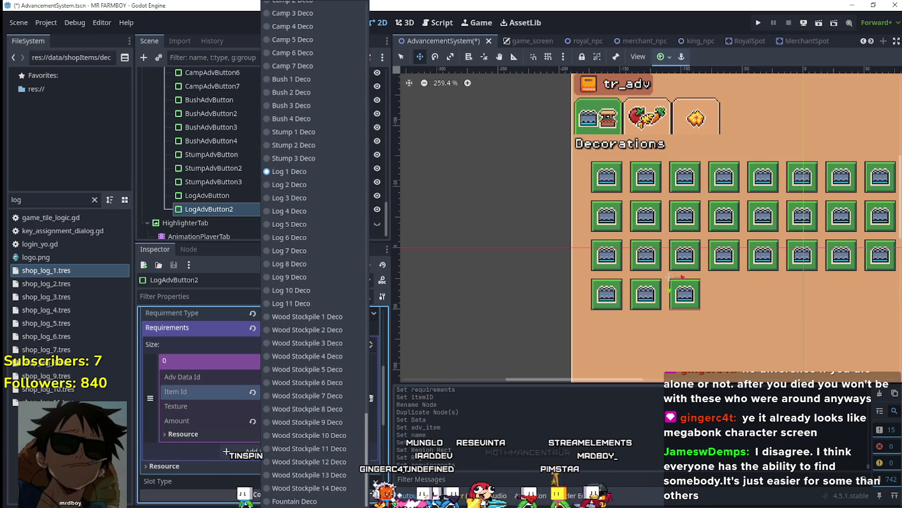
pyautogui.click(319, 187)
pyautogui.click(317, 406)
pyautogui.hotkey('ctrl', 's')
# Duplicate LogAdvButton2 as LogAdvButton3
pyautogui.scroll(3, 309, 388)
pyautogui.scroll(3, 312, 388)
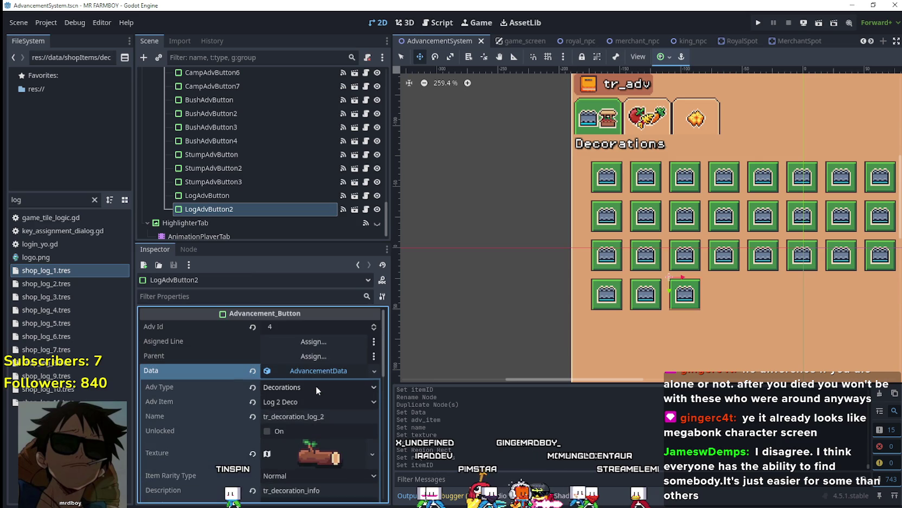
pyautogui.click(252, 209)
pyautogui.hotkey('ctrl', 'd')
pyautogui.click(314, 371)
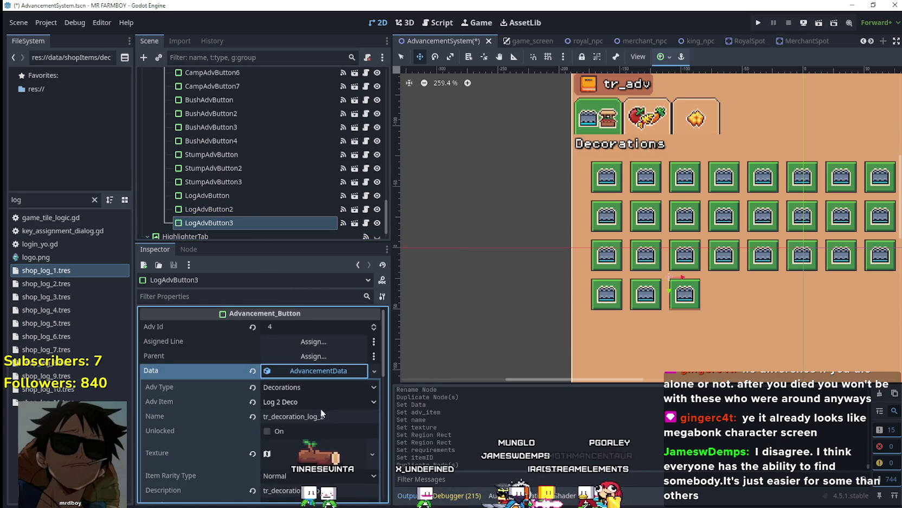
# Set LogAdvButton3's advancement item to Log 3 Deco and its name to tr_decoration_log_3
pyautogui.rightClick(308, 367)
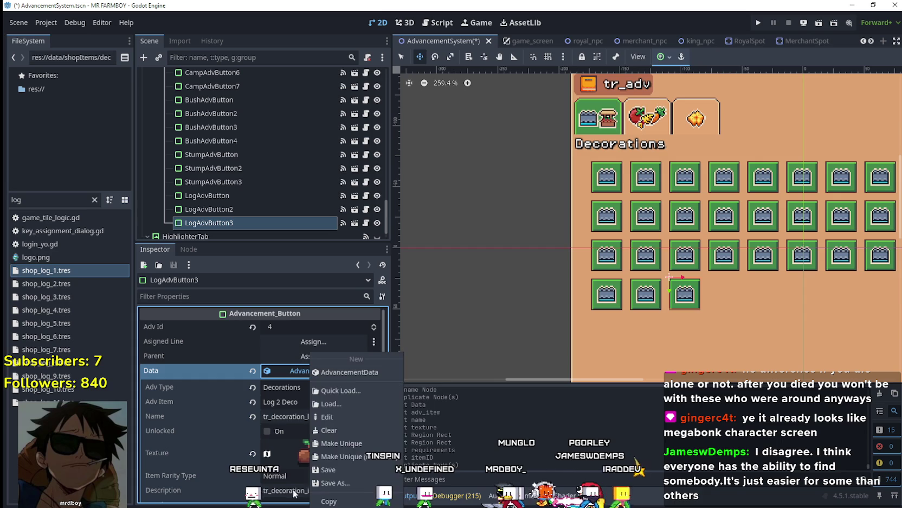
pyautogui.scroll(-1, 281, 373)
pyautogui.click(293, 376)
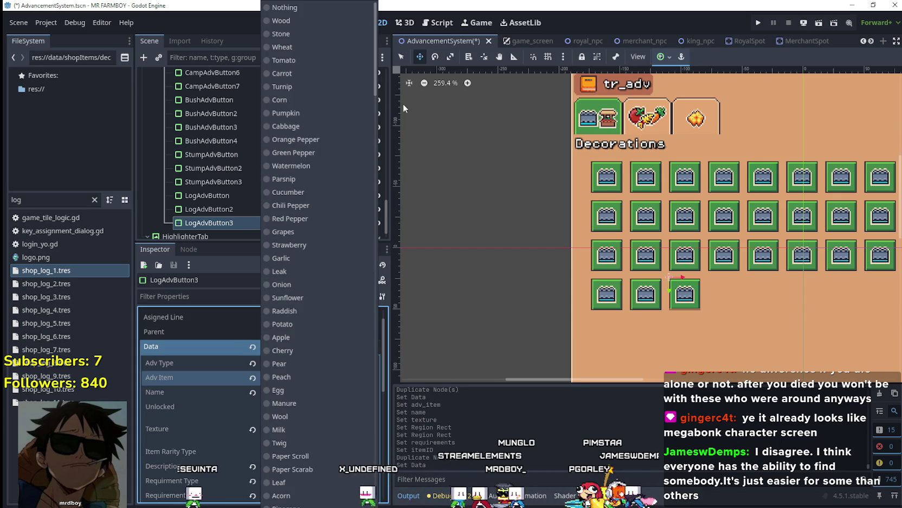
pyautogui.moveTo(379, 86); pyautogui.dragTo(411, 503)
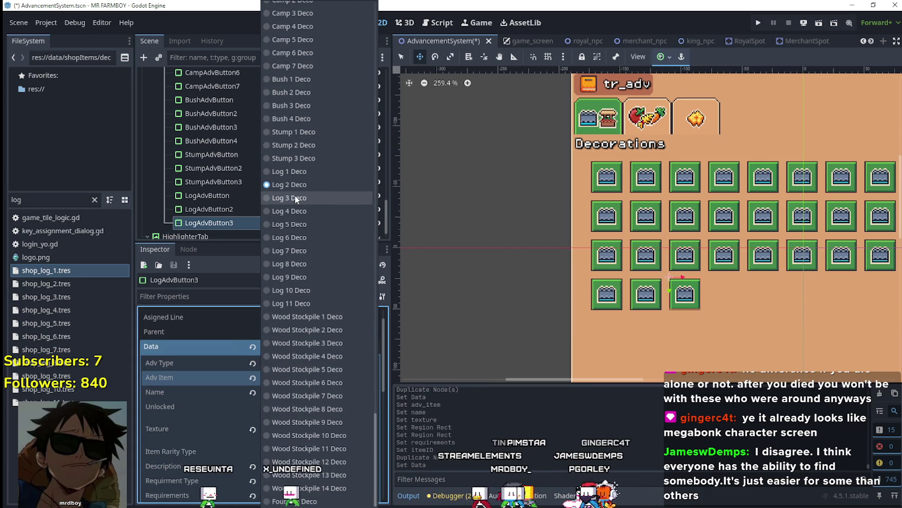
pyautogui.click(295, 197)
pyautogui.click(335, 392)
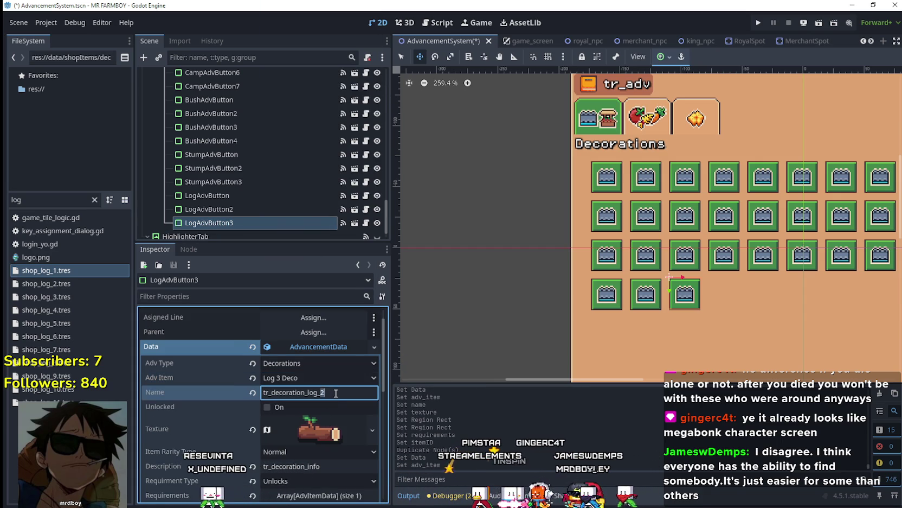
# Make LogAdvButton3's texture unique and move its region onto the third log sprite
pyautogui.click(312, 424)
pyautogui.rightClick(324, 421)
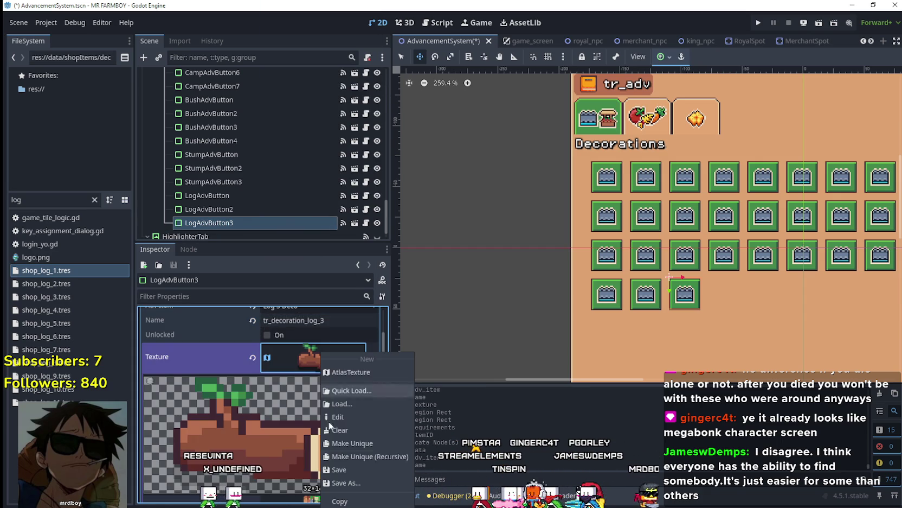
pyautogui.click(353, 443)
pyautogui.scroll(-3, 325, 432)
pyautogui.click(293, 442)
pyautogui.scroll(-5, 583, 316)
pyautogui.scroll(6, 590, 324)
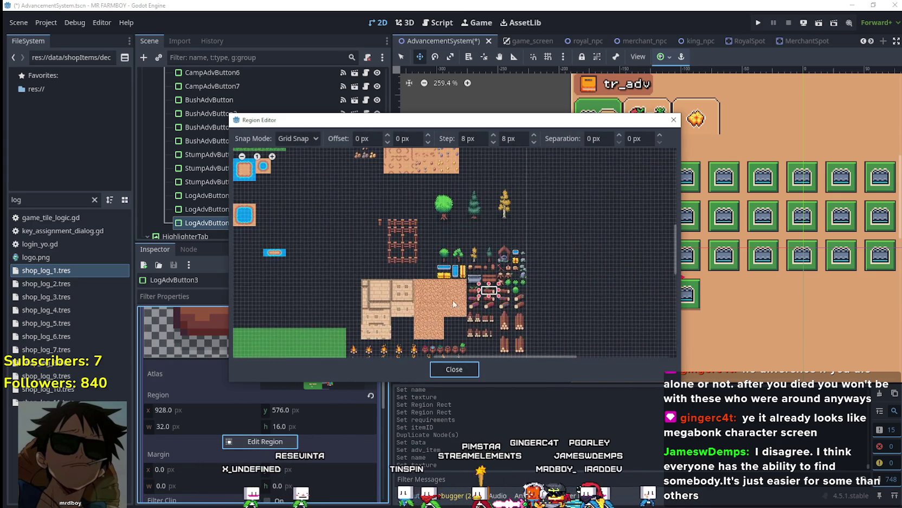
pyautogui.click(503, 278)
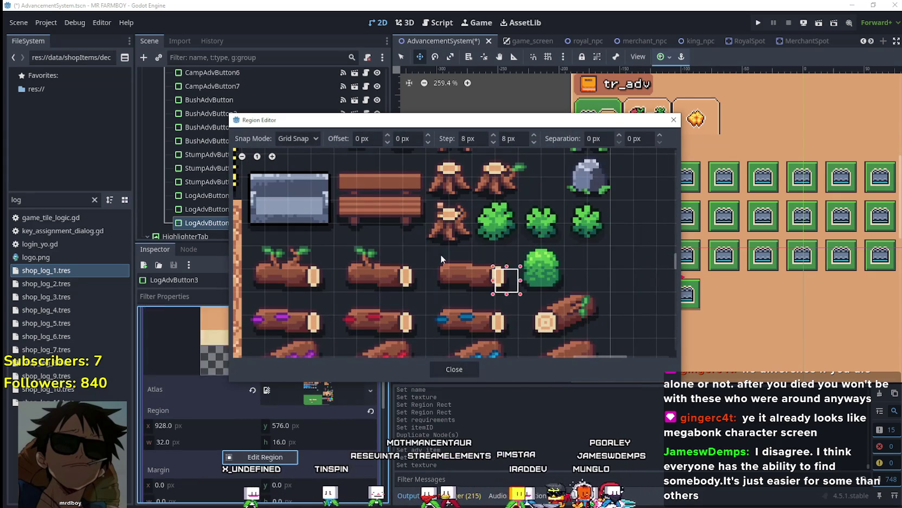
pyautogui.scroll(-1, 435, 263)
pyautogui.click(450, 368)
pyautogui.click(323, 382)
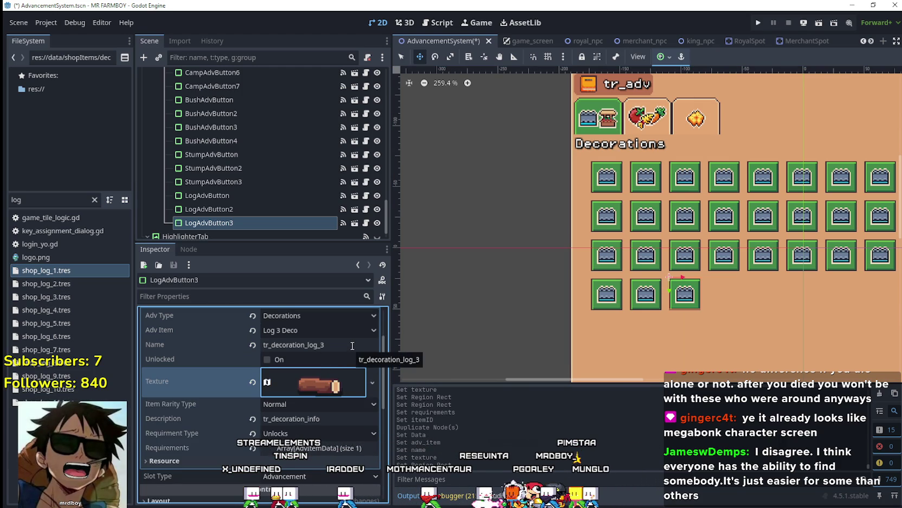
# Make the requirement unique with Item Id Log 3 Deco, save, and duplicate as LogAdvButton4
pyautogui.scroll(-2, 329, 400)
pyautogui.click(324, 400)
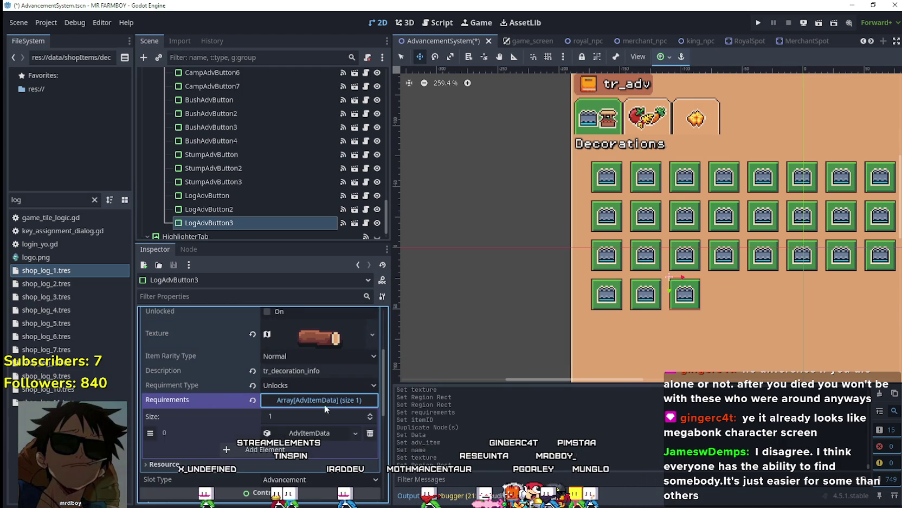
pyautogui.click(325, 431)
pyautogui.rightClick(314, 432)
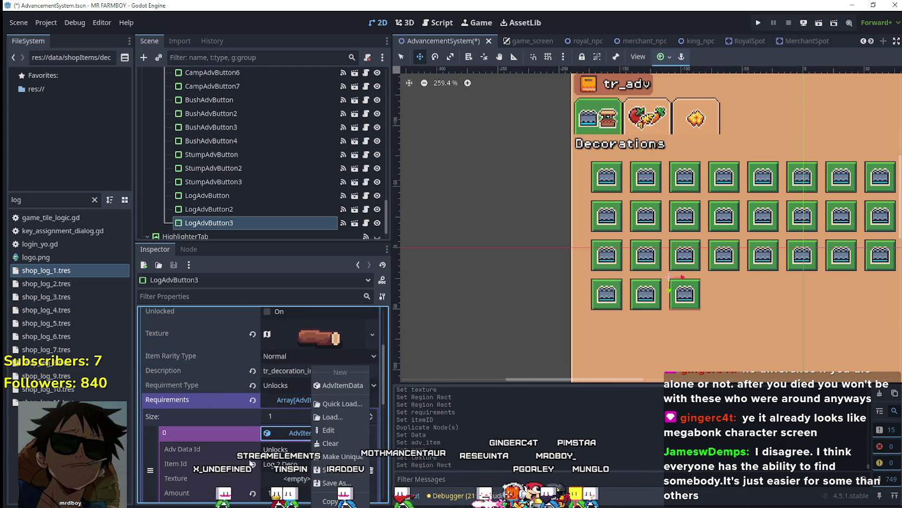
pyautogui.click(342, 456)
pyautogui.click(302, 367)
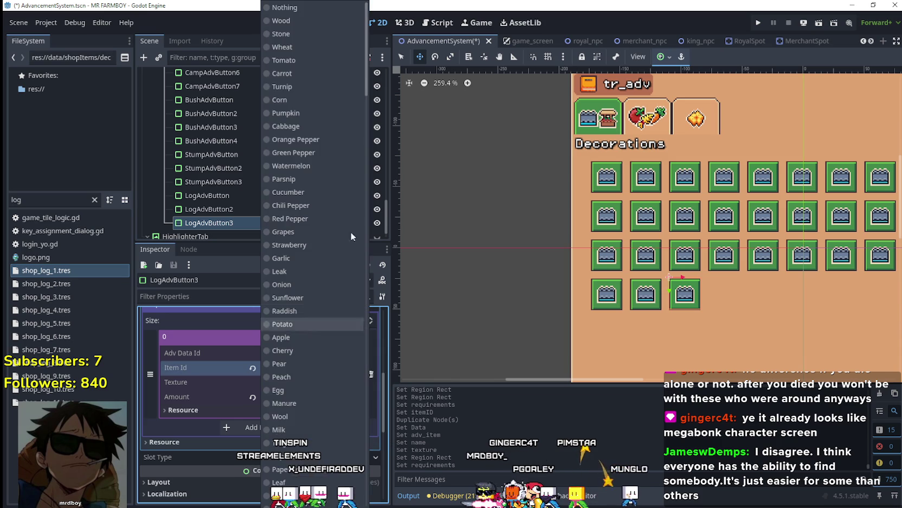
pyautogui.moveTo(363, 79); pyautogui.dragTo(364, 482)
pyautogui.scroll(-5, 308, 278)
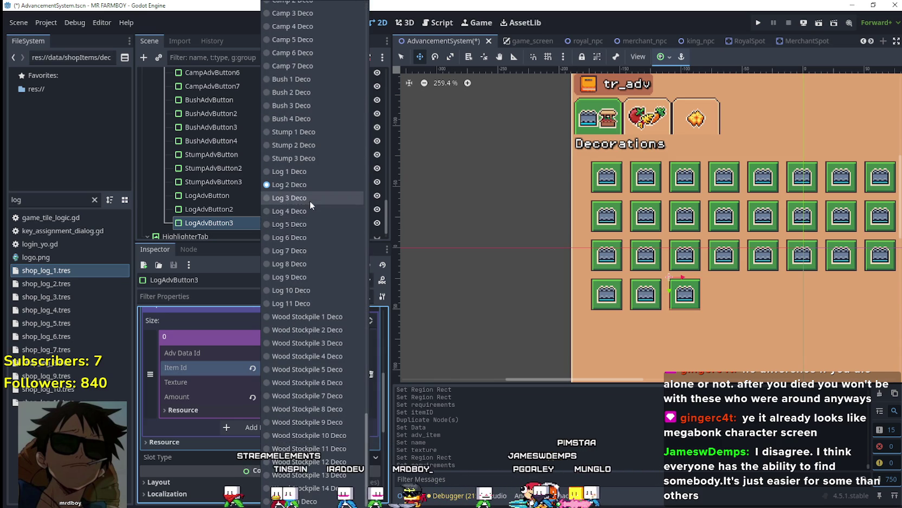
pyautogui.click(310, 201)
pyautogui.hotkey('ctrl', 's')
pyautogui.click(246, 221)
pyautogui.hotkey('ctrl', 'd')
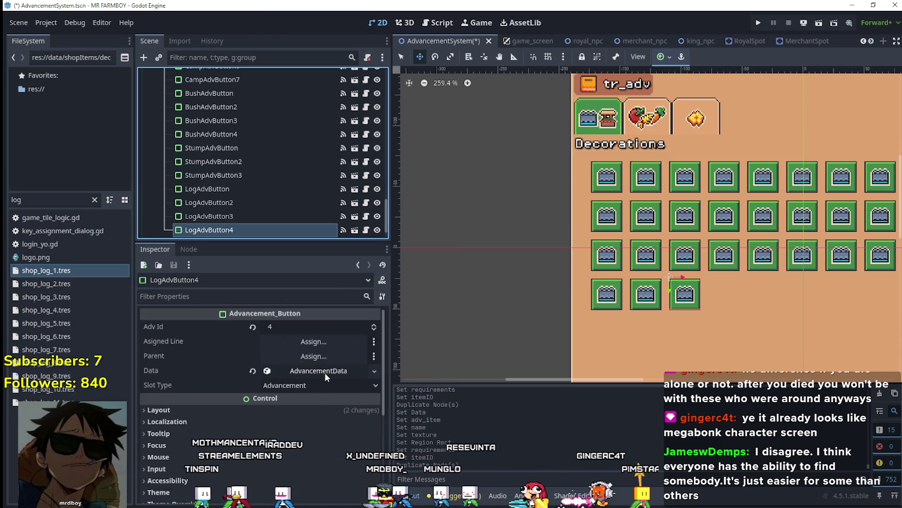
# Give LogAdvButton4 unique advancement data named tr_decoration_log_4 with Log 4 Deco as the item
pyautogui.click(325, 372)
pyautogui.rightClick(313, 375)
pyautogui.click(344, 443)
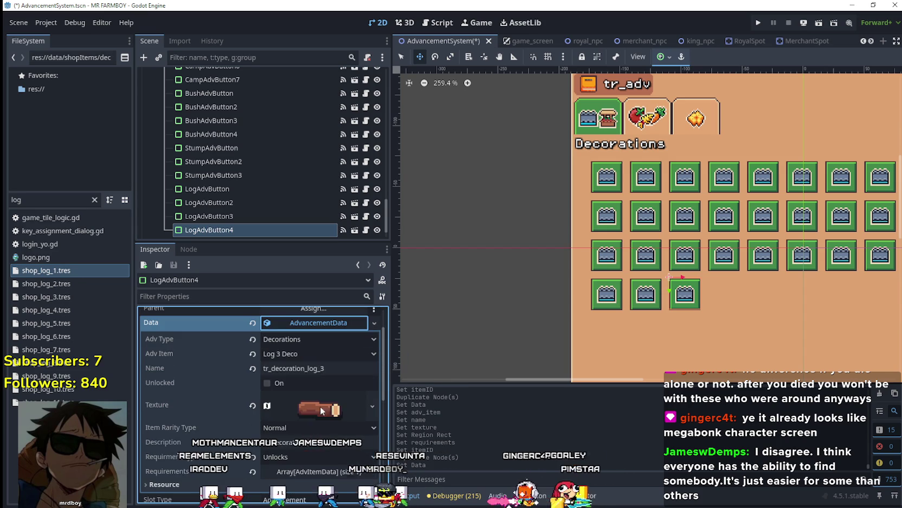
pyautogui.click(328, 373)
pyautogui.press('BackSpace')
pyautogui.write('4')
pyautogui.click(321, 355)
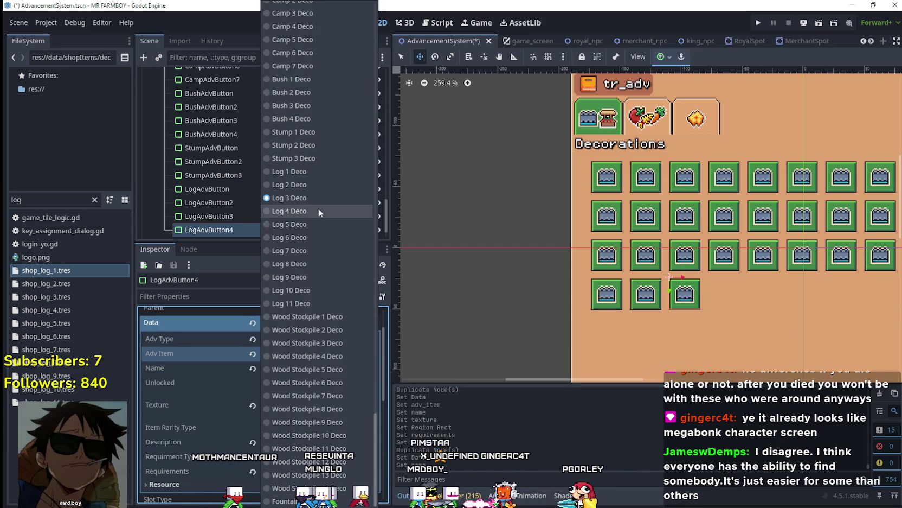
pyautogui.click(315, 209)
# Move the icon's atlas region onto the purple-spotted log and save the scene
pyautogui.click(310, 401)
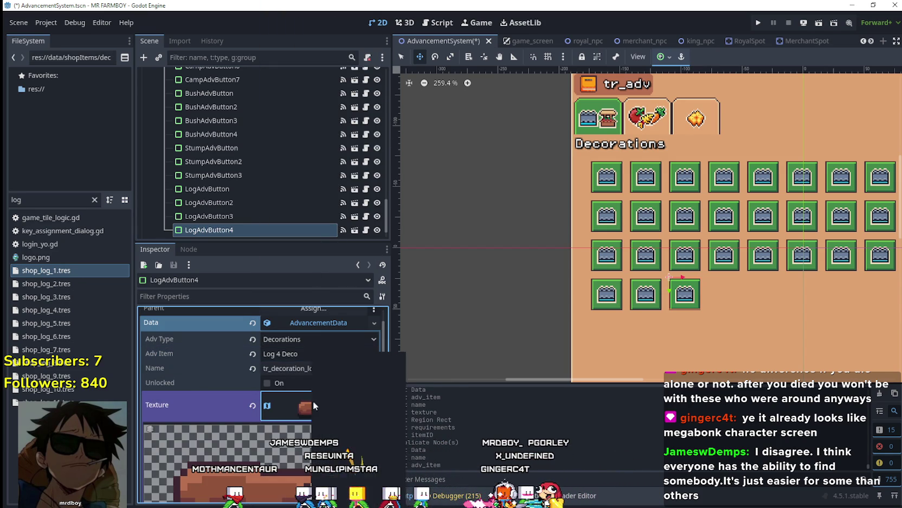
pyautogui.scroll(-3, 345, 397)
pyautogui.scroll(-3, 346, 397)
pyautogui.click(254, 466)
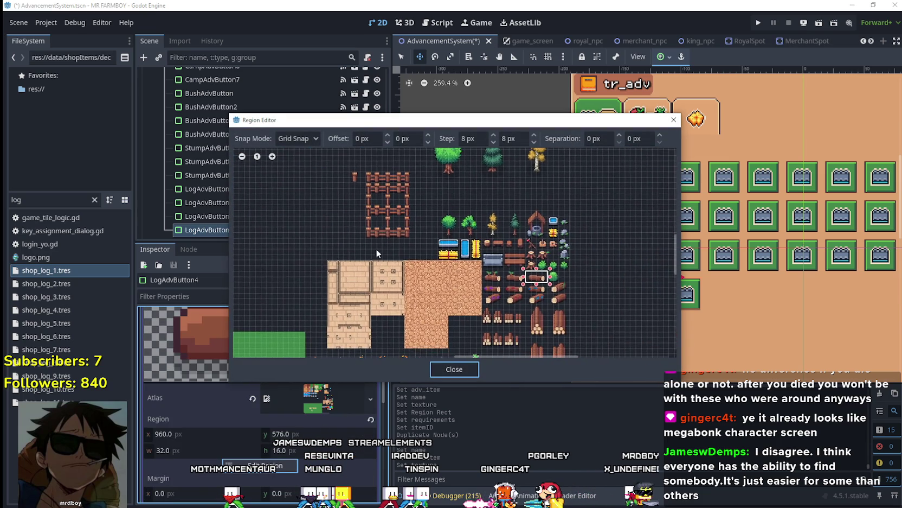
pyautogui.scroll(5, 345, 249)
pyautogui.moveTo(439, 279); pyautogui.dragTo(494, 256)
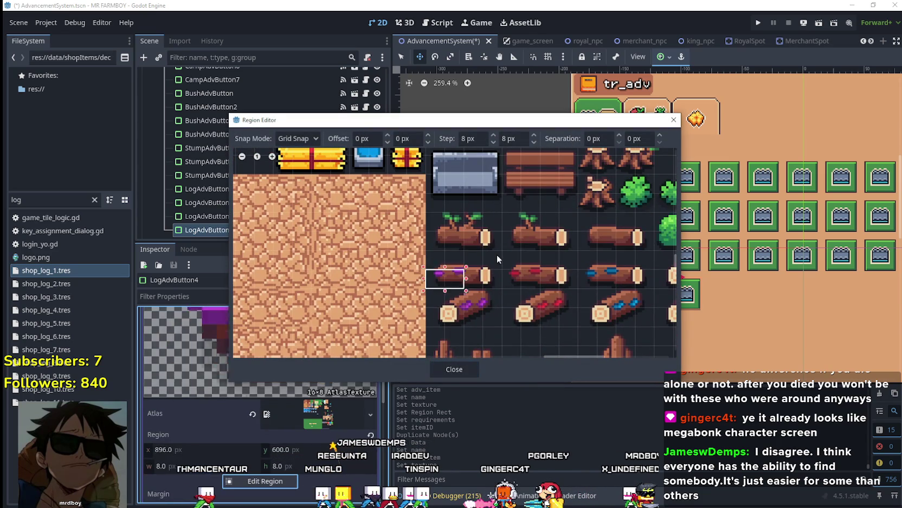
pyautogui.click(452, 370)
pyautogui.click(337, 386)
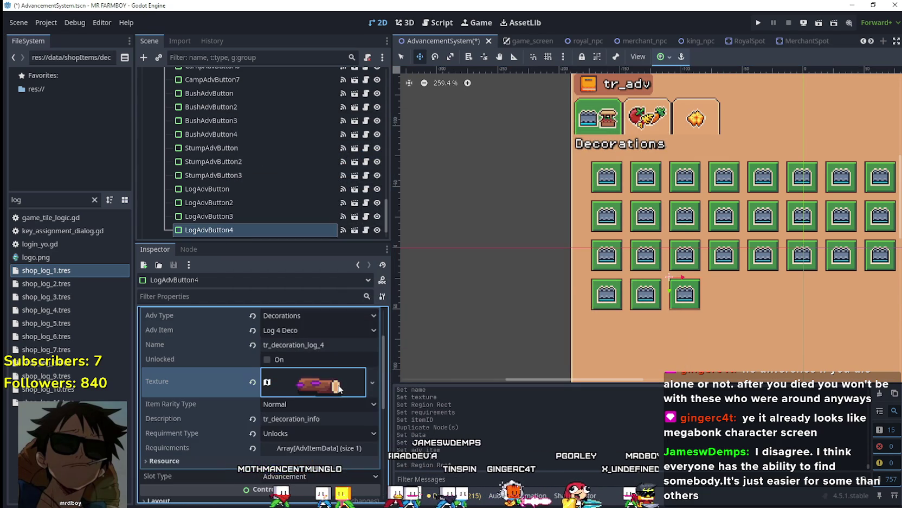
pyautogui.click(235, 230)
pyautogui.hotkey('ctrl', 's')
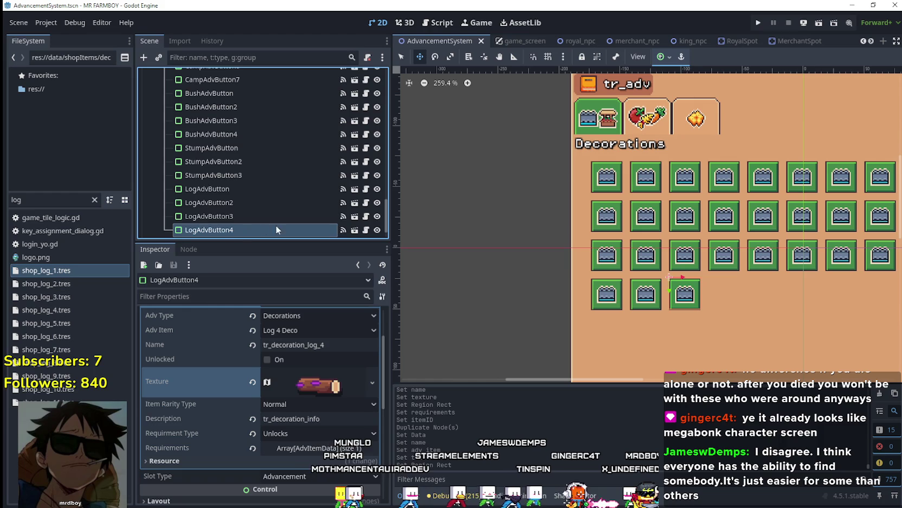
# Make the first requirement unique, set its Item Id to Log 4 Deco, and save
pyautogui.scroll(-1, 261, 225)
pyautogui.scroll(1, 326, 331)
pyautogui.scroll(-3, 315, 401)
pyautogui.click(316, 402)
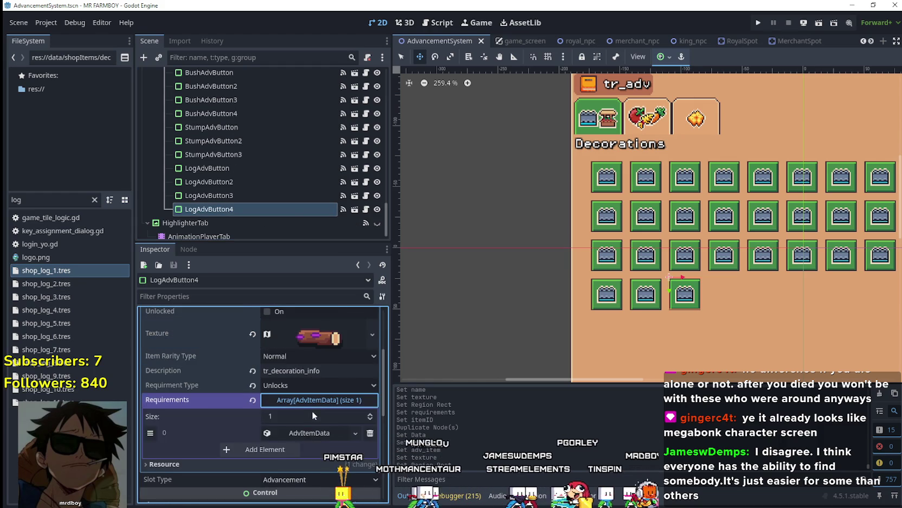
pyautogui.click(313, 407)
pyautogui.rightClick(312, 408)
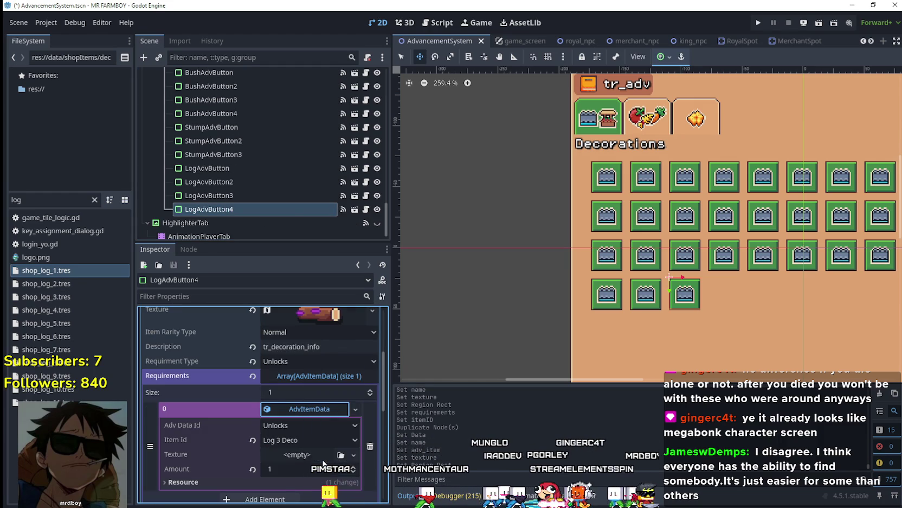
pyautogui.click(324, 462)
pyautogui.click(280, 439)
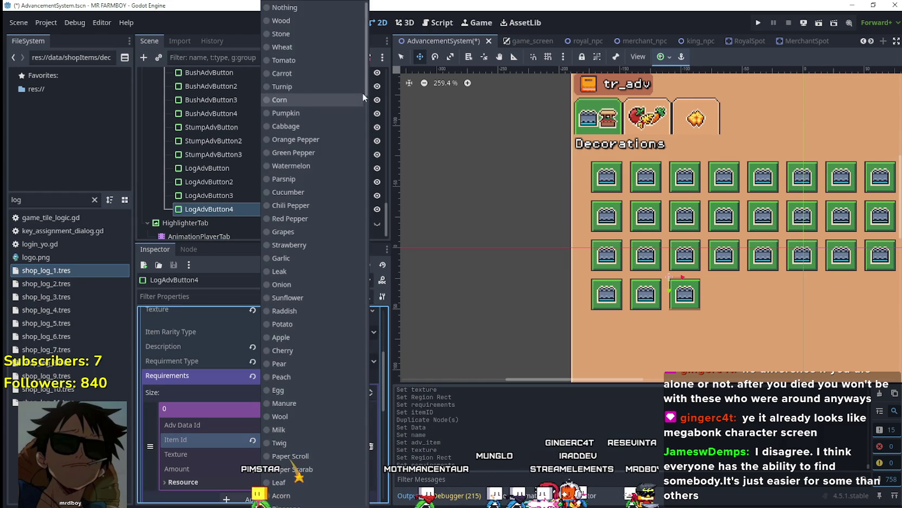
pyautogui.scroll(-20, 362, 217)
pyautogui.click(302, 211)
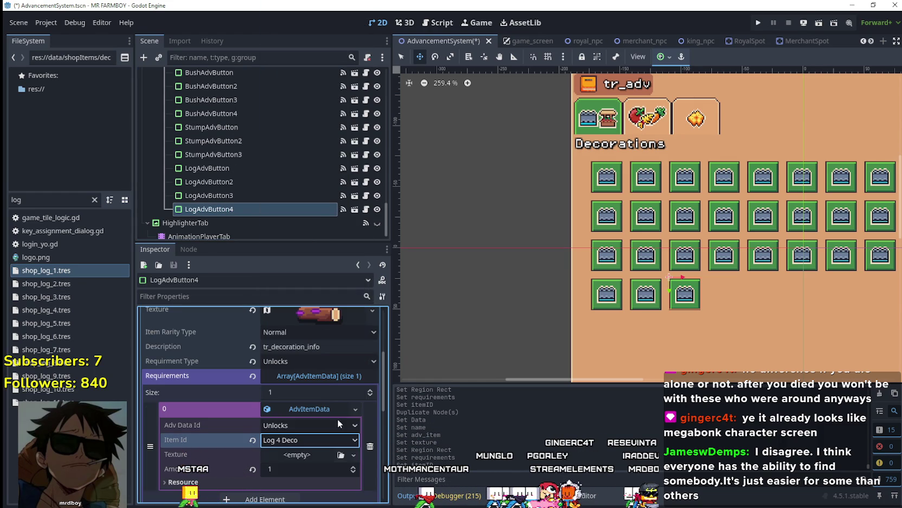
pyautogui.click(322, 406)
pyautogui.hotkey('ctrl', 's')
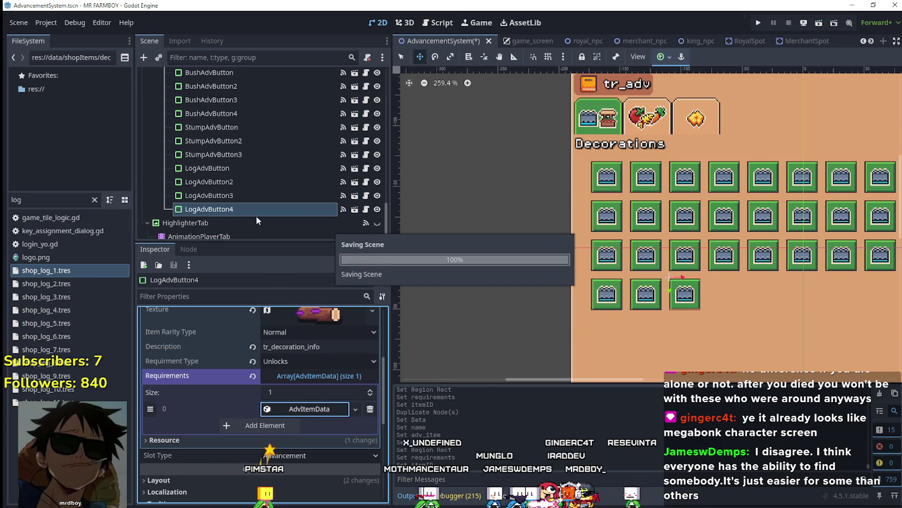
# Duplicate LogAdvButton4 as LogAdvButton5
pyautogui.hotkey('ctrl', 'd')
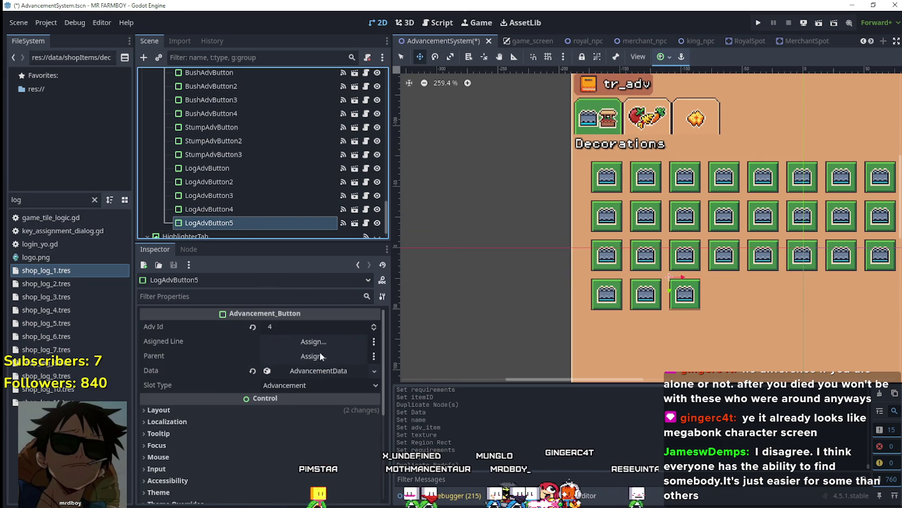
pyautogui.click(324, 372)
pyautogui.rightClick(324, 373)
# Make LogAdvButton5's advancement data unique, set to Log 5 Deco and named tr_decoration_log_5
pyautogui.click(350, 443)
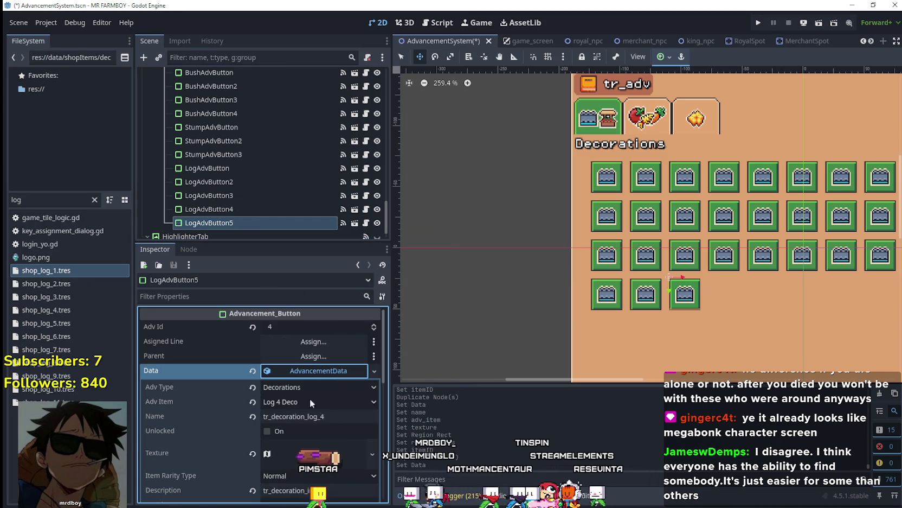
pyautogui.click(307, 402)
pyautogui.moveTo(371, 48)
pyautogui.mouseDown()
pyautogui.moveTo(373, 411)
pyautogui.moveTo(294, 274)
pyautogui.mouseUp()
pyautogui.click(296, 225)
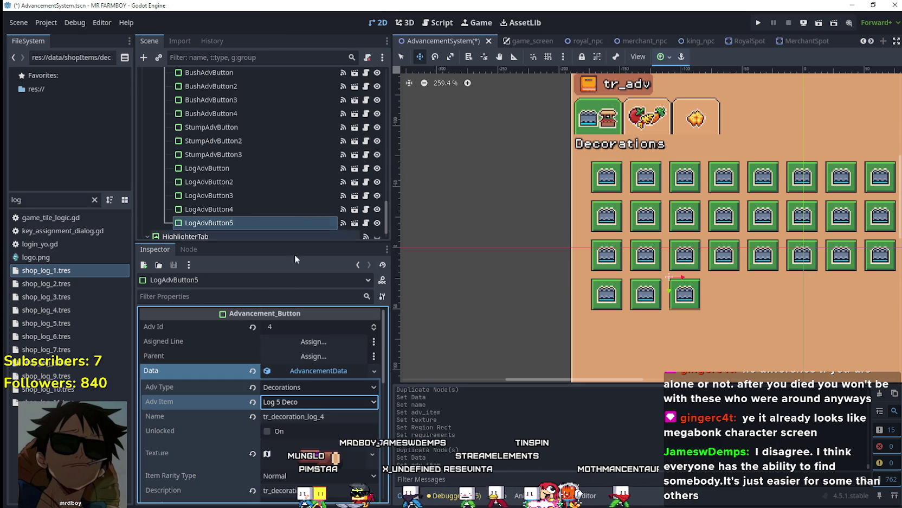
pyautogui.click(324, 416)
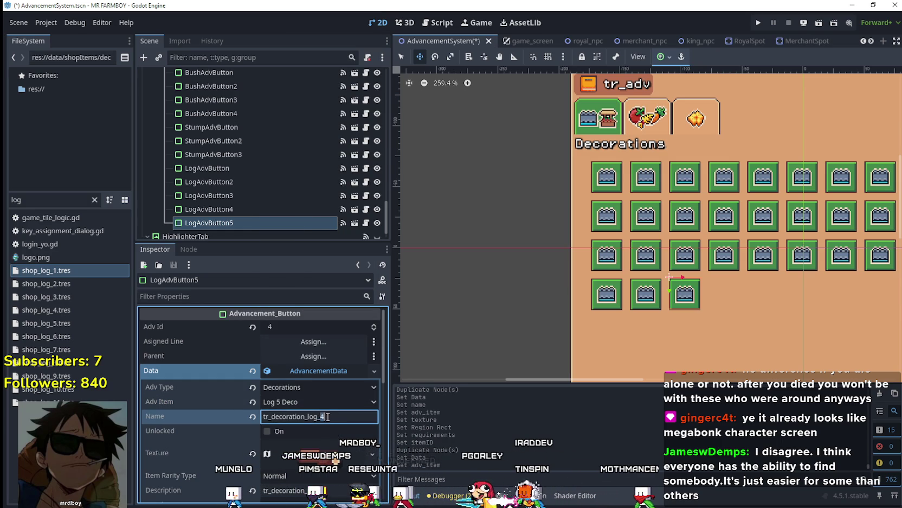
pyautogui.write('5')
pyautogui.press('Return')
# Make the icon texture unique and frame the red-striped log as its atlas region
pyautogui.scroll(-3, 326, 380)
pyautogui.click(322, 366)
pyautogui.rightClick(323, 368)
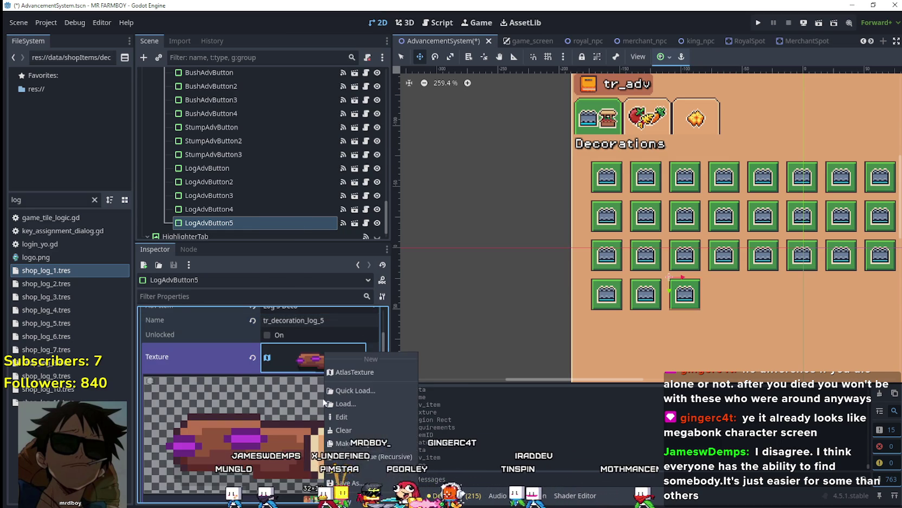
pyautogui.click(358, 443)
pyautogui.scroll(-2, 282, 434)
pyautogui.click(276, 468)
pyautogui.scroll(-5, 498, 306)
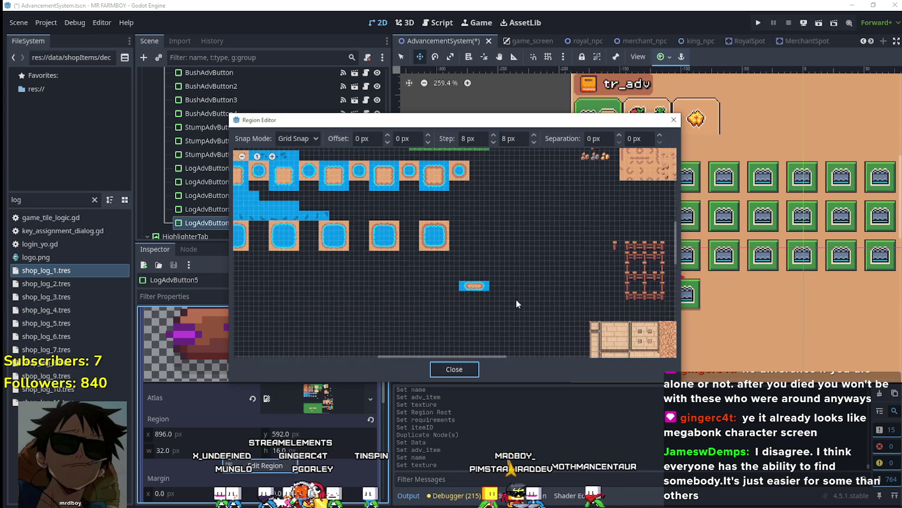
pyautogui.scroll(5, 597, 325)
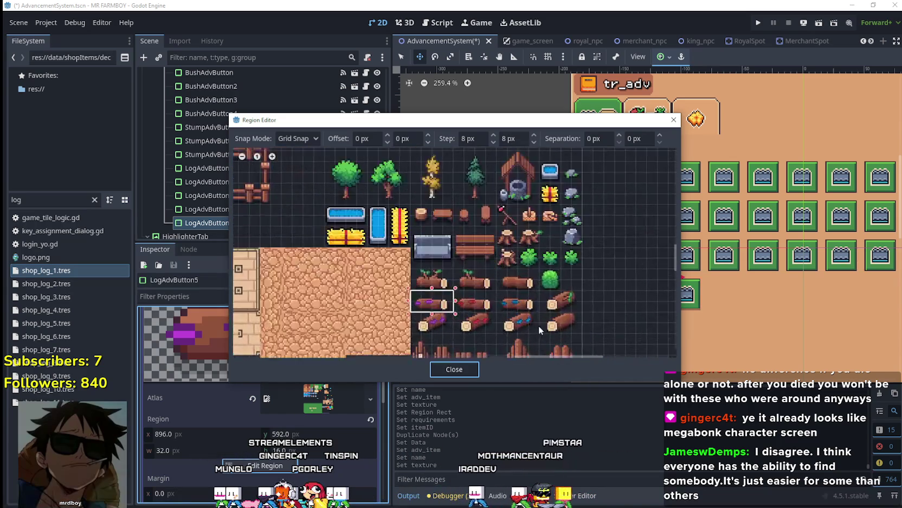
pyautogui.moveTo(482, 267); pyautogui.dragTo(428, 295)
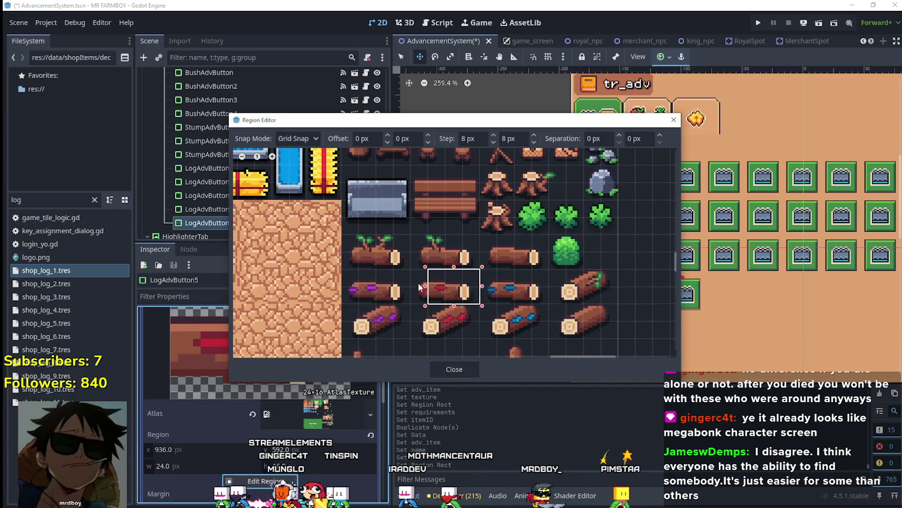
pyautogui.click(455, 369)
pyautogui.scroll(3, 327, 413)
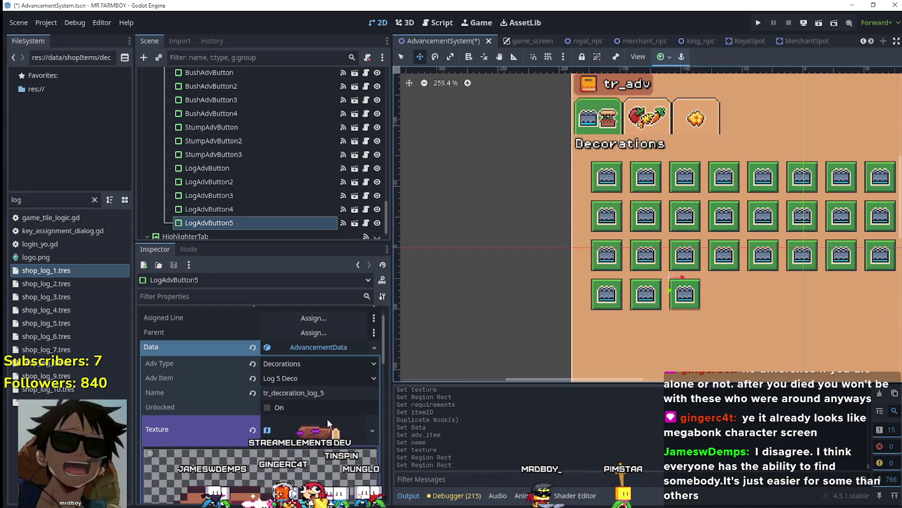
# Save the scene and make LogAdvButton5's first requirement unique
pyautogui.click(329, 425)
pyautogui.hotkey('ctrl', 's')
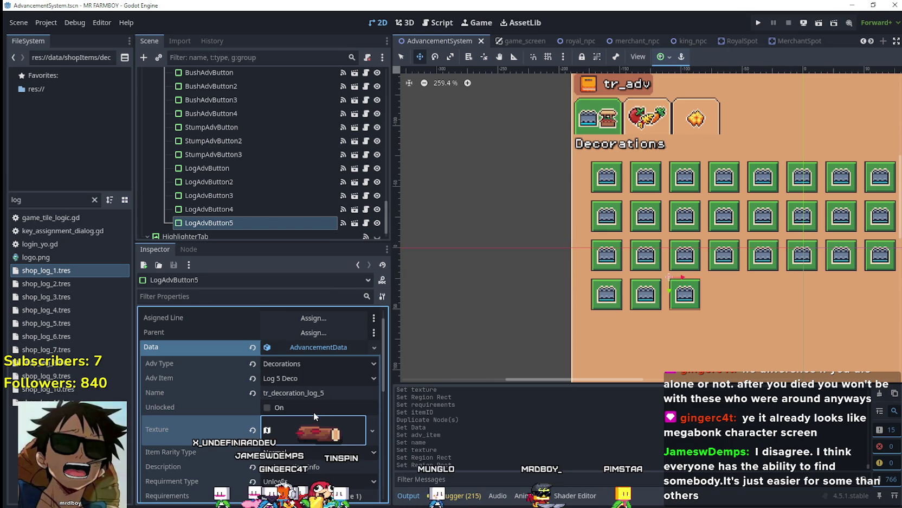
pyautogui.scroll(-3, 318, 407)
pyautogui.click(322, 379)
pyautogui.click(321, 406)
pyautogui.click(356, 409)
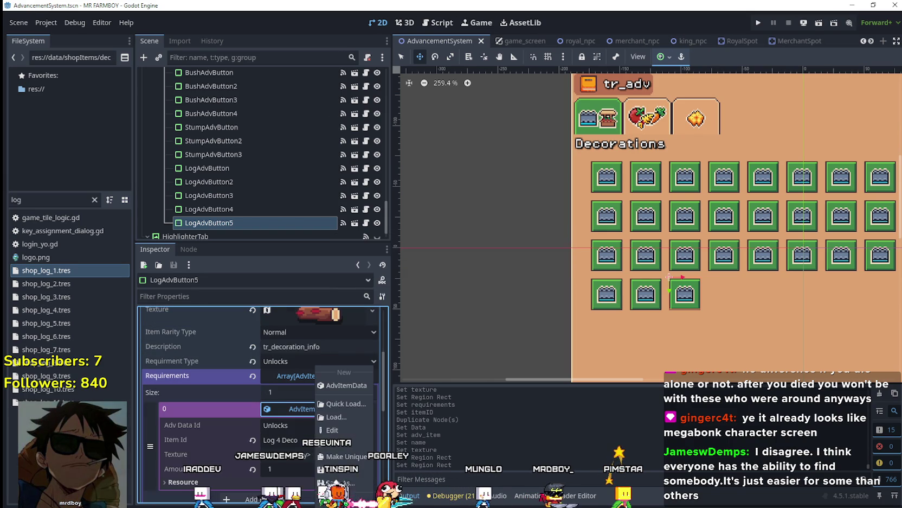
pyautogui.click(354, 450)
# Set the requirement's Item Id to Log 5 Deco and save the scene
pyautogui.click(310, 440)
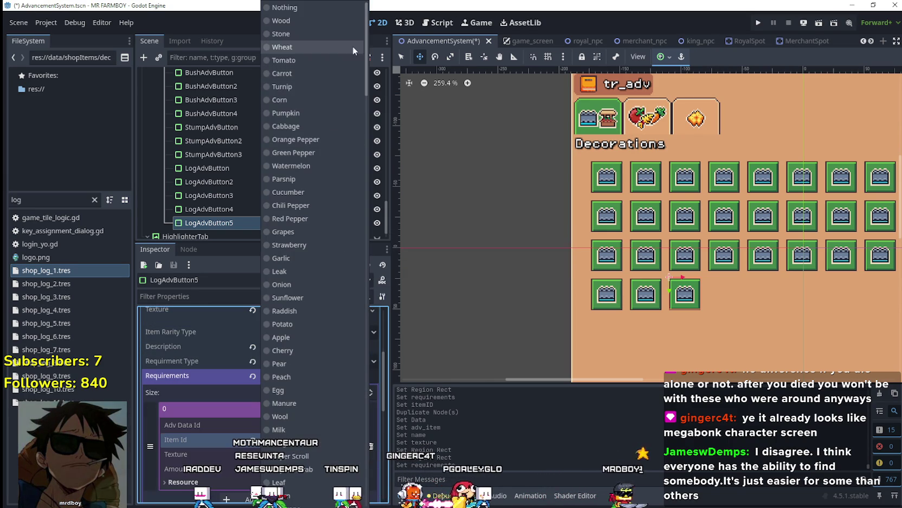
pyautogui.click(298, 274)
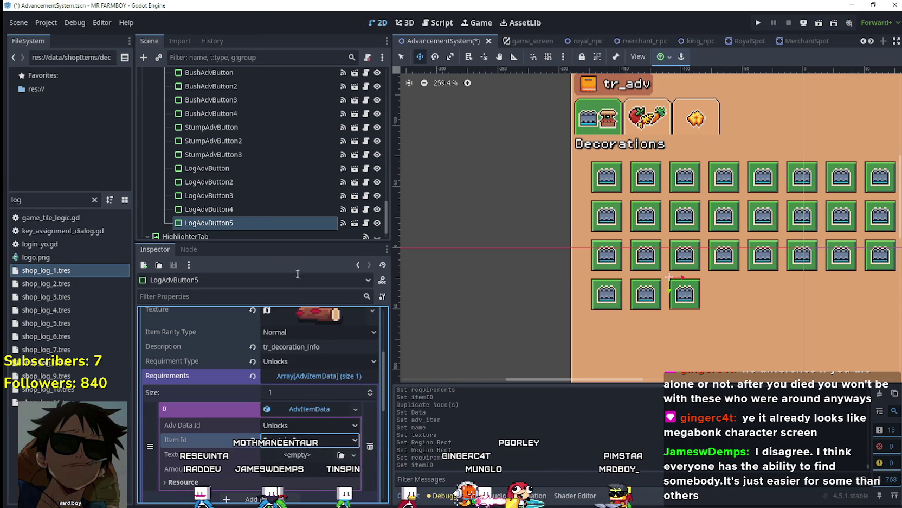
pyautogui.click(331, 424)
pyautogui.click(212, 424)
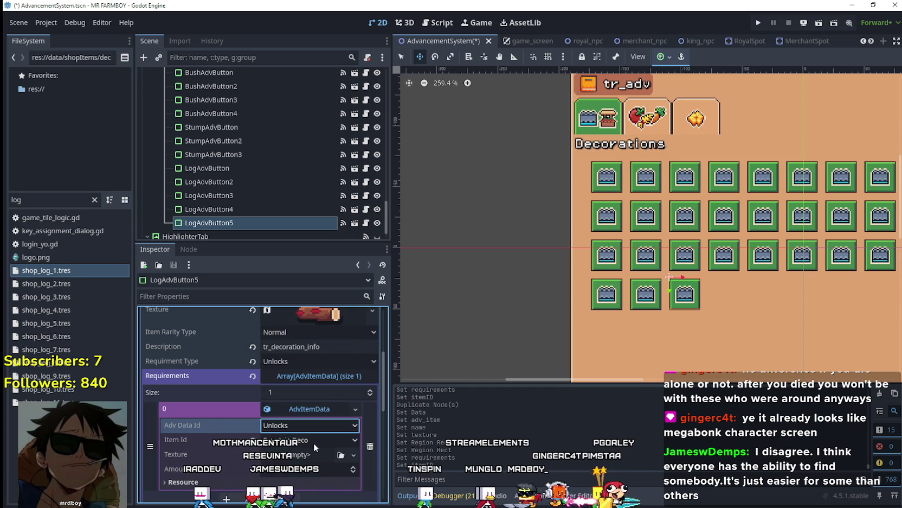
pyautogui.click(313, 443)
pyautogui.scroll(-10, 305, 301)
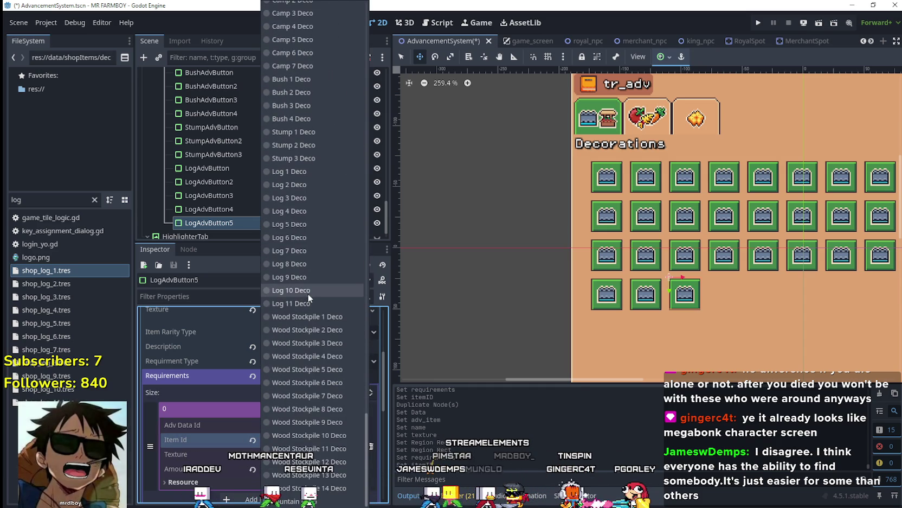
pyautogui.click(295, 223)
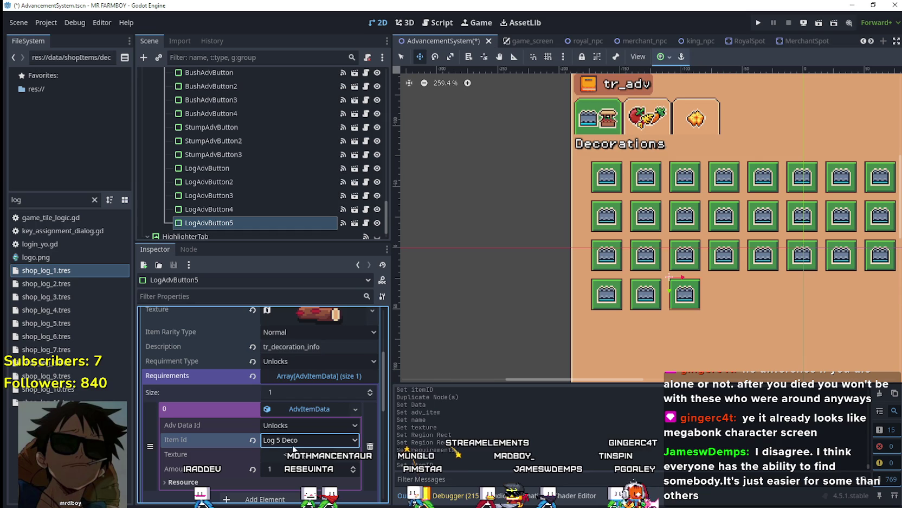
pyautogui.hotkey('ctrl', 's')
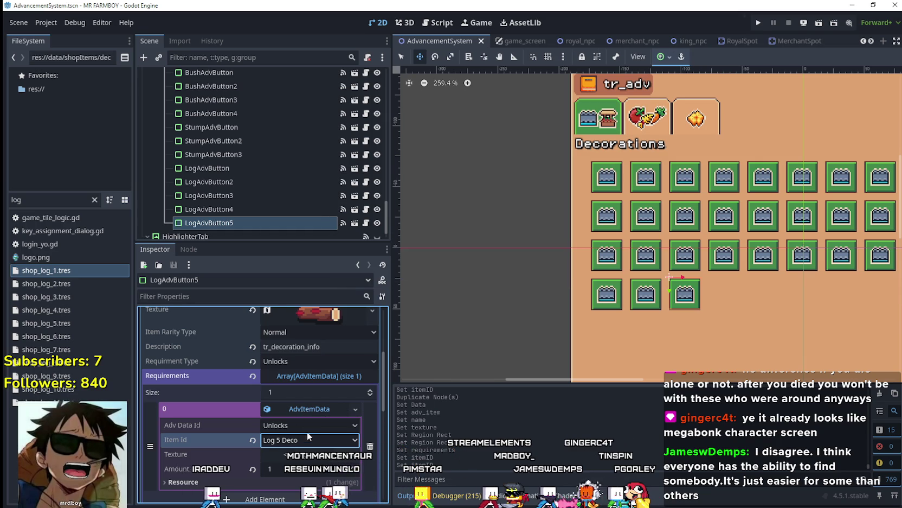
# Duplicate LogAdvButton5 as LogAdvButton6
pyautogui.scroll(2, 307, 433)
pyautogui.scroll(2, 307, 430)
pyautogui.click(324, 371)
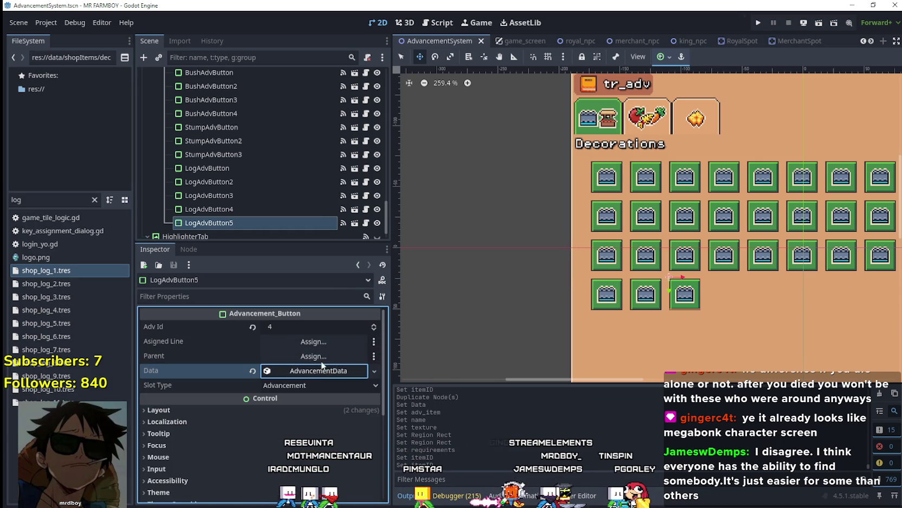
pyautogui.hotkey('ctrl', 'd')
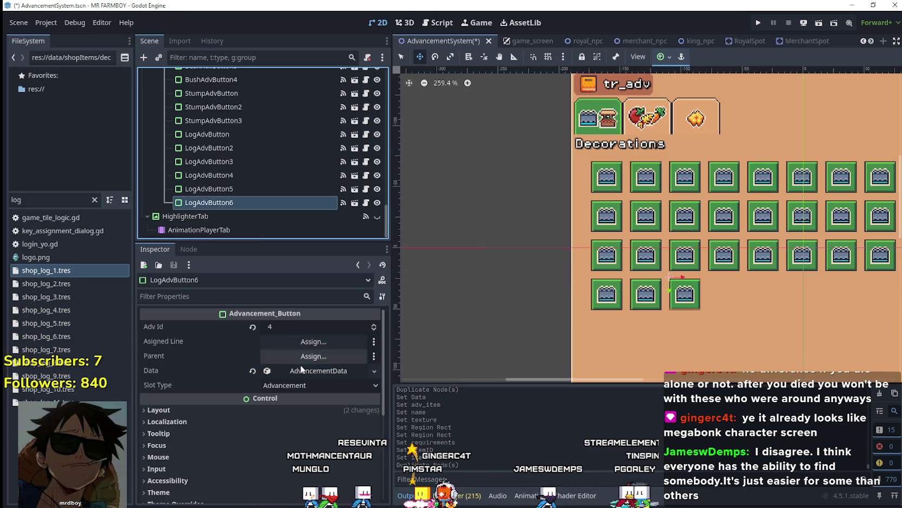
# Make LogAdvButton6's advancement data unique with Log 6 Deco, named tr_decoration_log_6
pyautogui.click(307, 371)
pyautogui.rightClick(307, 371)
pyautogui.click(343, 443)
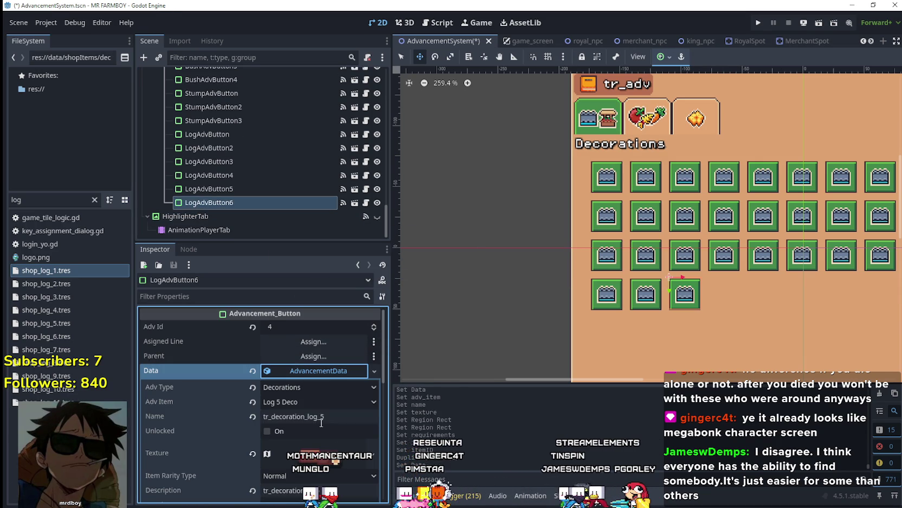
pyautogui.click(315, 406)
pyautogui.moveTo(373, 95); pyautogui.dragTo(374, 504)
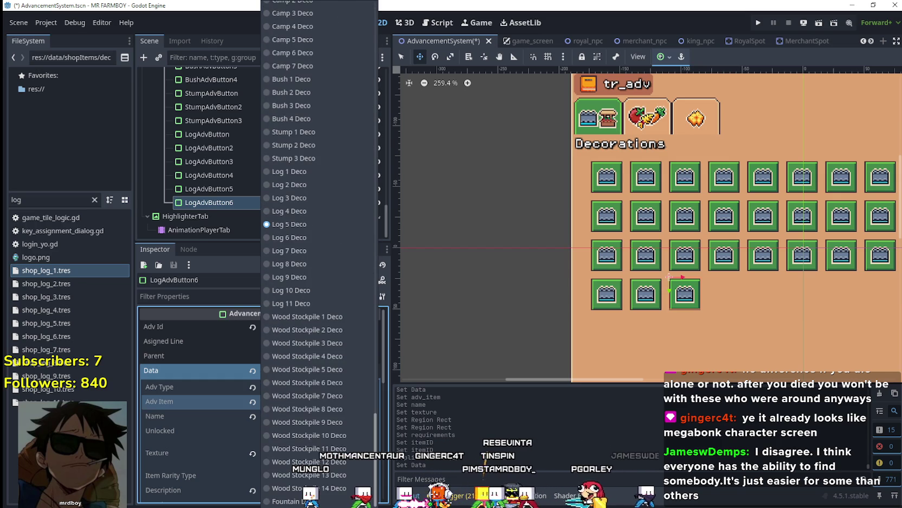
pyautogui.click(303, 237)
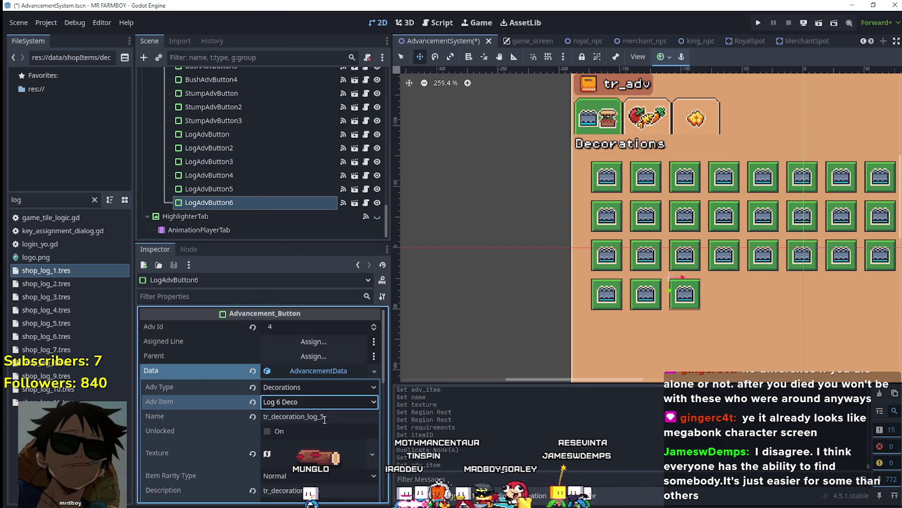
pyautogui.click(326, 417)
# Frame the blue-striped log as the icon's atlas region and save the scene
pyautogui.scroll(-3, 328, 412)
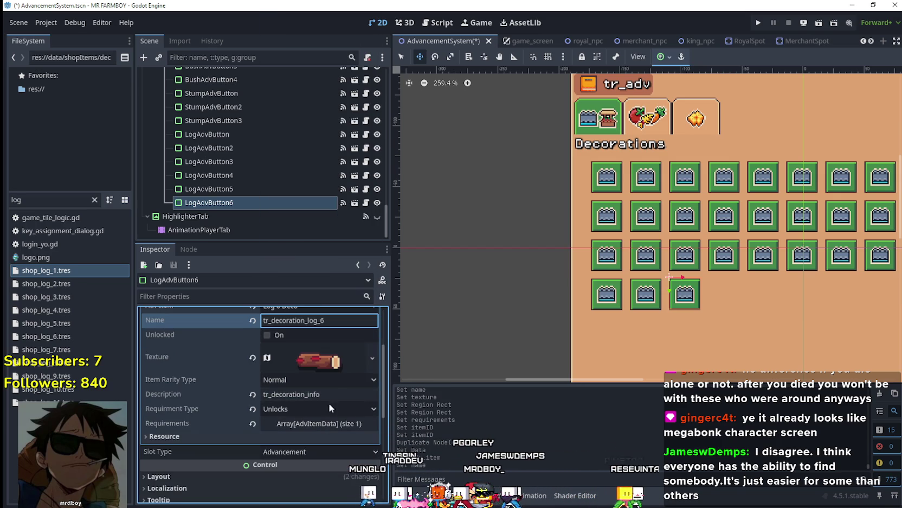
pyautogui.click(329, 365)
pyautogui.rightClick(312, 360)
pyautogui.press('Escape')
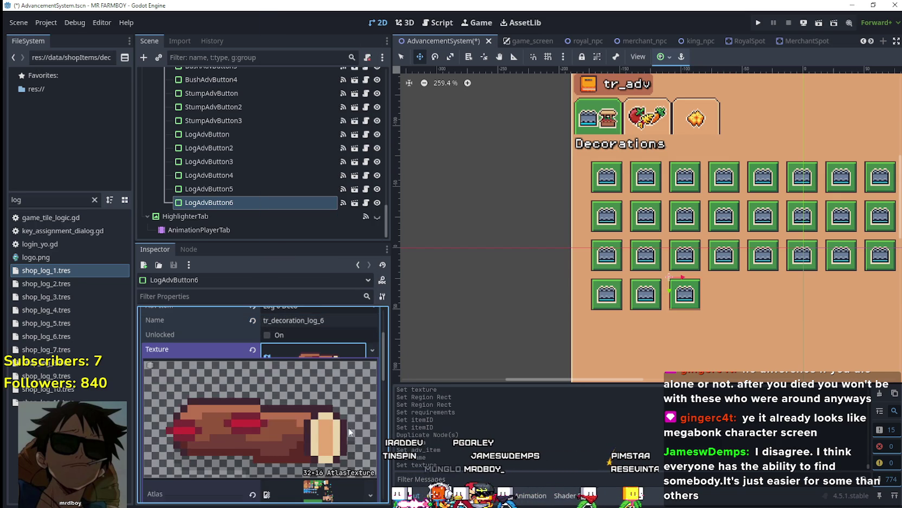
pyautogui.scroll(-2, 289, 440)
pyautogui.click(261, 489)
pyautogui.scroll(-3, 605, 287)
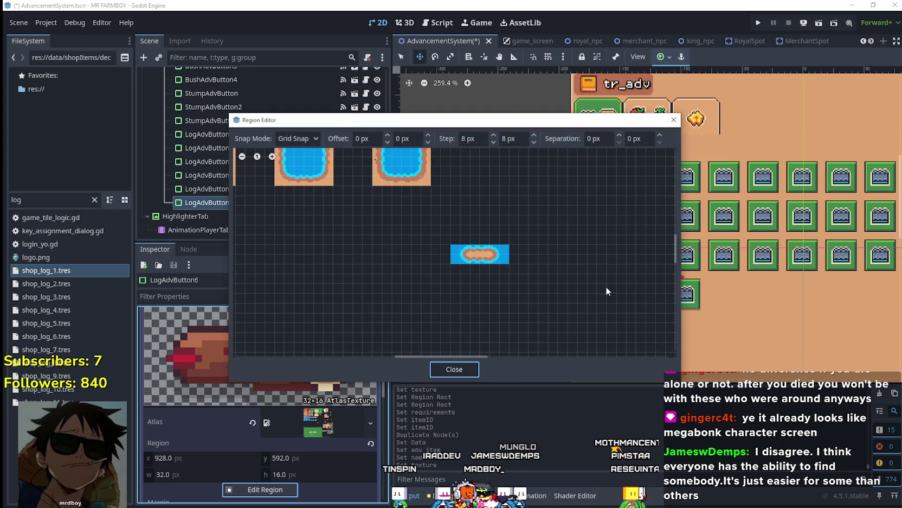
pyautogui.hscroll(5, 314, 299)
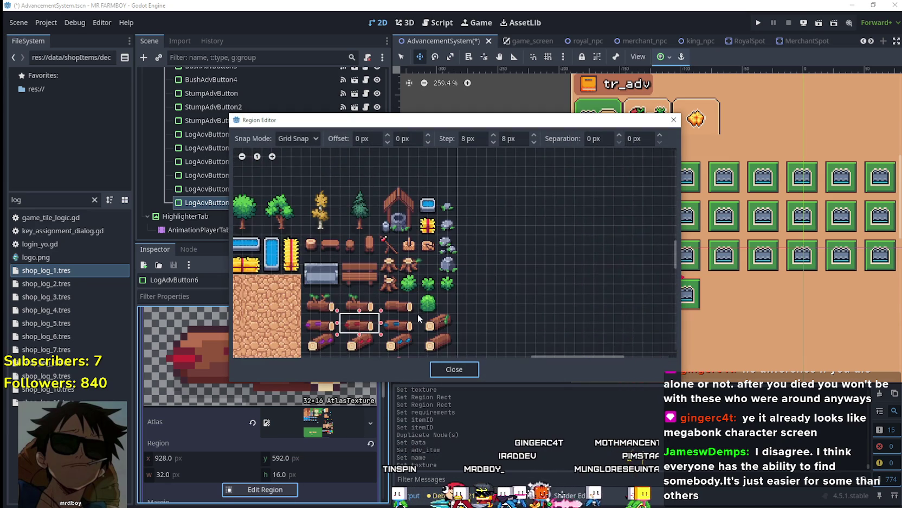
pyautogui.scroll(3, 412, 332)
pyautogui.moveTo(421, 346); pyautogui.dragTo(353, 321)
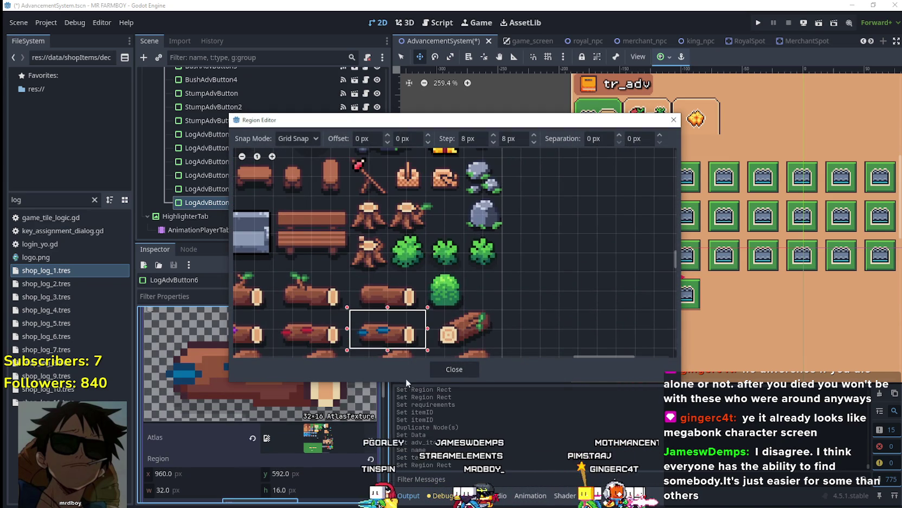
pyautogui.click(453, 370)
pyautogui.click(325, 336)
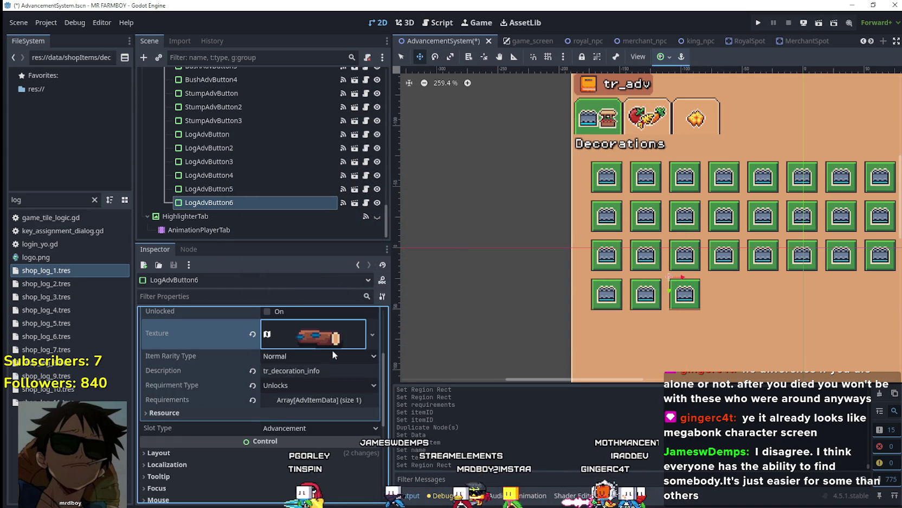
pyautogui.hotkey('ctrl', 's')
# Set the first requirement's Item Id to Log 6 Deco and save
pyautogui.click(330, 424)
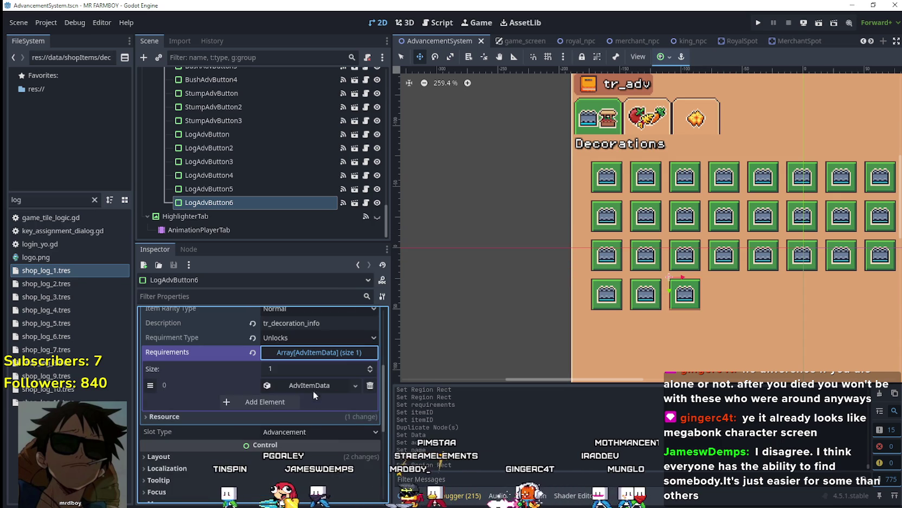
pyautogui.click(309, 385)
pyautogui.click(355, 386)
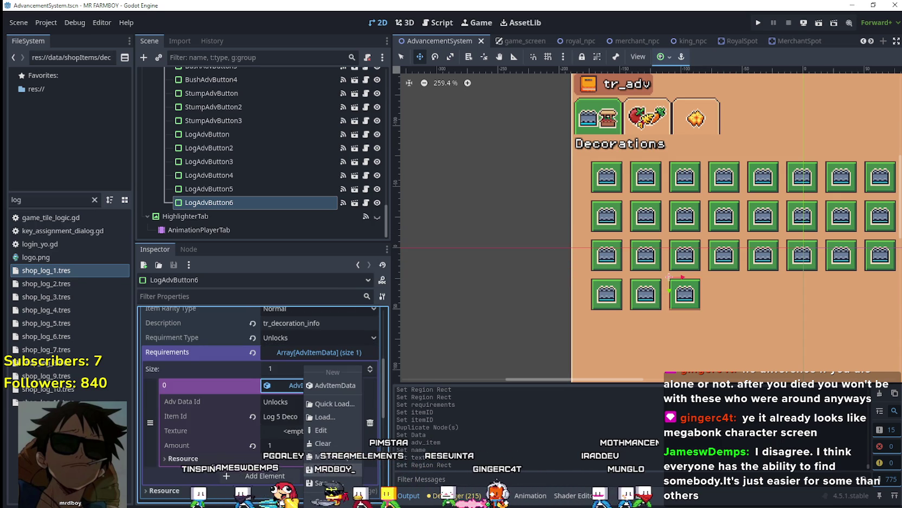
pyautogui.click(321, 456)
pyautogui.scroll(-1, 307, 434)
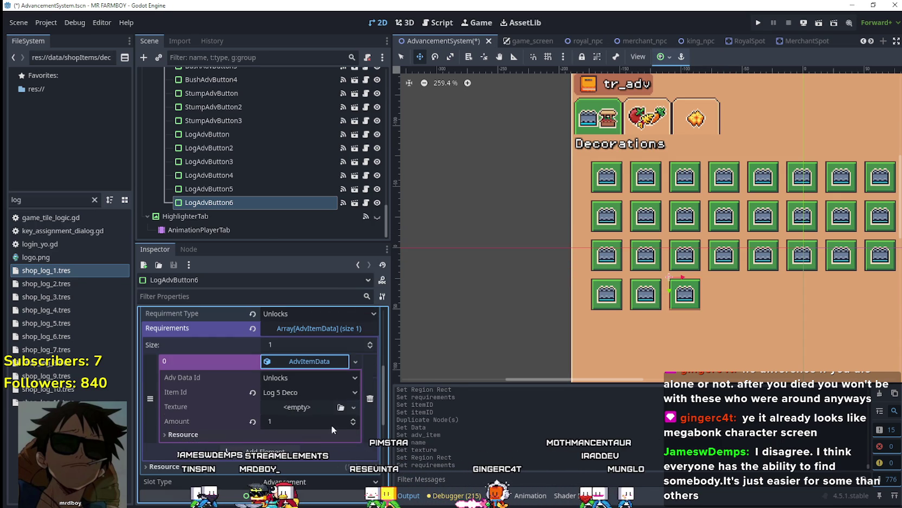
pyautogui.click(309, 390)
pyautogui.moveTo(364, 87); pyautogui.dragTo(368, 477)
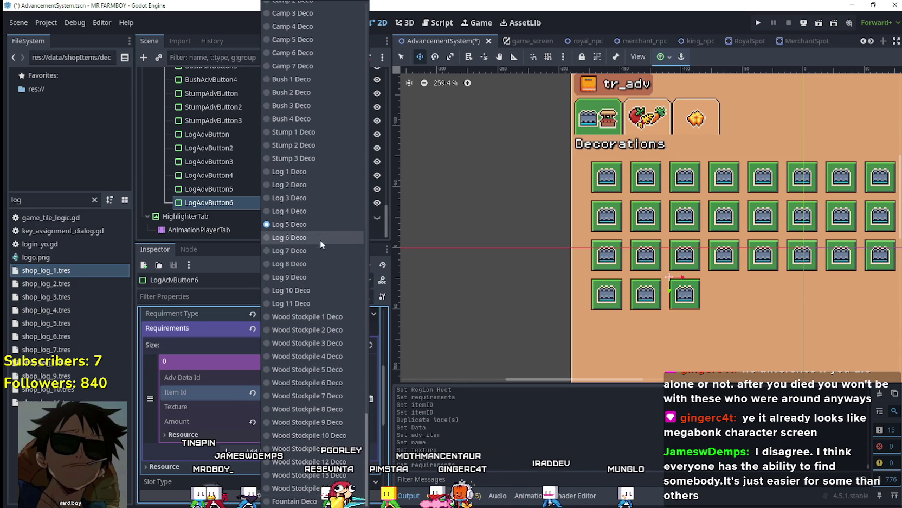
pyautogui.click(320, 237)
pyautogui.click(312, 361)
pyautogui.hotkey('ctrl', 's')
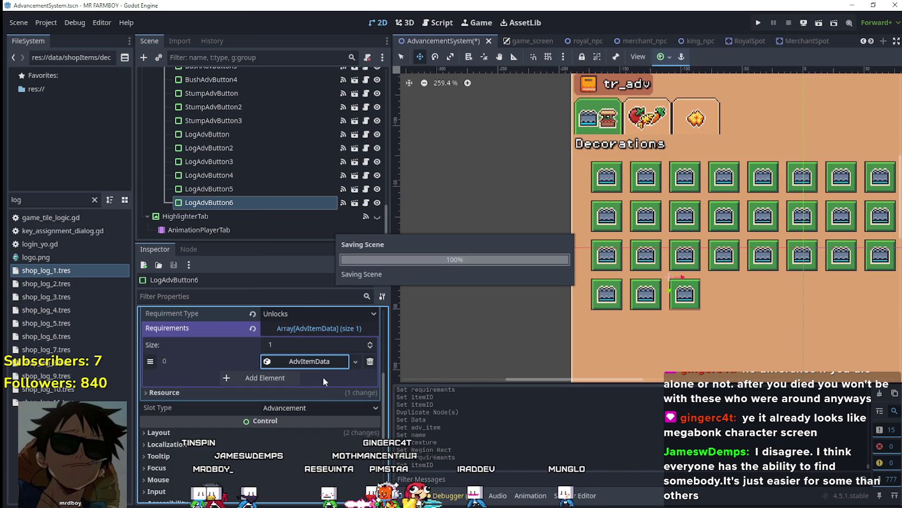
# Check the requirement entry, then duplicate LogAdvButton6 as LogAdvButton7
pyautogui.scroll(3, 326, 390)
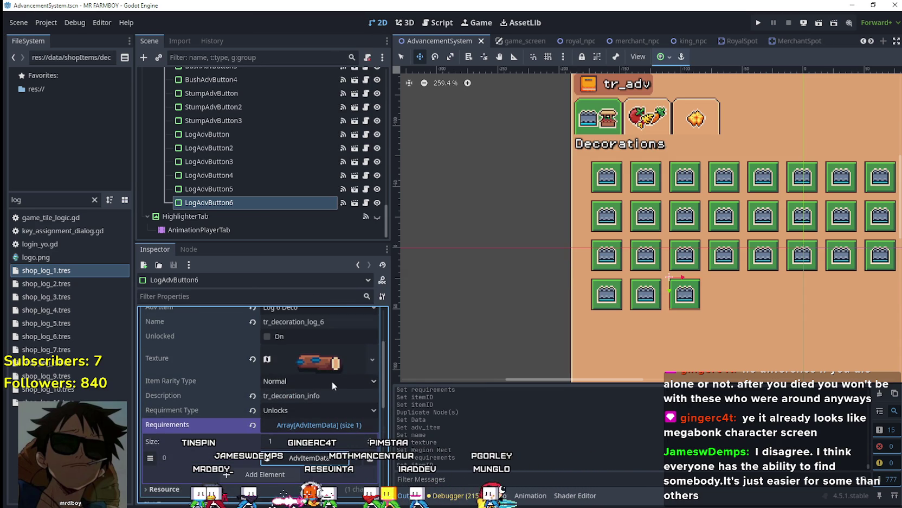
pyautogui.scroll(3, 332, 381)
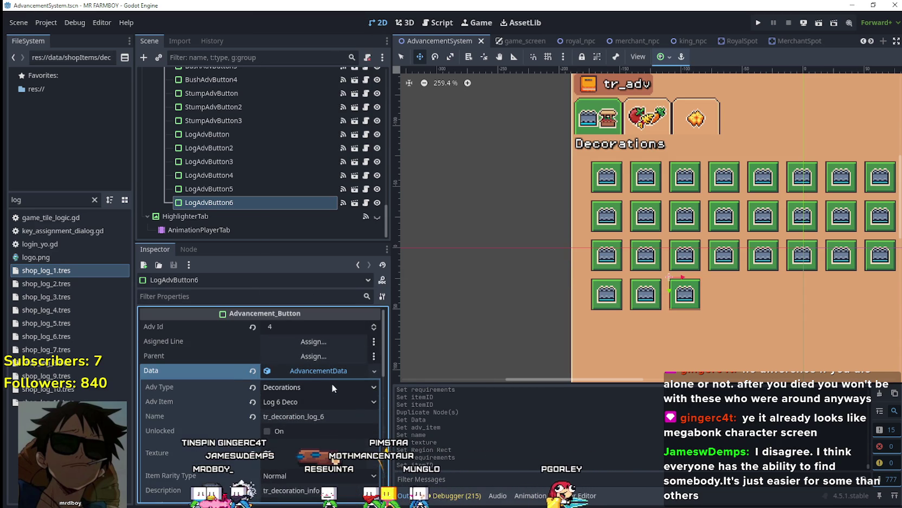
pyautogui.scroll(-5, 331, 386)
pyautogui.click(320, 382)
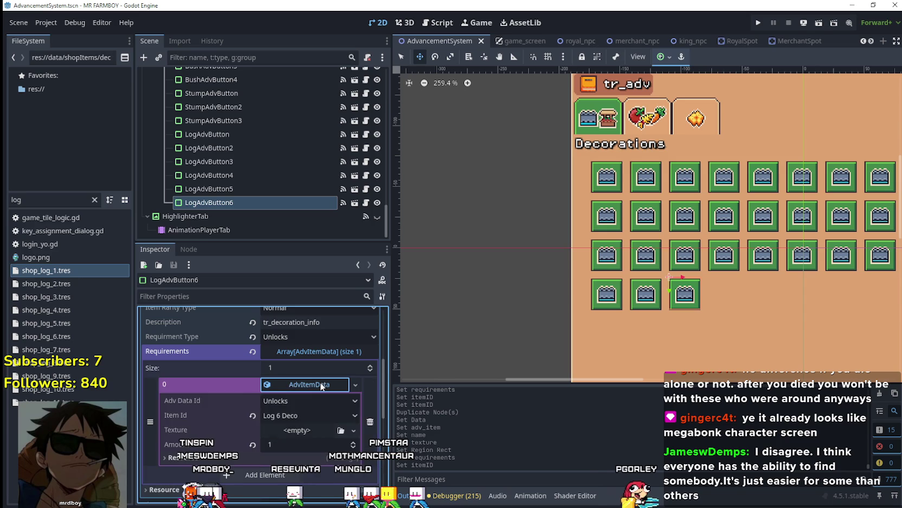
pyautogui.scroll(4, 319, 363)
pyautogui.click(249, 205)
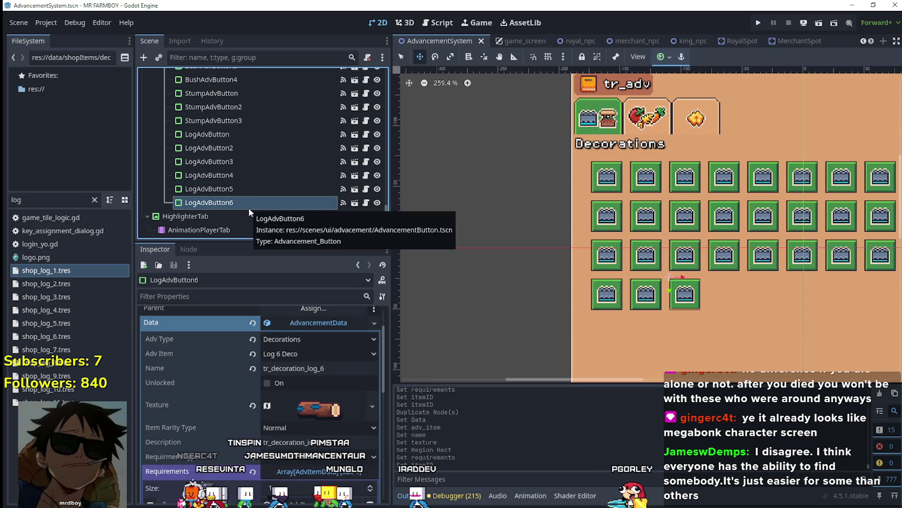
pyautogui.hotkey('ctrl', 'd')
pyautogui.click(313, 372)
# Set LogAdvButton7's advancement item to Log 7 Deco, named tr_decoration_log_7
pyautogui.rightClick(313, 372)
pyautogui.click(323, 402)
pyautogui.moveTo(369, 48); pyautogui.dragTo(373, 282)
pyautogui.click(327, 247)
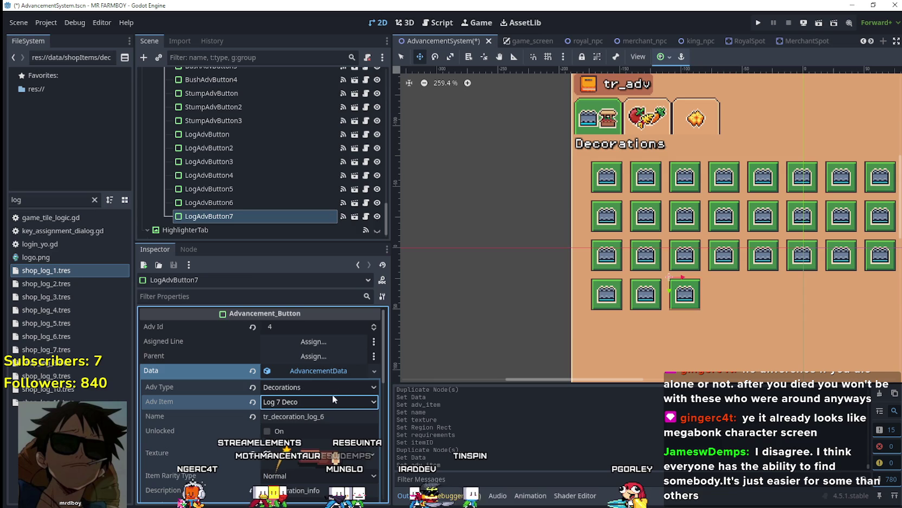
pyautogui.click(321, 415)
pyautogui.press('BackSpace')
pyautogui.write('7')
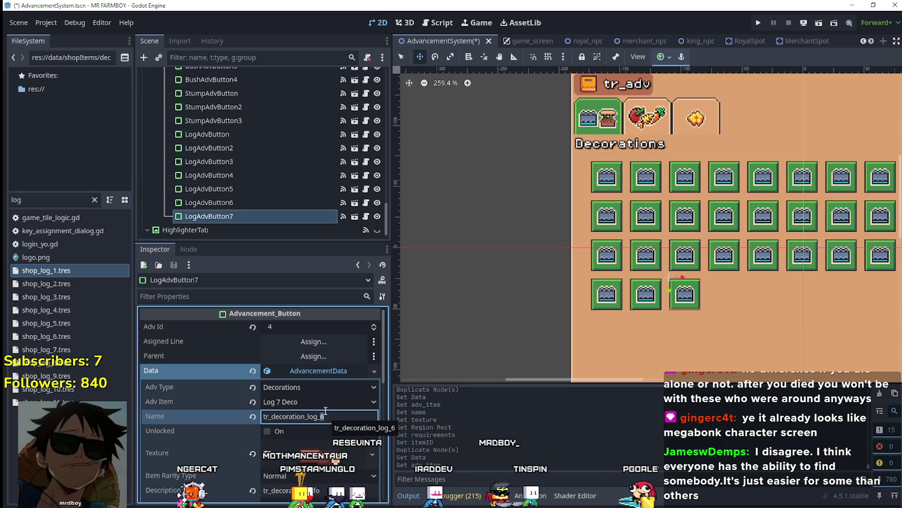
# Move the icon's atlas region onto a different log sprite
pyautogui.scroll(-1, 322, 408)
pyautogui.click(321, 399)
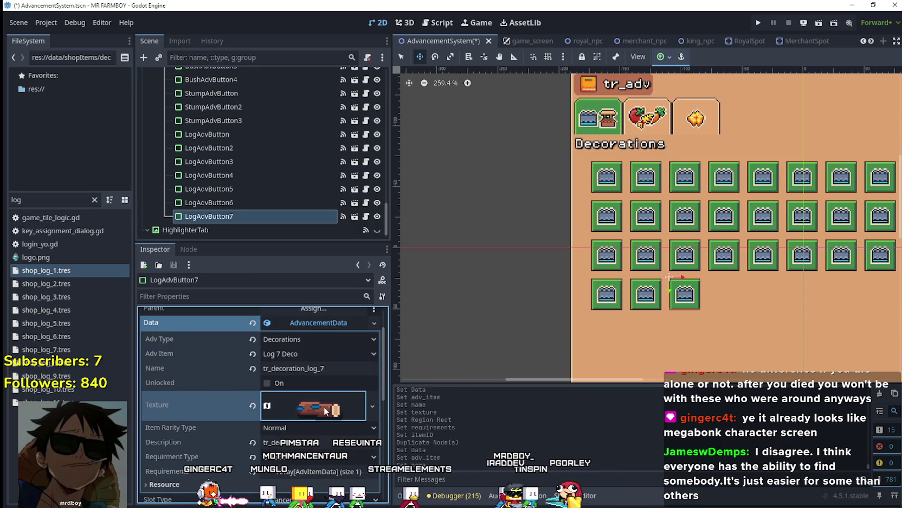
pyautogui.rightClick(321, 399)
pyautogui.click(353, 448)
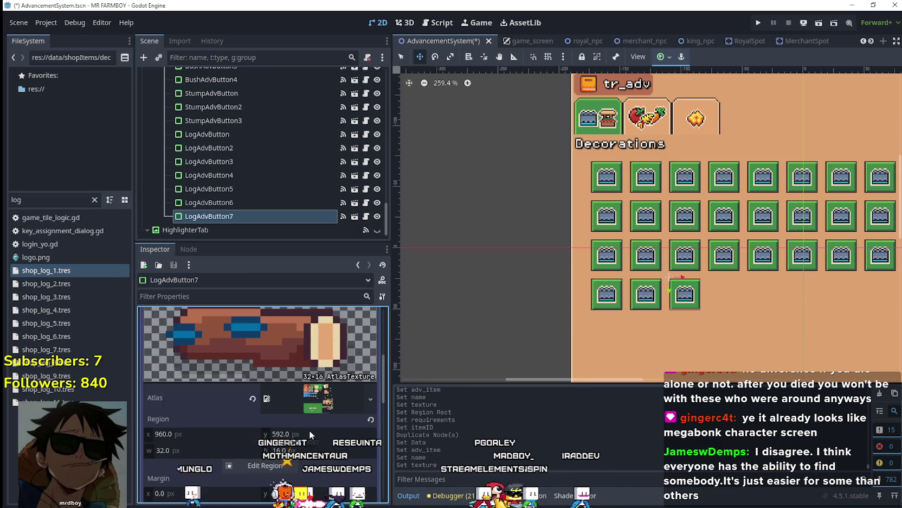
pyautogui.click(289, 464)
pyautogui.scroll(-6, 500, 234)
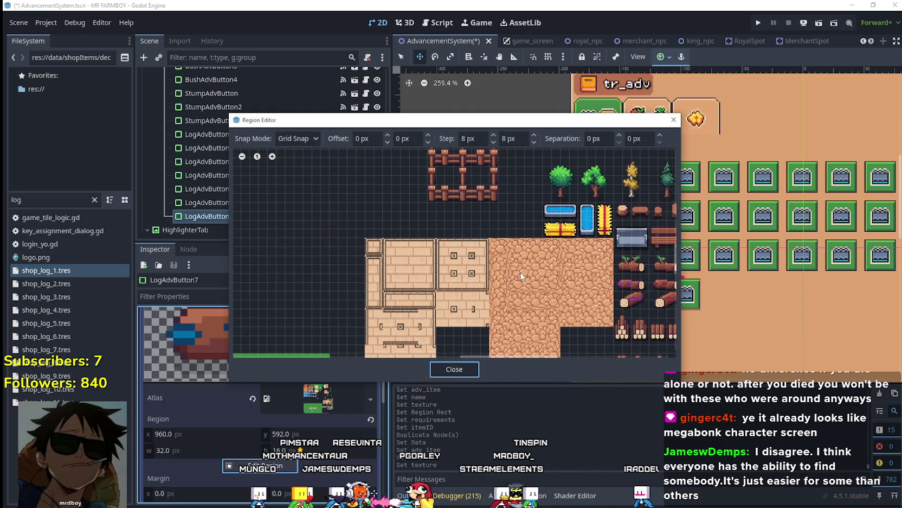
pyautogui.scroll(3, 432, 261)
pyautogui.moveTo(591, 259)
pyautogui.mouseDown()
pyautogui.moveTo(560, 234)
pyautogui.moveTo(543, 235)
pyautogui.mouseUp()
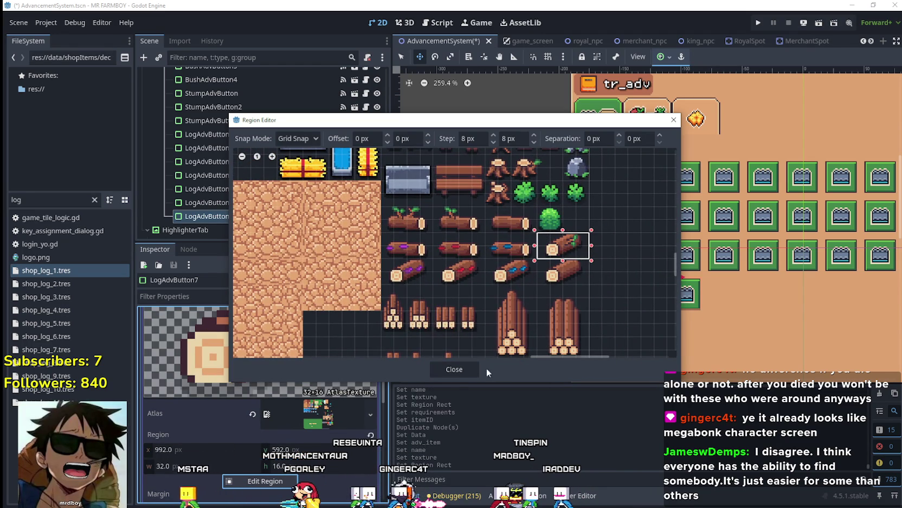
pyautogui.click(454, 369)
pyautogui.click(316, 358)
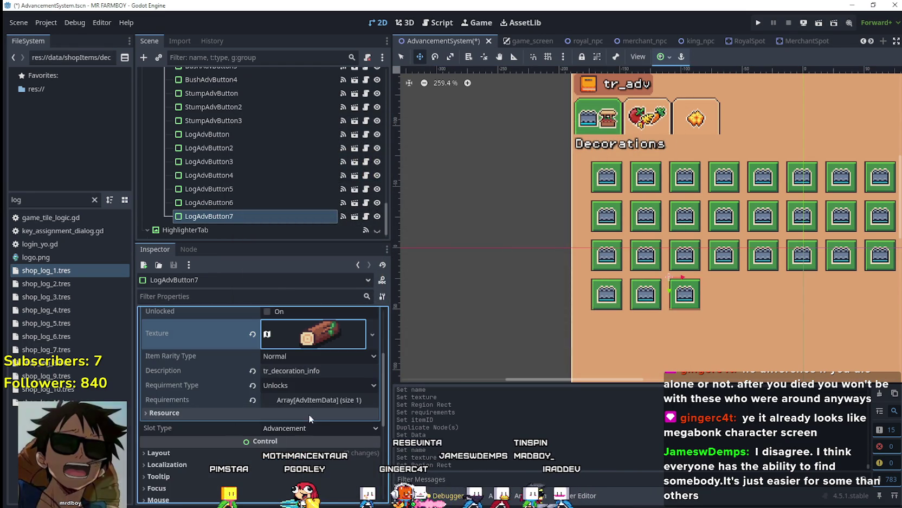
# Set the first requirement's Item Id to Log 7 Deco and save the scene
pyautogui.click(306, 400)
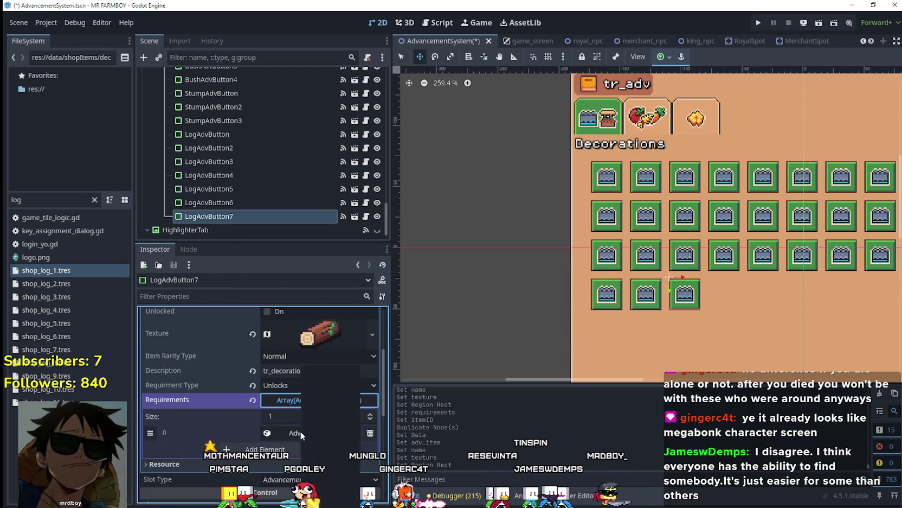
pyautogui.click(320, 434)
pyautogui.scroll(-1, 319, 432)
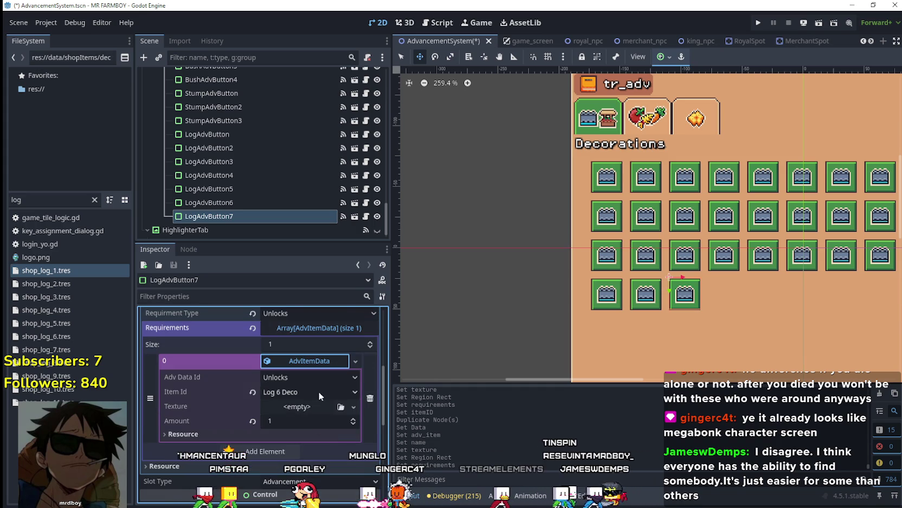
pyautogui.click(319, 392)
pyautogui.scroll(-10, 359, 205)
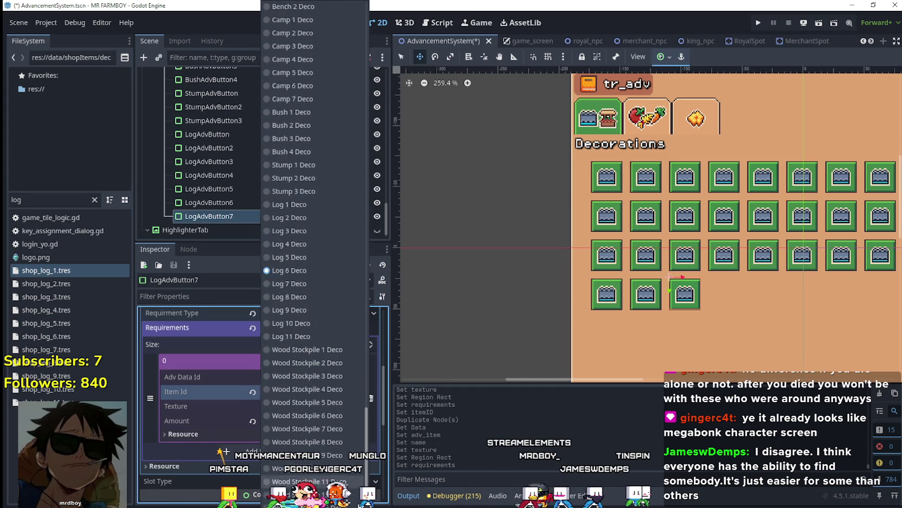
pyautogui.click(290, 252)
pyautogui.hotkey('ctrl', 's')
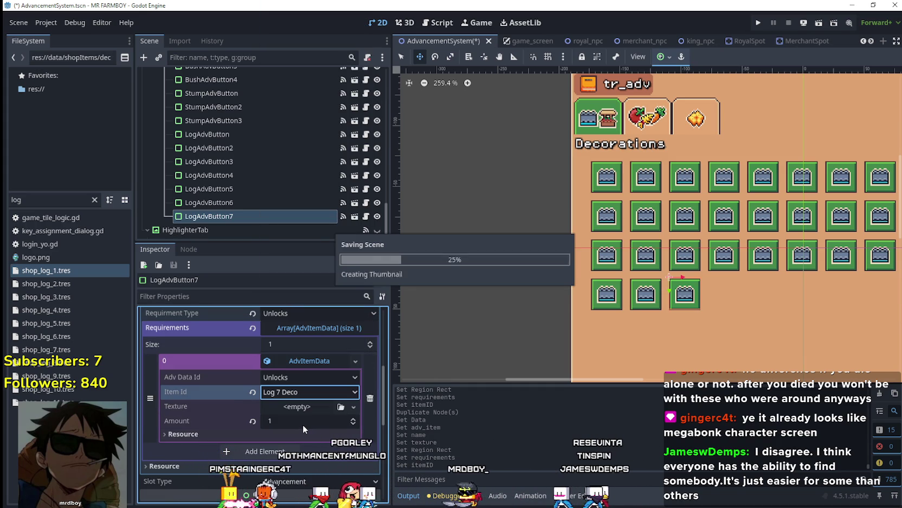
pyautogui.click(304, 371)
pyautogui.click(253, 215)
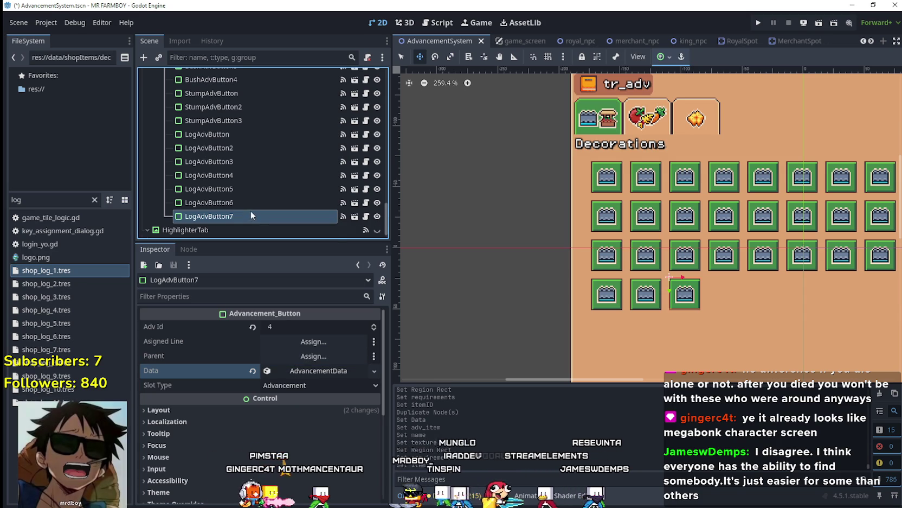
# Duplicate LogAdvButton7 as LogAdvButton8 and set its advancement item to Log 8 Deco, named tr_decoration_log_8
pyautogui.hotkey('ctrl', 'd')
pyautogui.click(294, 370)
pyautogui.rightClick(294, 371)
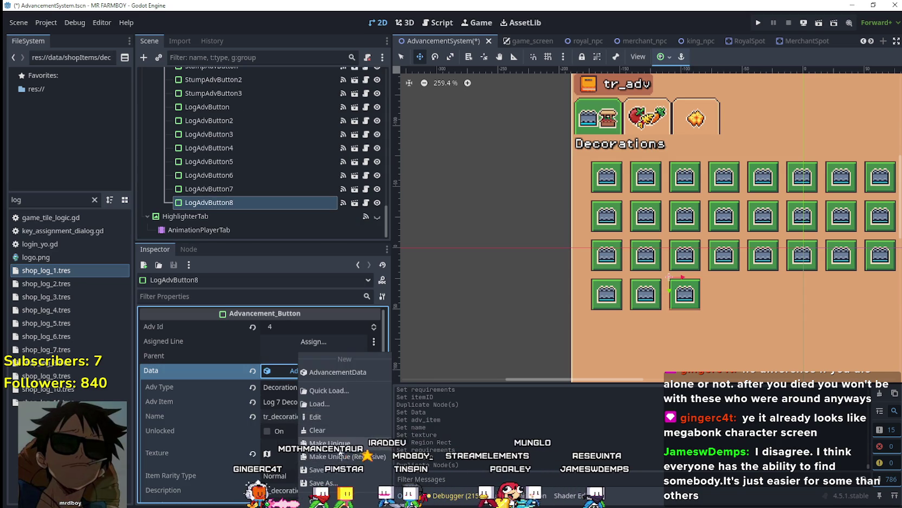
pyautogui.press('Escape')
pyautogui.click(300, 400)
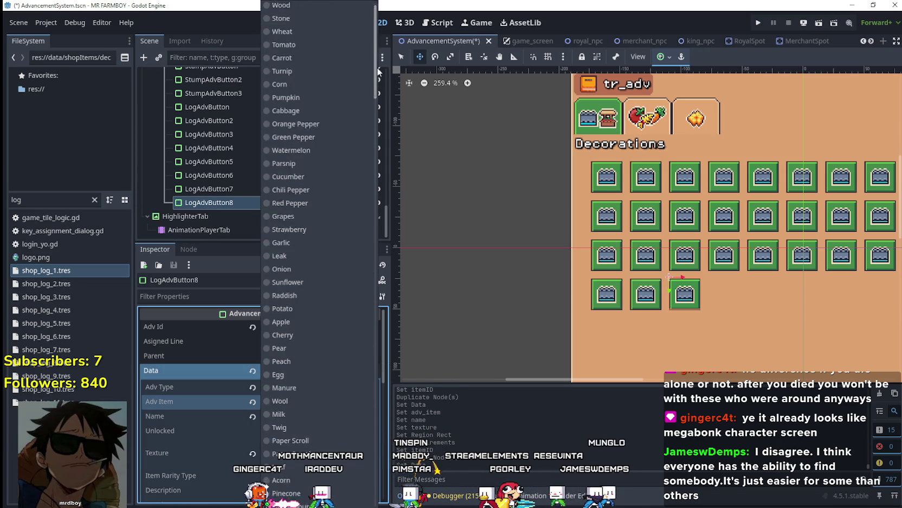
pyautogui.moveTo(374, 43); pyautogui.dragTo(358, 469)
pyautogui.click(321, 264)
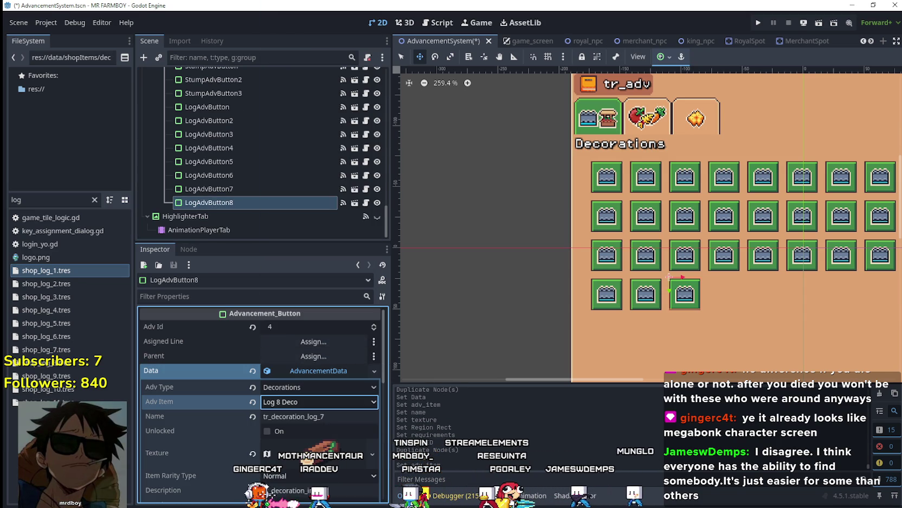
pyautogui.click(333, 418)
# Set LogAdvButton8's atlas texture region to the purple-gem log sprite and save the scene
pyautogui.scroll(-3, 326, 419)
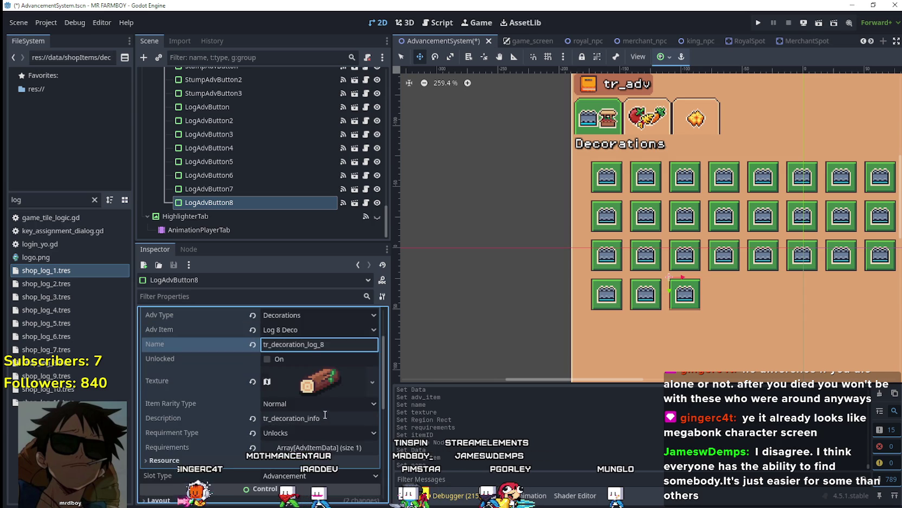
pyautogui.click(304, 382)
pyautogui.click(372, 377)
pyautogui.press('Escape')
pyautogui.scroll(-3, 326, 438)
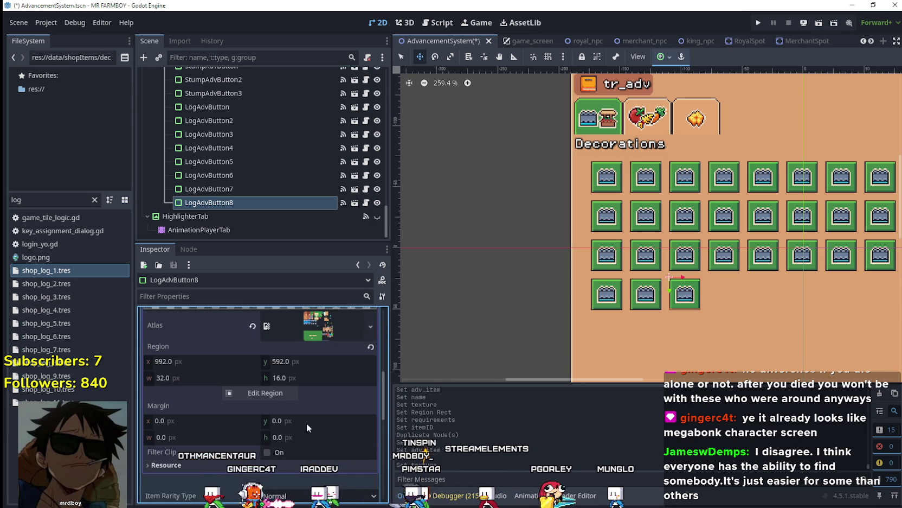
pyautogui.click(265, 393)
pyautogui.scroll(-6, 466, 288)
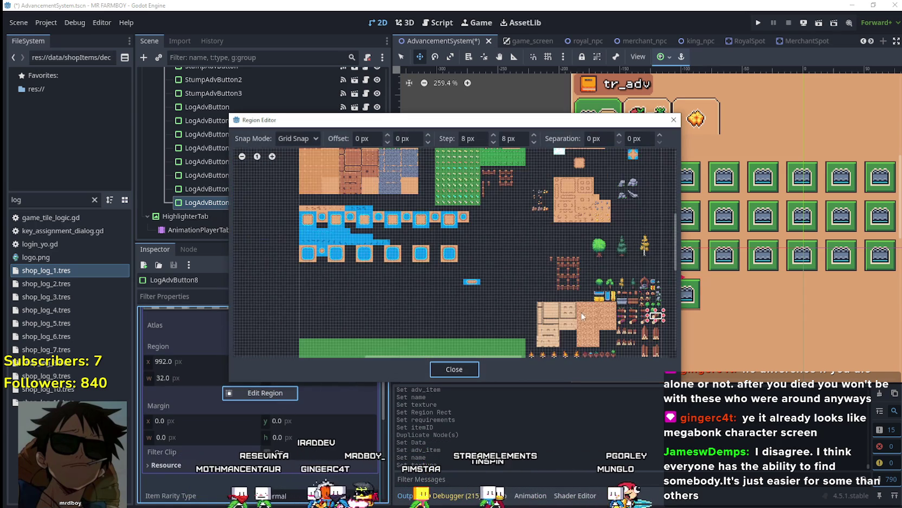
pyautogui.scroll(5, 577, 300)
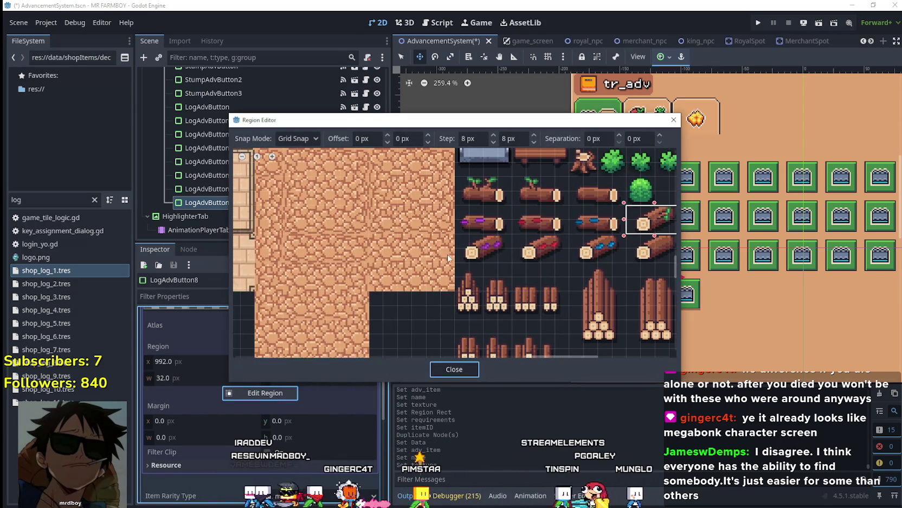
pyautogui.moveTo(454, 263); pyautogui.dragTo(508, 237)
pyautogui.click(448, 368)
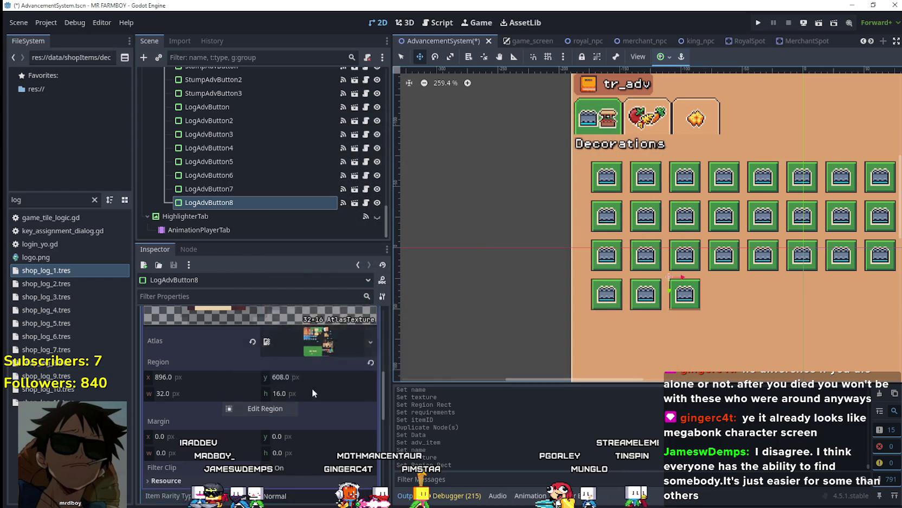
pyautogui.scroll(5, 312, 384)
pyautogui.click(315, 397)
pyautogui.hotkey('ctrl', 's')
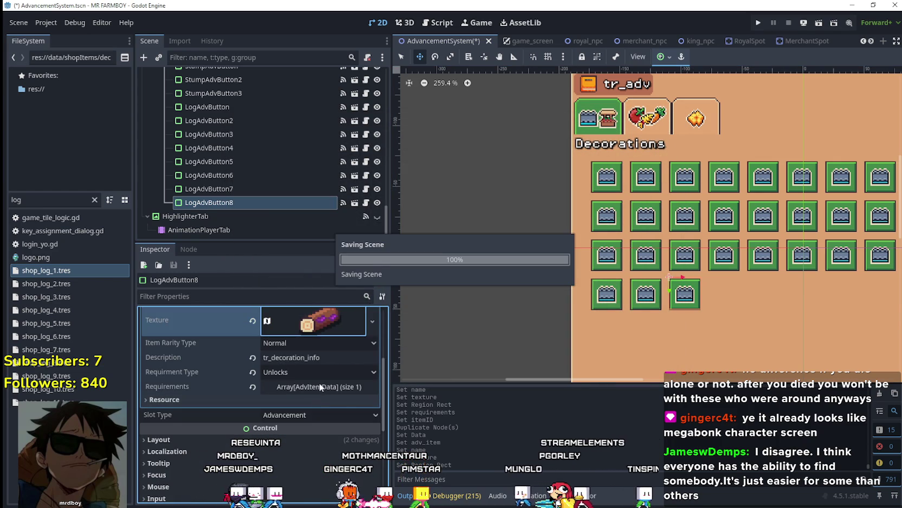
# Make LogAdvButton8's first requirement unique, set its Item Id to Log 8 Deco, and save
pyautogui.click(317, 386)
pyautogui.click(312, 417)
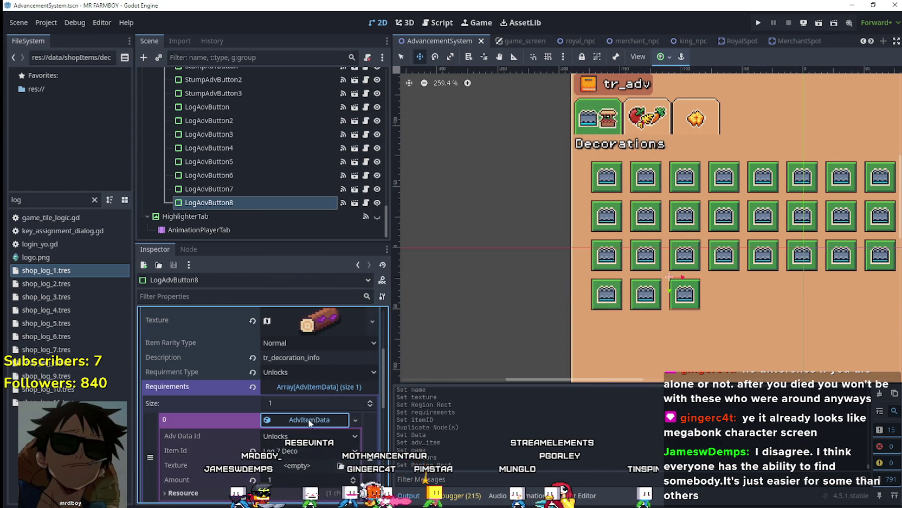
pyautogui.rightClick(309, 419)
pyautogui.click(349, 456)
pyautogui.click(329, 449)
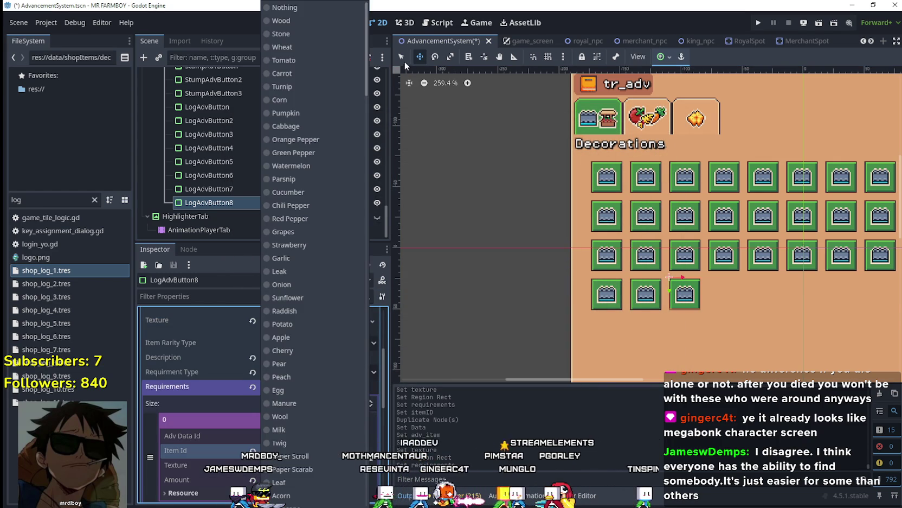
pyautogui.moveTo(368, 55); pyautogui.dragTo(368, 234)
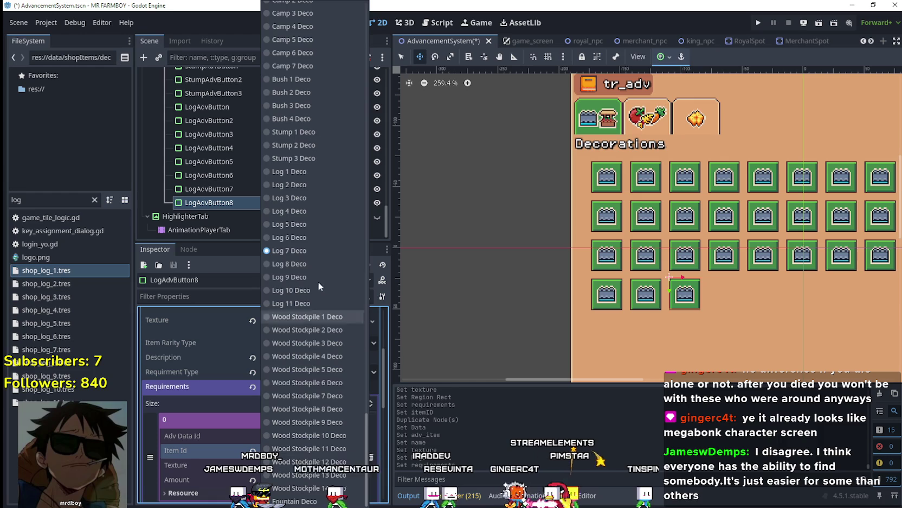
pyautogui.click(312, 261)
pyautogui.hotkey('ctrl', 's')
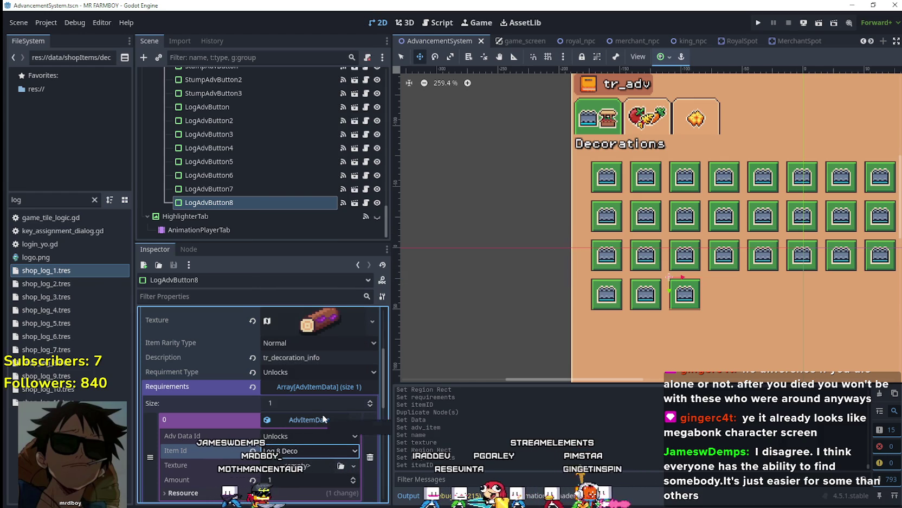
# Duplicate LogAdvButton8 in the Scene dock as LogAdvButton9
pyautogui.scroll(5, 322, 413)
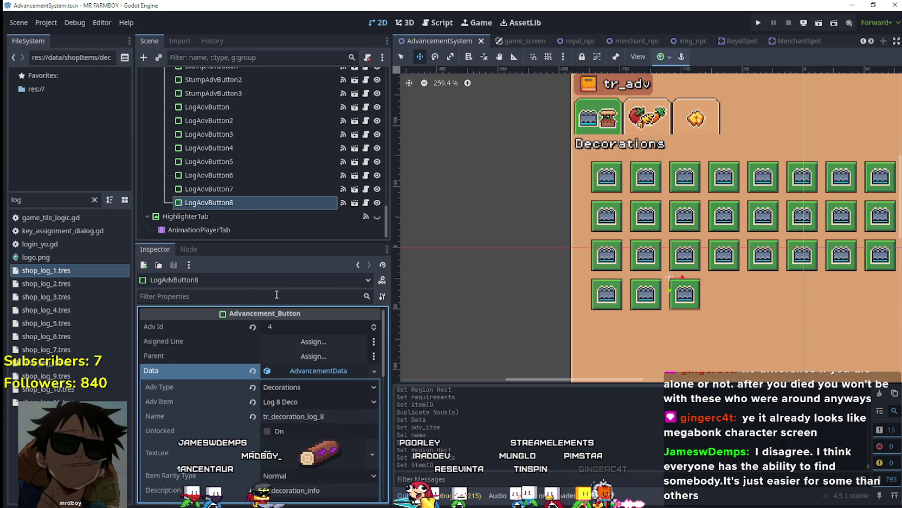
pyautogui.click(248, 202)
pyautogui.hotkey('ctrl', 'd')
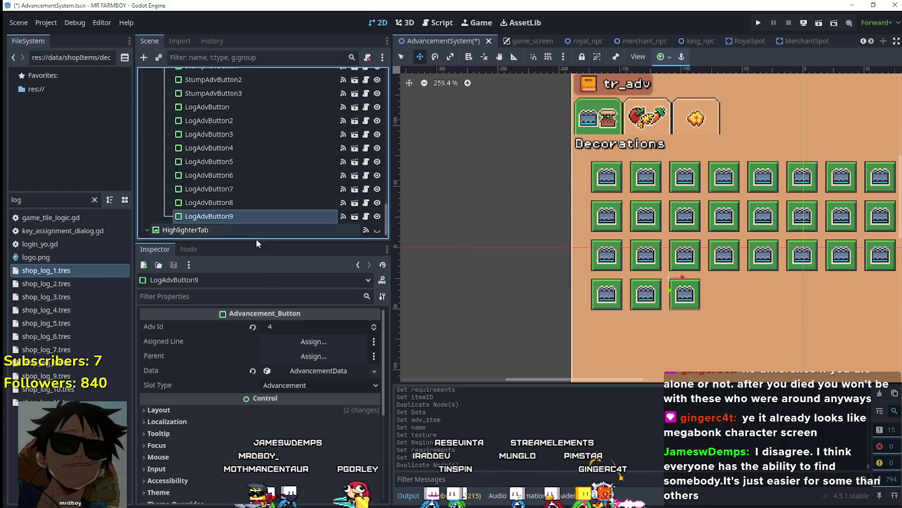
# Set LogAdvButton9's advancement item to Log 9 Deco, named tr_decoration_log_9
pyautogui.click(309, 373)
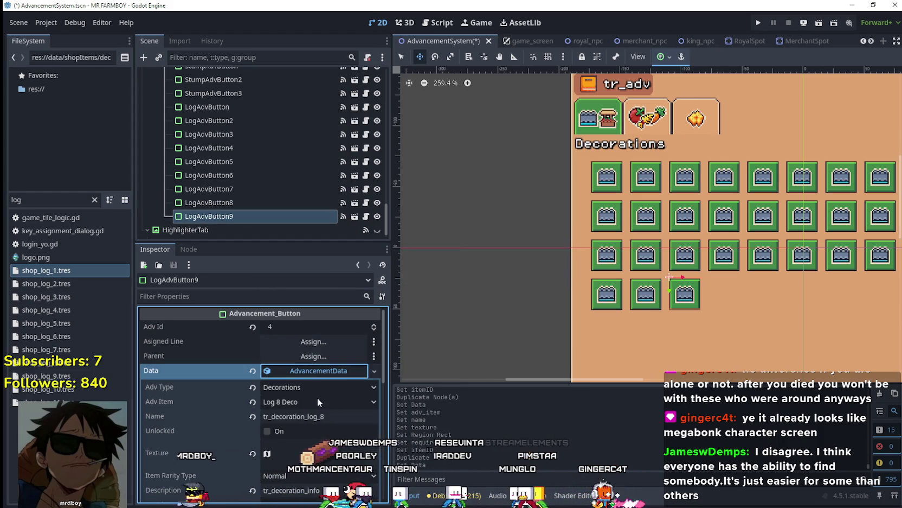
pyautogui.click(324, 403)
pyautogui.scroll(-10, 303, 325)
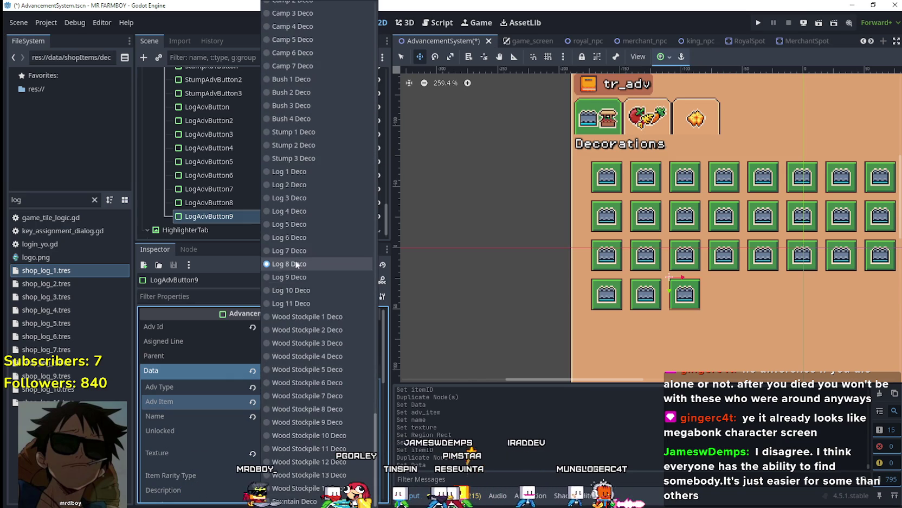
pyautogui.click(296, 276)
pyautogui.write('tr_decoration_log_9')
pyautogui.click(333, 416)
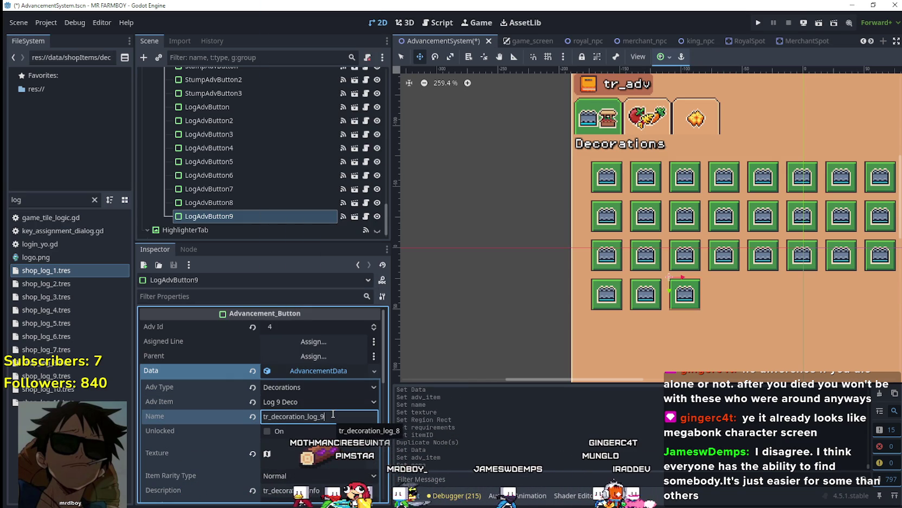
# Change LogAdvButton9's atlas texture region to the red log tile
pyautogui.scroll(-3, 333, 415)
pyautogui.click(319, 381)
pyautogui.rightClick(319, 382)
pyautogui.click(363, 417)
pyautogui.scroll(-5, 314, 412)
pyautogui.click(294, 417)
pyautogui.scroll(-5, 556, 268)
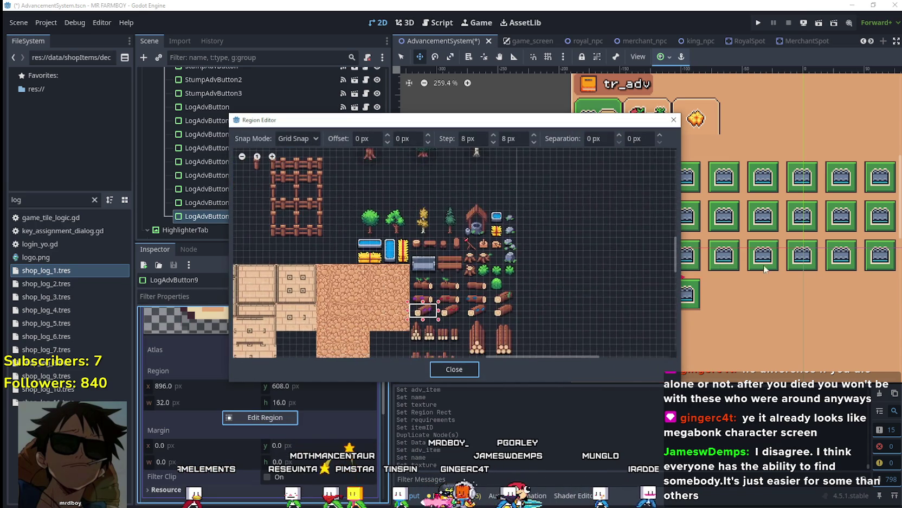
pyautogui.scroll(3, 499, 314)
pyautogui.moveTo(432, 311); pyautogui.dragTo(372, 280)
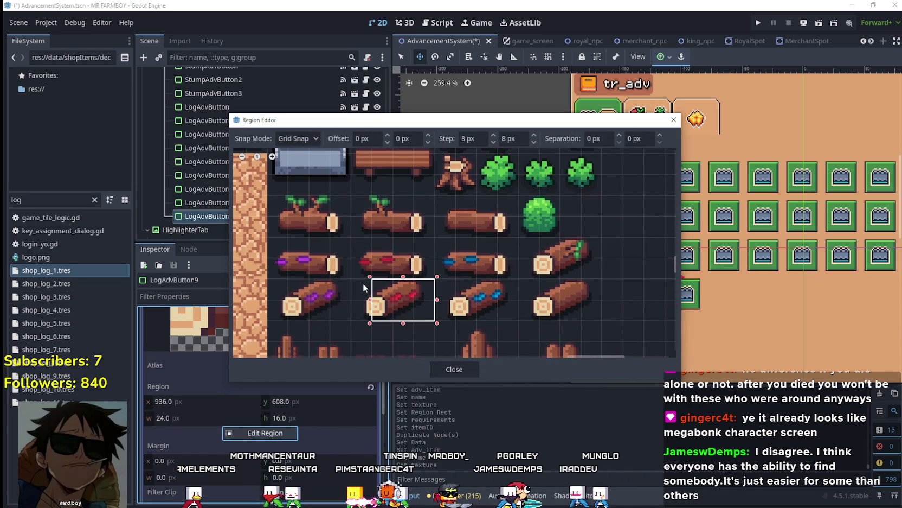
pyautogui.press('Escape')
pyautogui.click(320, 368)
# Make the first requirement an AdvItemData entry requiring Log 9 Deco, and save
pyautogui.click(320, 424)
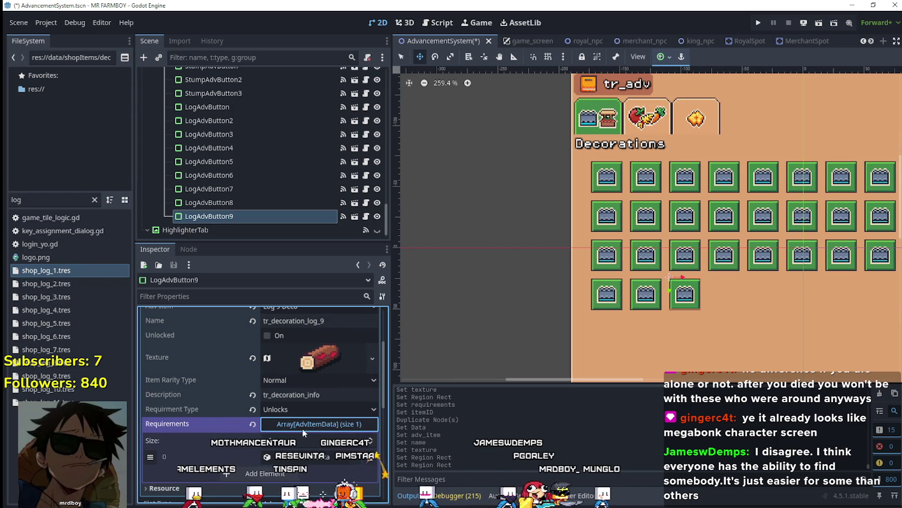
pyautogui.click(312, 458)
pyautogui.click(336, 323)
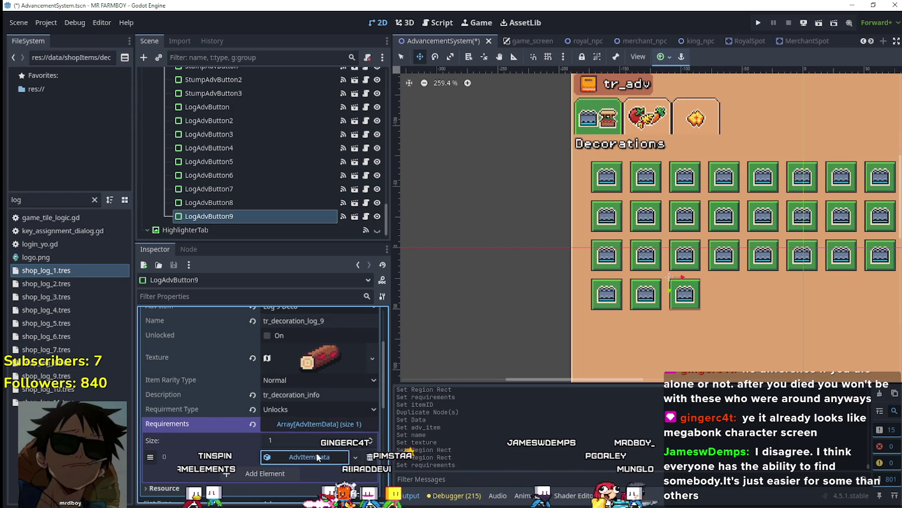
pyautogui.click(317, 457)
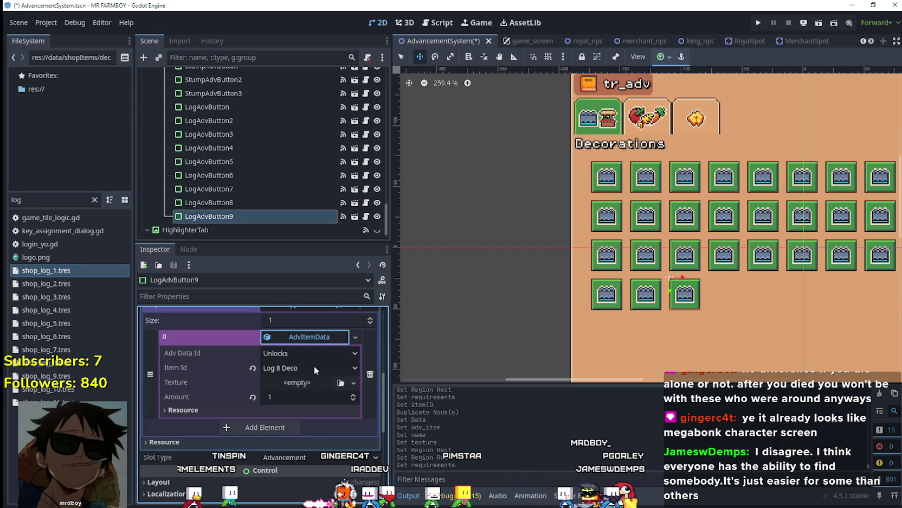
pyautogui.click(299, 367)
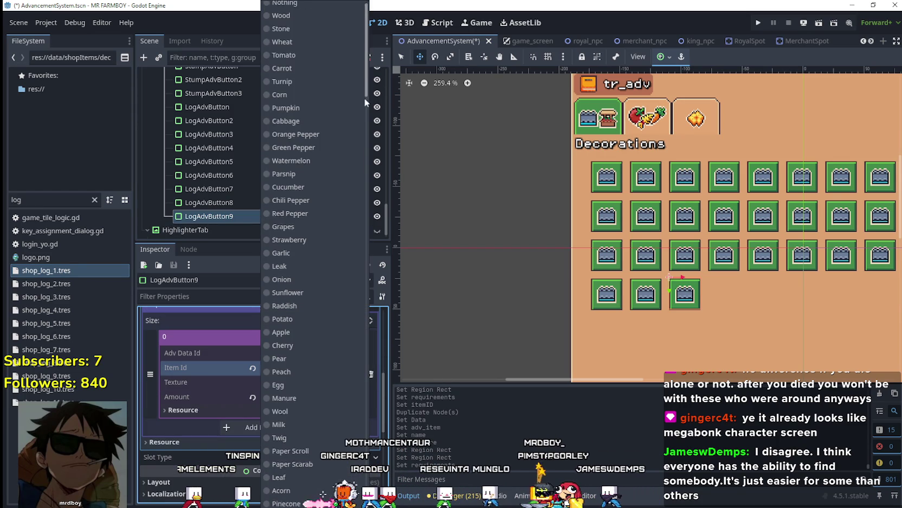
pyautogui.scroll(-10, 365, 84)
pyautogui.click(300, 279)
pyautogui.hotkey('ctrl', 's')
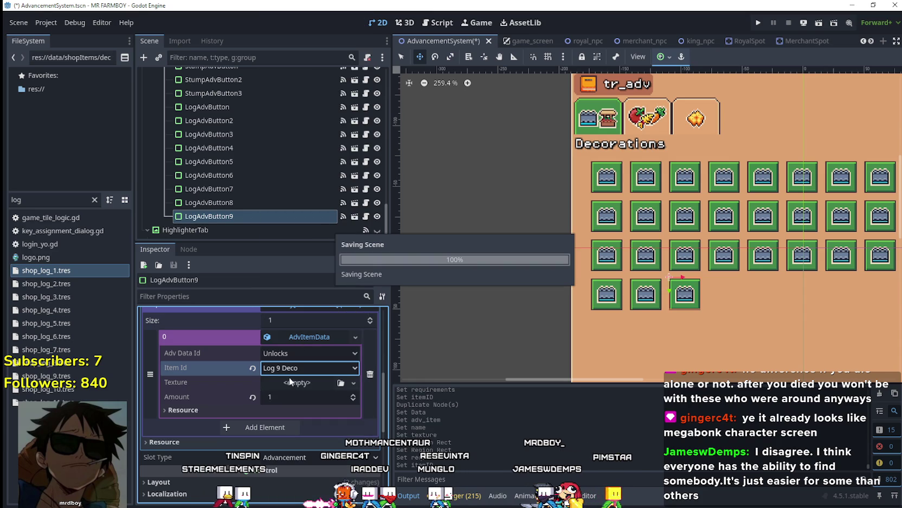
# Collapse the requirement and requirements list, save the scene again, and toggle the advancement data
pyautogui.click(321, 407)
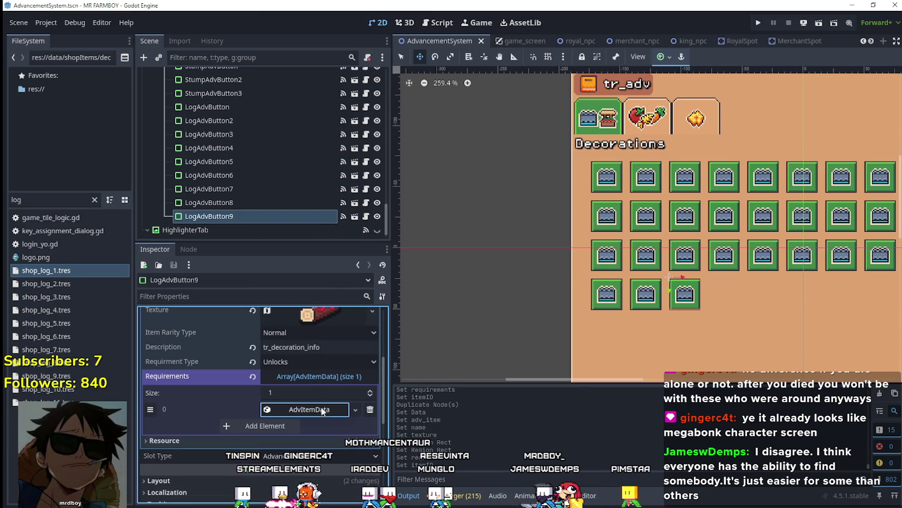
pyautogui.click(328, 375)
pyautogui.scroll(5, 336, 412)
pyautogui.hotkey('ctrl', 's')
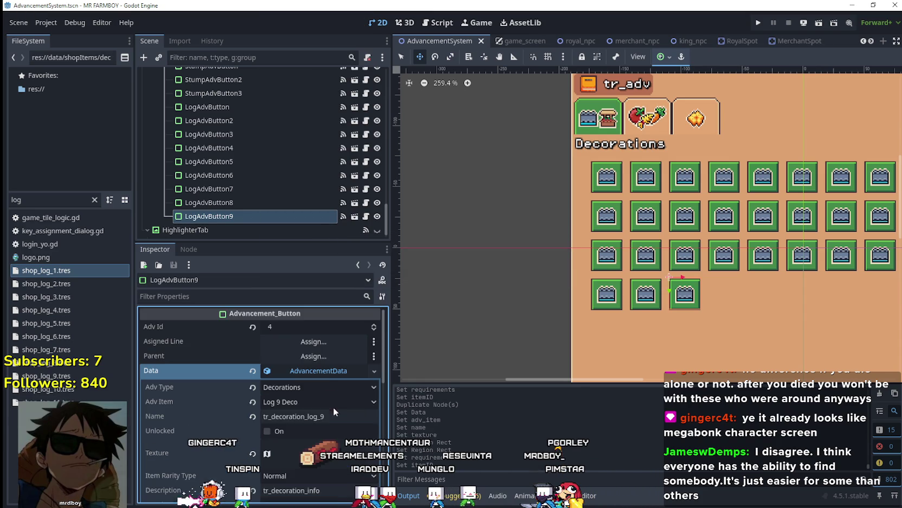
pyautogui.click(325, 373)
pyautogui.click(325, 373)
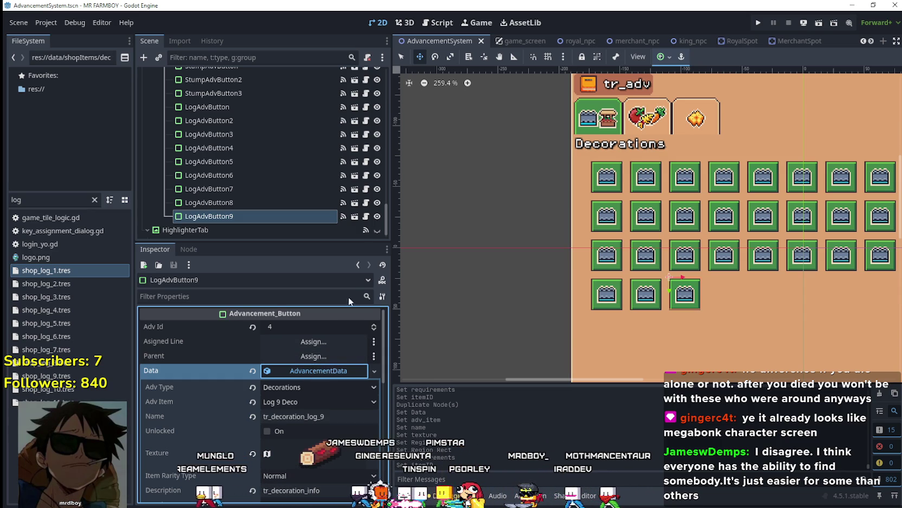
# Collapse the Data resource and duplicate LogAdvButton9 into LogAdvButton10
pyautogui.click(324, 371)
pyautogui.click(325, 372)
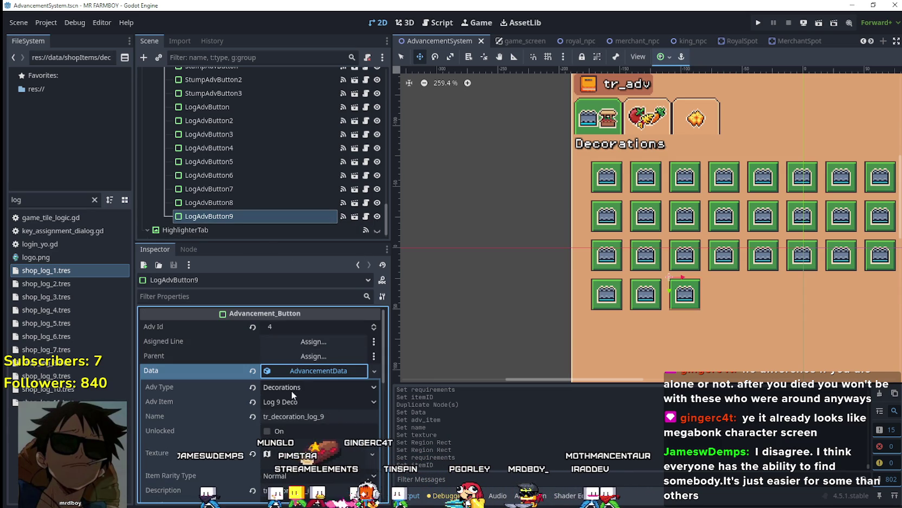
pyautogui.click(318, 371)
pyautogui.click(252, 215)
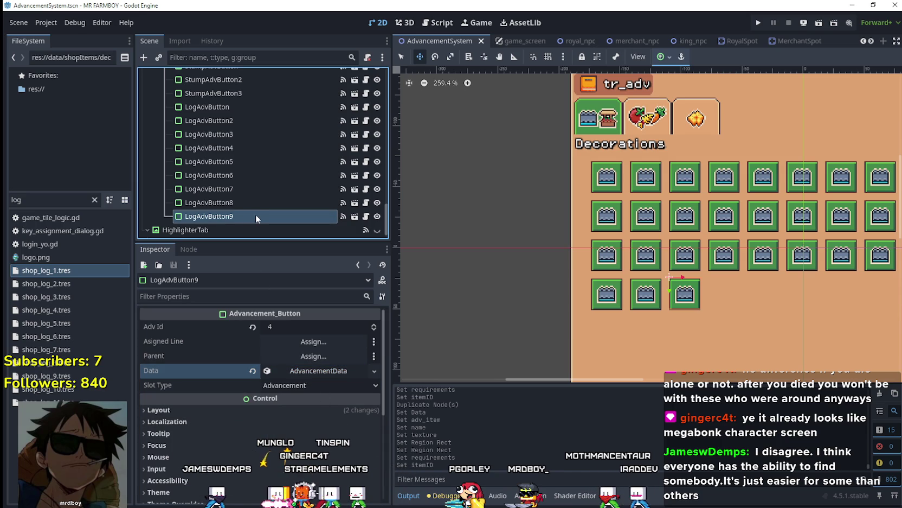
pyautogui.hotkey('ctrl', 'd')
pyautogui.click(307, 369)
# Make LogAdvButton10's data unique and set its advancement item to Log 10 Deco, named tr_decoration_log_10
pyautogui.rightClick(308, 368)
pyautogui.click(335, 443)
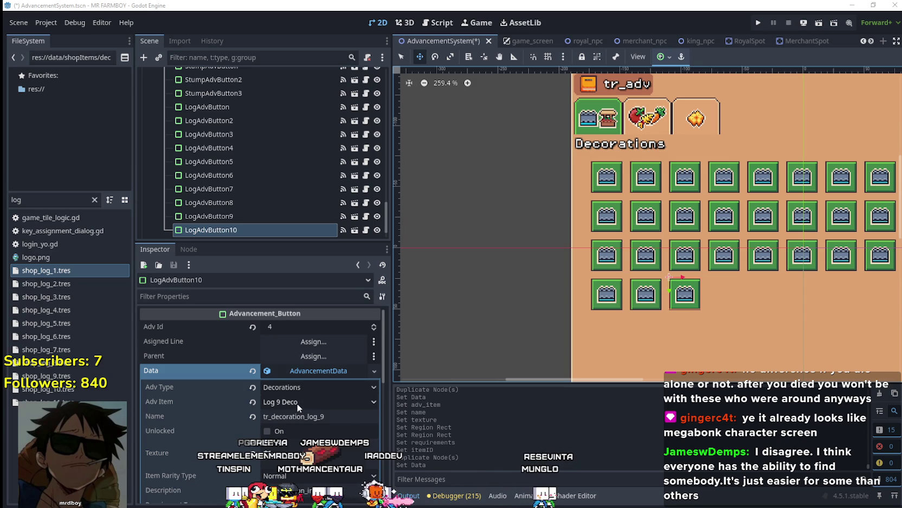
pyautogui.click(369, 401)
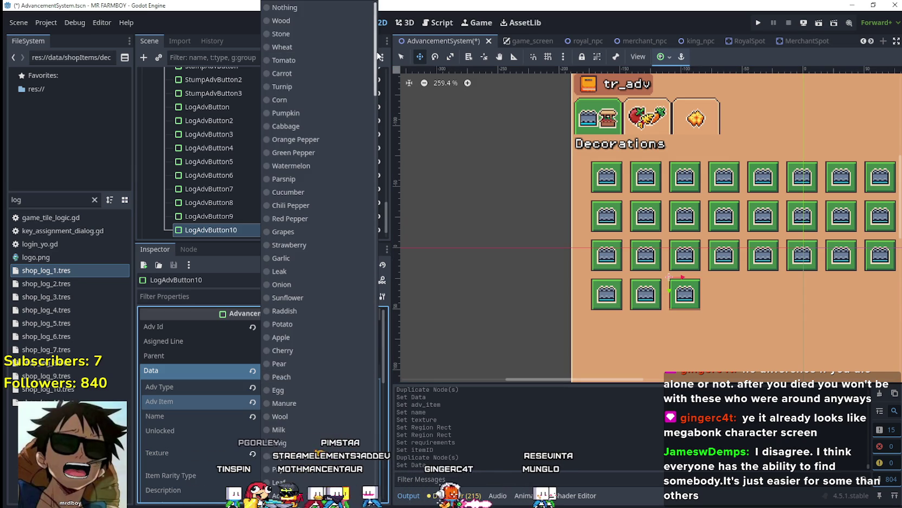
pyautogui.scroll(-15, 335, 373)
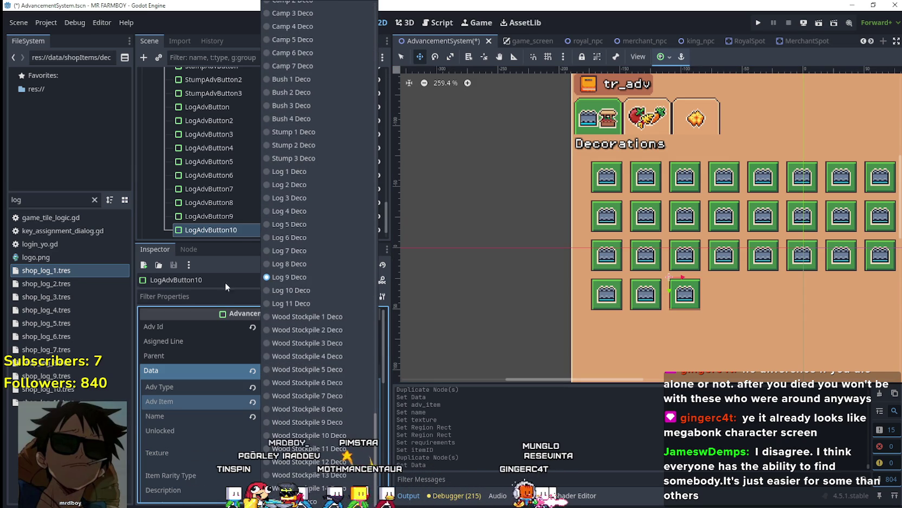
pyautogui.click(231, 232)
pyautogui.rightClick(320, 374)
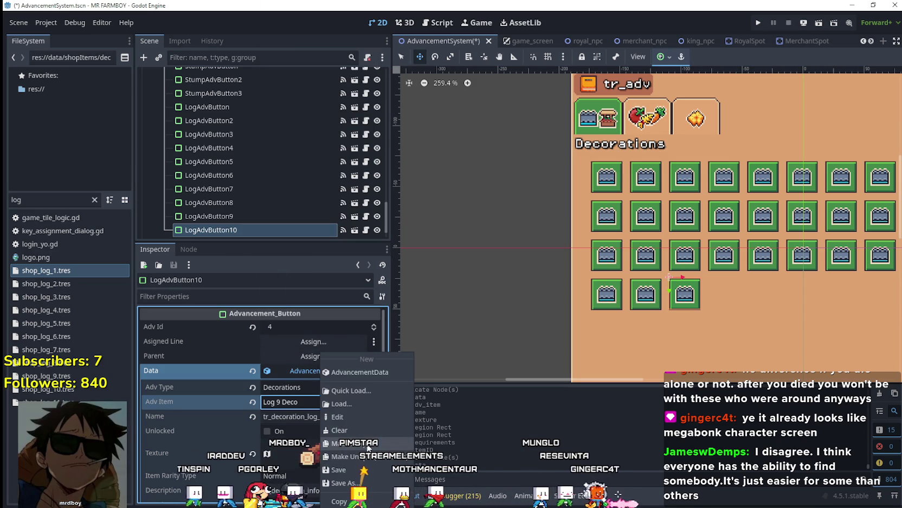
pyautogui.click(350, 437)
pyautogui.click(326, 403)
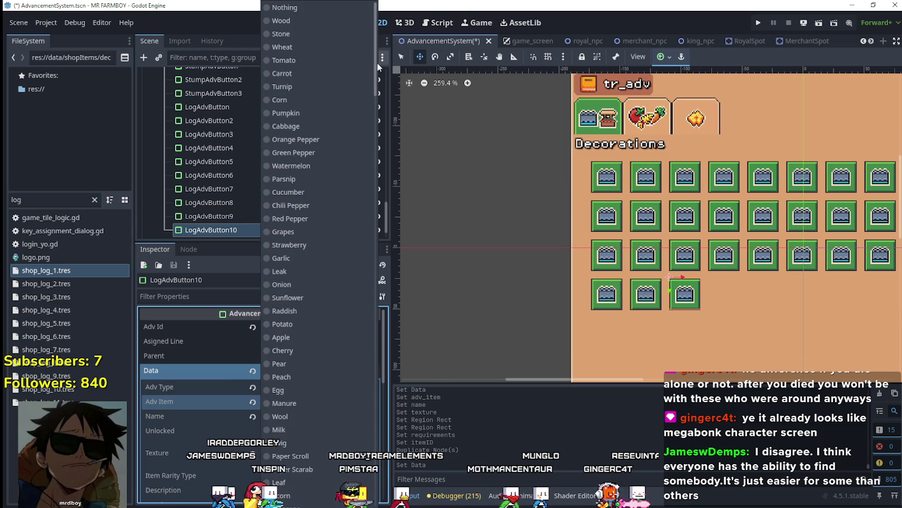
pyautogui.scroll(-15, 304, 260)
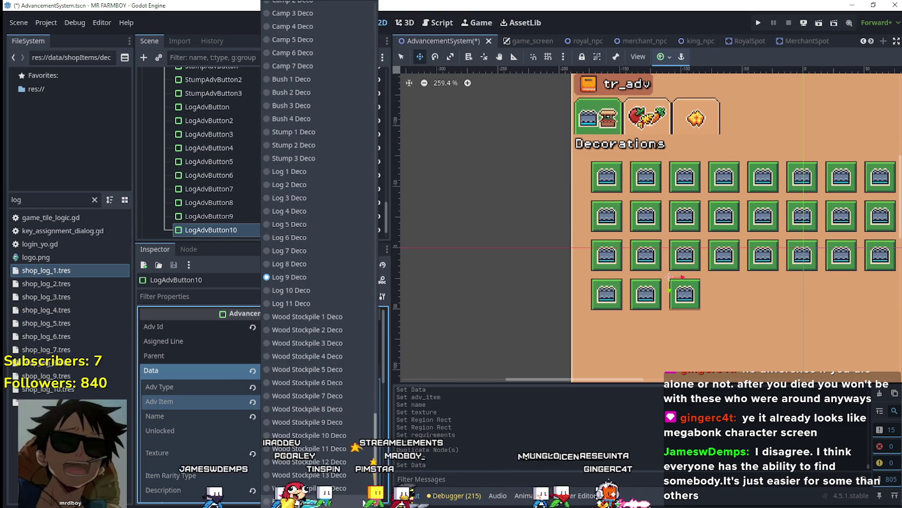
pyautogui.click(298, 277)
pyautogui.click(326, 416)
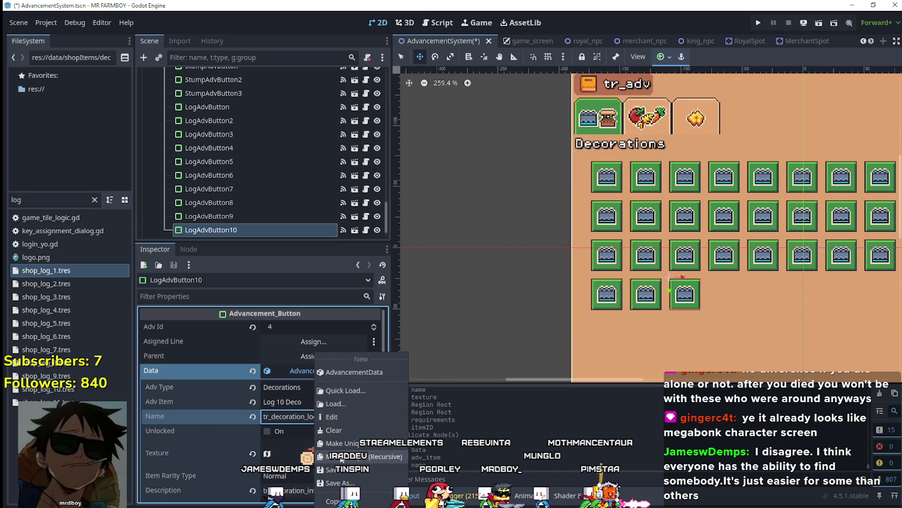
# Set LogAdvButton10's atlas texture region to the blue-marked log tile
pyautogui.scroll(-3, 336, 414)
pyautogui.click(318, 383)
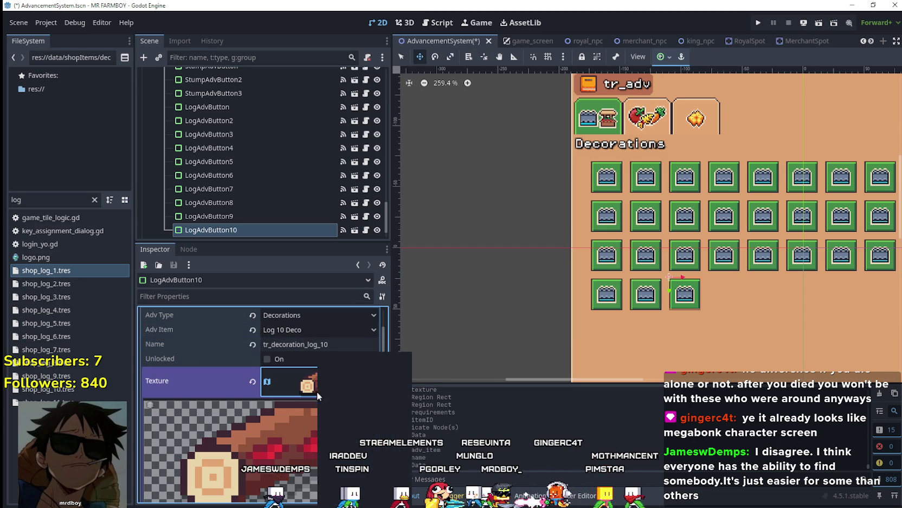
pyautogui.scroll(-3, 277, 451)
pyautogui.scroll(-2, 277, 451)
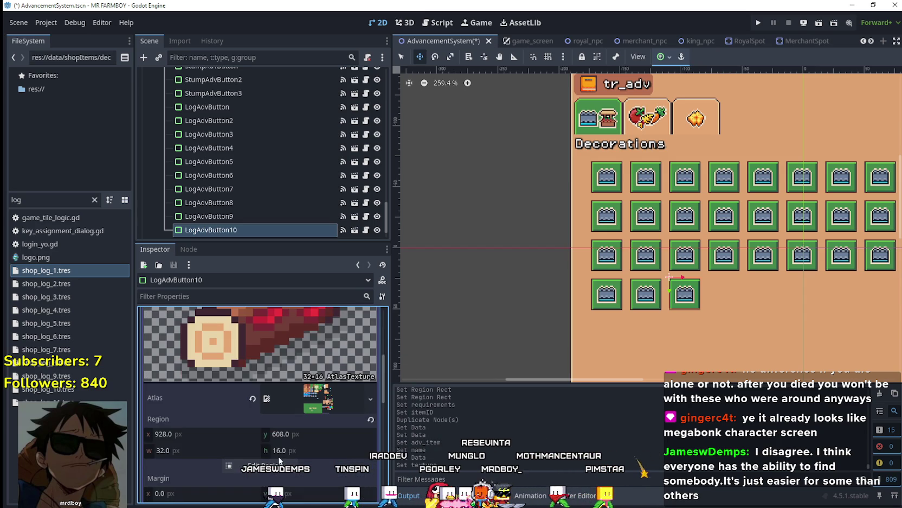
pyautogui.click(266, 466)
pyautogui.scroll(-5, 552, 295)
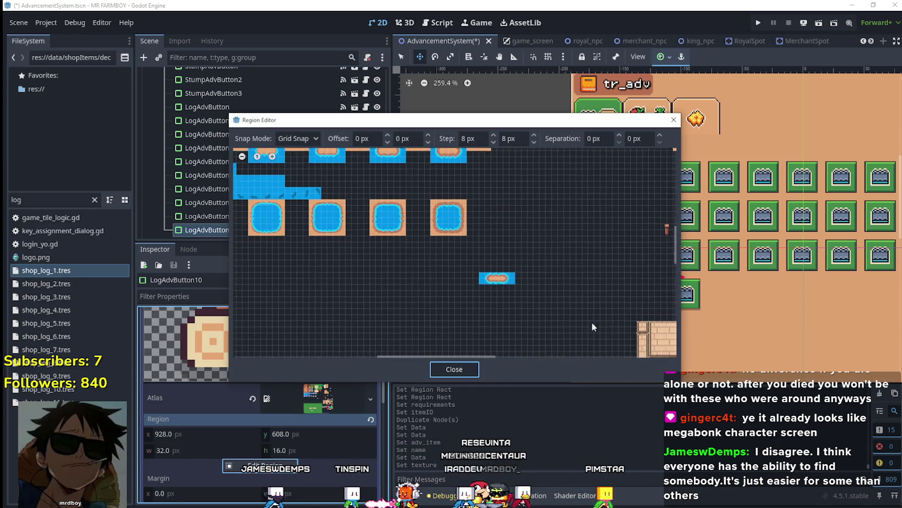
pyautogui.scroll(1, 575, 344)
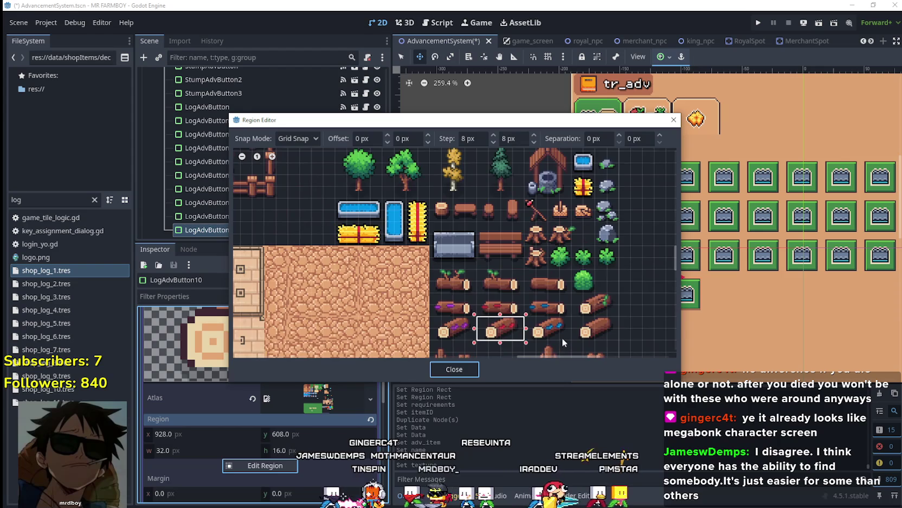
pyautogui.scroll(1, 556, 340)
pyautogui.moveTo(549, 324); pyautogui.dragTo(523, 309)
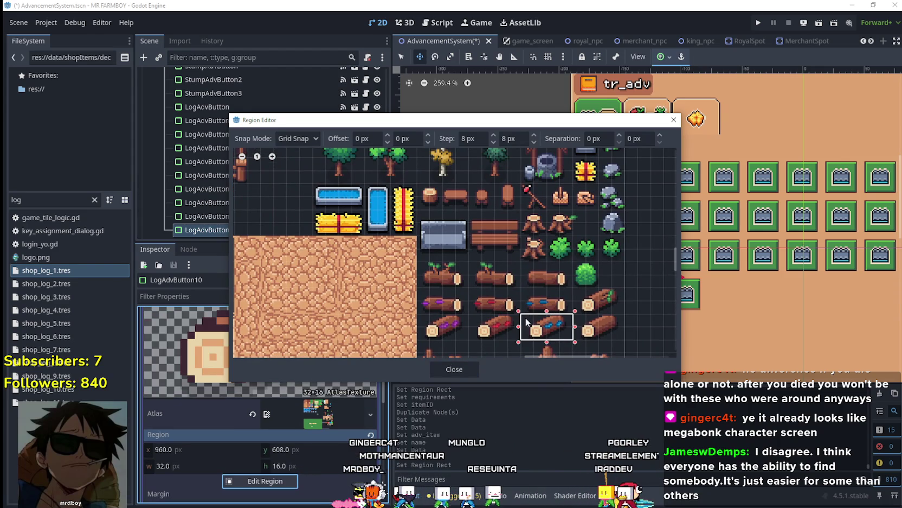
pyautogui.click(454, 369)
# Save, set the first requirement's Item Id to Log 10 Deco, and reselect LogAdvButton10
pyautogui.click(328, 375)
pyautogui.hotkey('ctrl', 's')
pyautogui.click(309, 448)
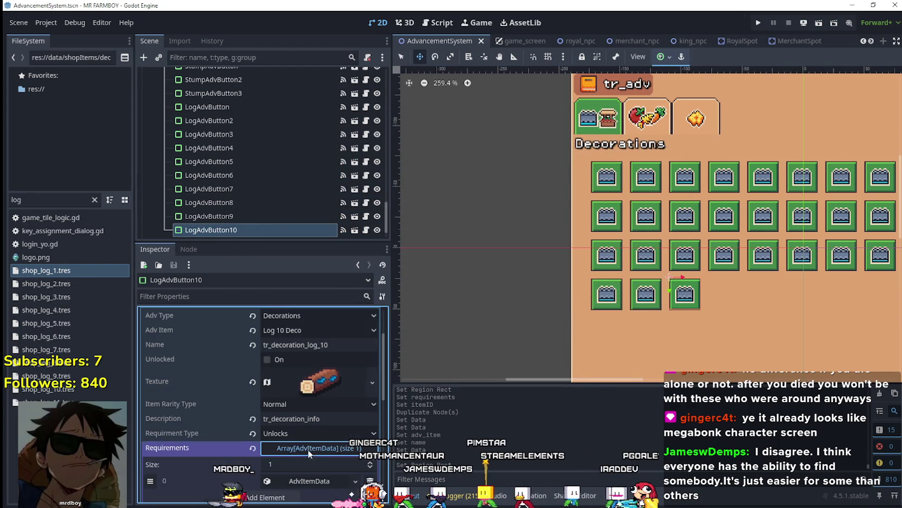
pyautogui.click(295, 480)
pyautogui.rightClick(296, 480)
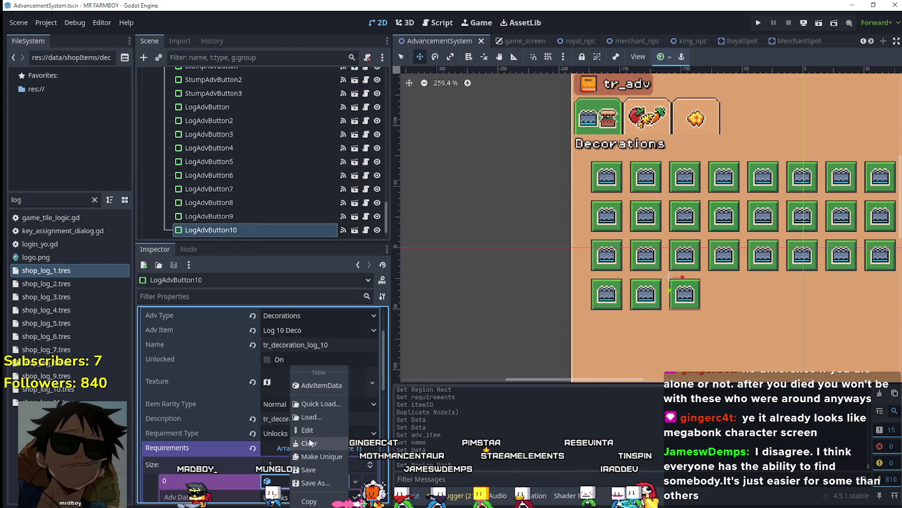
pyautogui.click(319, 454)
pyautogui.click(301, 417)
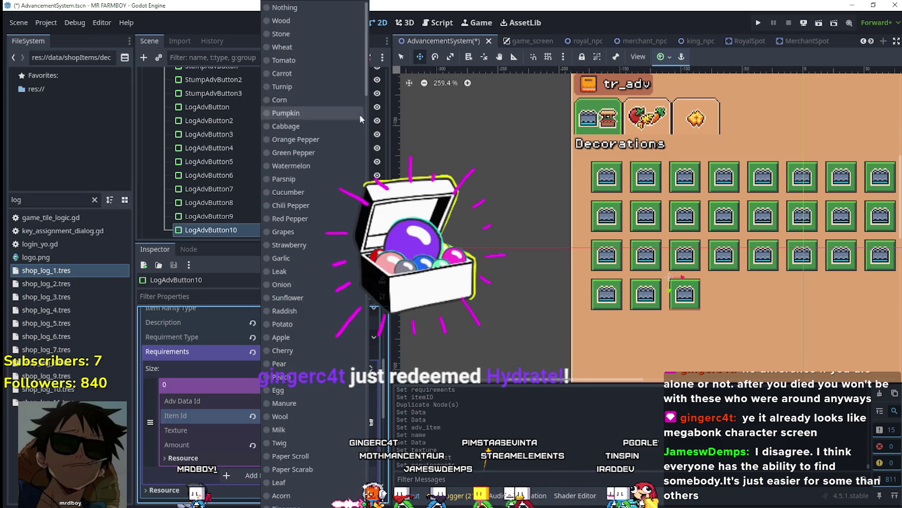
pyautogui.scroll(-10, 304, 244)
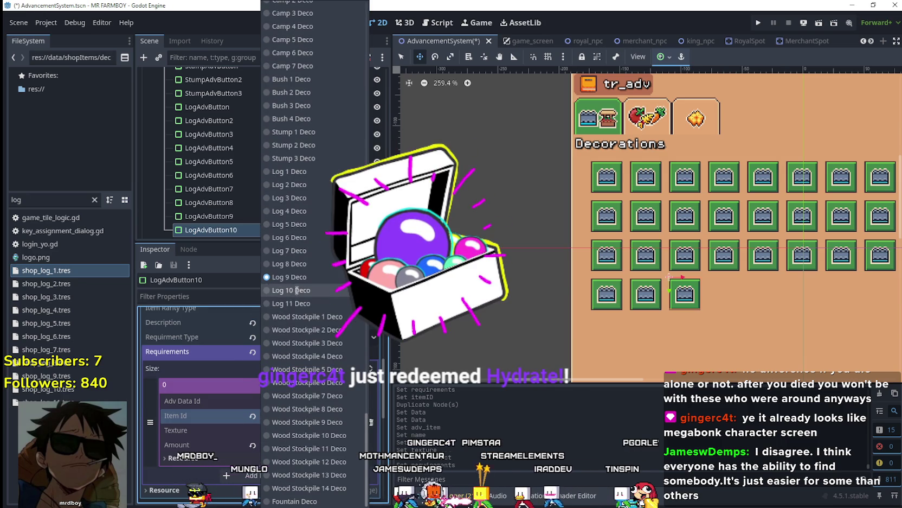
pyautogui.click(293, 291)
pyautogui.click(314, 364)
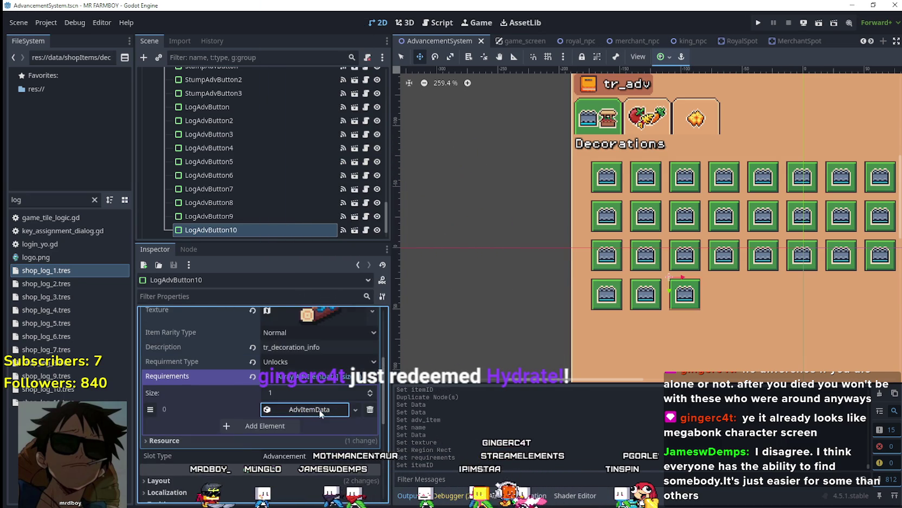
pyautogui.scroll(4, 319, 409)
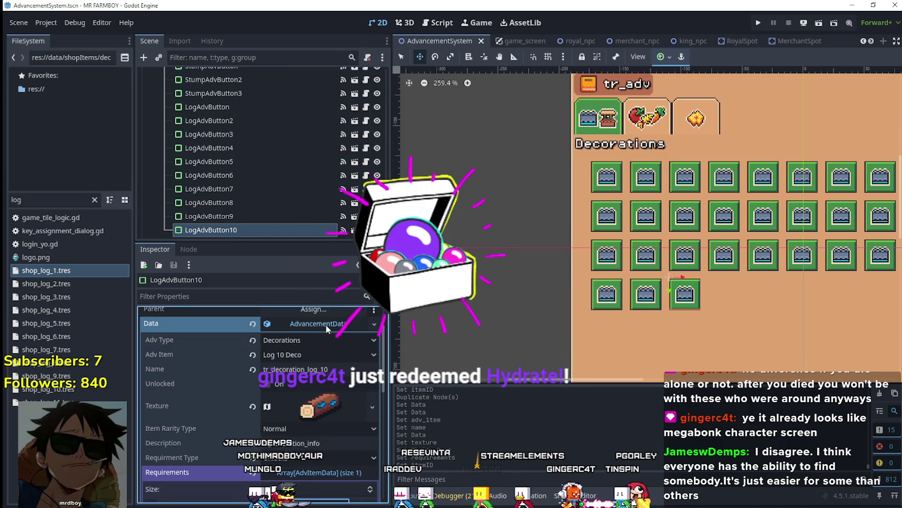
pyautogui.click(326, 326)
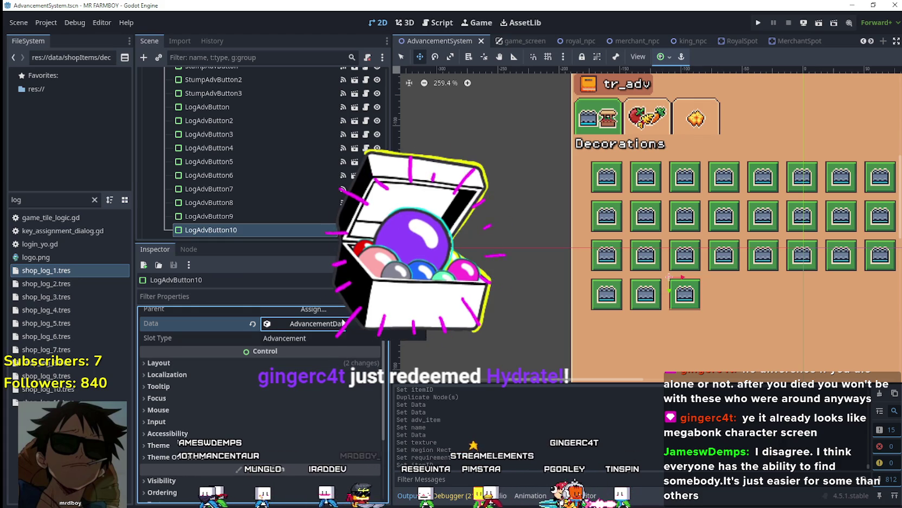
pyautogui.click(272, 236)
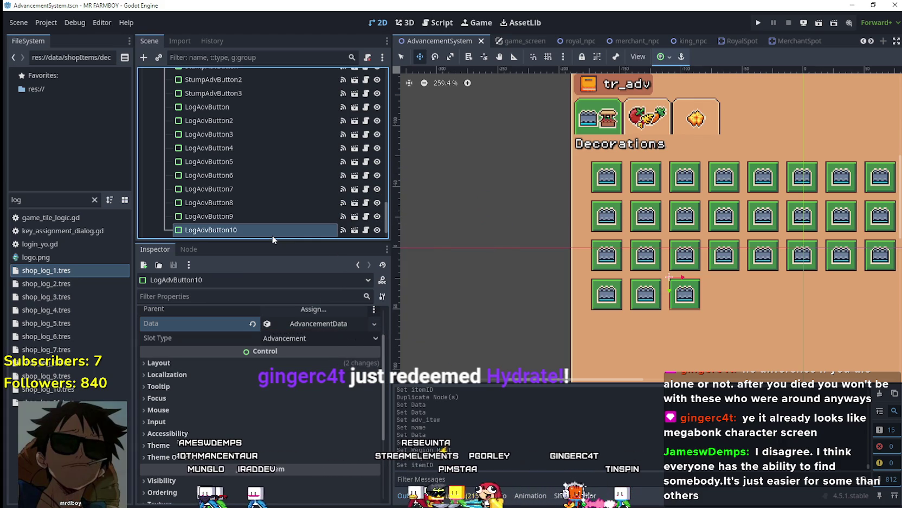
# Duplicate LogAdvButton10 as LogAdvButton11 with item Log 11 Deco, renamed tr_decoration_log_11
pyautogui.hotkey('ctrl', 'd')
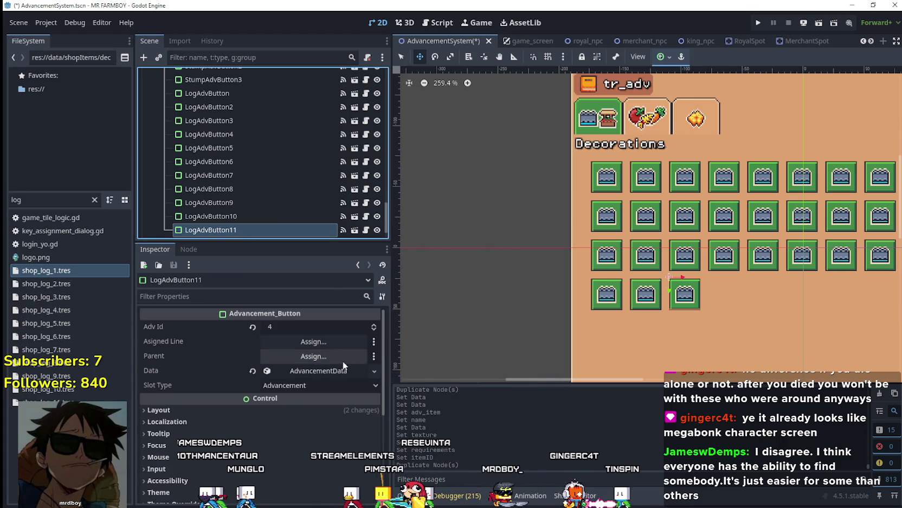
pyautogui.click(318, 370)
pyautogui.click(374, 370)
pyautogui.click(348, 440)
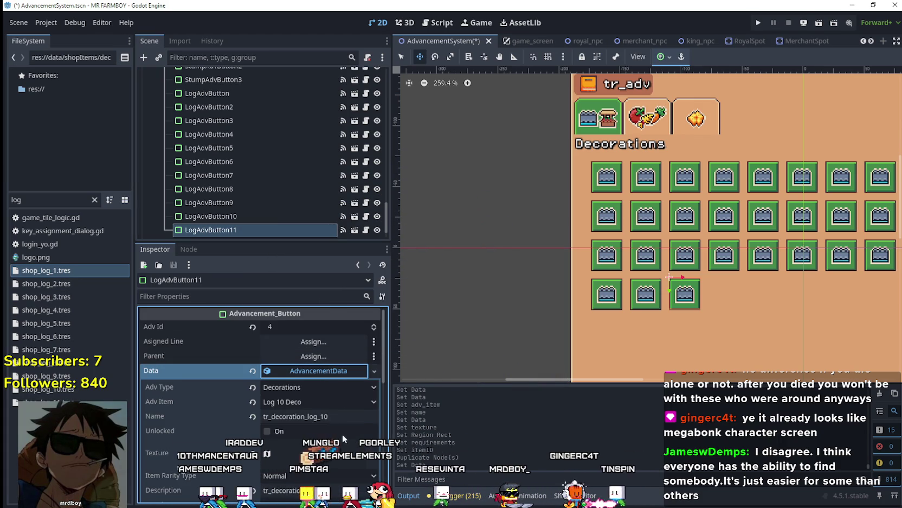
pyautogui.scroll(-2, 348, 440)
pyautogui.click(319, 353)
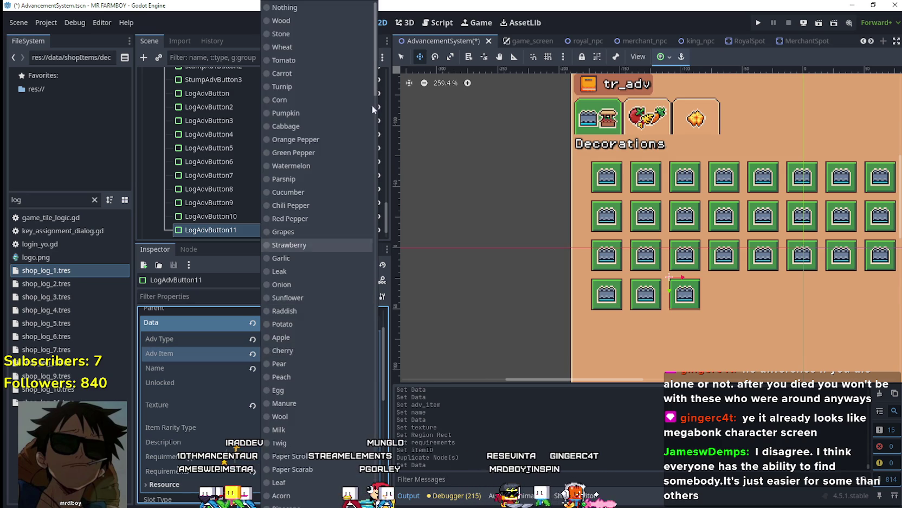
pyautogui.scroll(-5, 377, 74)
pyautogui.click(292, 302)
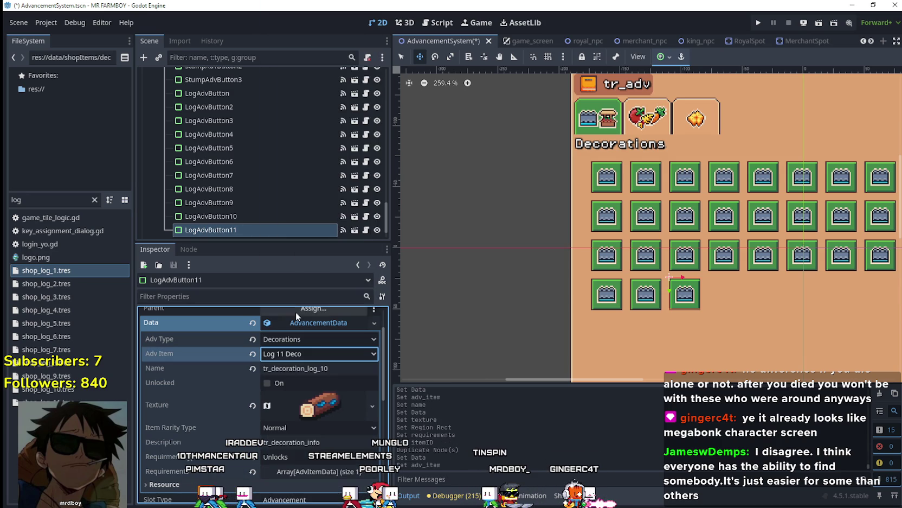
pyautogui.click(332, 368)
pyautogui.press('BackSpace')
pyautogui.write('1')
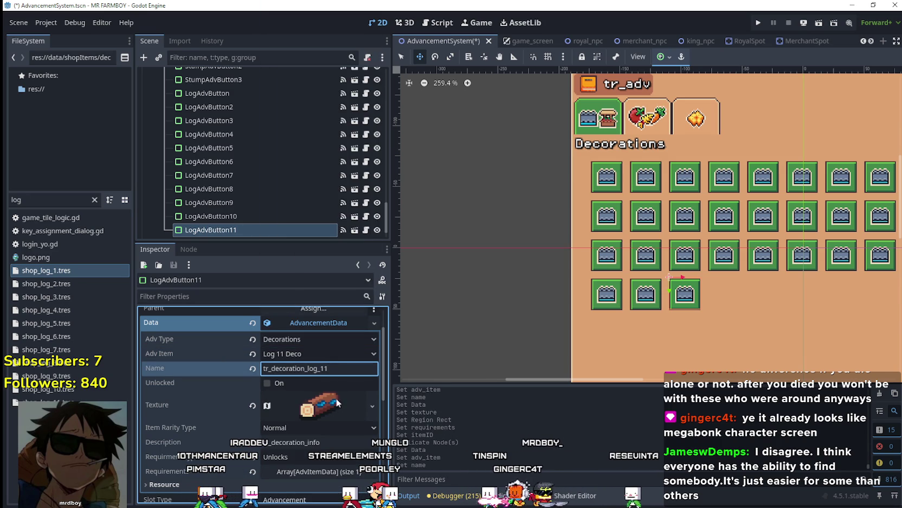
# Shift LogAdvButton11's atlas texture region to the next, plain brown log sprite
pyautogui.click(320, 405)
pyautogui.rightClick(331, 414)
pyautogui.press('Escape')
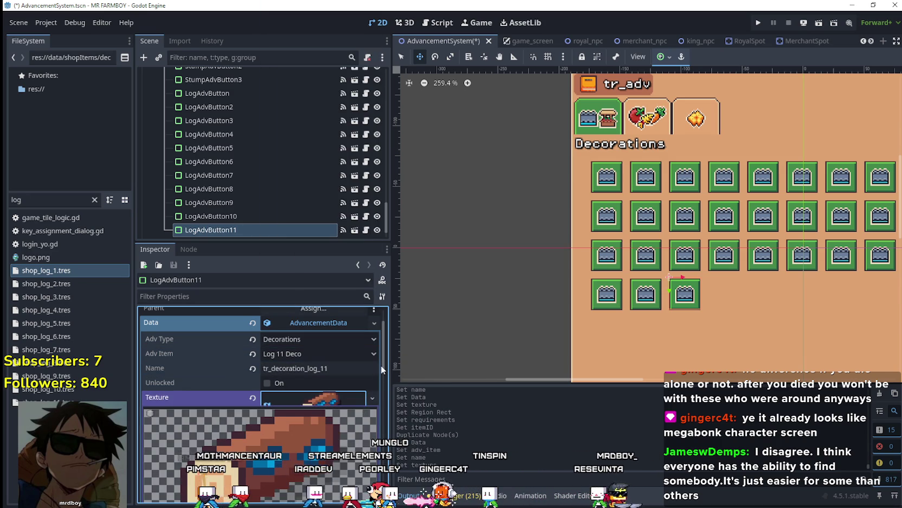
pyautogui.scroll(-5, 381, 380)
pyautogui.click(279, 465)
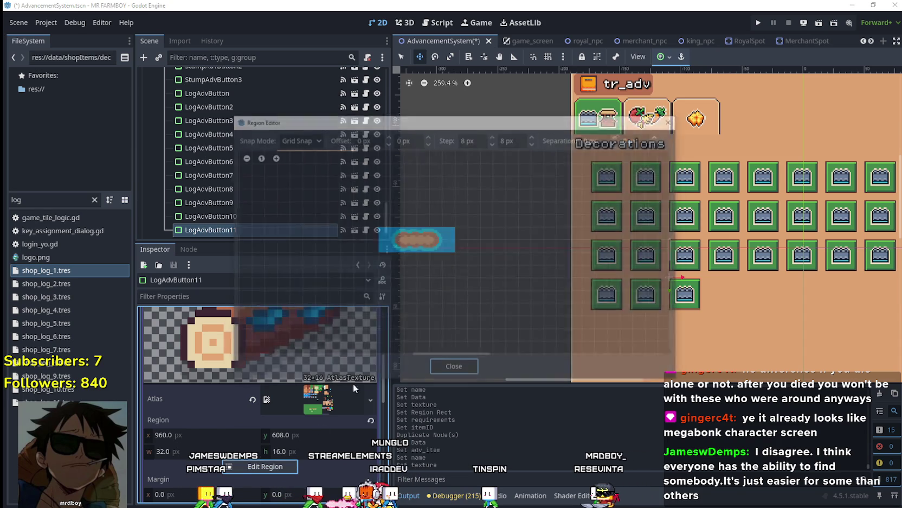
pyautogui.scroll(-5, 415, 257)
pyautogui.scroll(3, 529, 245)
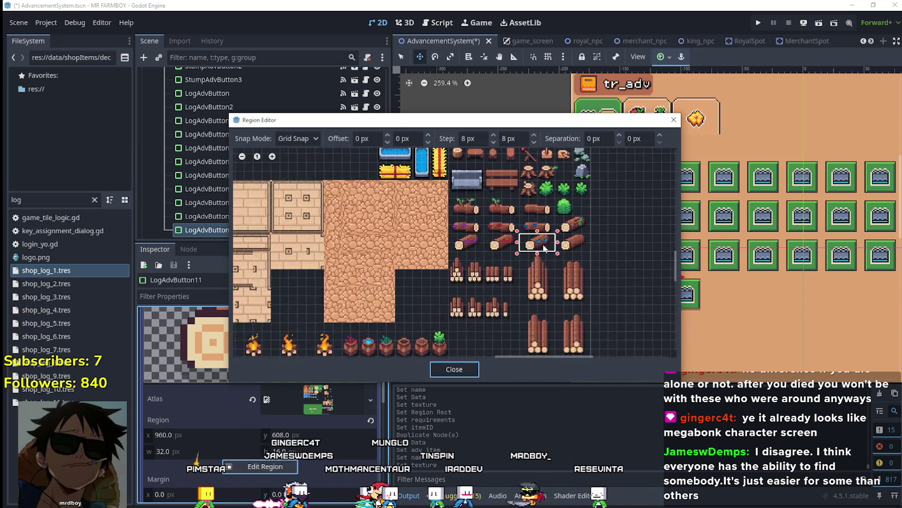
pyautogui.scroll(2, 529, 245)
pyautogui.click(567, 241)
pyautogui.scroll(1, 553, 245)
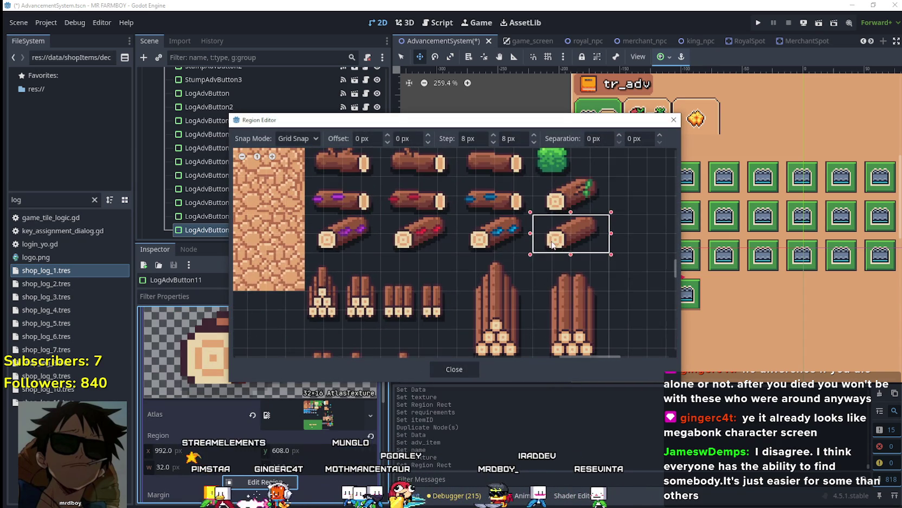
pyautogui.click(455, 369)
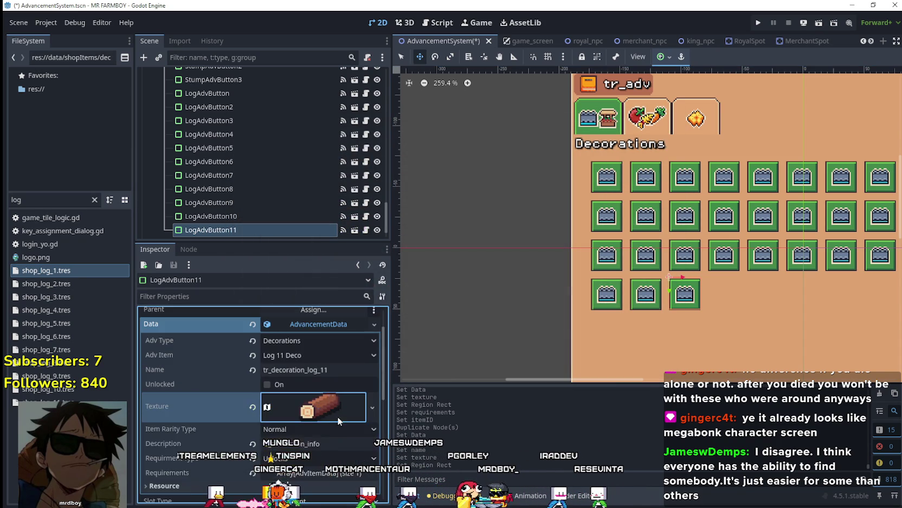
# Set LogAdvButton11's first requirement to Log 11 Deco and save the scene
pyautogui.scroll(-2, 335, 411)
pyautogui.click(329, 423)
pyautogui.rightClick(307, 459)
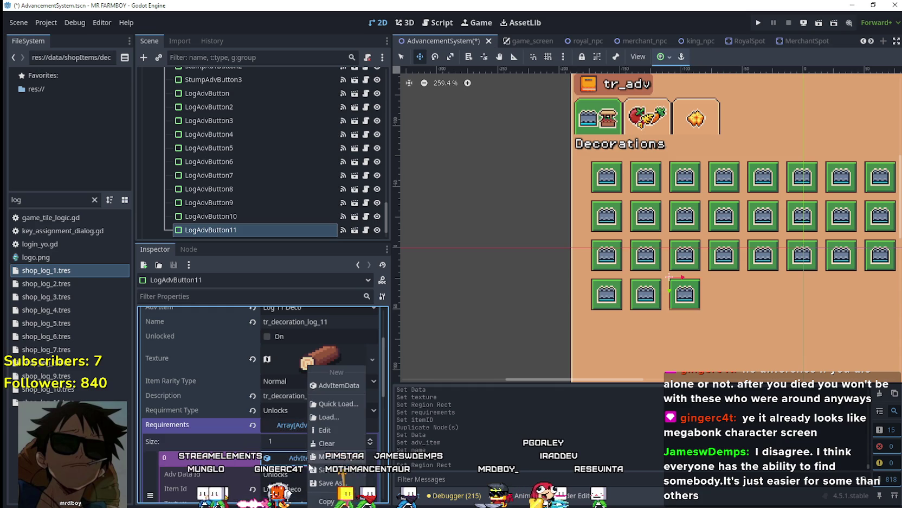
pyautogui.click(320, 456)
pyautogui.scroll(-3, 298, 388)
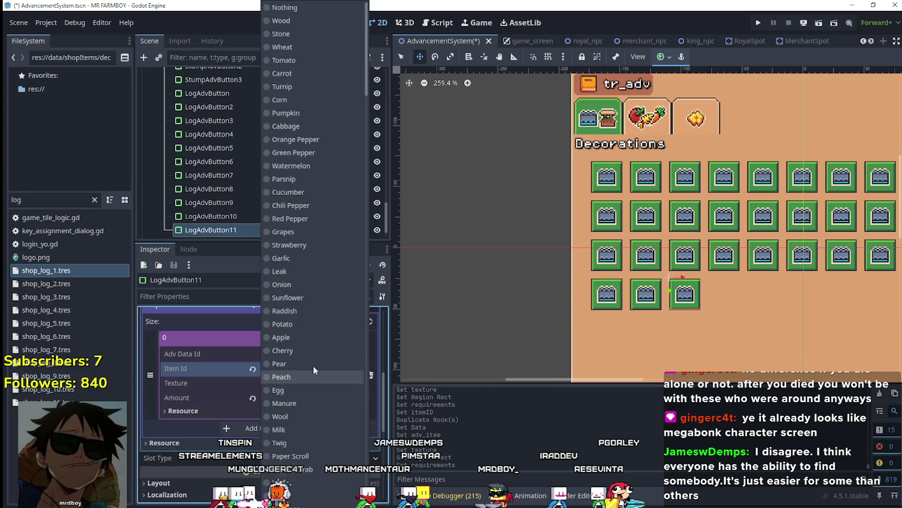
pyautogui.scroll(-10, 307, 347)
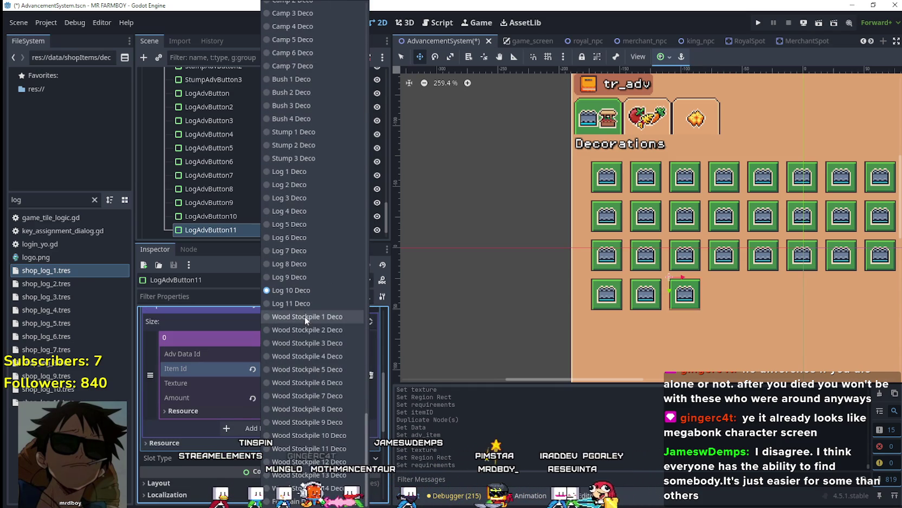
pyautogui.click(291, 303)
pyautogui.hotkey('ctrl', 's')
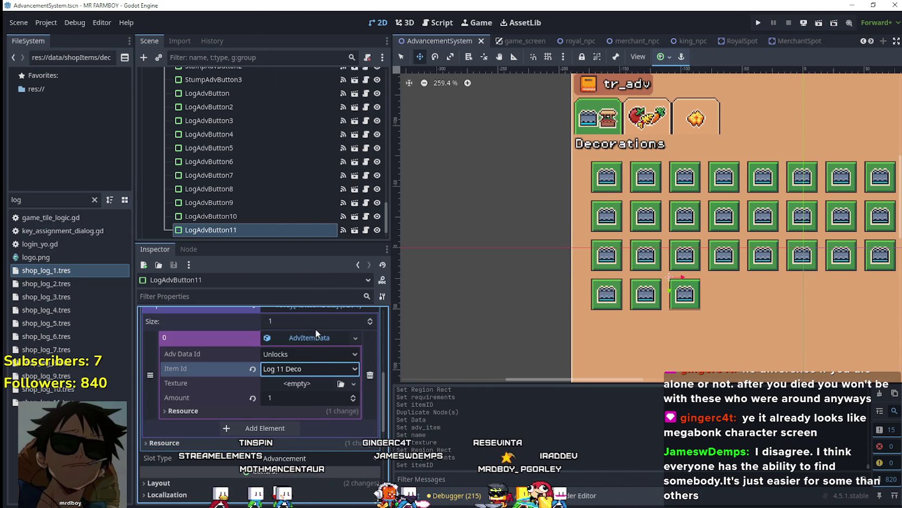
pyautogui.scroll(6, 310, 350)
pyautogui.hotkey('ctrl', 's')
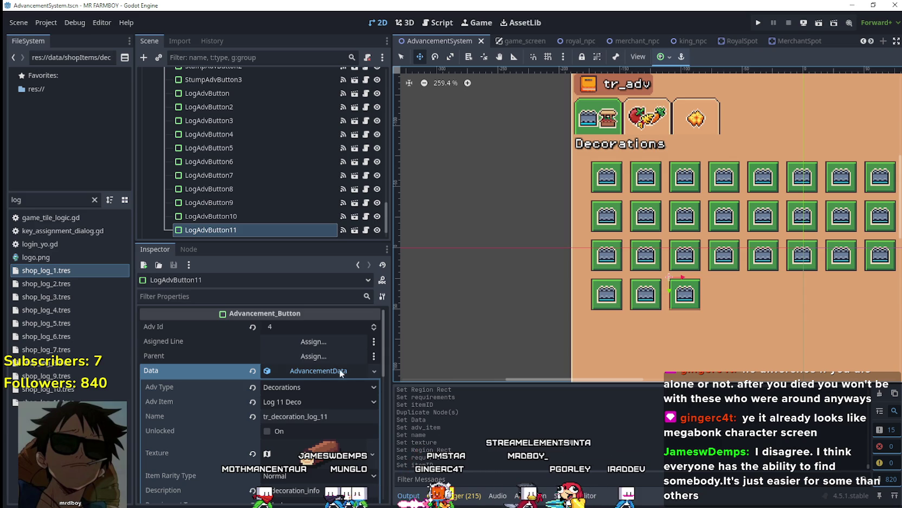
# Check LogAdvButton11's requirement shows Log 11 Deco with amount 1, then select LogAdvButton
pyautogui.scroll(-5, 341, 373)
pyautogui.click(313, 383)
pyautogui.click(313, 410)
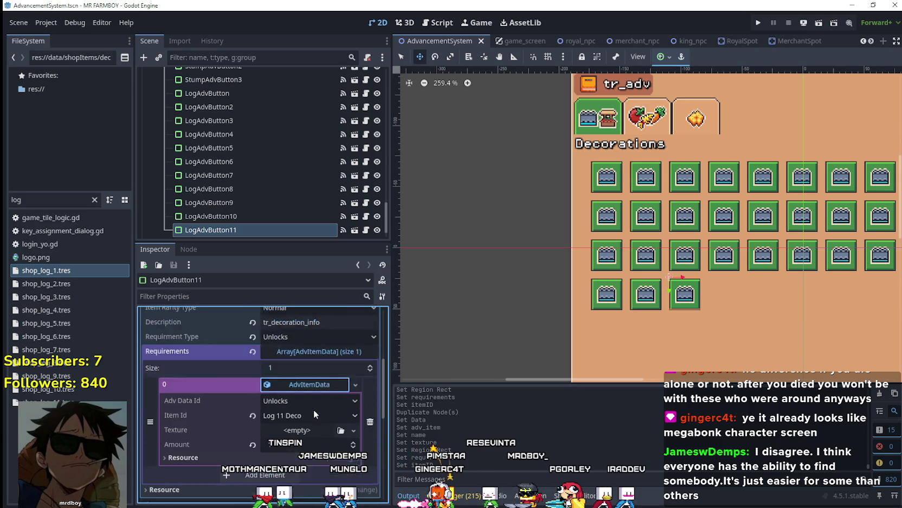
pyautogui.scroll(-1, 314, 409)
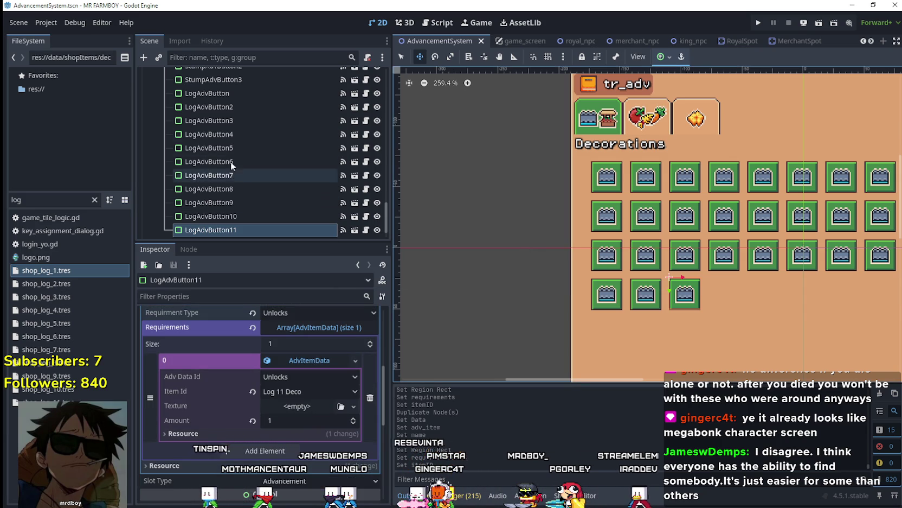
pyautogui.click(227, 93)
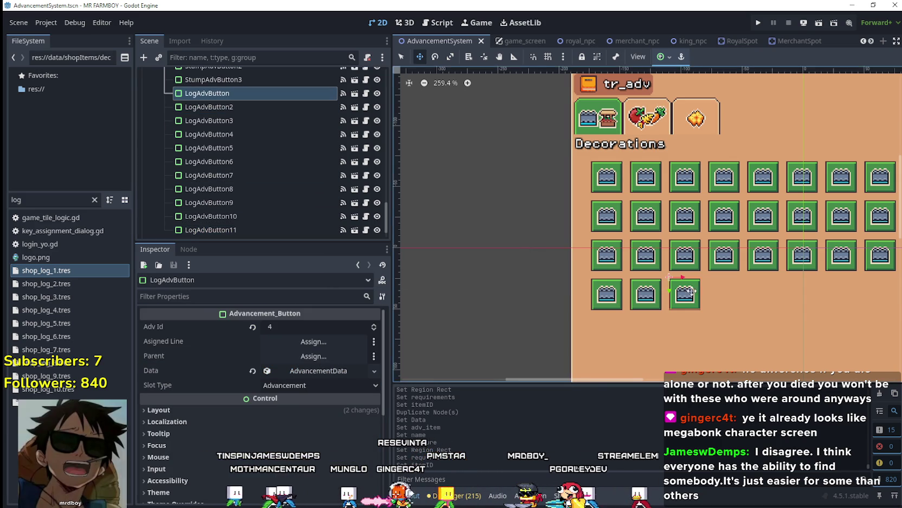
# Inspect the advancement data of LogAdvButton and LogAdvButton2 in the Inspector
pyautogui.scroll(-3, 679, 286)
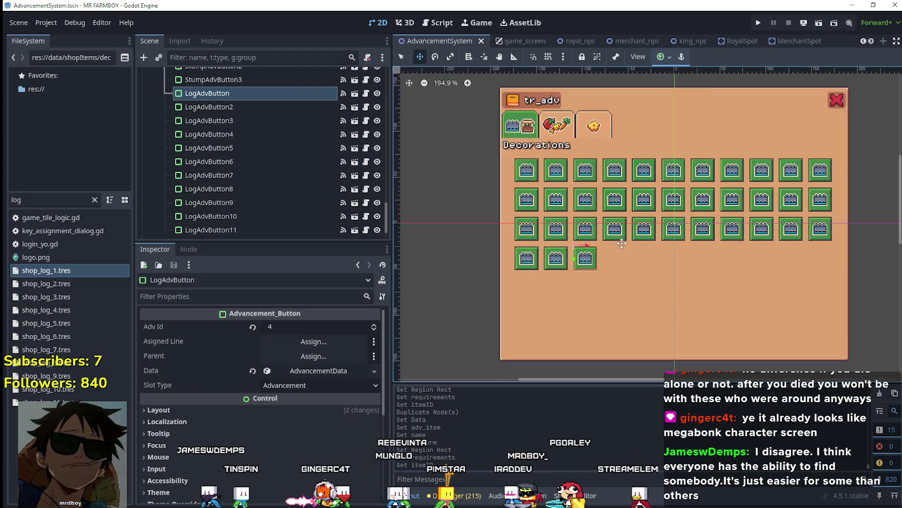
pyautogui.scroll(3, 622, 243)
pyautogui.click(239, 106)
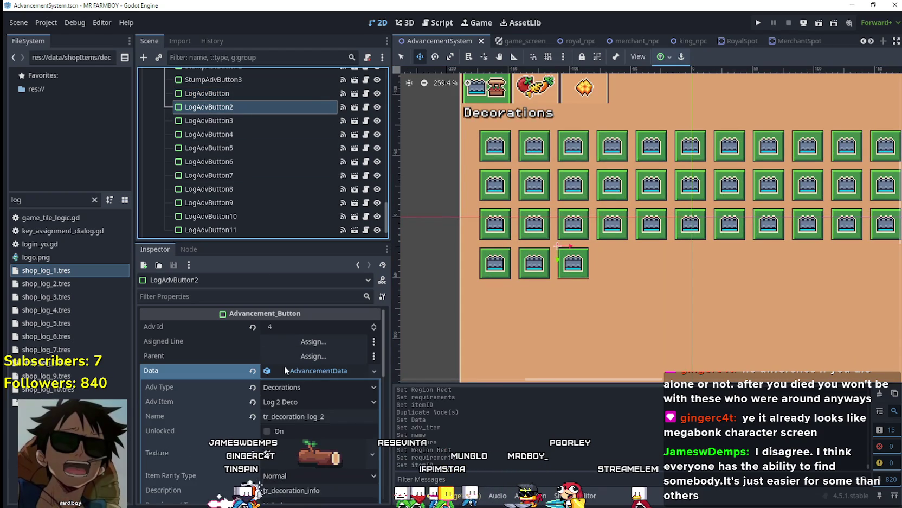
pyautogui.click(316, 370)
pyautogui.click(217, 94)
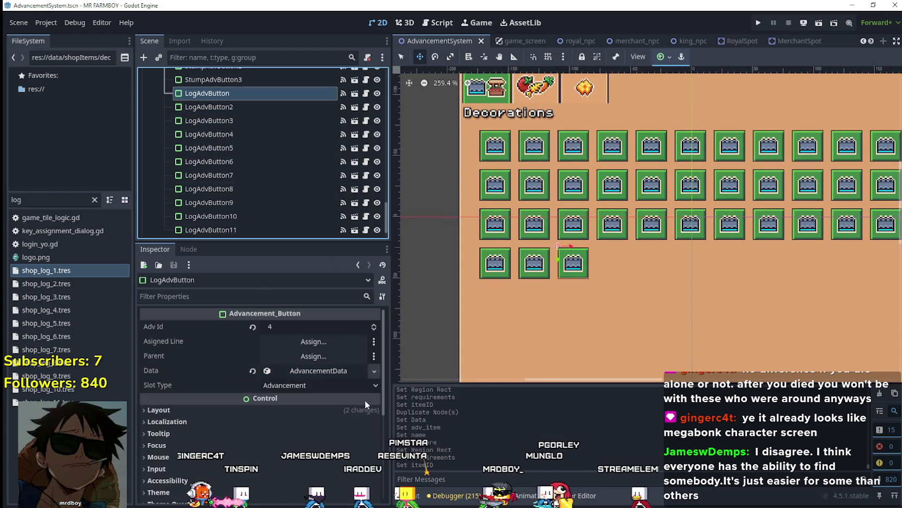
pyautogui.click(327, 371)
pyautogui.click(326, 371)
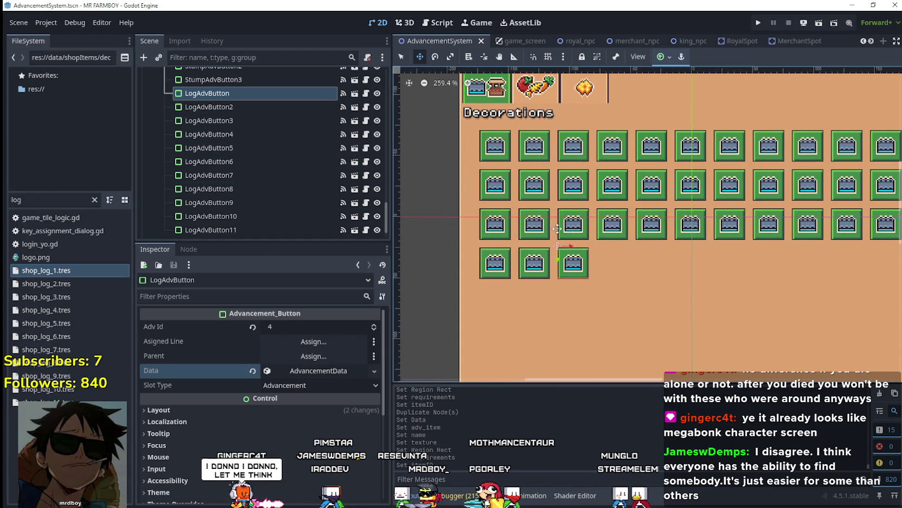
pyautogui.click(273, 108)
pyautogui.scroll(2, 578, 237)
pyautogui.click(220, 95)
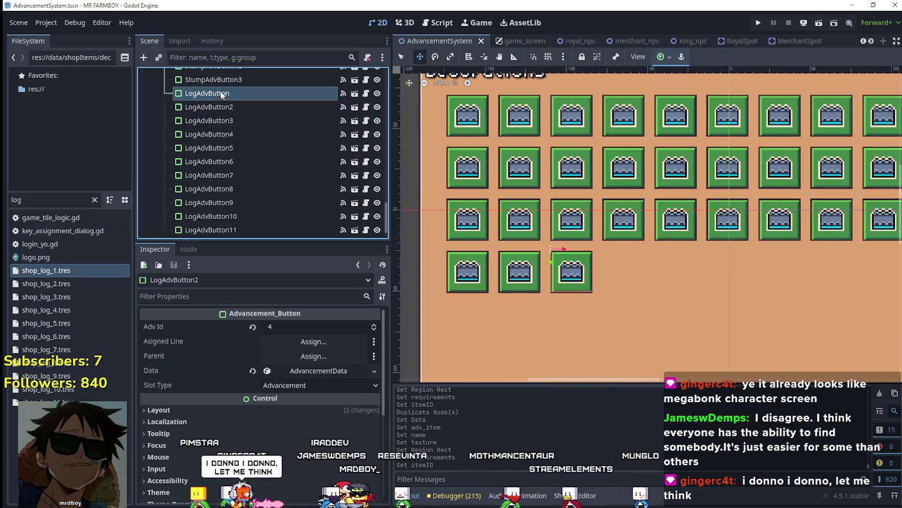
pyautogui.scroll(-2, 581, 277)
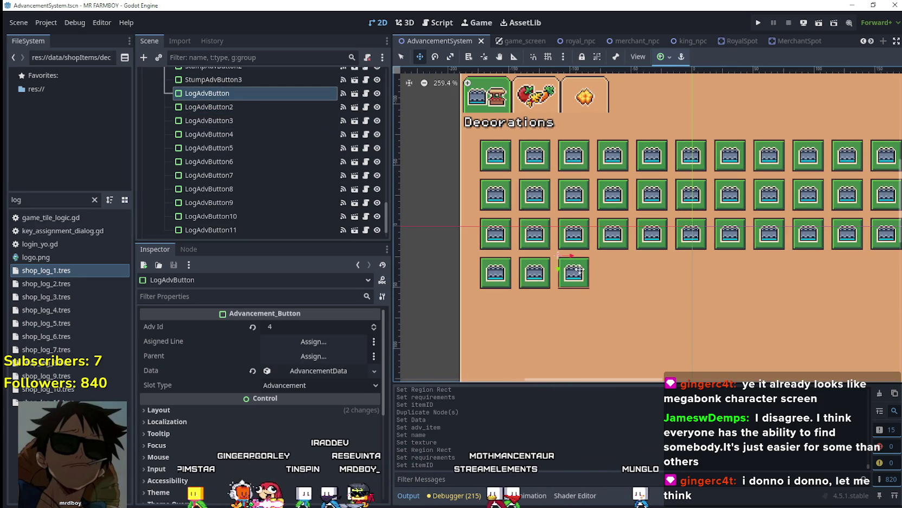
pyautogui.scroll(-1, 247, 125)
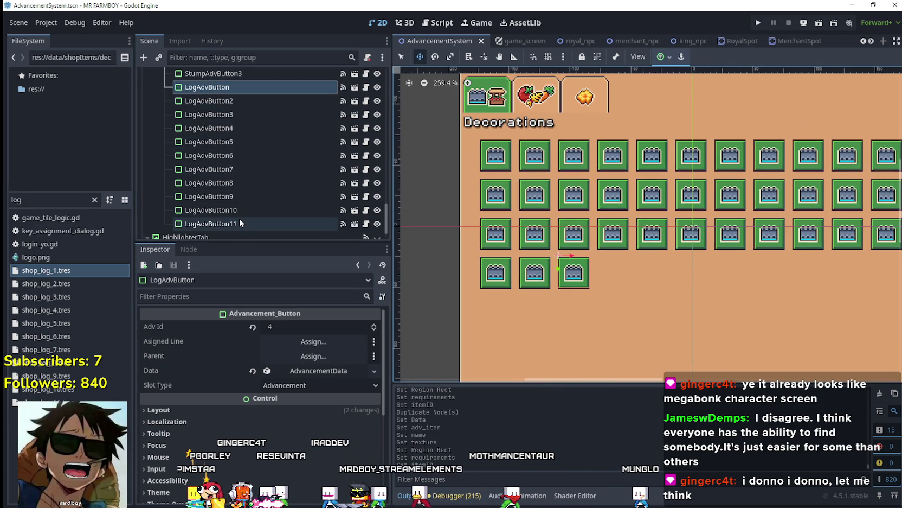
# Select all eleven log buttons and nudge them down and right into the next bottom-row slot
pyautogui.keyDown('shift'); pyautogui.click(239, 220); pyautogui.keyUp('shift')
pyautogui.scroll(1, 610, 288)
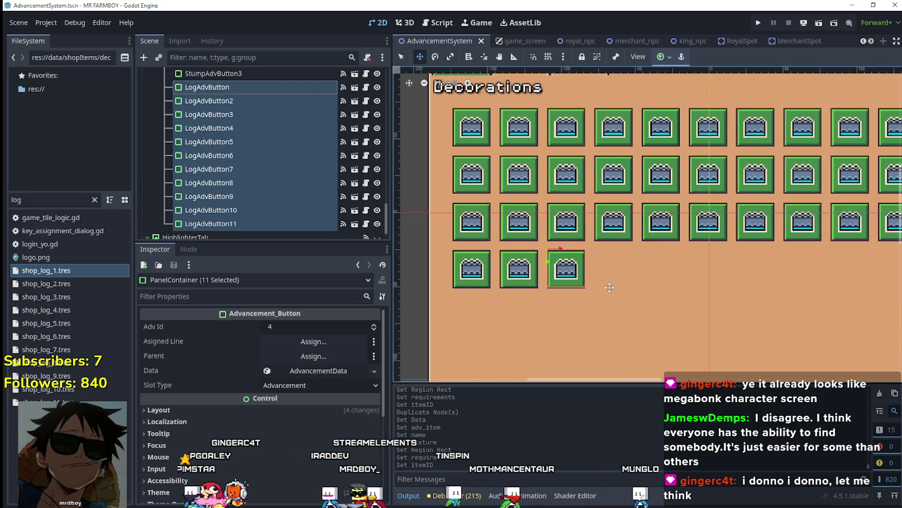
pyautogui.press('Down')
pyautogui.press('Down')
pyautogui.press('Down')
pyautogui.press('Down')
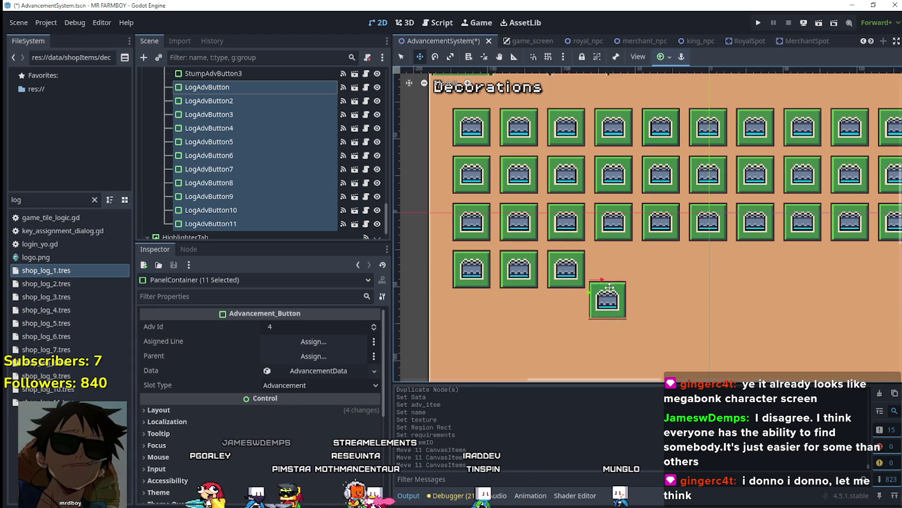
pyautogui.scroll(4, 609, 287)
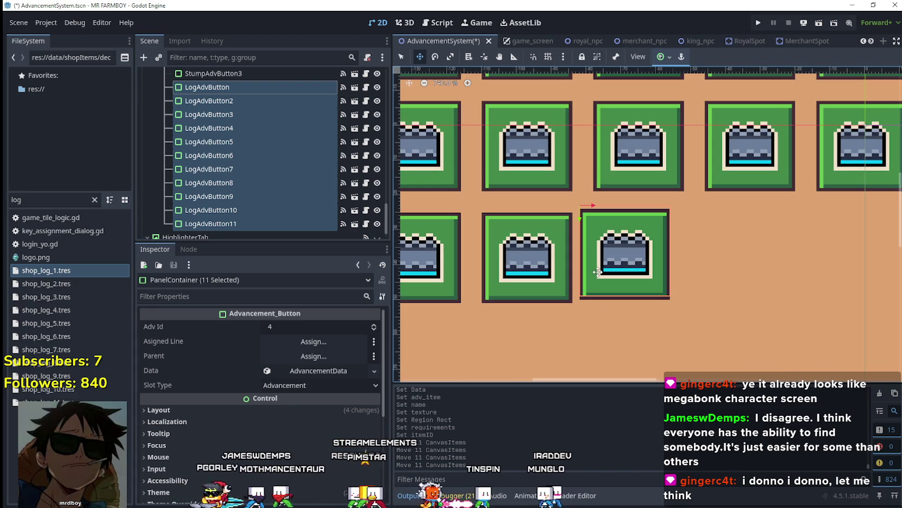
pyautogui.press('Down')
pyautogui.press('Left')
pyautogui.press('Left')
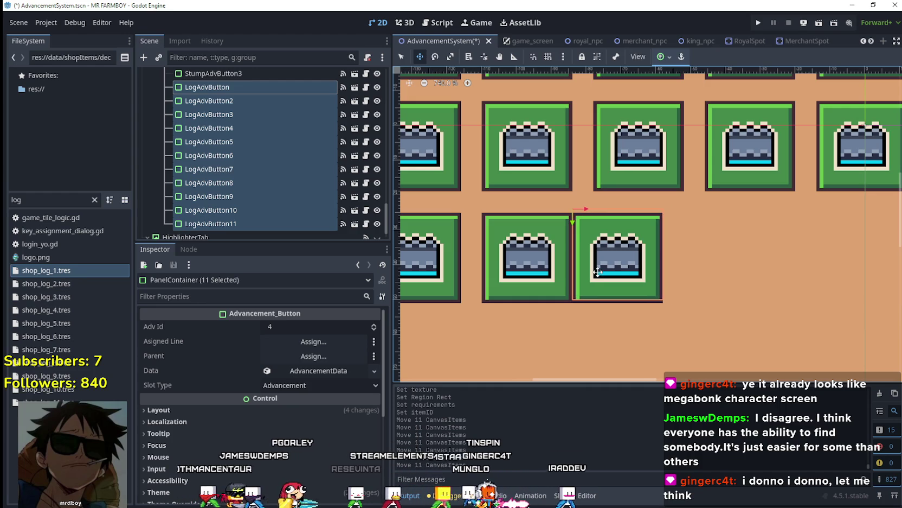
pyautogui.press('Right')
pyautogui.press('Right')
pyautogui.press('Right')
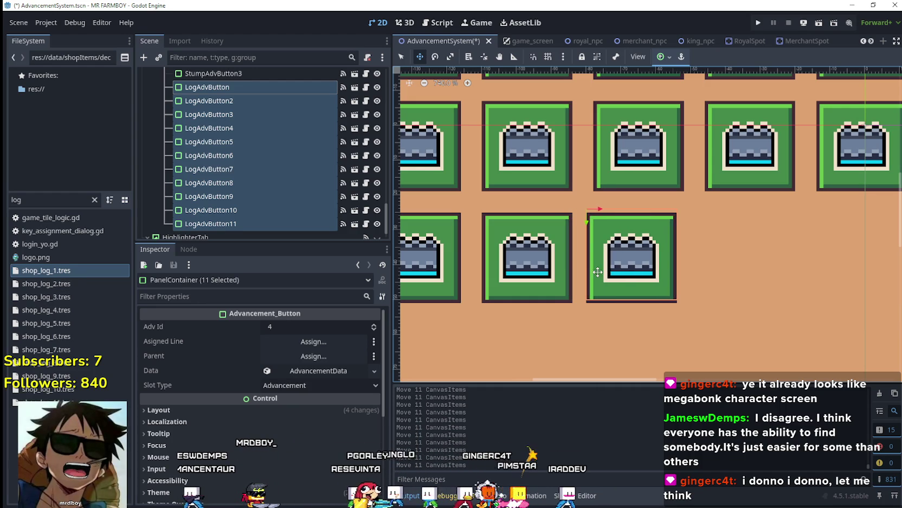
pyautogui.scroll(-2, 598, 270)
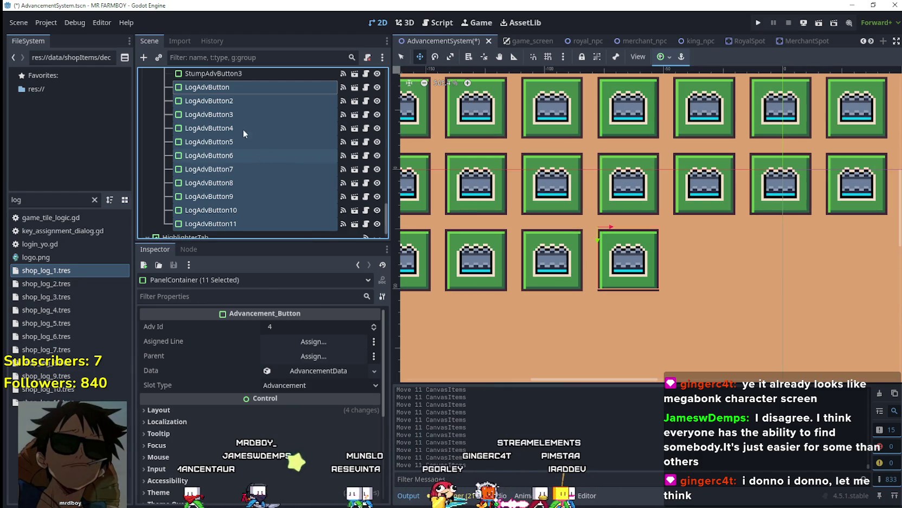
pyautogui.click(209, 101)
# Slide LogAdvButton2, LogAdvButton3 and LogAdvButton4 right into their bottom-row grid slots
pyautogui.scroll(-3, 562, 264)
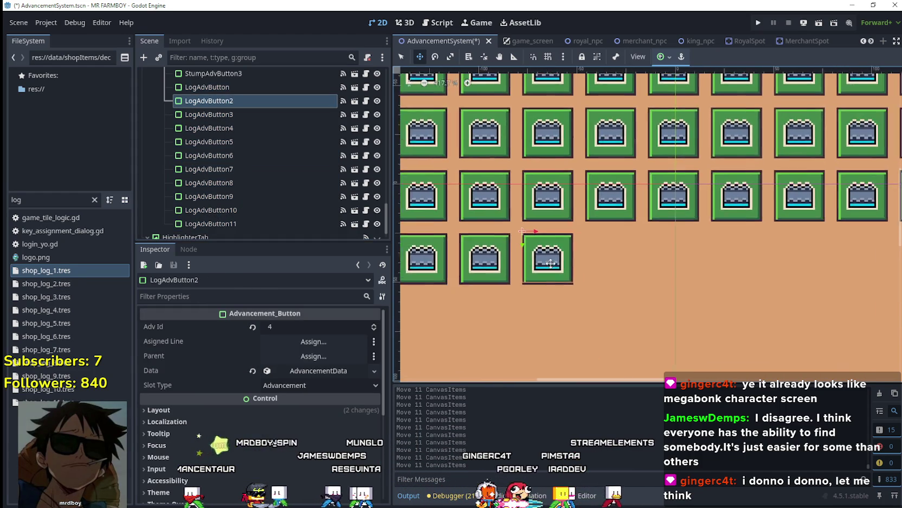
pyautogui.scroll(1, 542, 254)
pyautogui.press('Right')
pyautogui.press('Right')
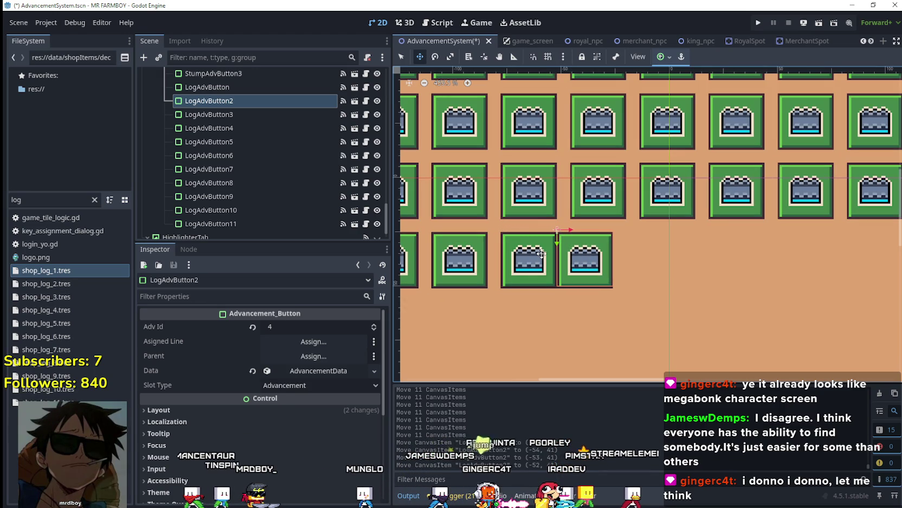
pyautogui.press('Right')
pyautogui.press('Right')
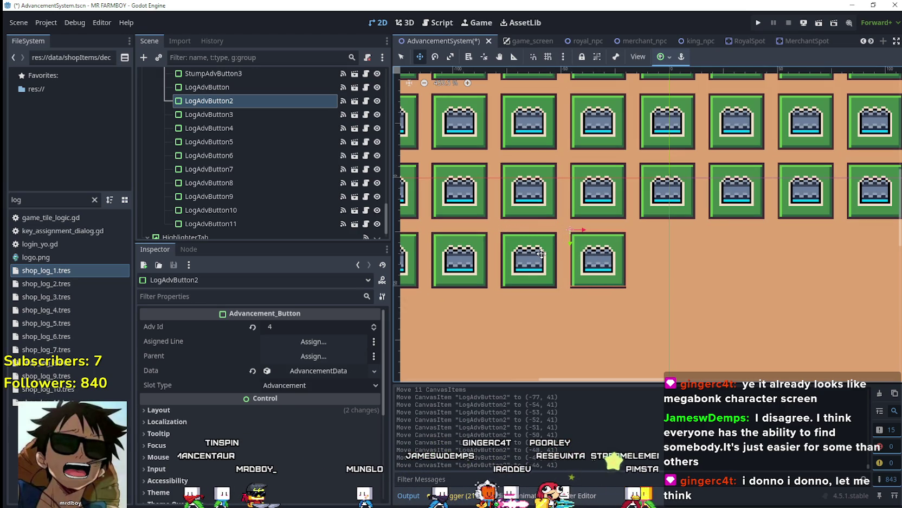
pyautogui.click(268, 115)
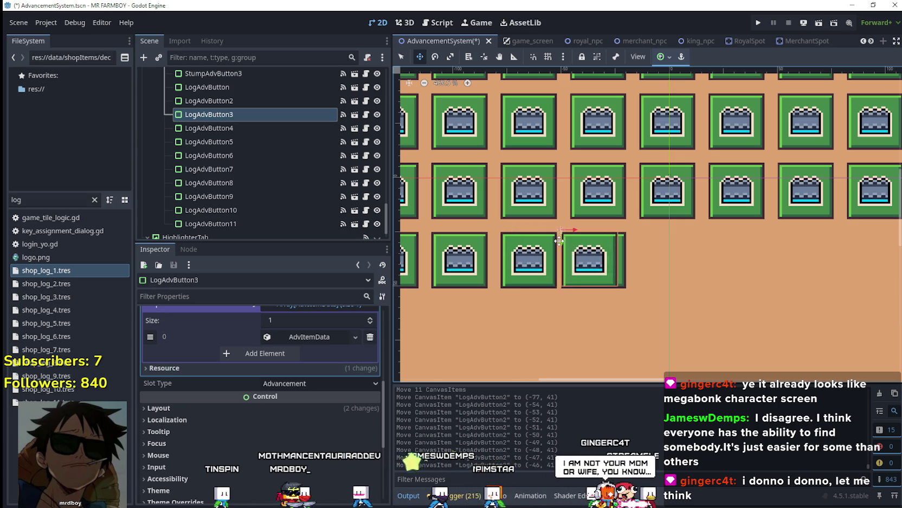
pyautogui.press('Right')
pyautogui.press('Right')
pyautogui.press('Right')
pyautogui.press('Right')
pyautogui.press('Right')
pyautogui.press('Right')
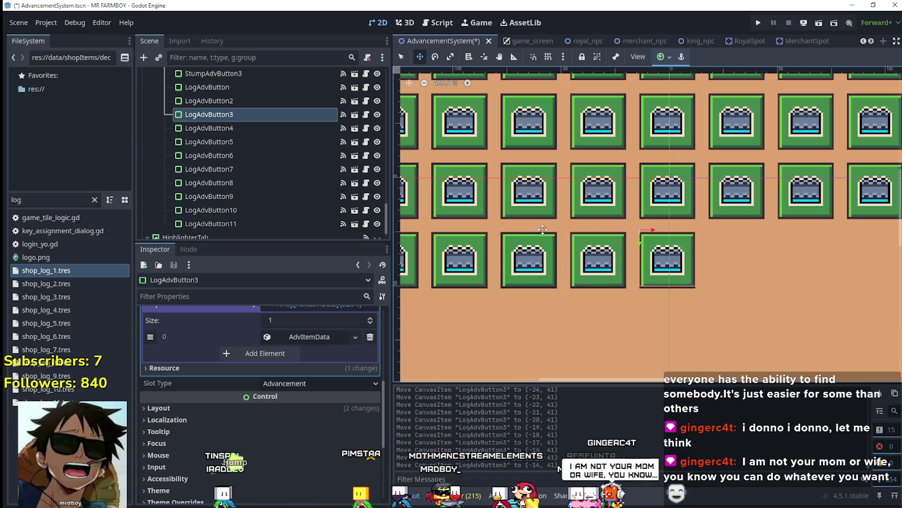
pyautogui.click(217, 128)
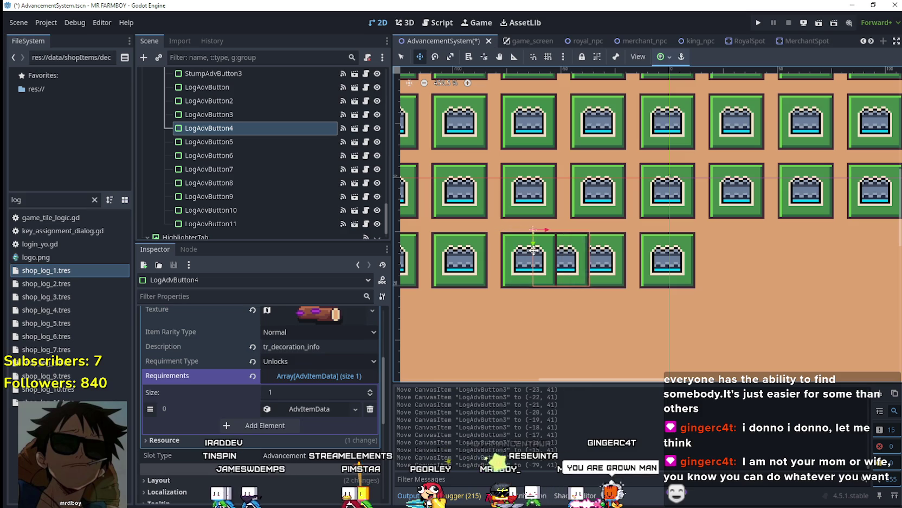
pyautogui.press('Right')
pyautogui.press('Right')
pyautogui.press('Right')
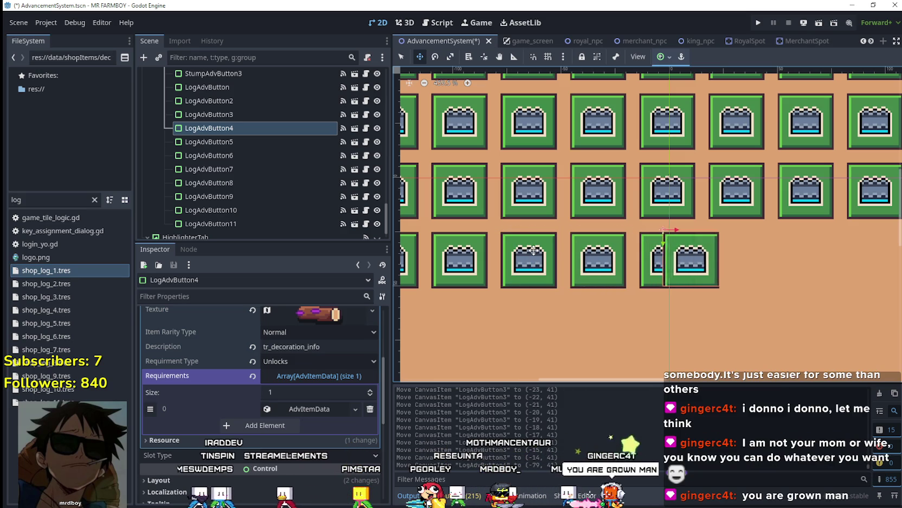
pyautogui.press('Right')
pyautogui.press('Right')
pyautogui.press('Right')
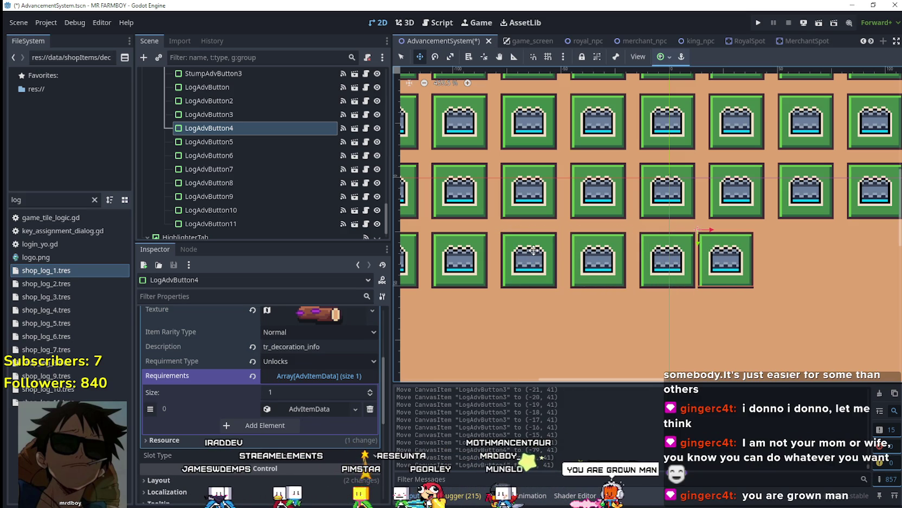
pyautogui.press('Right')
pyautogui.press('Right')
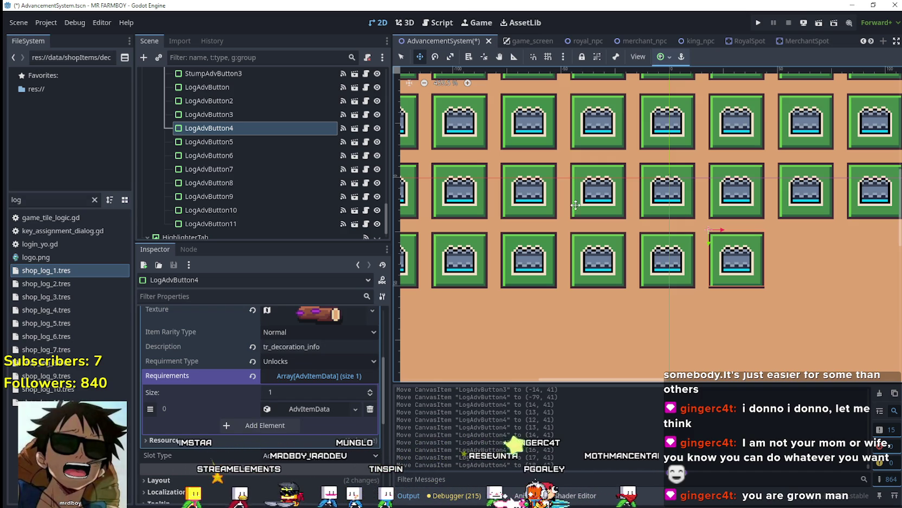
# Widen LogAdvButton5 slightly and nudge it right into its slot
pyautogui.click(211, 143)
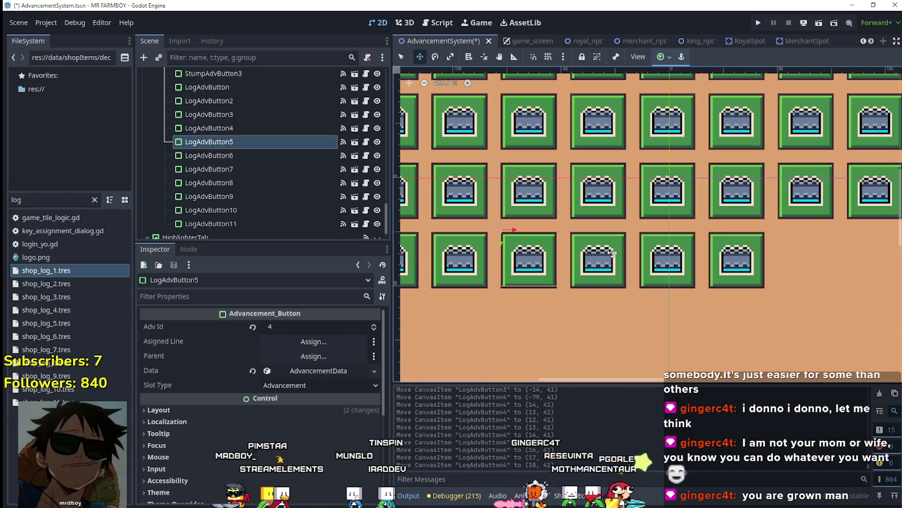
pyautogui.moveTo(561, 248); pyautogui.dragTo(561, 249)
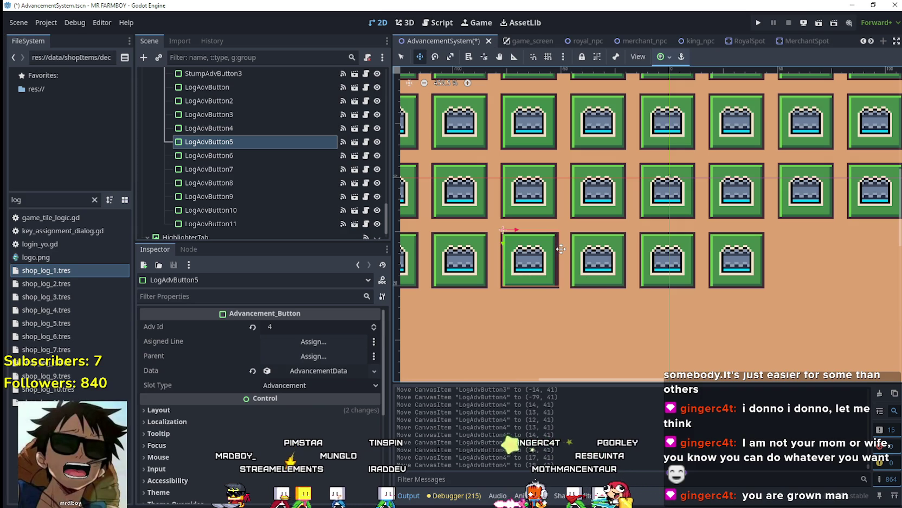
pyautogui.press('Right')
pyautogui.press('Right')
pyautogui.press('Right')
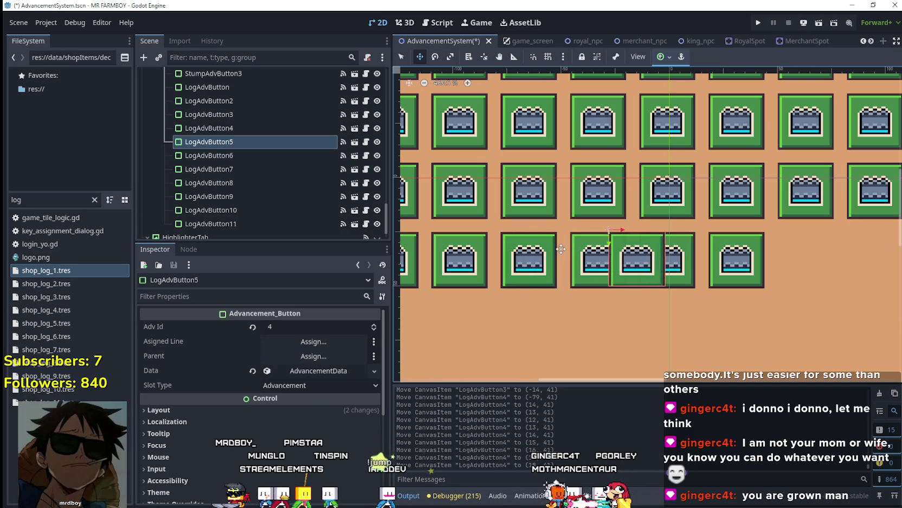
pyautogui.press('Right')
pyautogui.press('Right')
pyautogui.press('Right')
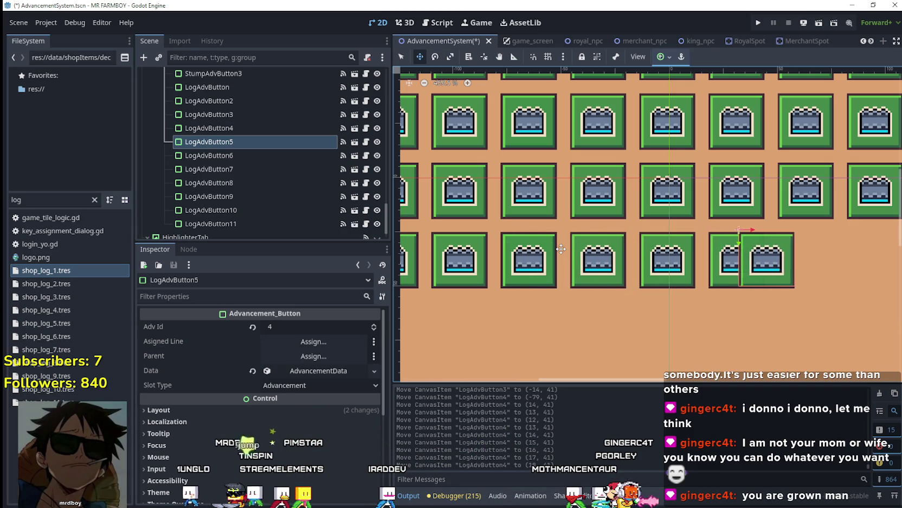
pyautogui.press('Right')
pyautogui.press('Right')
pyautogui.press('Right')
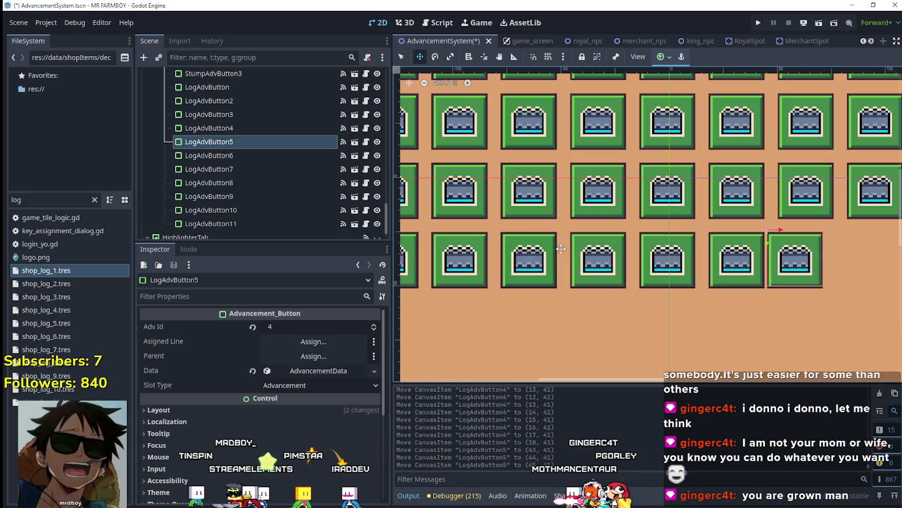
pyautogui.press('Right')
pyautogui.press('Right')
pyautogui.press('Right')
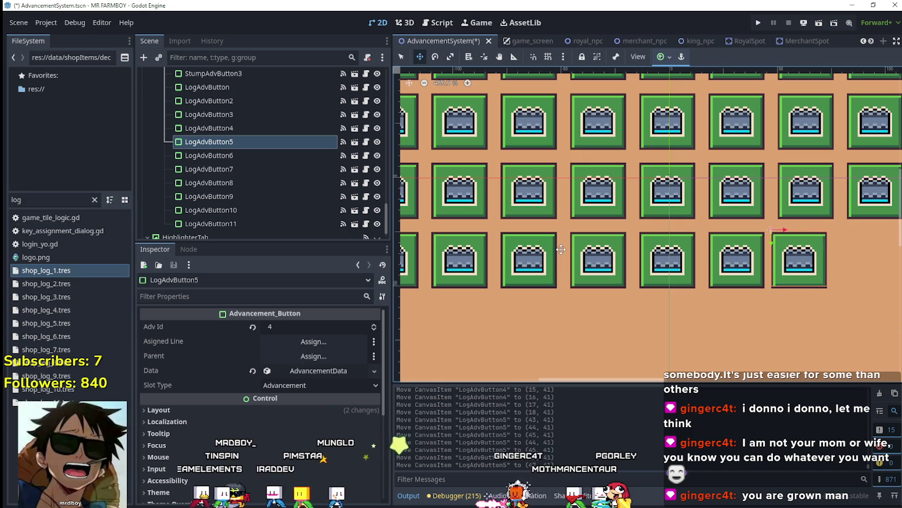
pyautogui.press('Right')
# Move LogAdvButton6 right to the end of the row
pyautogui.scroll(-2, 613, 293)
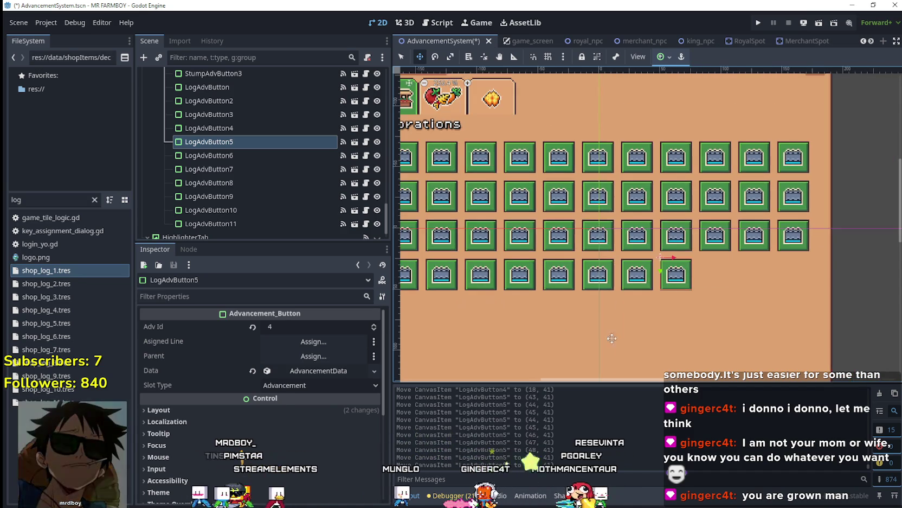
pyautogui.scroll(-2, 668, 337)
pyautogui.click(209, 155)
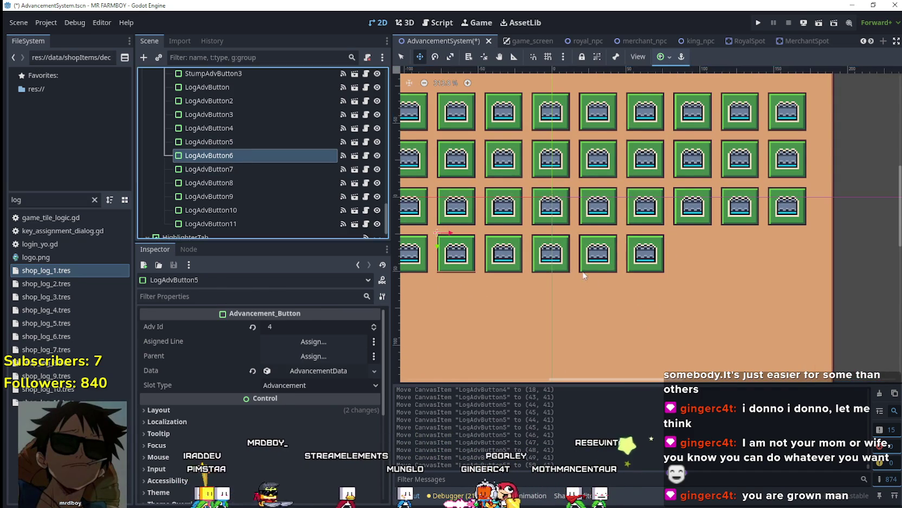
pyautogui.scroll(-1, 567, 279)
pyautogui.scroll(1, 509, 260)
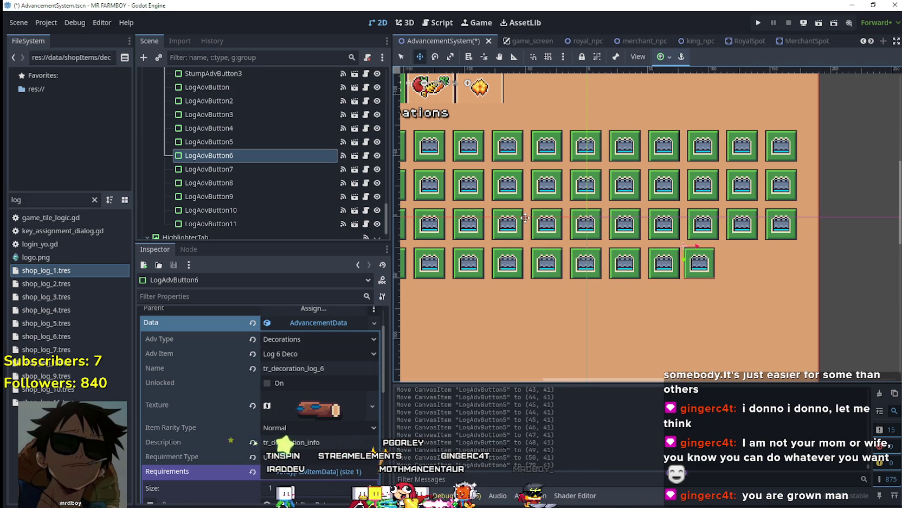
pyautogui.press('Right')
pyautogui.press('Right')
pyautogui.press('Right')
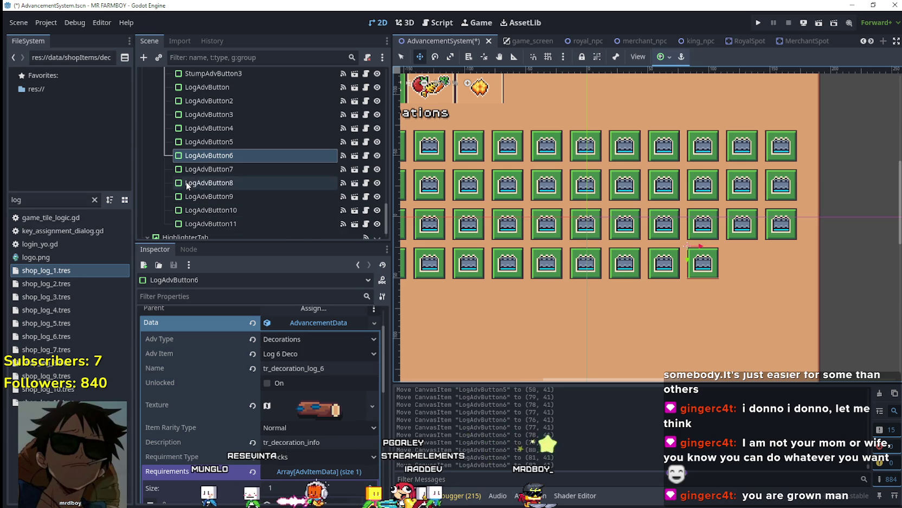
# Slide LogAdvButton7 into the next free slot and align it
pyautogui.click(209, 169)
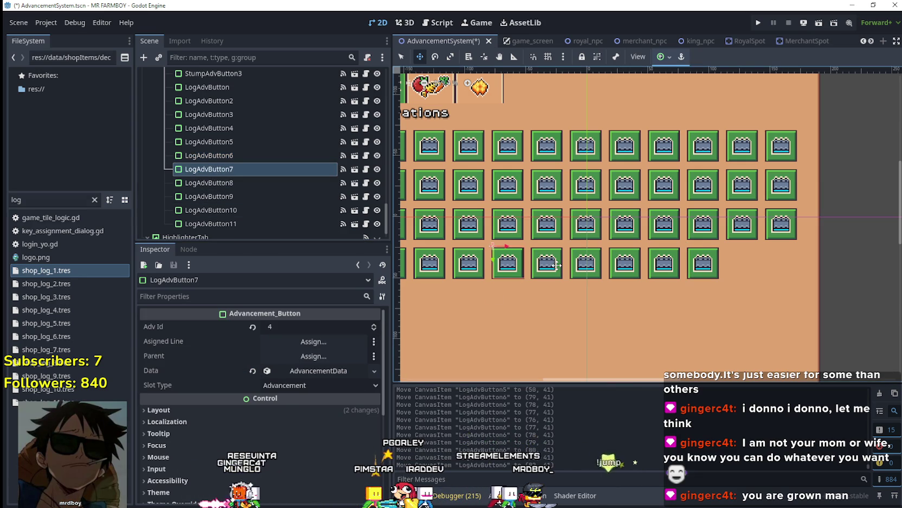
pyautogui.hotkey('shift', 'Right')
pyautogui.hotkey('shift', 'Right')
pyautogui.hotkey('shift', 'Right')
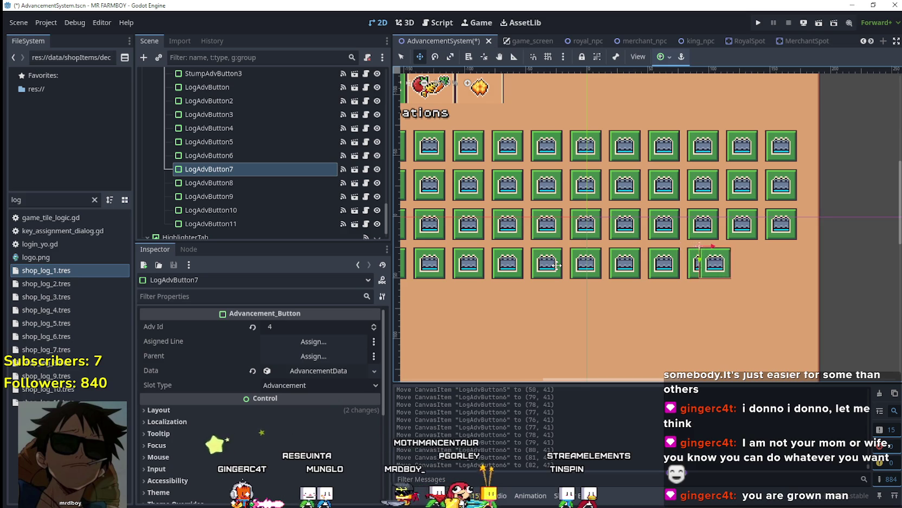
pyautogui.scroll(5, 693, 292)
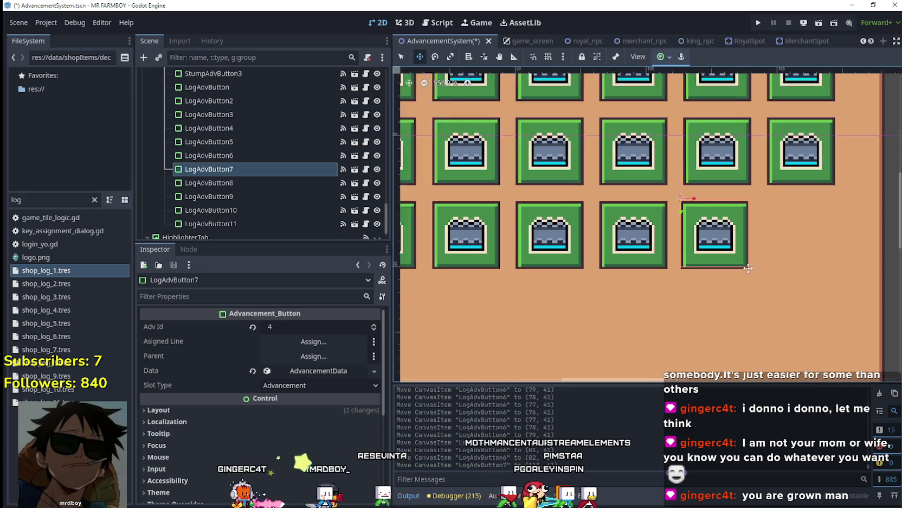
pyautogui.press('Left')
pyautogui.press('Left')
pyautogui.press('Left')
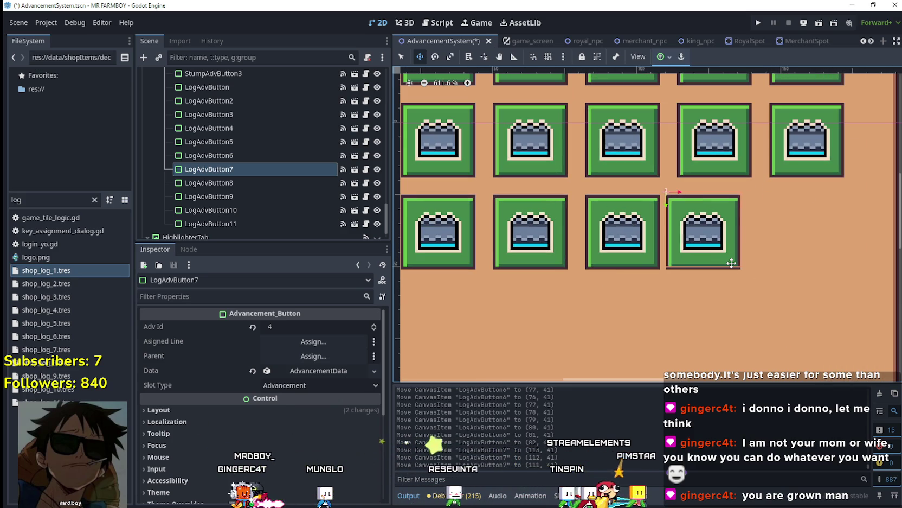
pyautogui.press('Right')
pyautogui.press('Right')
pyautogui.press('Right')
pyautogui.scroll(-5, 733, 262)
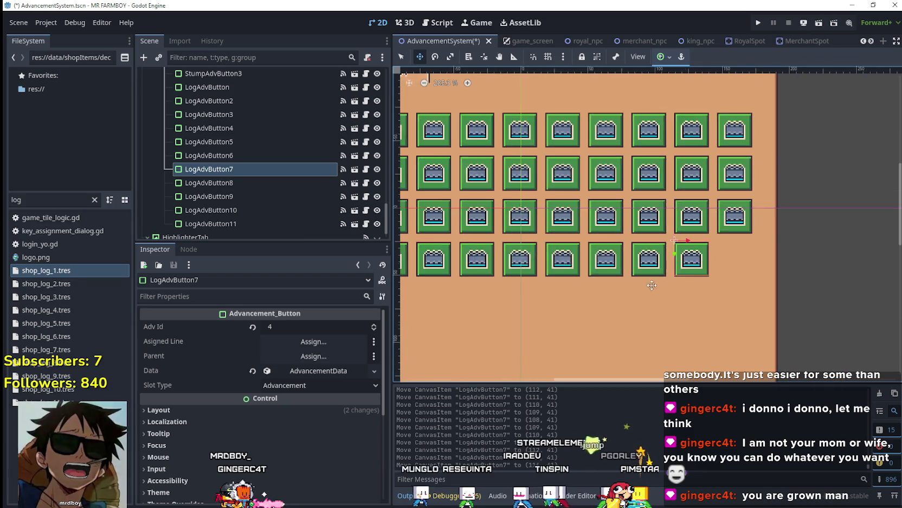
pyautogui.scroll(-1, 265, 205)
# Shift LogAdvButton8 into the last column of the fourth row, fine-tuning its alignment
pyautogui.doubleClick(253, 162)
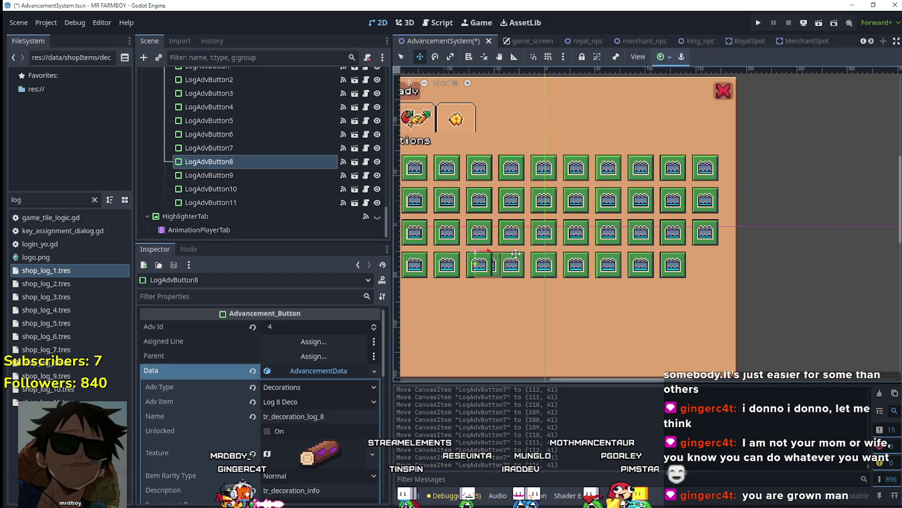
pyautogui.hotkey('shift', 'Right')
pyautogui.hotkey('shift', 'Right')
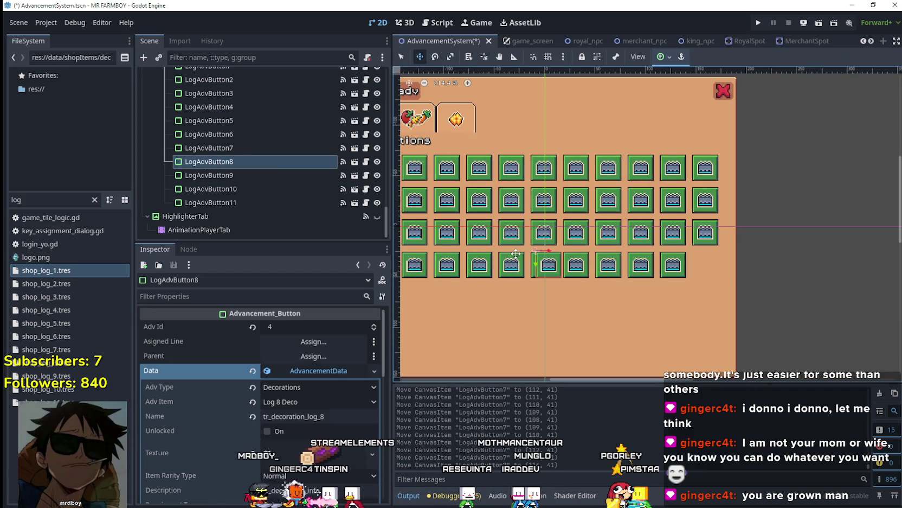
pyautogui.hotkey('shift', 'Right')
pyautogui.hotkey('shift', 'Right')
pyautogui.hotkey('shift', 'Right')
pyautogui.hotkey('shift', 'Right')
pyautogui.hotkey('shift', 'Right')
pyautogui.hotkey('shift', 'Right')
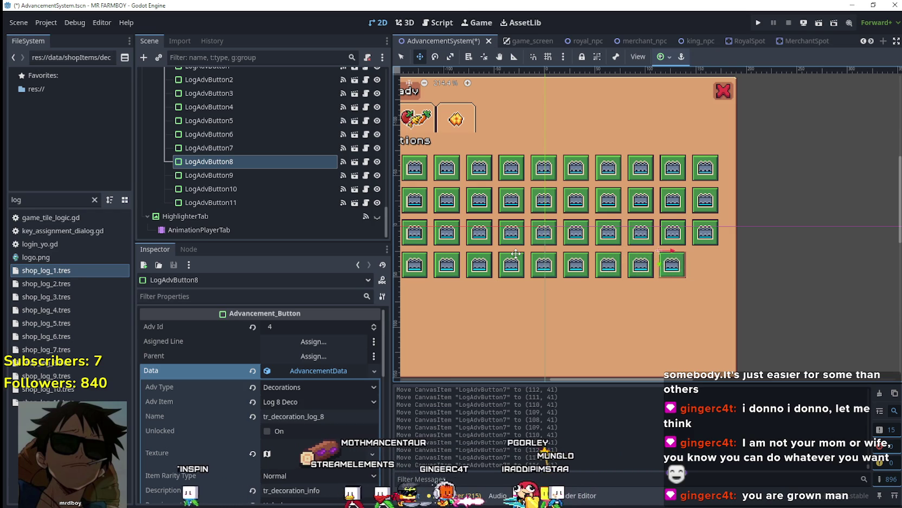
pyautogui.hotkey('shift', 'Right')
pyautogui.hotkey('shift', 'Right')
pyautogui.hotkey('shift', 'Right')
pyautogui.scroll(3, 730, 245)
pyautogui.scroll(3, 730, 246)
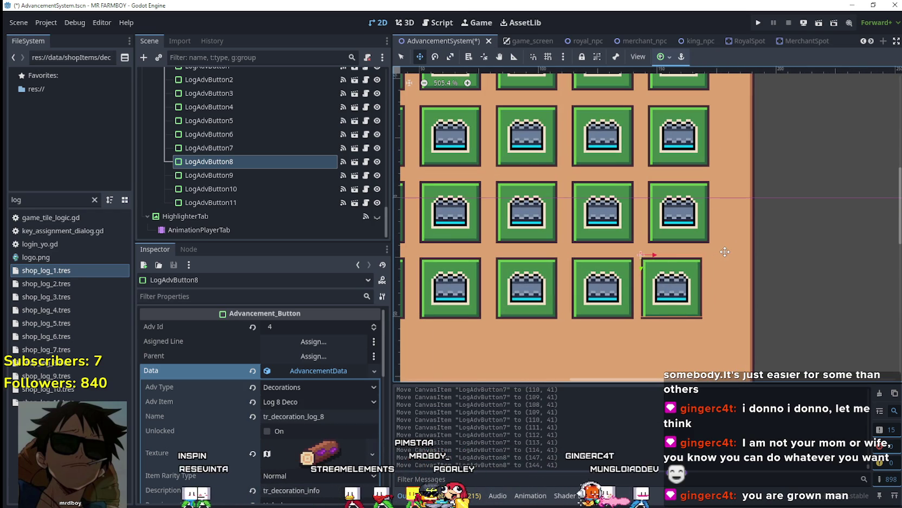
pyautogui.press('Right')
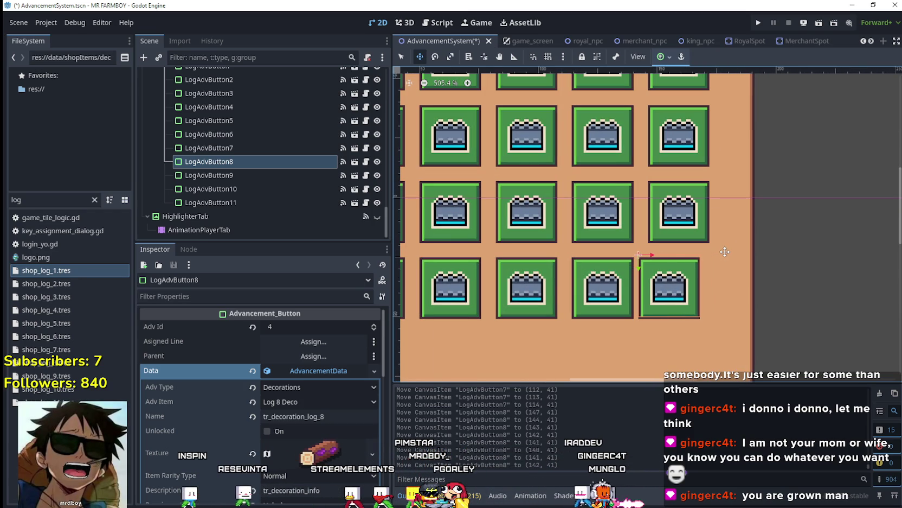
pyautogui.scroll(-2, 725, 252)
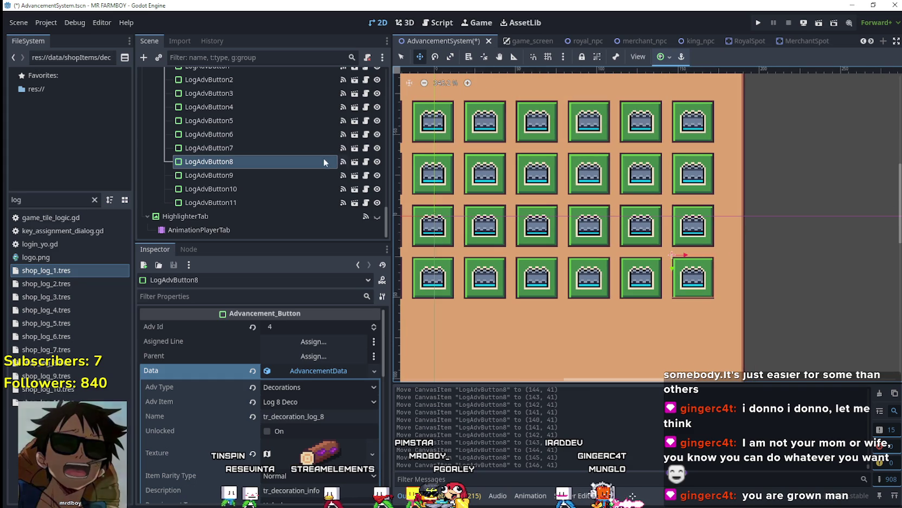
pyautogui.click(299, 180)
pyautogui.scroll(-5, 505, 307)
pyautogui.scroll(4, 520, 246)
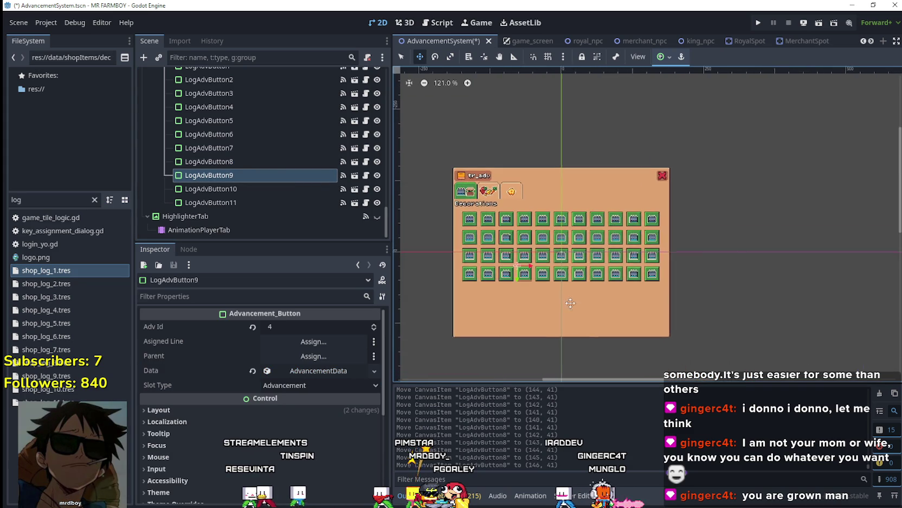
# Place LogAdvButton9 at the start of a fifth grid row, aligned
pyautogui.scroll(4, 445, 297)
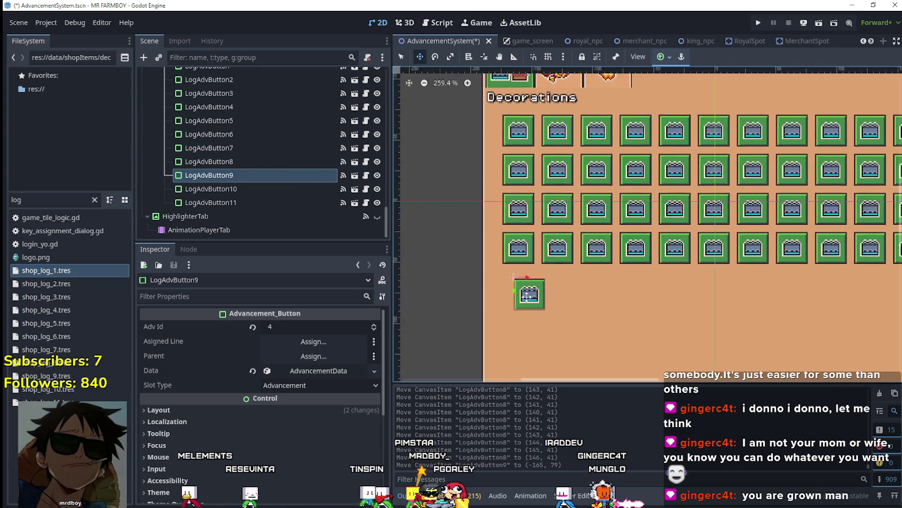
pyautogui.moveTo(533, 286); pyautogui.dragTo(516, 255)
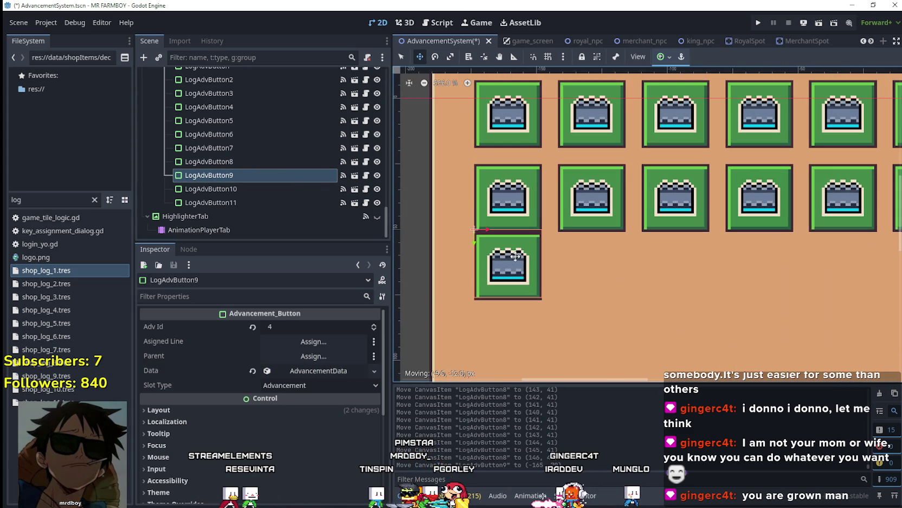
pyautogui.press('Down')
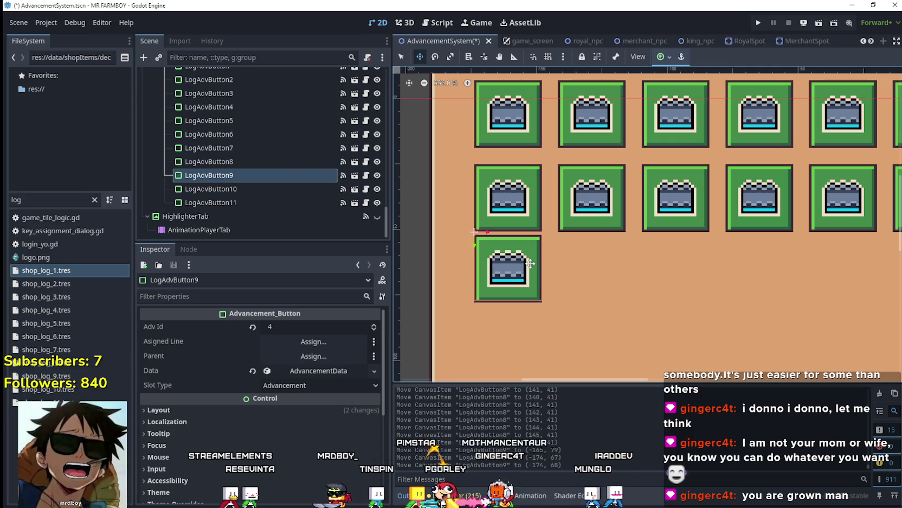
pyautogui.press('Down')
pyautogui.press('Down')
pyautogui.press('Down')
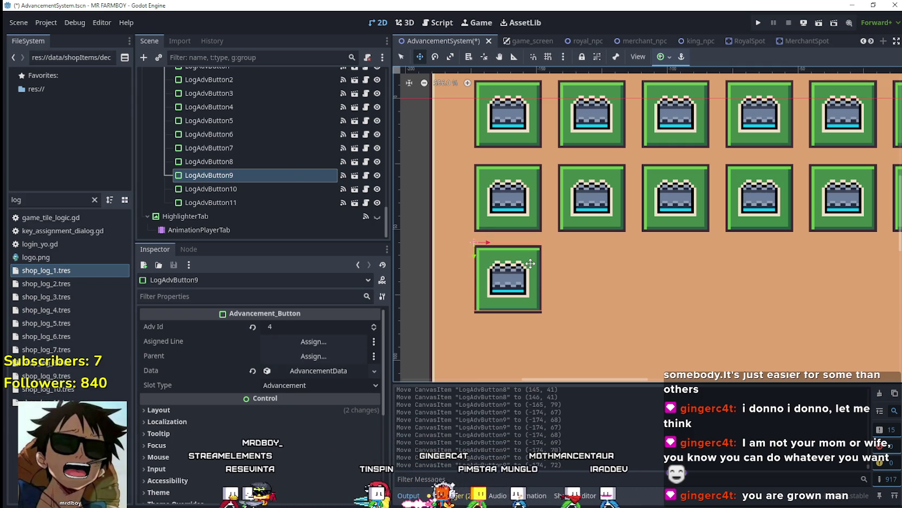
pyautogui.scroll(-2, 530, 263)
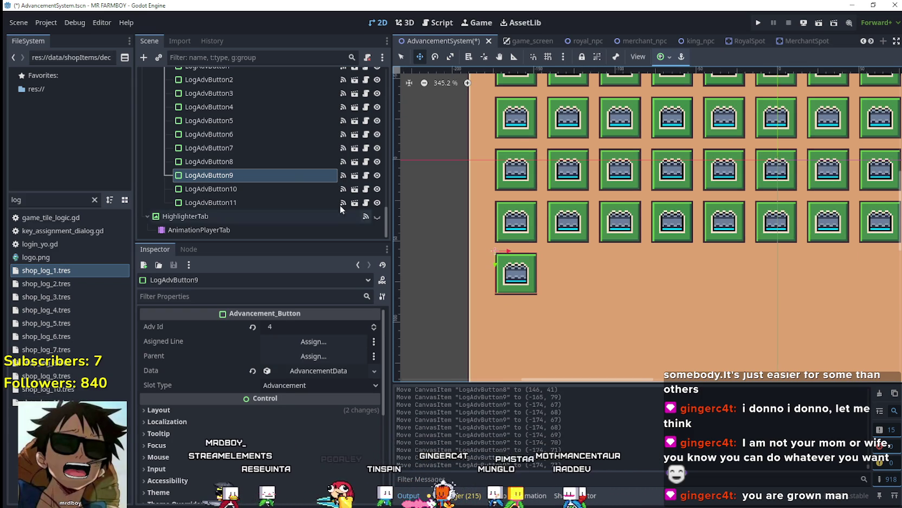
# Position LogAdvButton10 beside LogAdvButton9 and align it
pyautogui.click(312, 188)
pyautogui.scroll(-1, 651, 237)
pyautogui.scroll(1, 651, 237)
pyautogui.moveTo(585, 255); pyautogui.dragTo(596, 262)
pyautogui.moveTo(549, 286); pyautogui.dragTo(568, 273)
pyautogui.scroll(3, 550, 282)
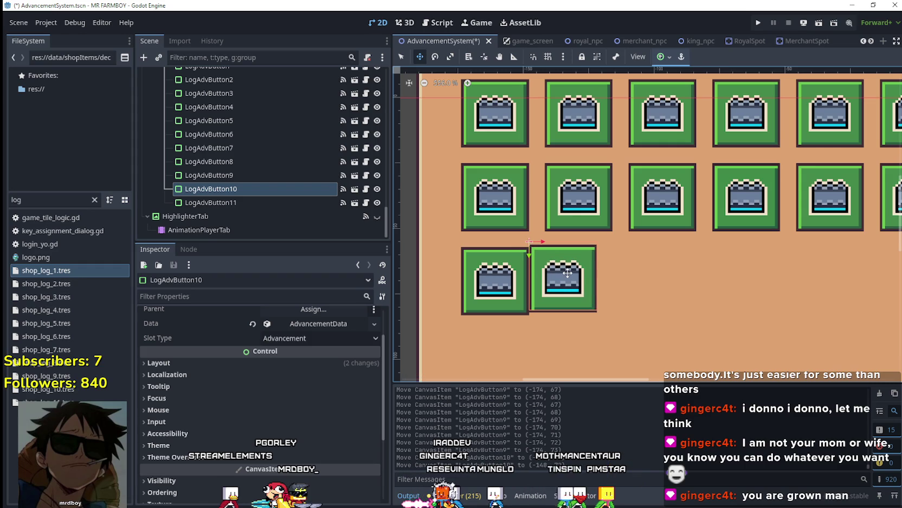
pyautogui.press('Down')
pyautogui.press('Right')
pyautogui.press('Right')
pyautogui.press('Right')
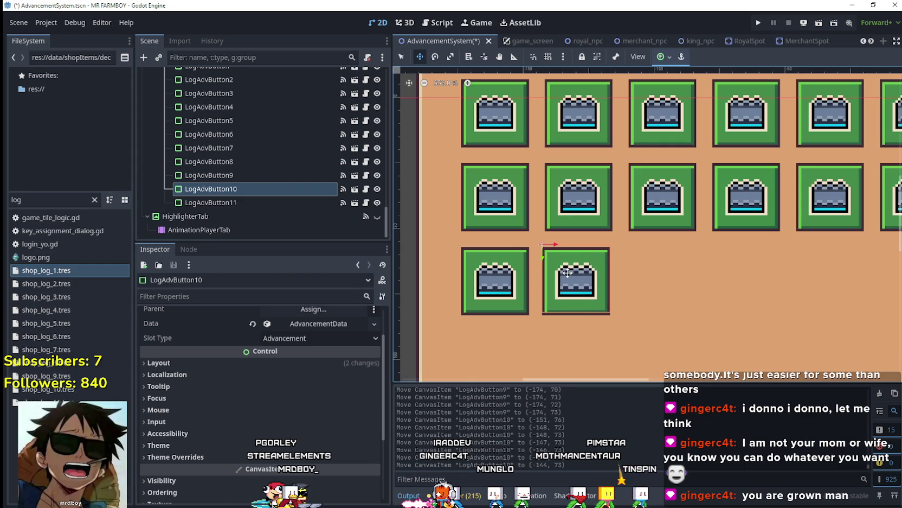
pyautogui.scroll(-1, 567, 273)
# Nudge LogAdvButton11 into the third slot of the fifth row
pyautogui.click(299, 202)
pyautogui.scroll(-2, 774, 242)
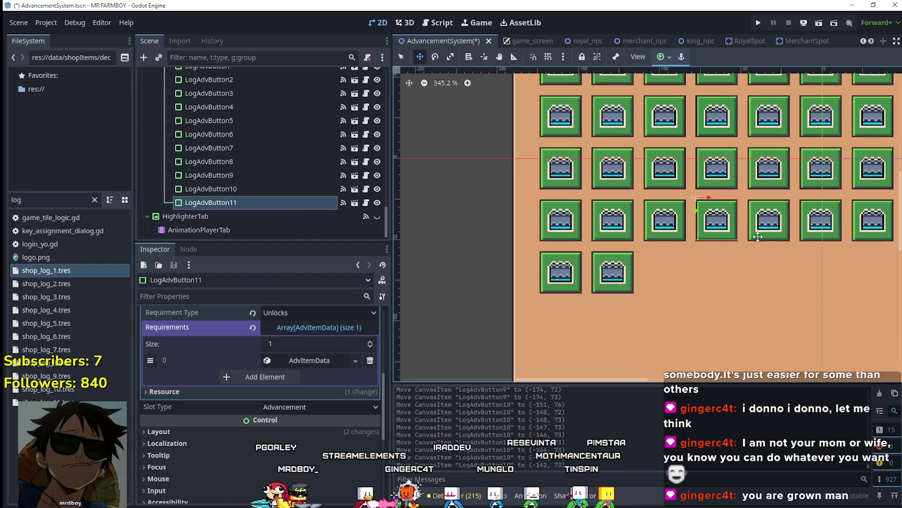
pyautogui.scroll(5, 671, 266)
pyautogui.press('Down')
pyautogui.press('Down')
pyautogui.press('Left')
pyautogui.press('Left')
pyautogui.press('Left')
pyautogui.press('Left')
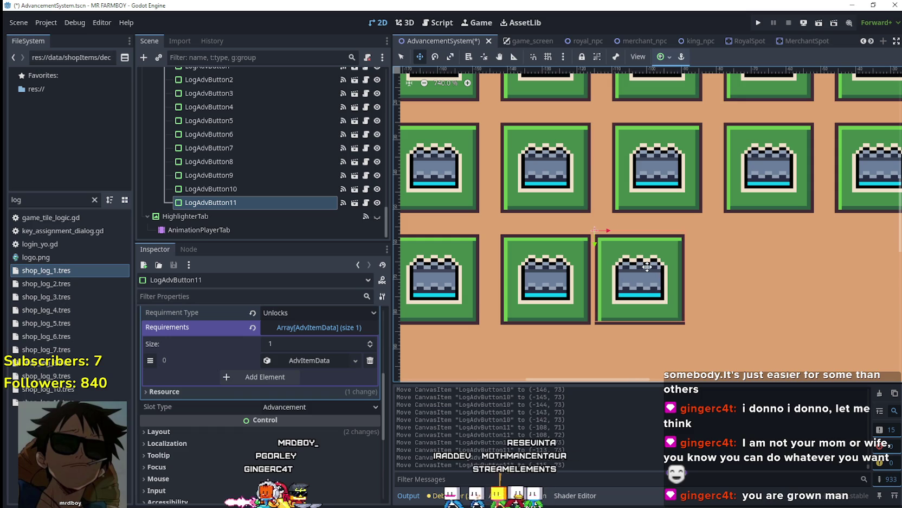
pyautogui.press('Right')
pyautogui.press('Right')
pyautogui.press('Right')
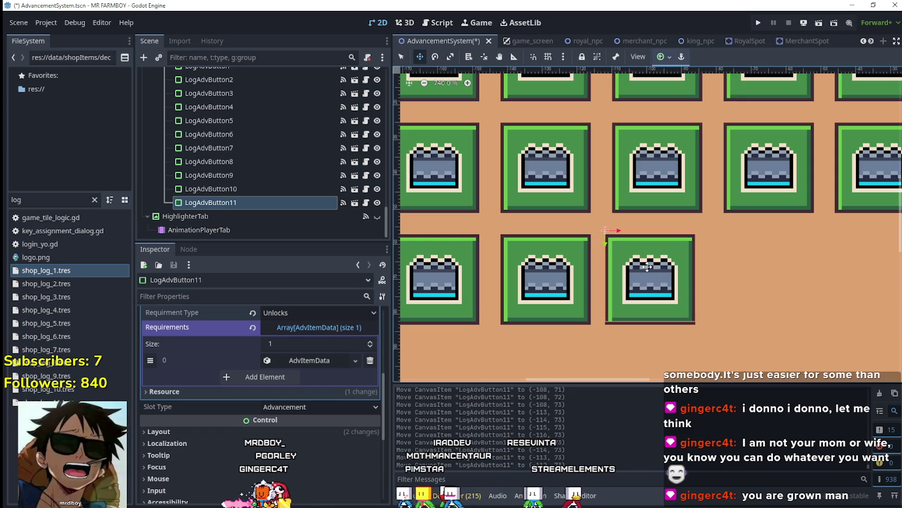
pyautogui.scroll(-10, 650, 266)
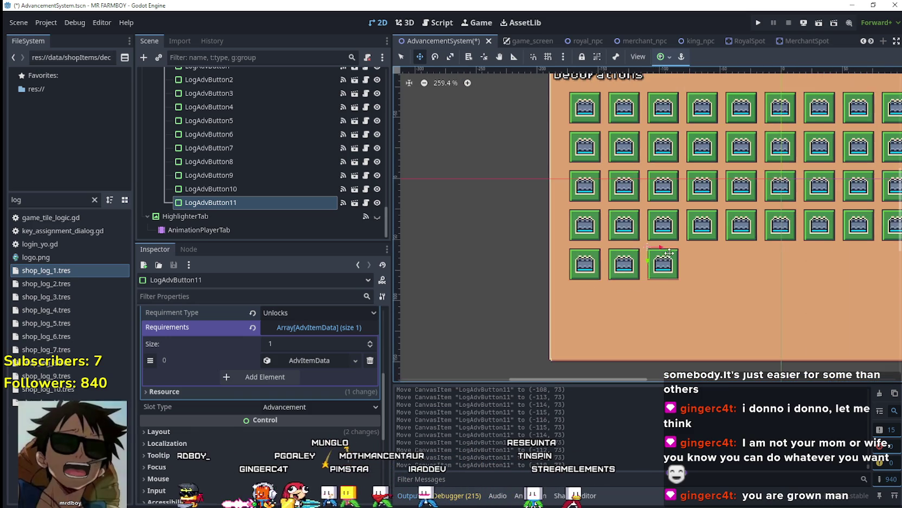
pyautogui.scroll(-1, 811, 319)
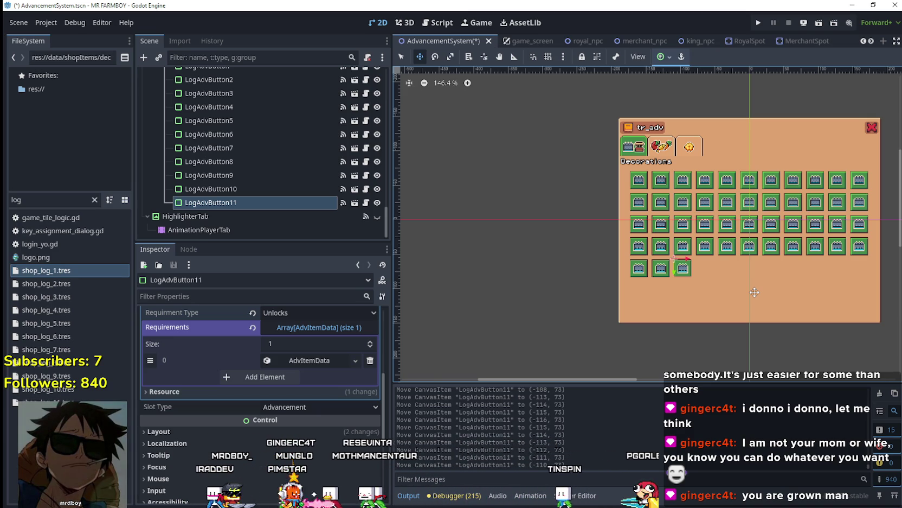
pyautogui.scroll(5, 803, 233)
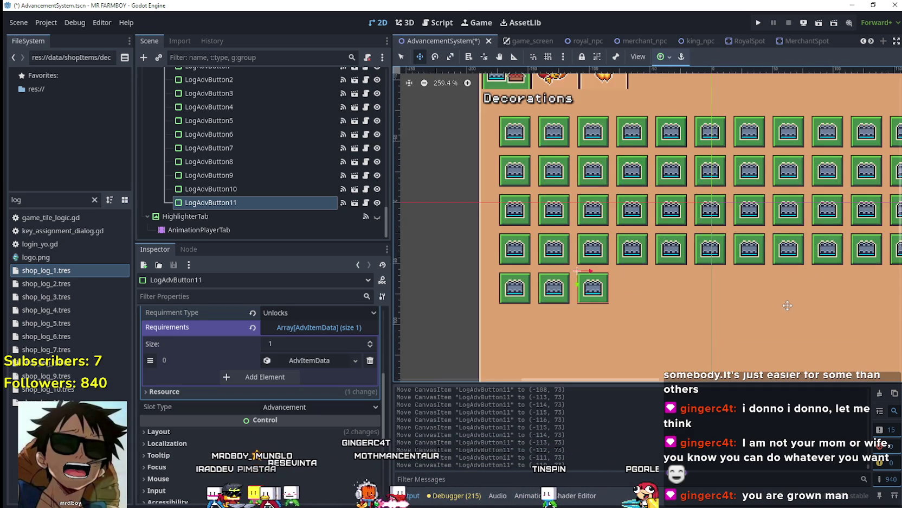
# Save the scene and check the button's advancement data requirement entry
pyautogui.hotkey('ctrl', 's')
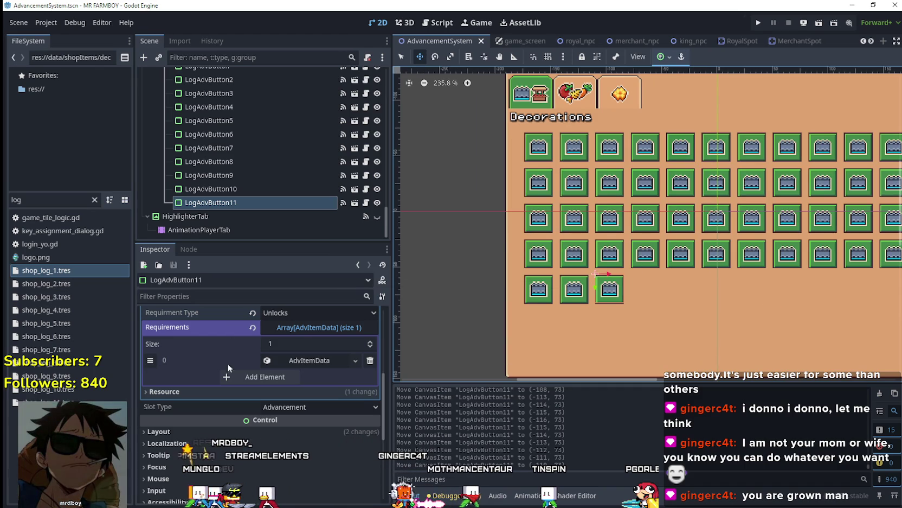
pyautogui.click(310, 360)
pyautogui.scroll(5, 322, 372)
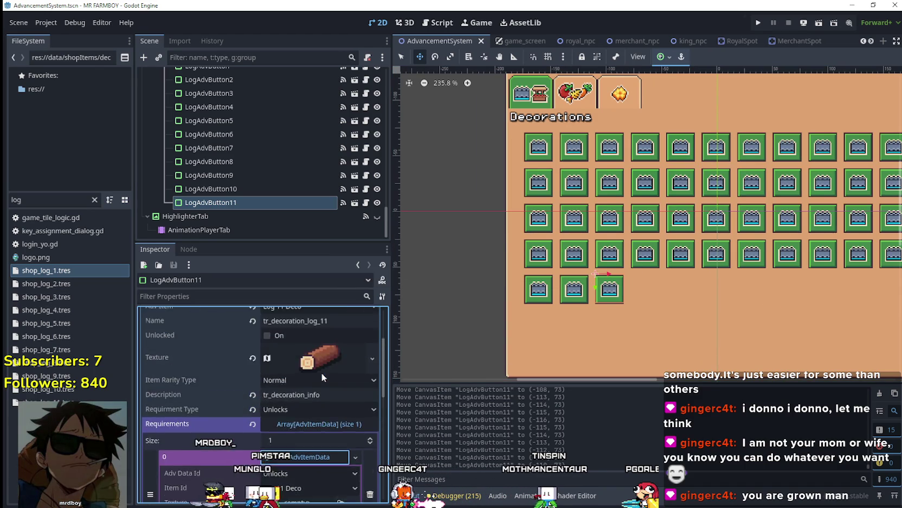
pyautogui.click(319, 370)
# Duplicate LogAdvButton11 to create LogAdvButton12
pyautogui.click(247, 202)
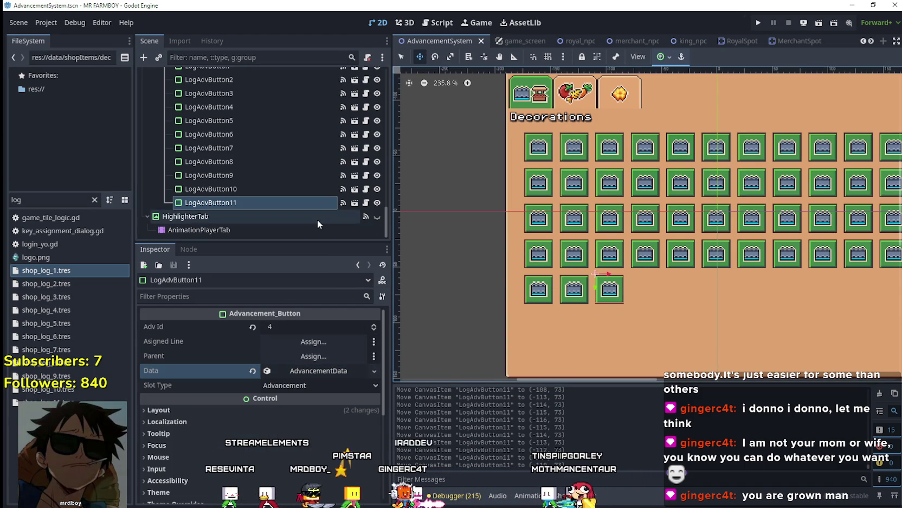
pyautogui.hotkey('ctrl', 'd')
pyautogui.scroll(4, 567, 271)
# Place LogAdvButton12 right of LogAdvButton11 as the fifth row's fourth button, aligned
pyautogui.moveTo(564, 266); pyautogui.dragTo(640, 263)
pyautogui.scroll(1, 642, 266)
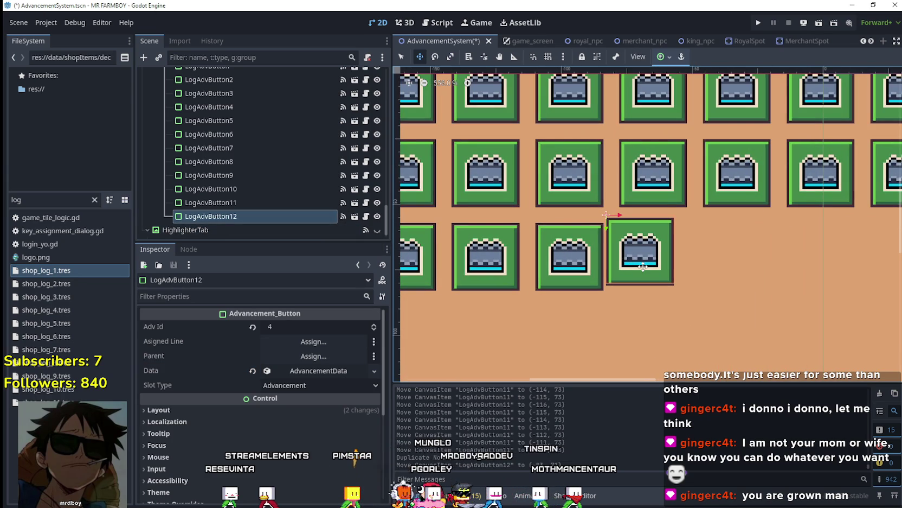
pyautogui.press('Down')
pyautogui.press('Down')
pyautogui.press('Left')
pyautogui.press('Right')
pyautogui.press('Right')
pyautogui.press('Right')
pyautogui.press('Right')
pyautogui.press('Right')
# Make LogAdvButton12's Data resource unique and open the Adv Item dropdown
pyautogui.click(314, 370)
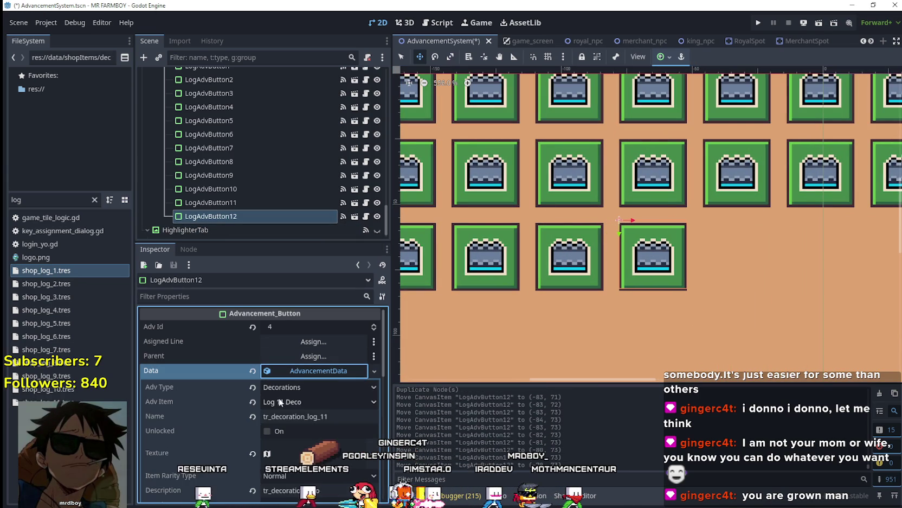
pyautogui.rightClick(305, 372)
pyautogui.click(340, 441)
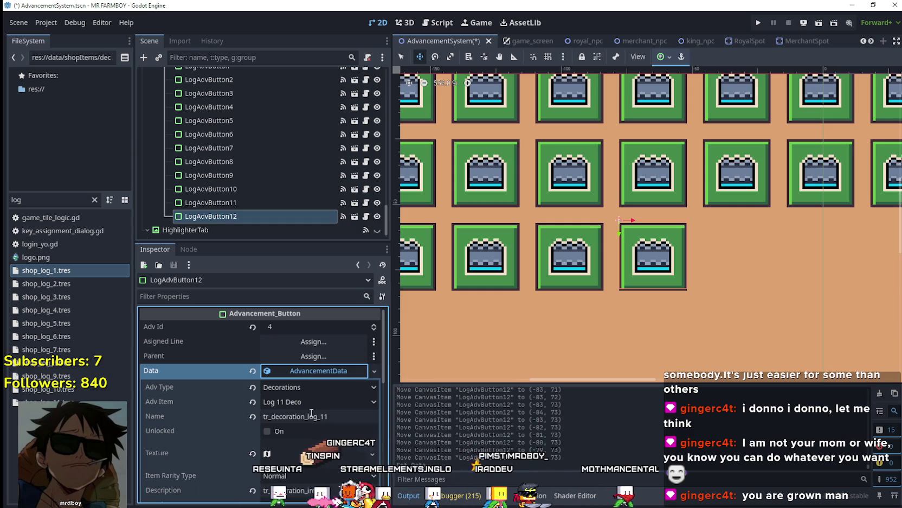
pyautogui.click(323, 404)
pyautogui.moveTo(378, 90); pyautogui.dragTo(389, 483)
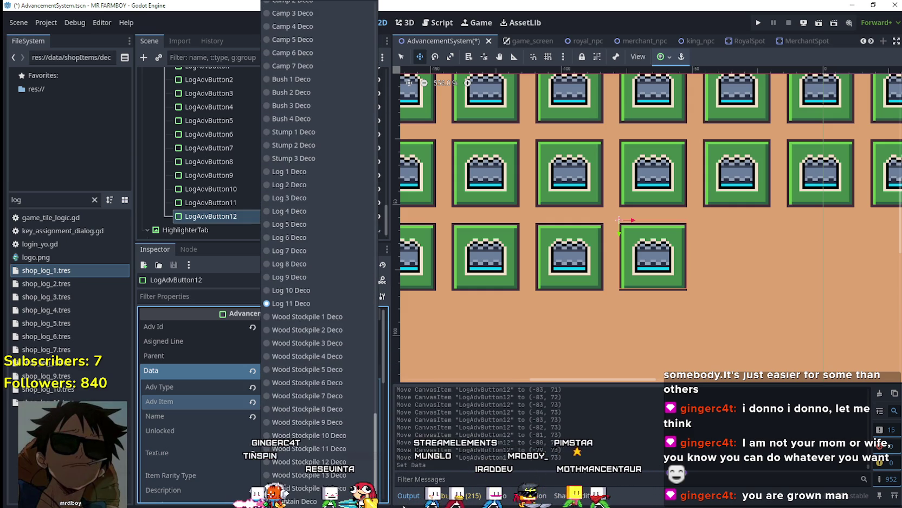
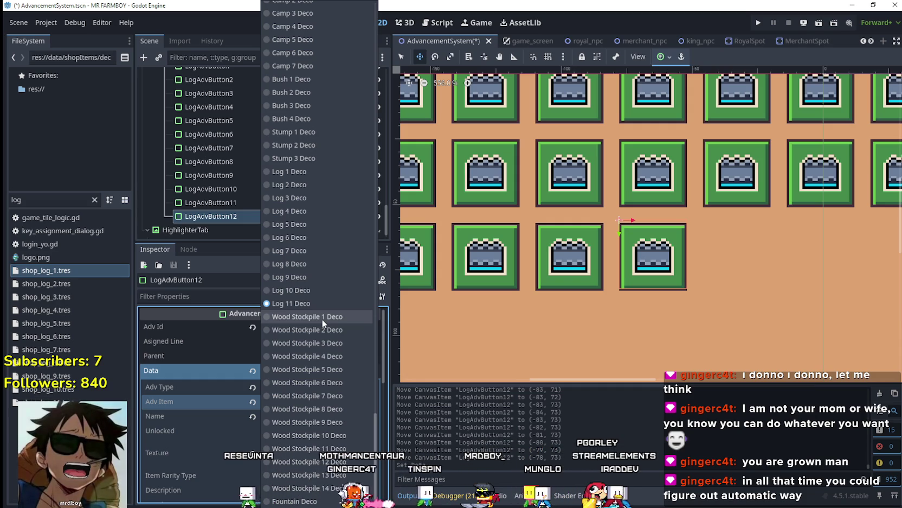
# Set LogAdvButton12's Adv Item to Wood Stockpile 1 Deco, then open shop_wood_stock_1.tres via a 'stock' filter
pyautogui.click(323, 320)
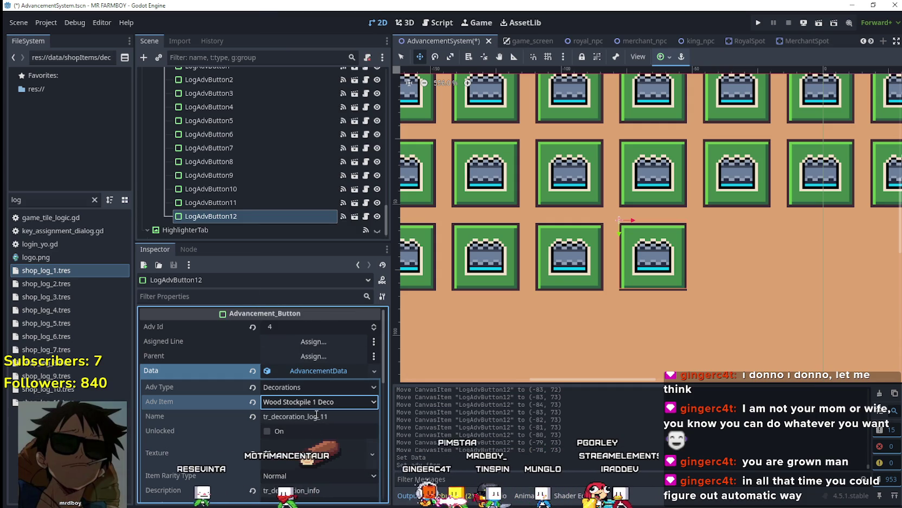
pyautogui.click(10, 199)
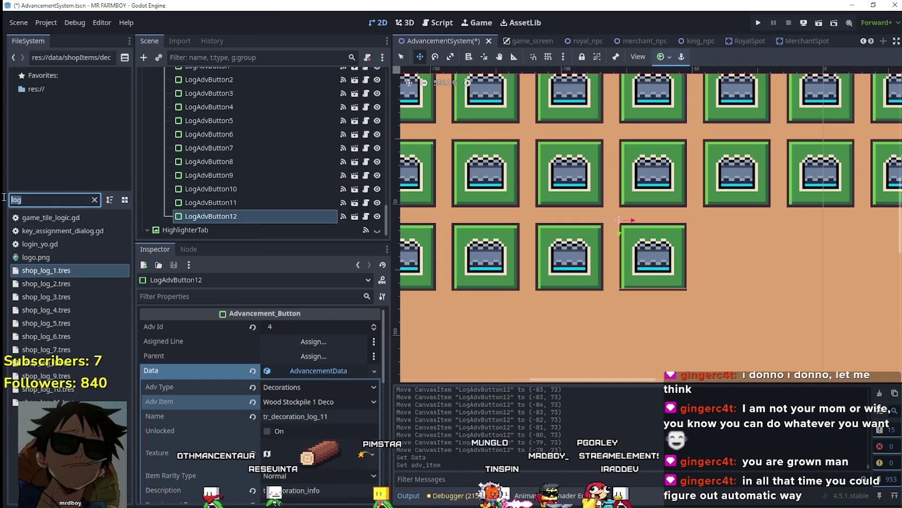
pyautogui.write('stock')
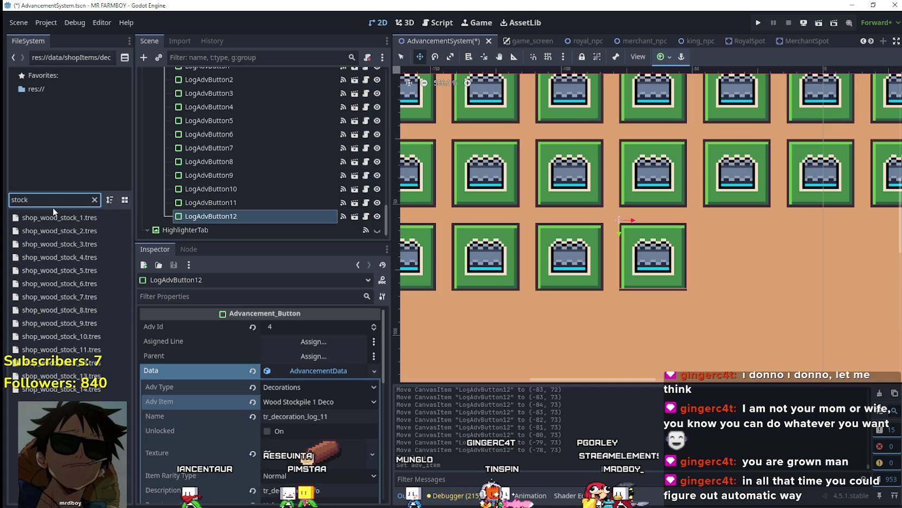
pyautogui.click(55, 217)
pyautogui.click(360, 423)
# Rename items 1 and 2 to tr_decoration_wood_stock_1 and tr_decoration_wood_stock_2, saving each
pyautogui.write('_1')
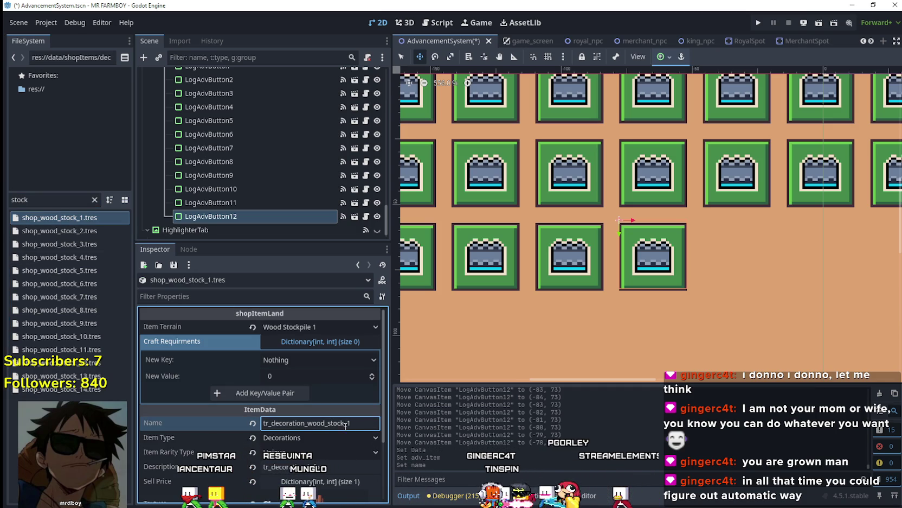
pyautogui.doubleClick(341, 423)
pyautogui.hotkey('ctrl', 'c')
pyautogui.hotkey('ctrl', 's')
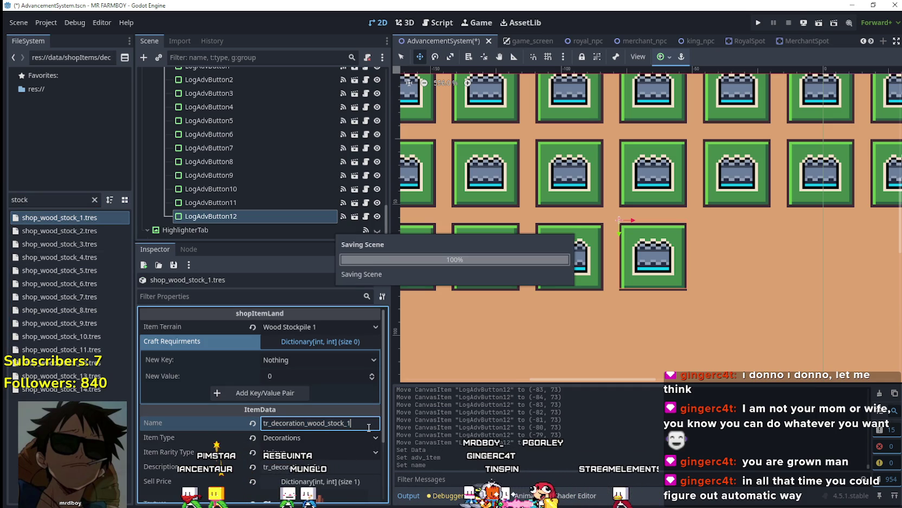
pyautogui.click(69, 228)
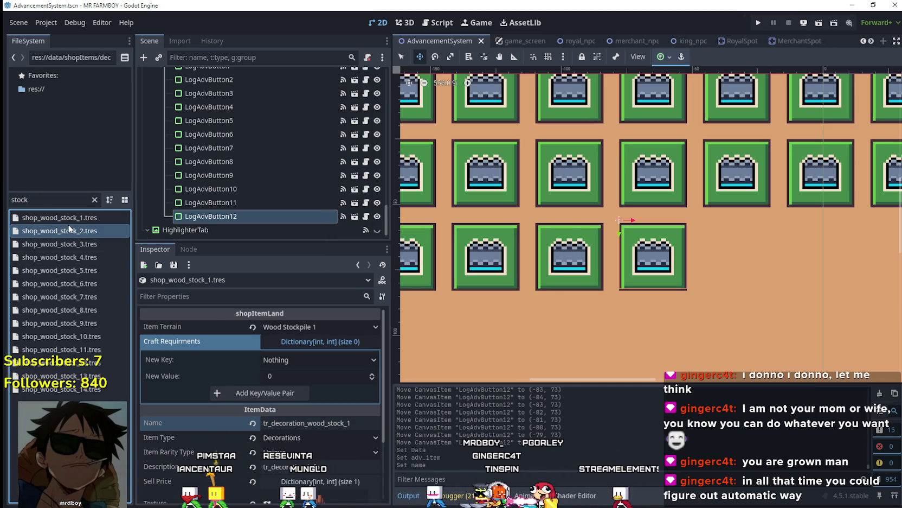
pyautogui.click(339, 429)
pyautogui.write('_2')
pyautogui.hotkey('ctrl', 's')
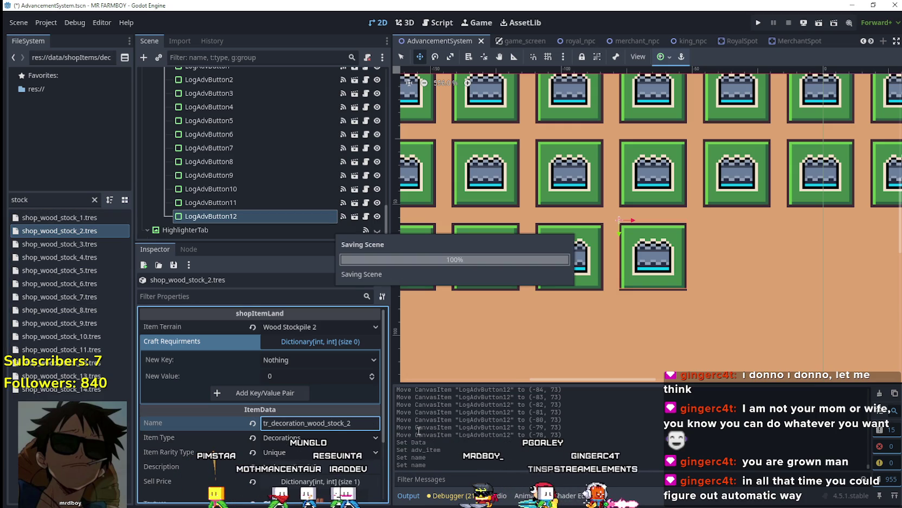
# Append _3 and _4 to the names of shop_wood_stock_3 and shop_wood_stock_4, saving each
pyautogui.click(65, 244)
pyautogui.click(358, 421)
pyautogui.write('_3')
pyautogui.hotkey('ctrl', 's')
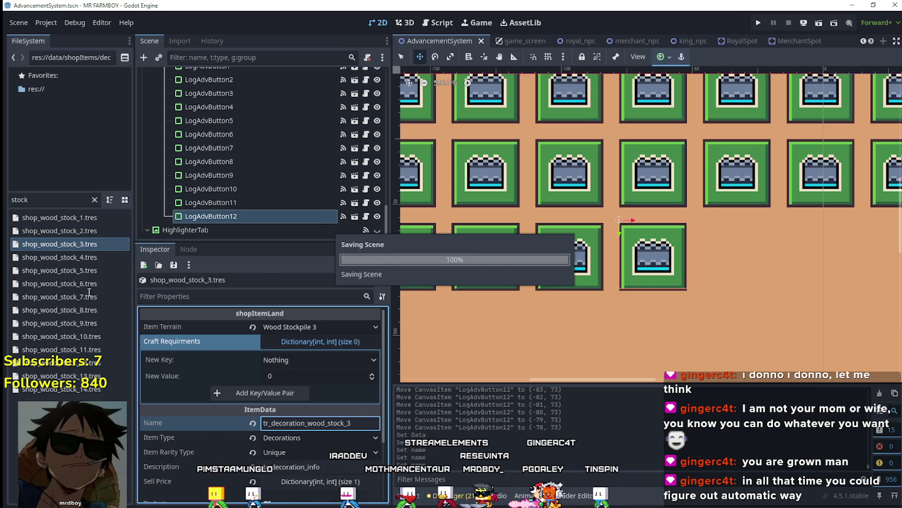
pyautogui.click(59, 257)
pyautogui.click(353, 422)
pyautogui.write('_')
pyautogui.hotkey('ctrl', 's')
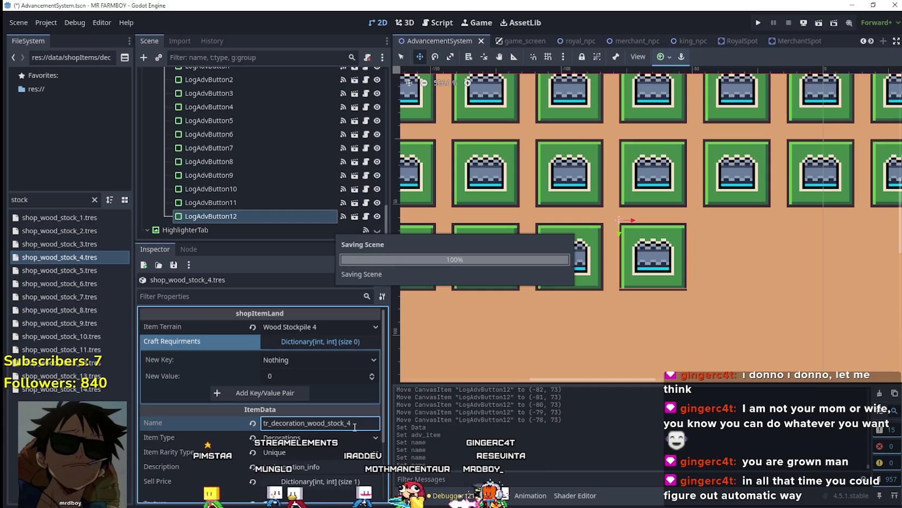
# Append _5 and _6 to the names of shop_wood_stock_5 and shop_wood_stock_6, saving each
pyautogui.click(60, 270)
pyautogui.click(353, 422)
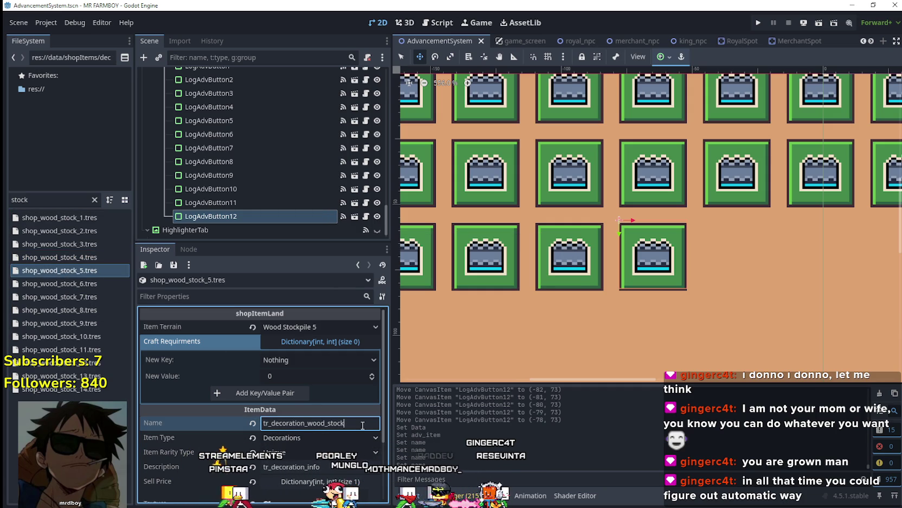
pyautogui.write('_5')
pyautogui.hotkey('ctrl', 's')
pyautogui.click(71, 283)
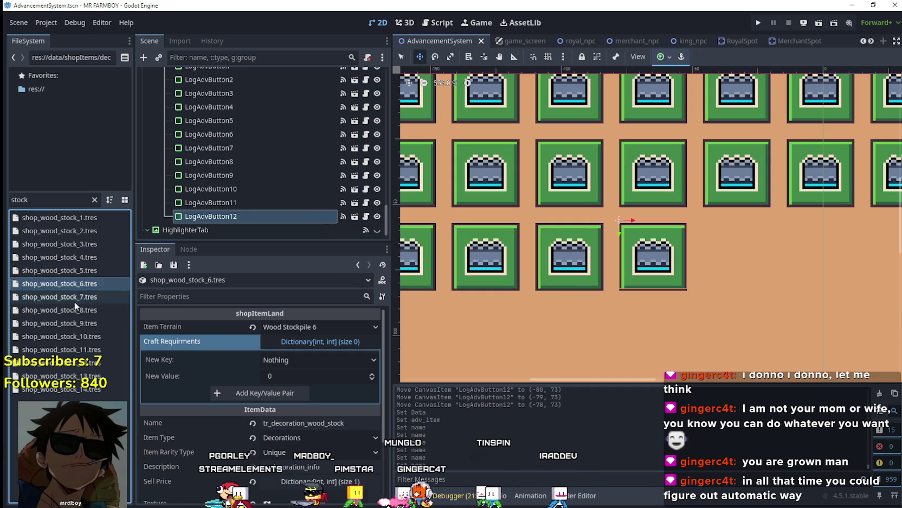
pyautogui.click(355, 422)
pyautogui.write('_6')
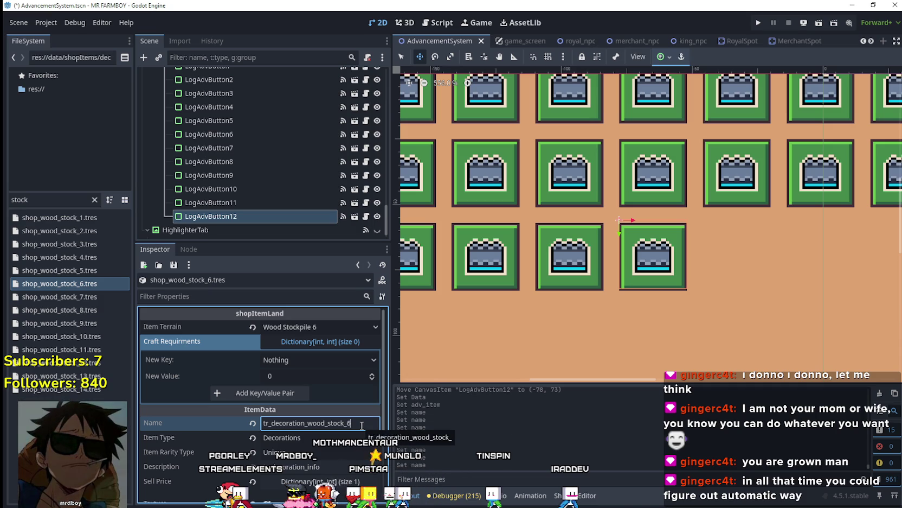
pyautogui.hotkey('ctrl', 's')
# Append _7 and _8 to the names of shop_wood_stock_7 and shop_wood_stock_8, saving each
pyautogui.click(74, 294)
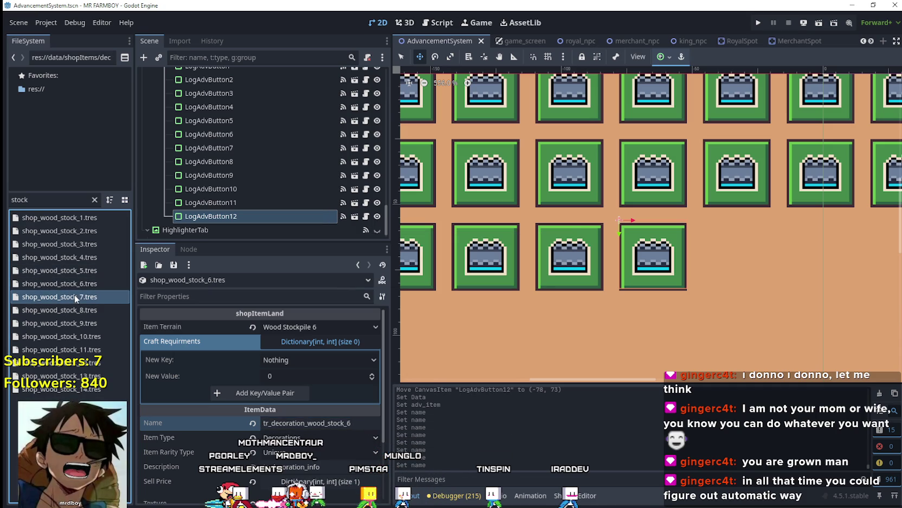
pyautogui.click(353, 423)
pyautogui.write('_7')
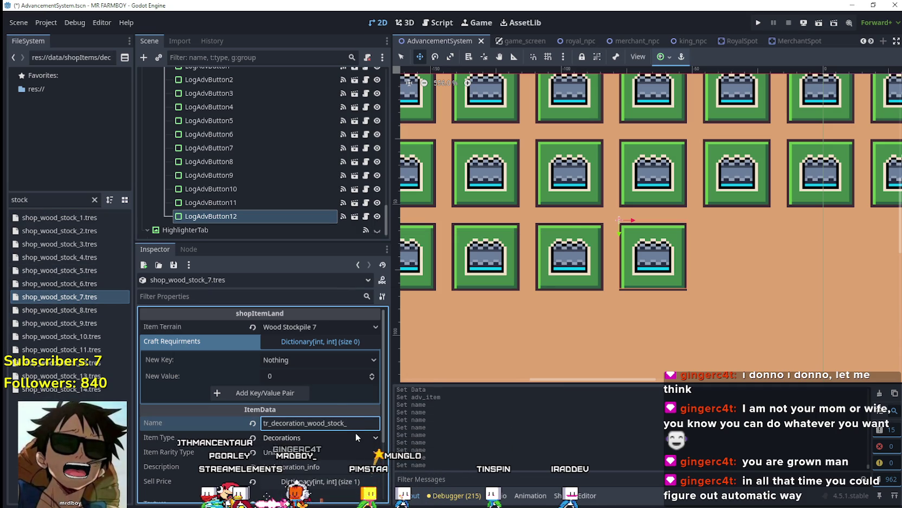
pyautogui.hotkey('ctrl', 's')
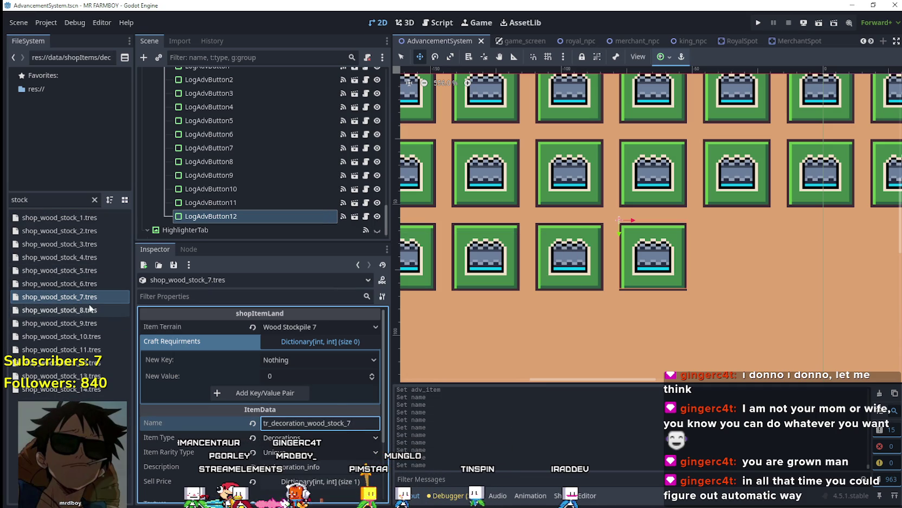
pyautogui.click(89, 310)
pyautogui.click(366, 424)
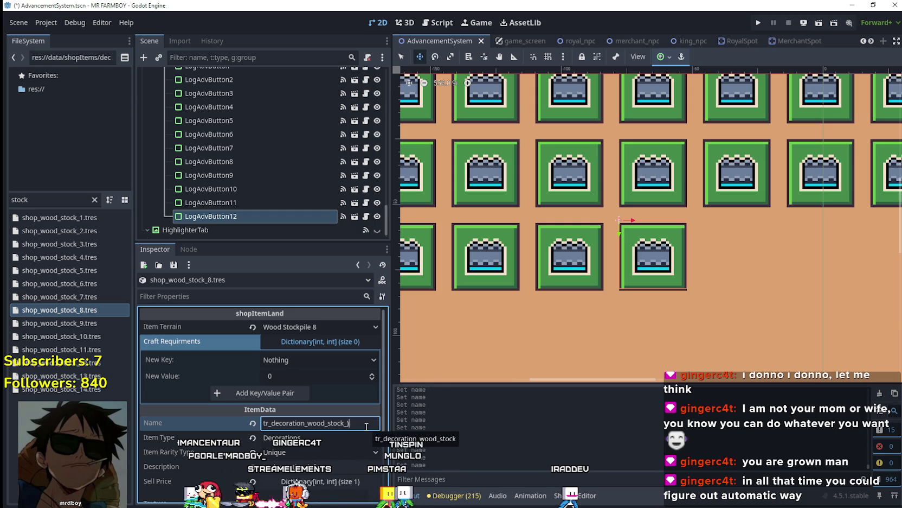
pyautogui.write('8')
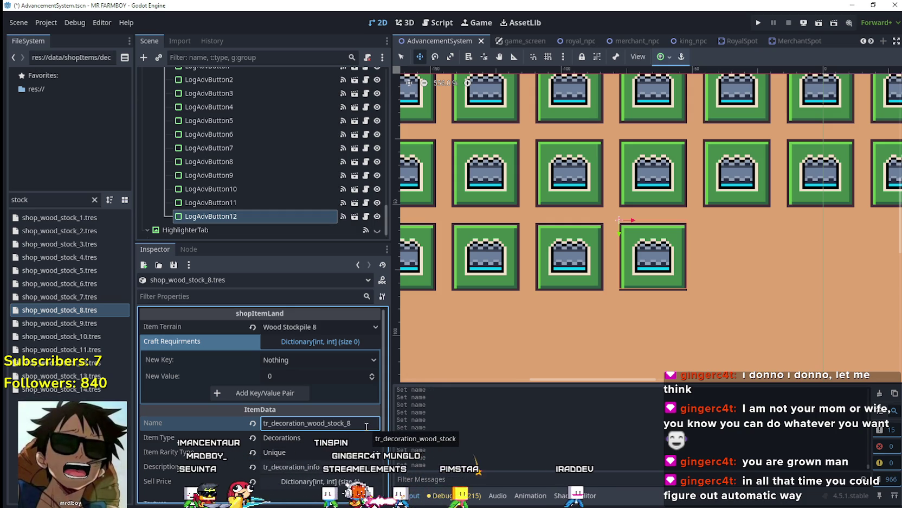
pyautogui.hotkey('ctrl', 's')
# Append _9 and _10 to the names of shop_wood_stock_9 and shop_wood_stock_10, saving each
pyautogui.click(66, 323)
pyautogui.click(351, 424)
pyautogui.write('_9')
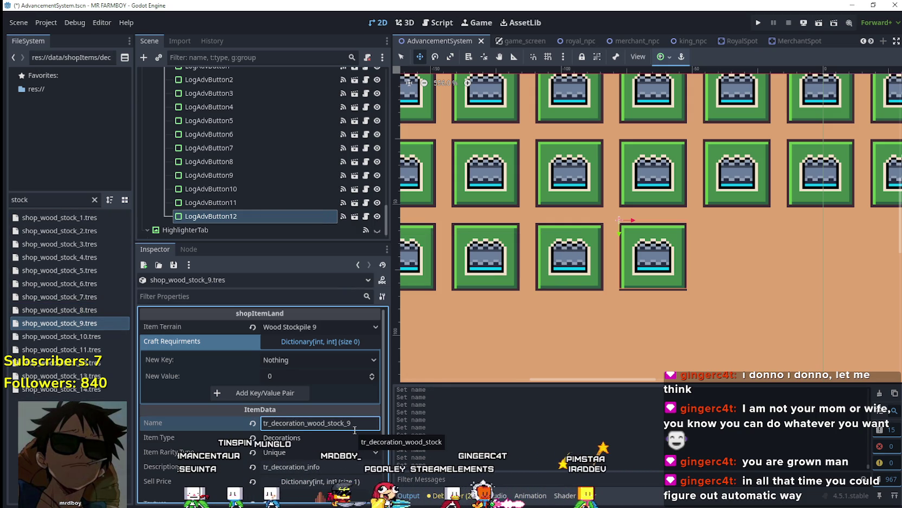
pyautogui.hotkey('ctrl', 's')
pyautogui.click(96, 336)
pyautogui.click(368, 424)
pyautogui.write('10')
pyautogui.hotkey('ctrl', 's')
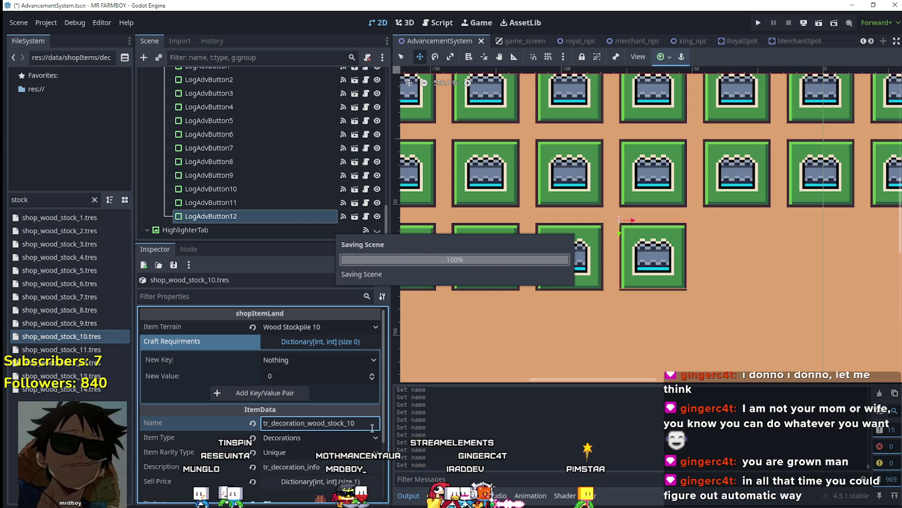
# Name shop_wood_stock_11 and shop_wood_stock_12 as tr_decoration_wood_stock_11 and _12, saving each
pyautogui.click(61, 349)
pyautogui.click(360, 423)
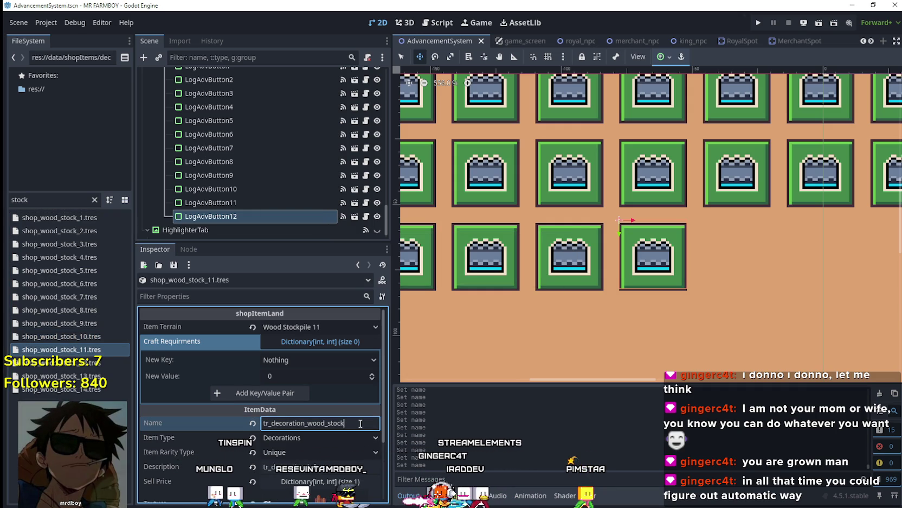
pyautogui.write('_11')
pyautogui.hotkey('ctrl', 's')
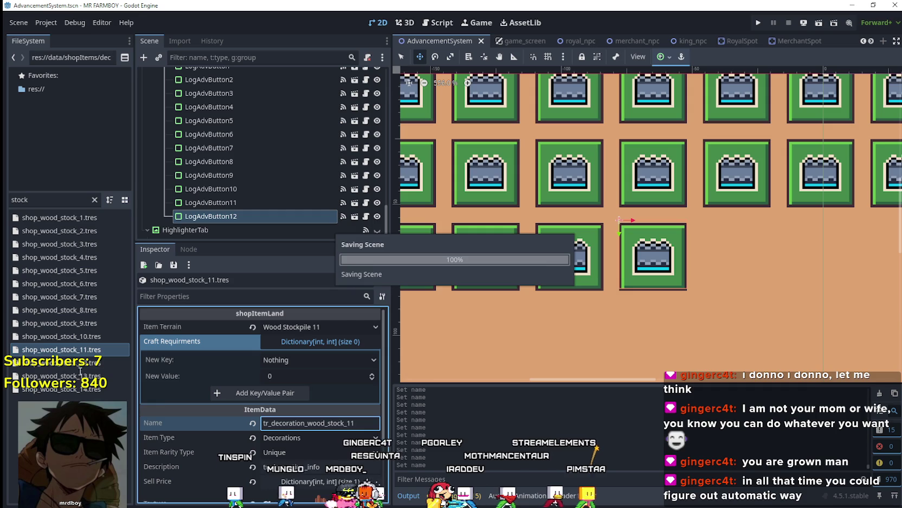
pyautogui.click(82, 363)
pyautogui.click(359, 423)
pyautogui.press('BackSpace')
pyautogui.press('BackSpace')
pyautogui.press('BackSpace')
pyautogui.write('_12')
pyautogui.hotkey('ctrl', 's')
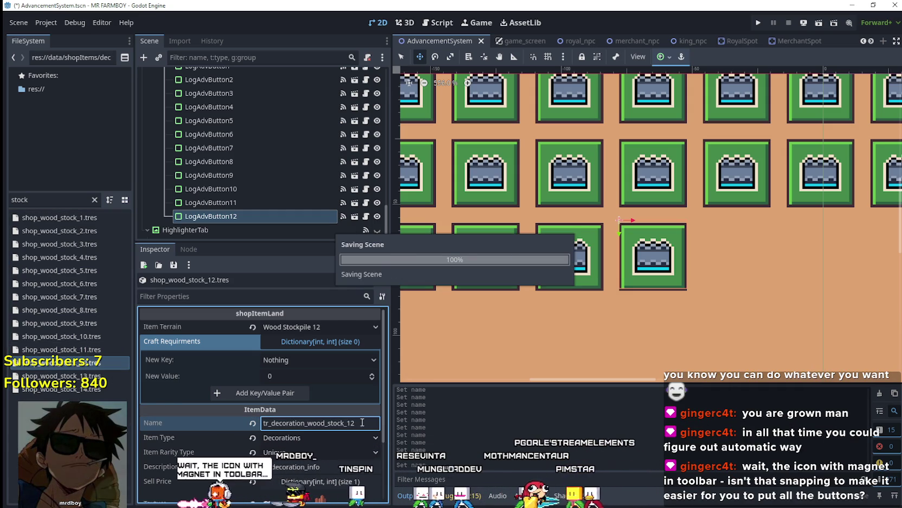
# Name shop_wood_stock_13 and shop_wood_stock_14 as tr_decoration_wood_stock_13 and _14, saving each
pyautogui.click(60, 375)
pyautogui.click(360, 428)
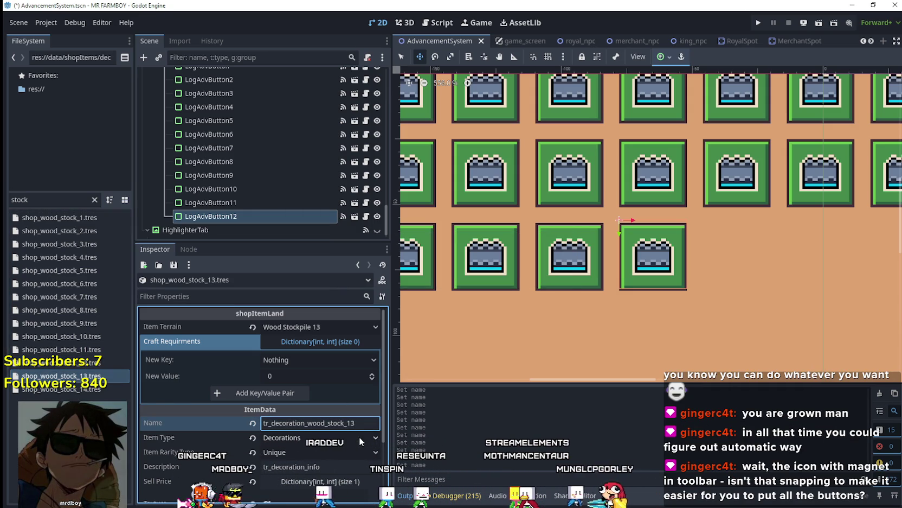
pyautogui.hotkey('ctrl', 's')
pyautogui.click(95, 389)
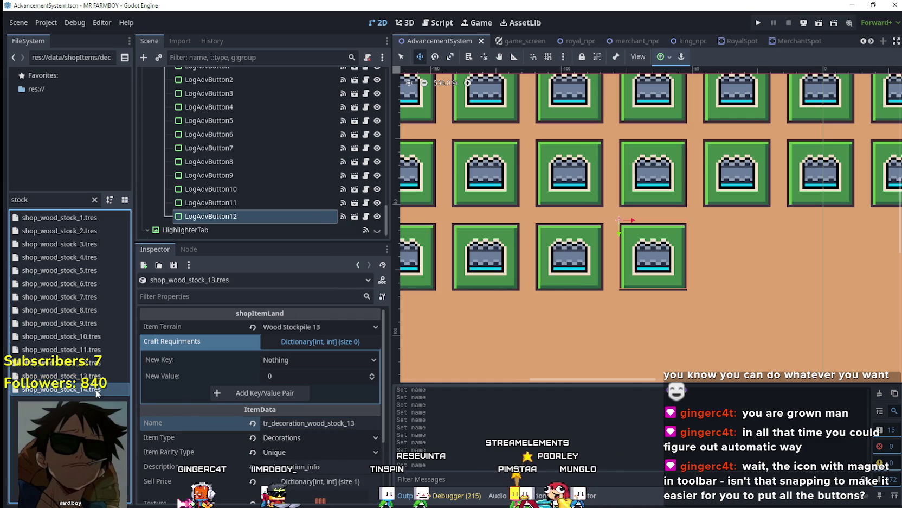
pyautogui.click(363, 425)
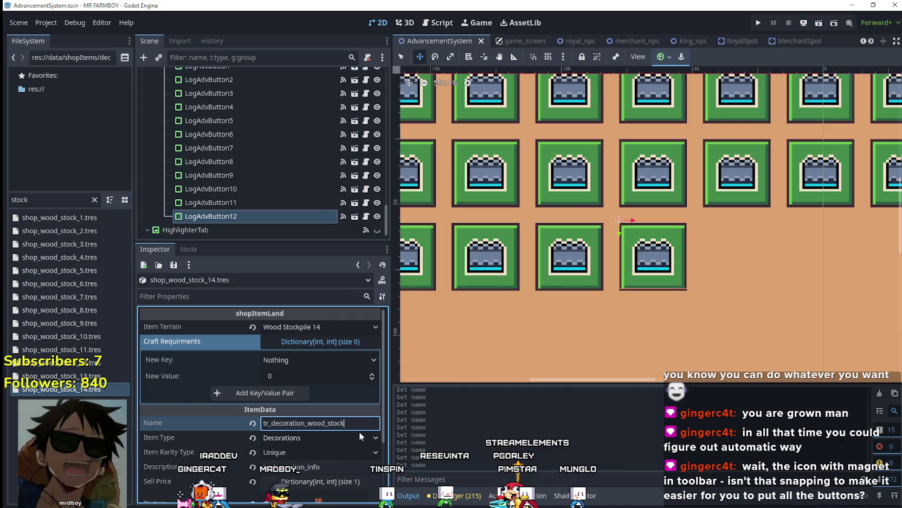
pyautogui.write('_14')
pyautogui.hotkey('ctrl', 's')
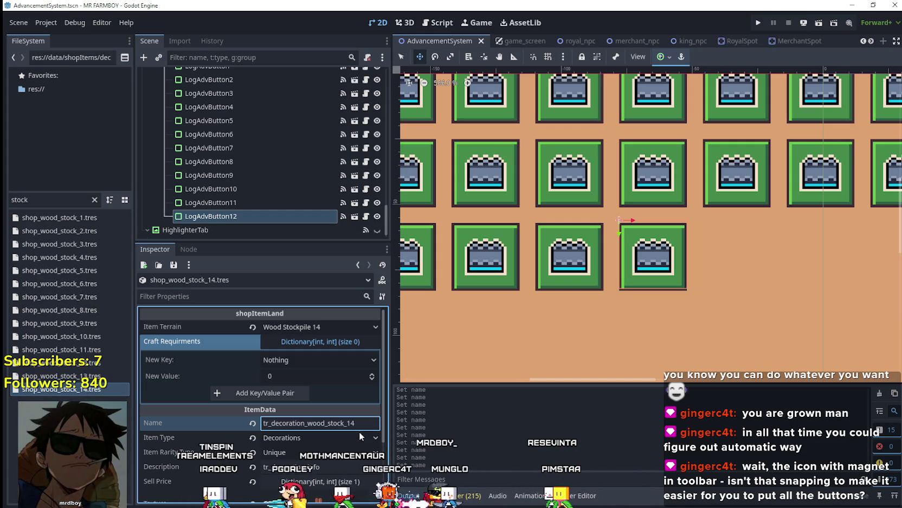
pyautogui.click(218, 220)
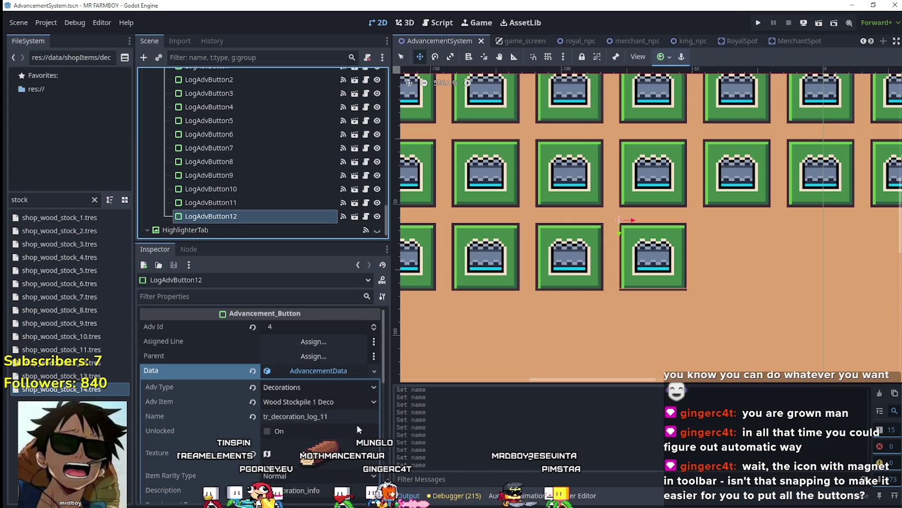
# Paste tr_decoration_wood_stock_1 into LogAdvButton12's Data Name and save
pyautogui.doubleClick(350, 416)
pyautogui.hotkey('ctrl', 'v')
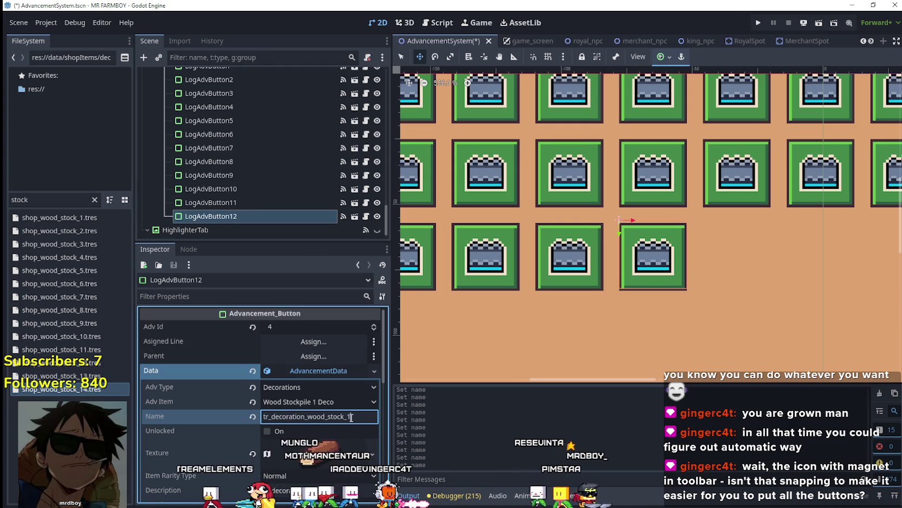
pyautogui.hotkey('ctrl', 's')
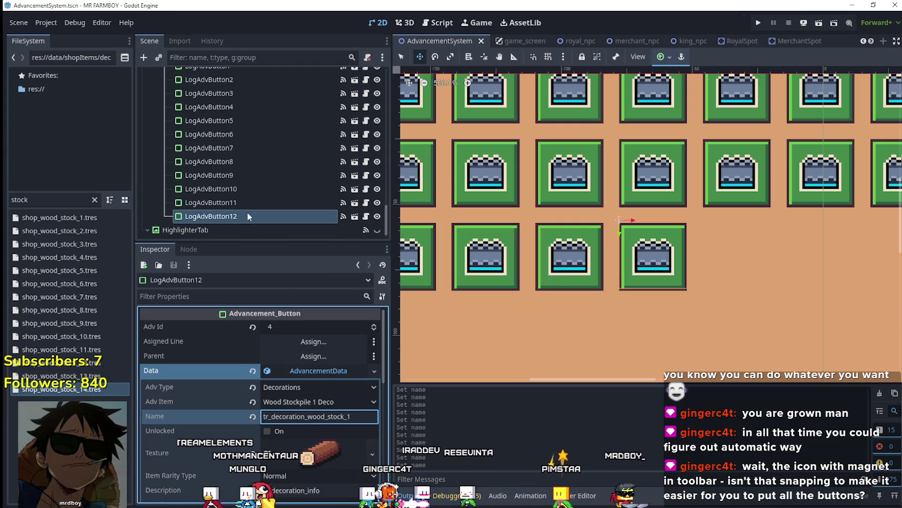
# Rename the LogAdvButton12 node to WoodStockAdvButton and save the scene
pyautogui.doubleClick(246, 214)
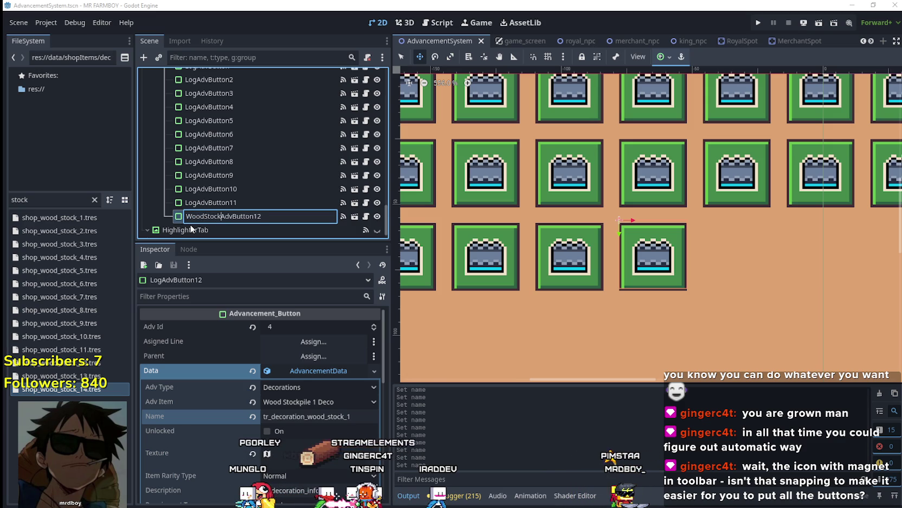
pyautogui.write('WoodStock')
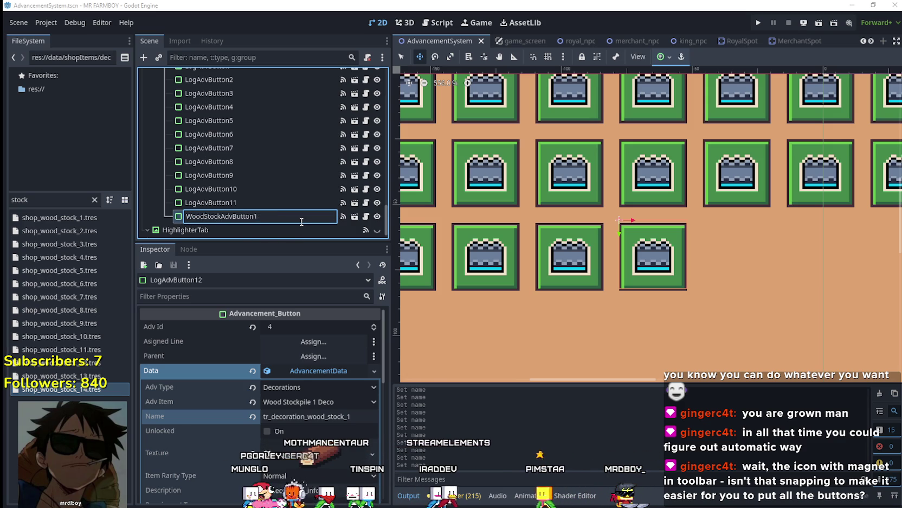
pyautogui.press('Return')
pyautogui.hotkey('ctrl', 's')
pyautogui.scroll(-2, 315, 372)
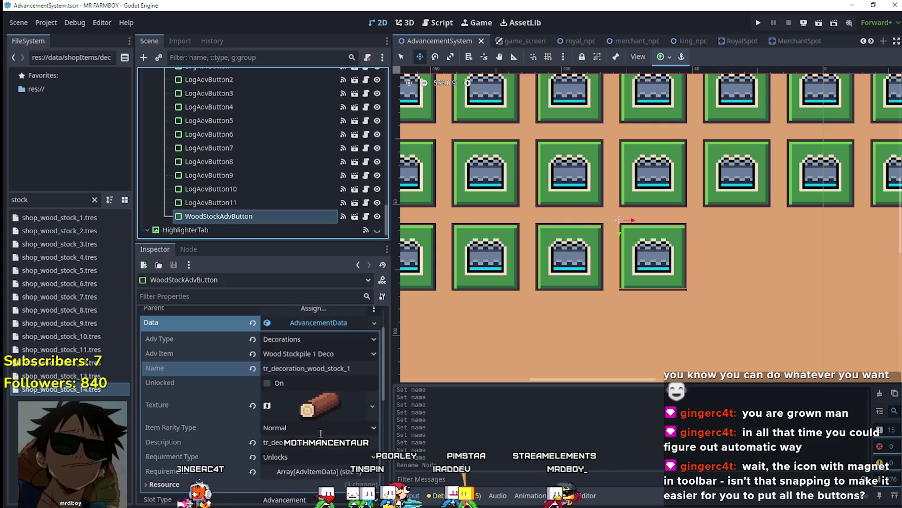
# Set WoodStockAdvButton's atlas region to the 16×32 upright log-pile sprite at x 896, y 624
pyautogui.click(314, 398)
pyautogui.scroll(-5, 294, 383)
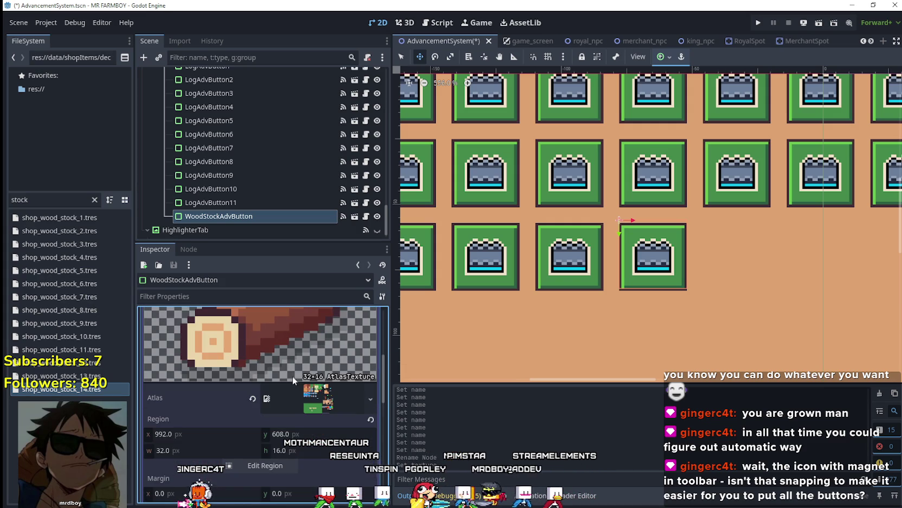
pyautogui.click(265, 465)
pyautogui.scroll(-3, 467, 272)
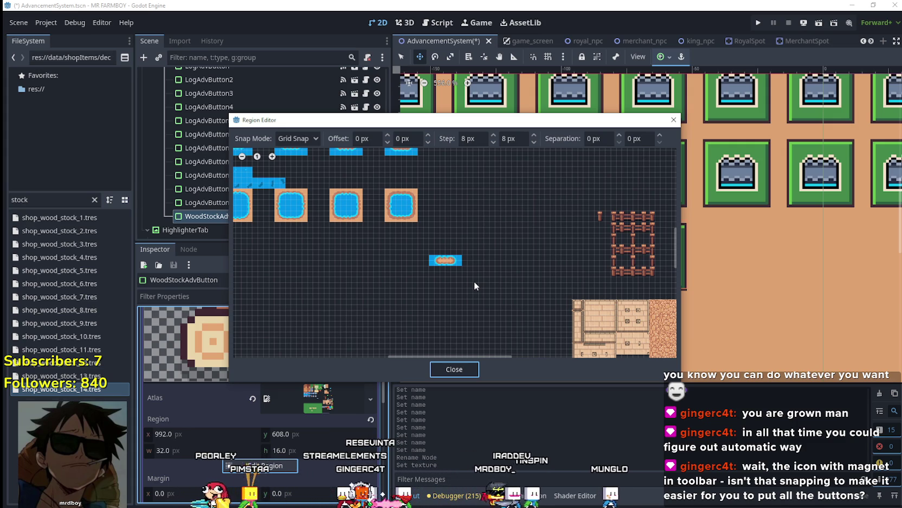
pyautogui.scroll(-3, 467, 286)
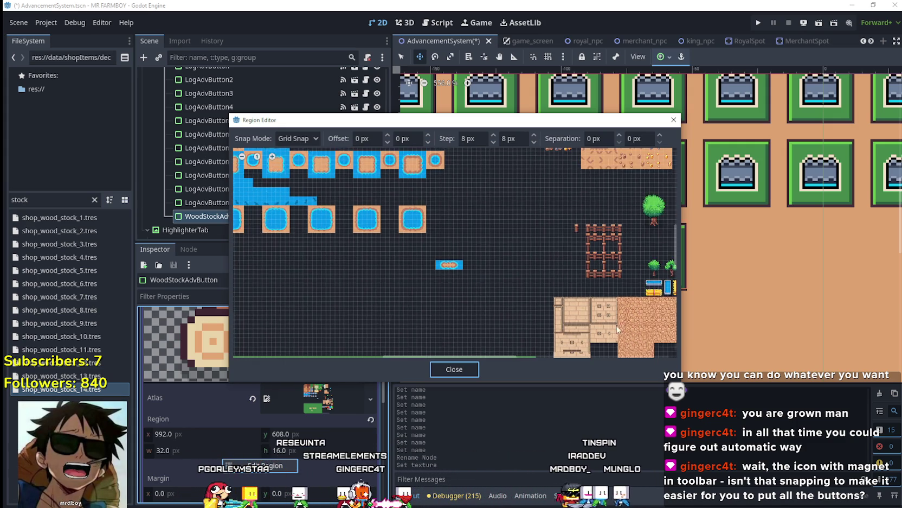
pyautogui.scroll(3, 511, 321)
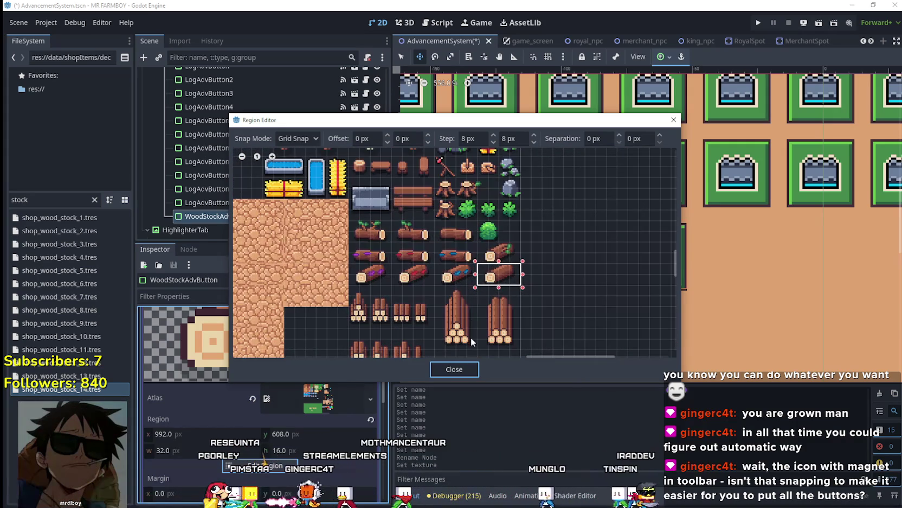
pyautogui.scroll(2, 466, 331)
pyautogui.scroll(-2, 460, 312)
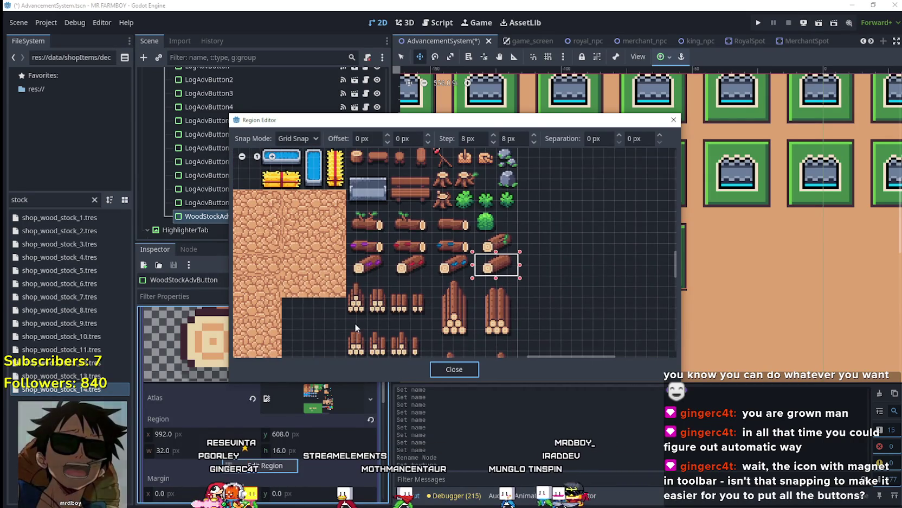
pyautogui.scroll(3, 356, 323)
pyautogui.moveTo(412, 309); pyautogui.dragTo(455, 231)
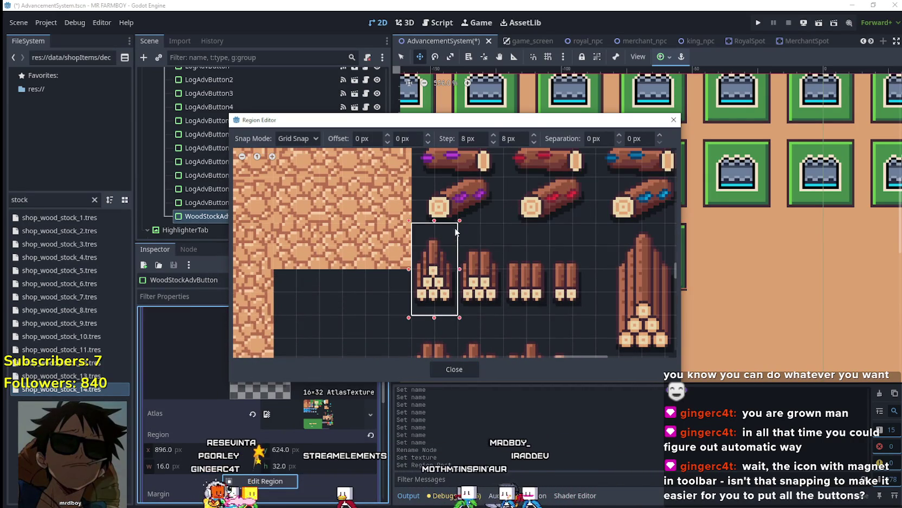
pyautogui.click(441, 372)
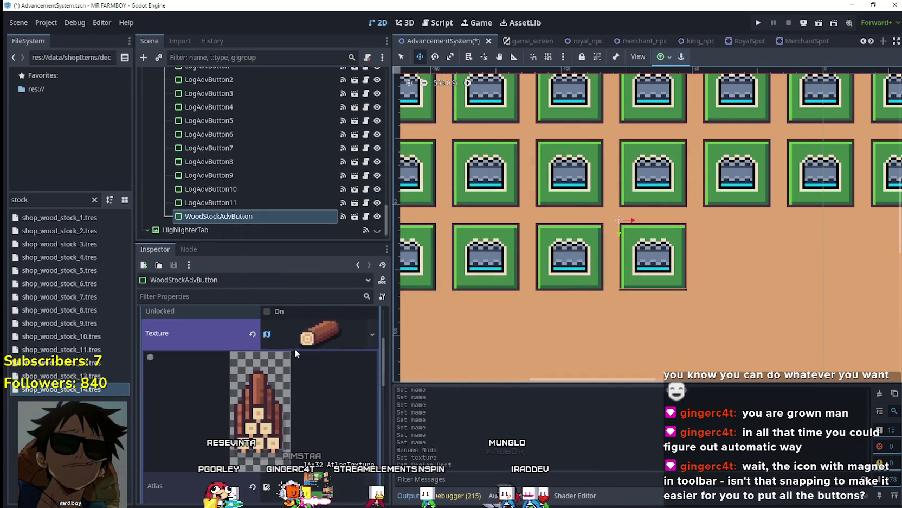
# Change the first requirement's Item Id from Log 11 Deco to Wood Stockpile 1 Deco and save
pyautogui.click(312, 337)
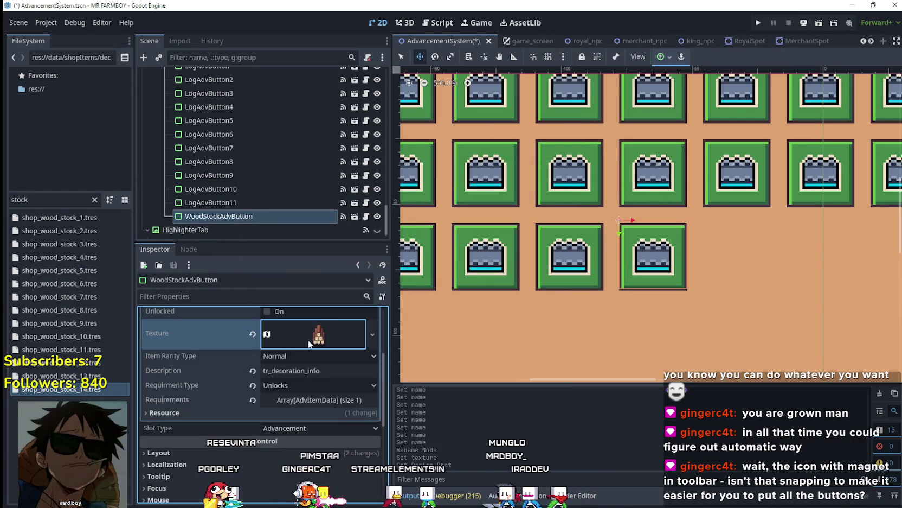
pyautogui.click(338, 401)
pyautogui.click(300, 408)
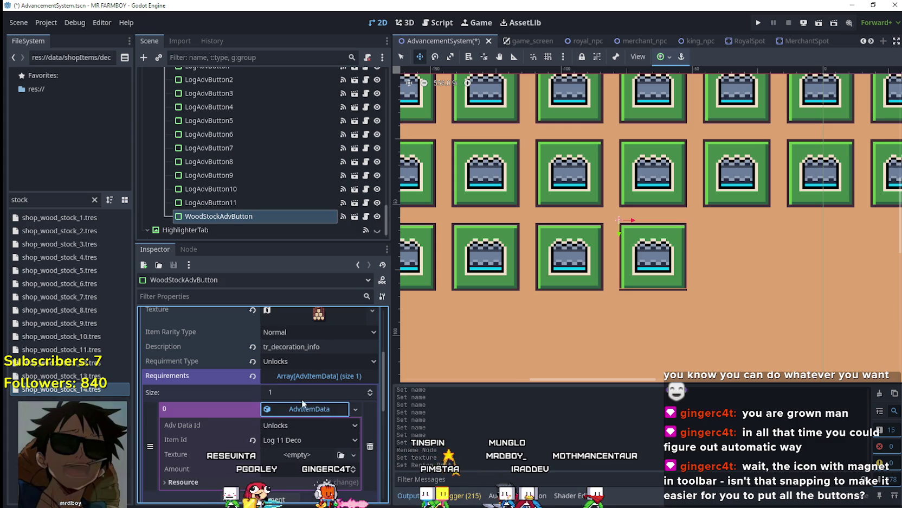
pyautogui.click(309, 454)
pyautogui.click(316, 460)
pyautogui.click(309, 443)
pyautogui.scroll(-10, 368, 472)
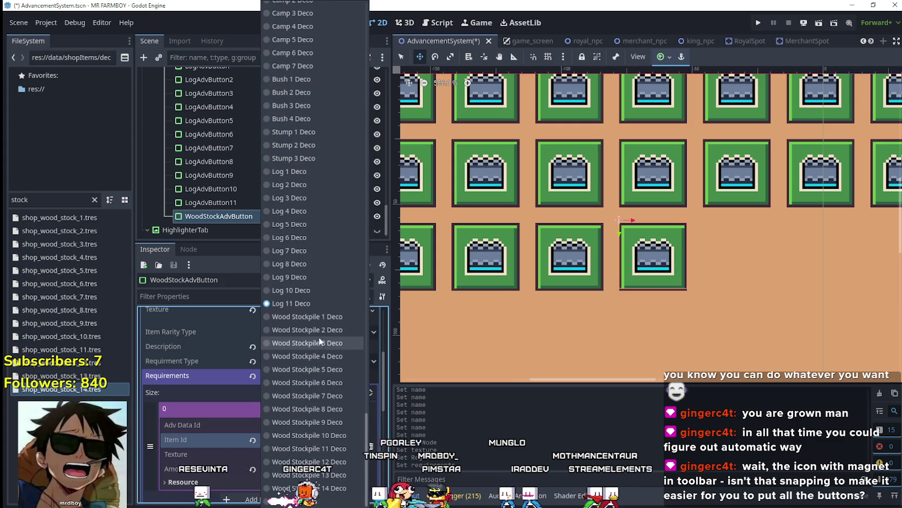
pyautogui.click(320, 319)
pyautogui.hotkey('ctrl', 's')
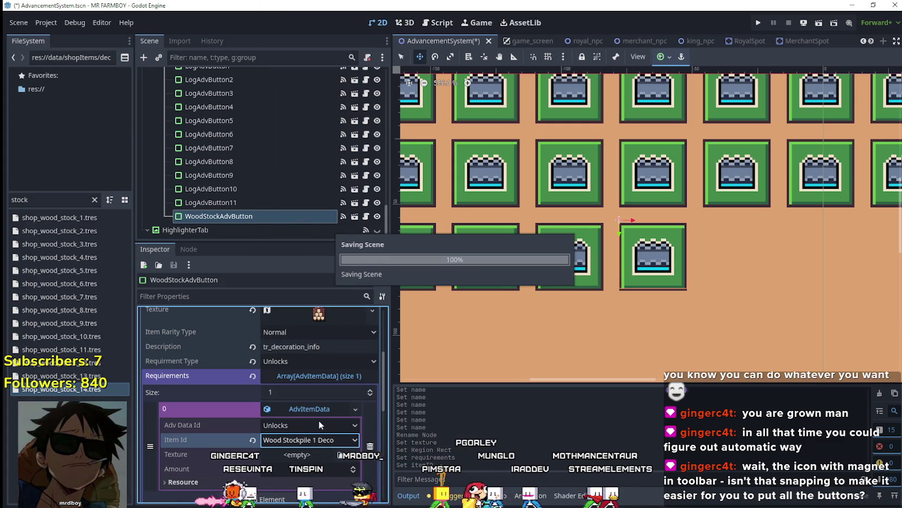
# Duplicate the button, make its data unique, and set its Adv Item to Wood Stockpile 2 Deco
pyautogui.scroll(1, 342, 428)
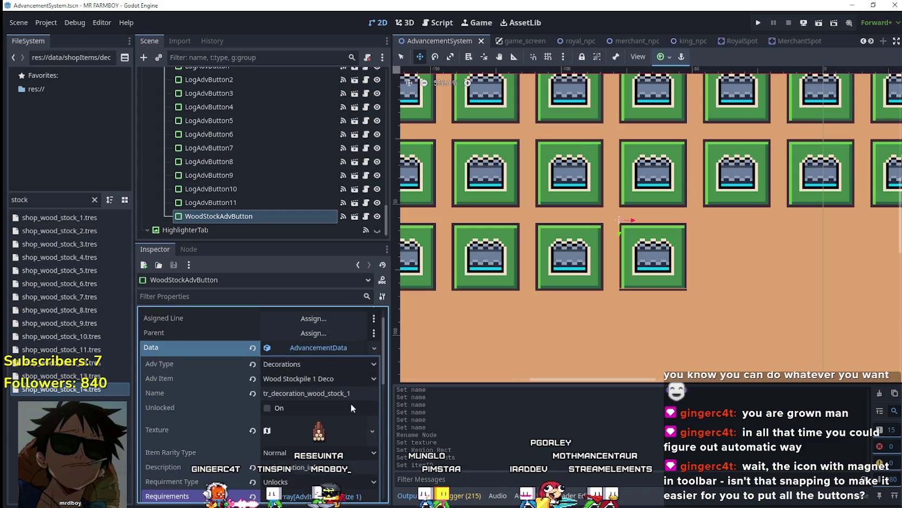
pyautogui.click(342, 347)
pyautogui.hotkey('ctrl', 'd')
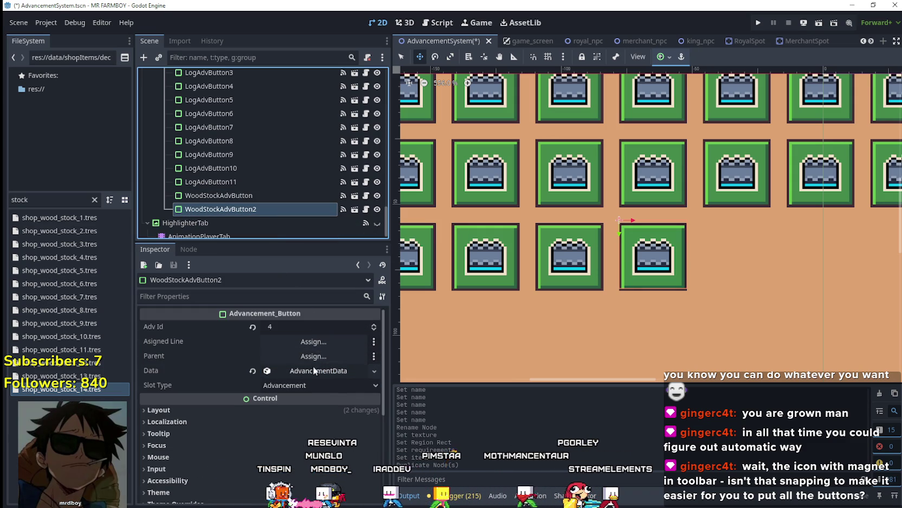
pyautogui.click(314, 370)
pyautogui.rightClick(313, 371)
pyautogui.click(355, 444)
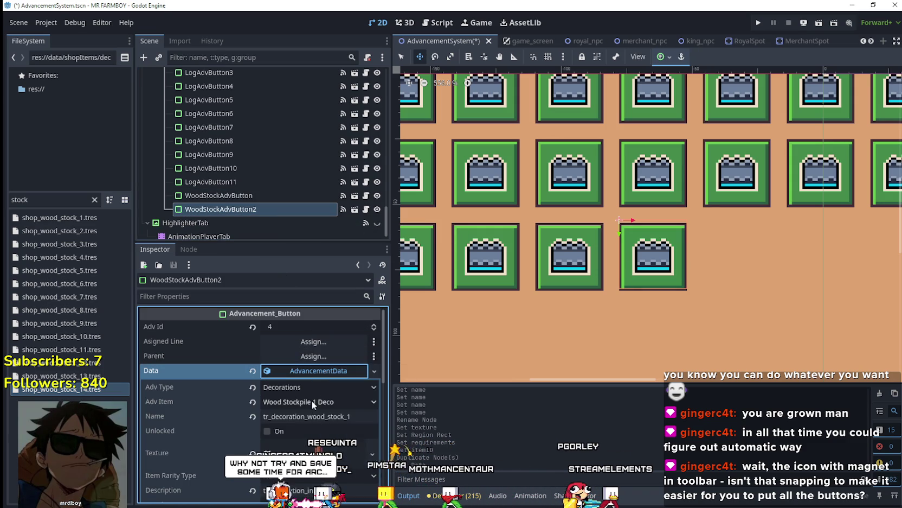
pyautogui.click(311, 401)
pyautogui.scroll(-10, 325, 163)
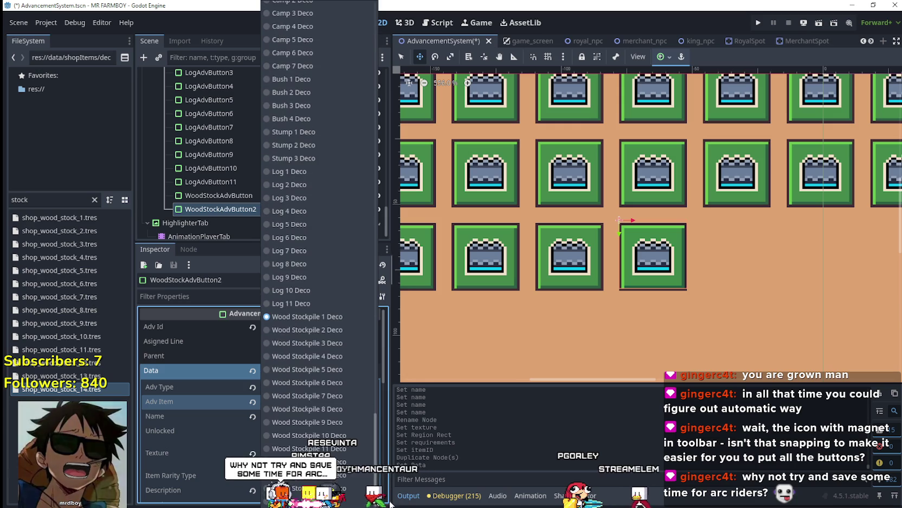
pyautogui.click(293, 383)
pyautogui.click(350, 417)
# Change the duplicate's data name to tr_decoration_wood_stock_2
pyautogui.press('BackSpace')
pyautogui.write('2')
pyautogui.press('Return')
# Shift the texture's atlas region to the next log-pile sprite at x 912
pyautogui.click(372, 453)
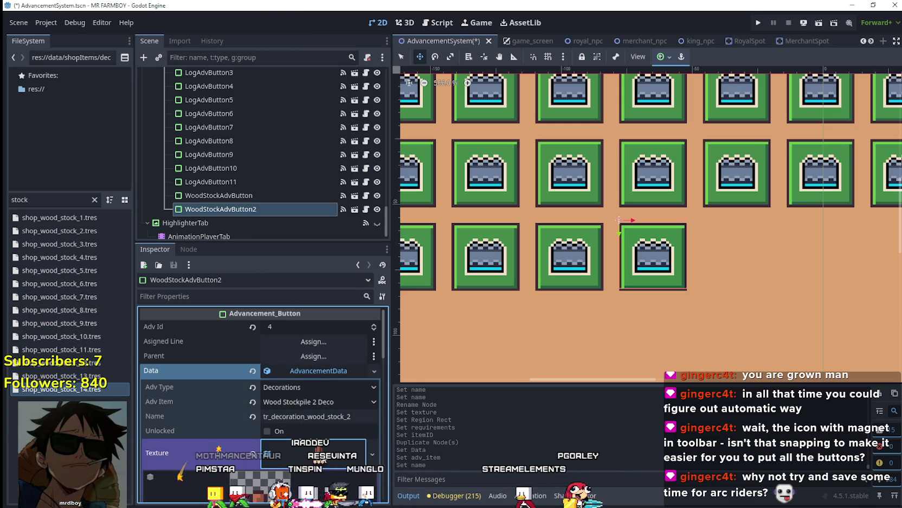
pyautogui.click(390, 403)
pyautogui.scroll(-2, 289, 443)
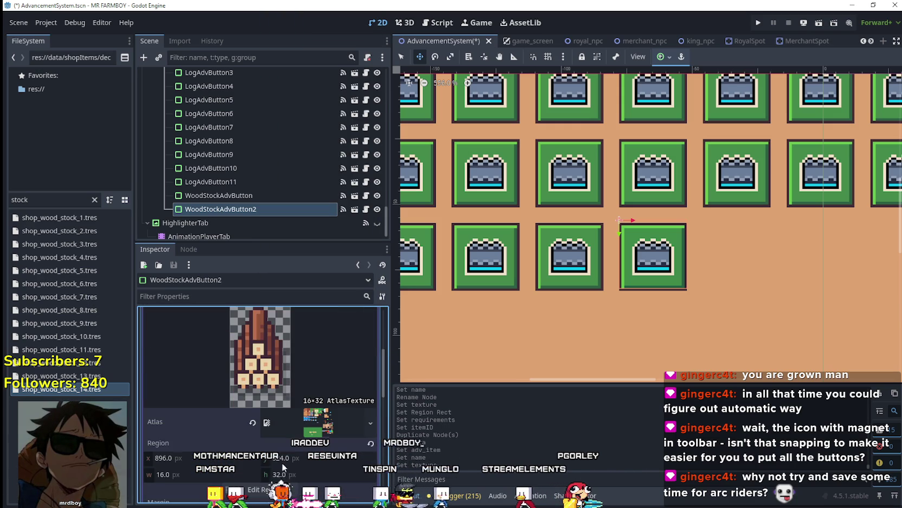
pyautogui.click(266, 489)
pyautogui.scroll(-5, 460, 209)
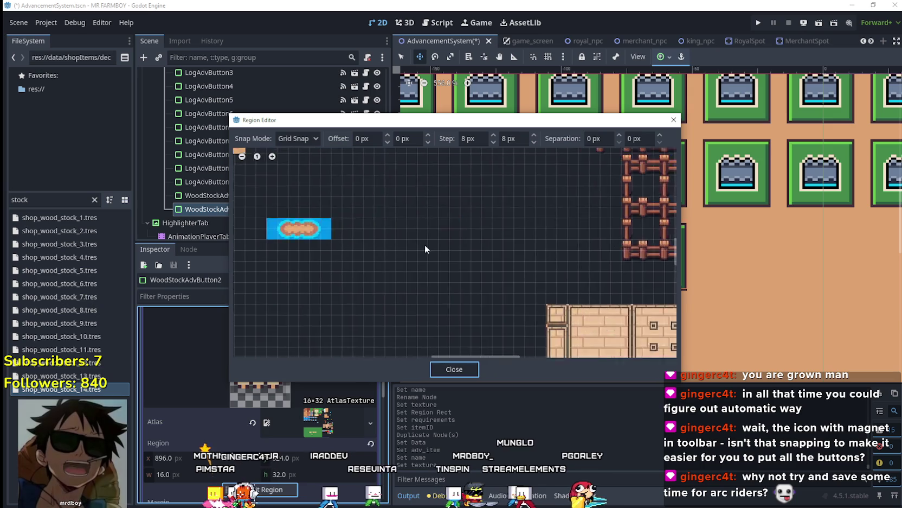
pyautogui.scroll(-3, 455, 251)
pyautogui.scroll(4, 601, 289)
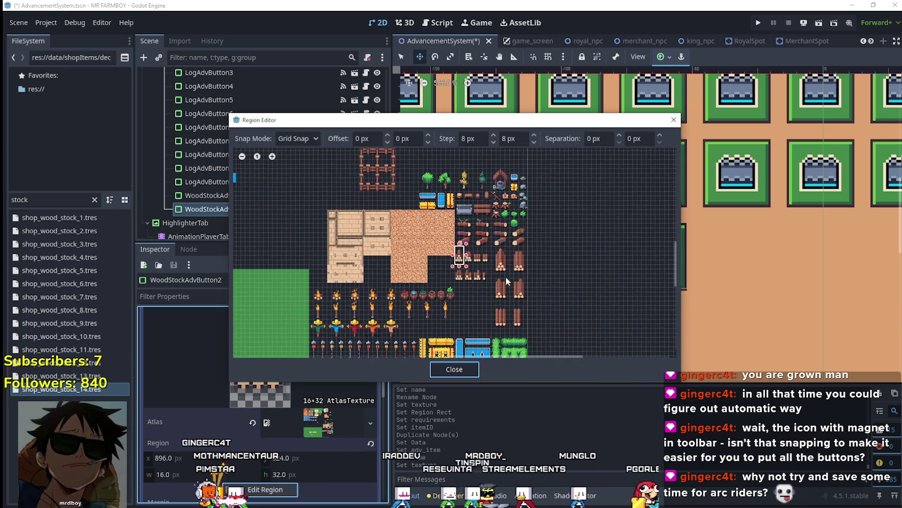
pyautogui.scroll(-1, 504, 277)
pyautogui.scroll(5, 445, 241)
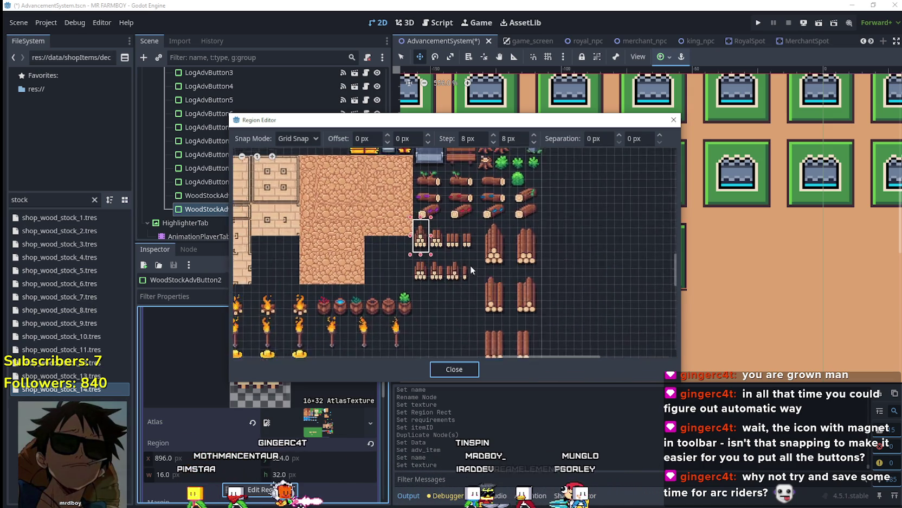
pyautogui.click(434, 239)
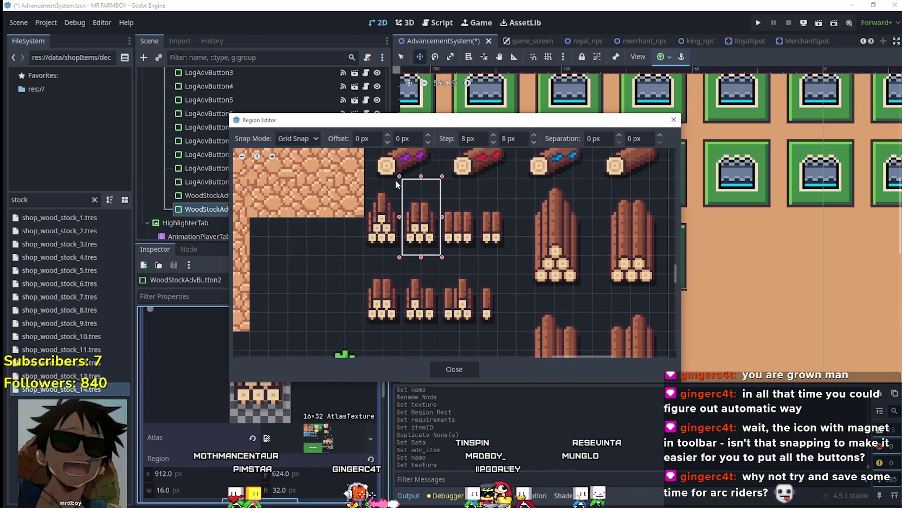
pyautogui.click(441, 371)
pyautogui.click(339, 339)
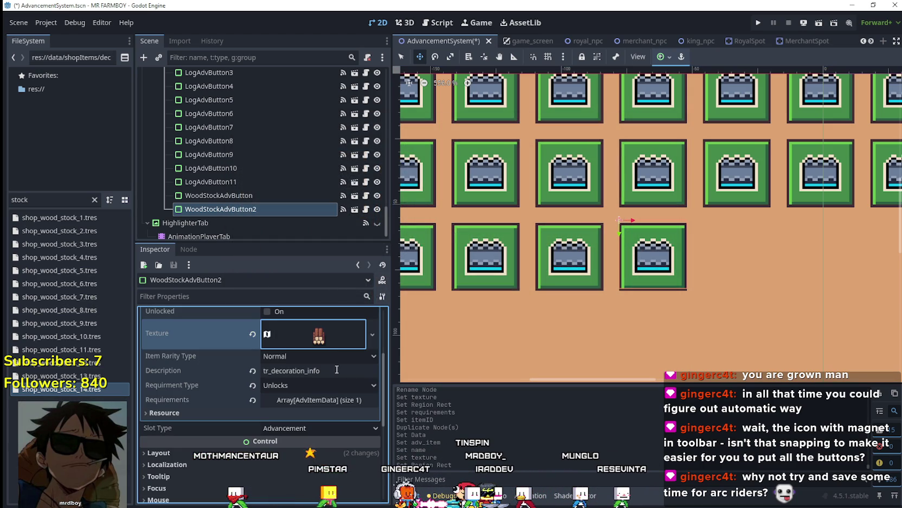
# Make the requirement unique, set it to Wood Stockpile 2 Deco, and save
pyautogui.click(324, 401)
pyautogui.rightClick(312, 432)
pyautogui.click(335, 457)
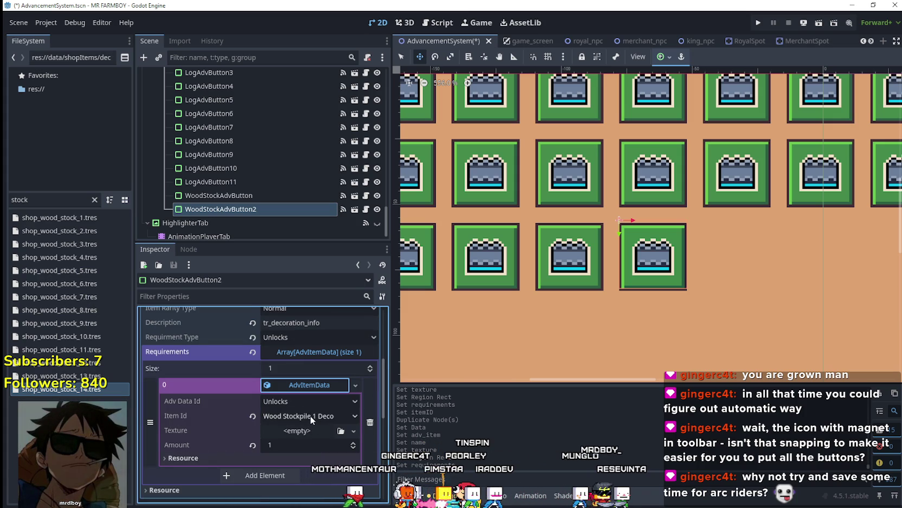
pyautogui.click(310, 416)
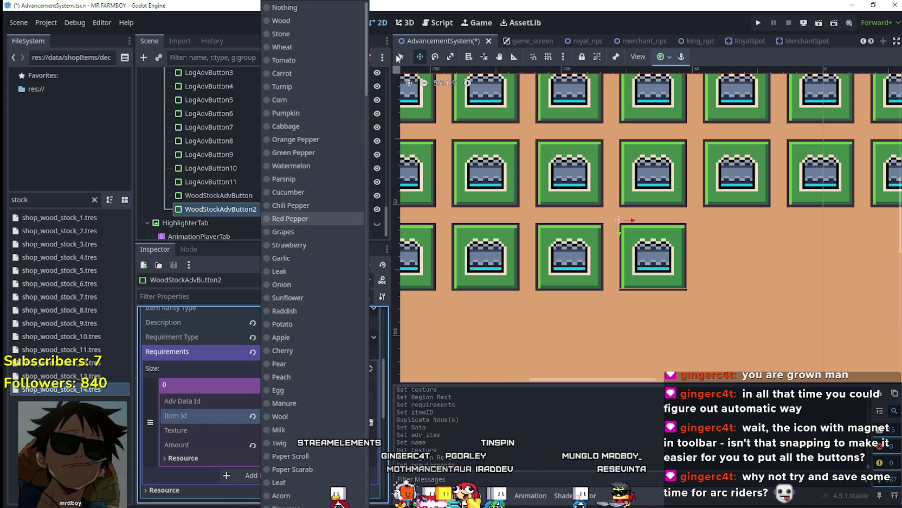
pyautogui.scroll(-10, 343, 299)
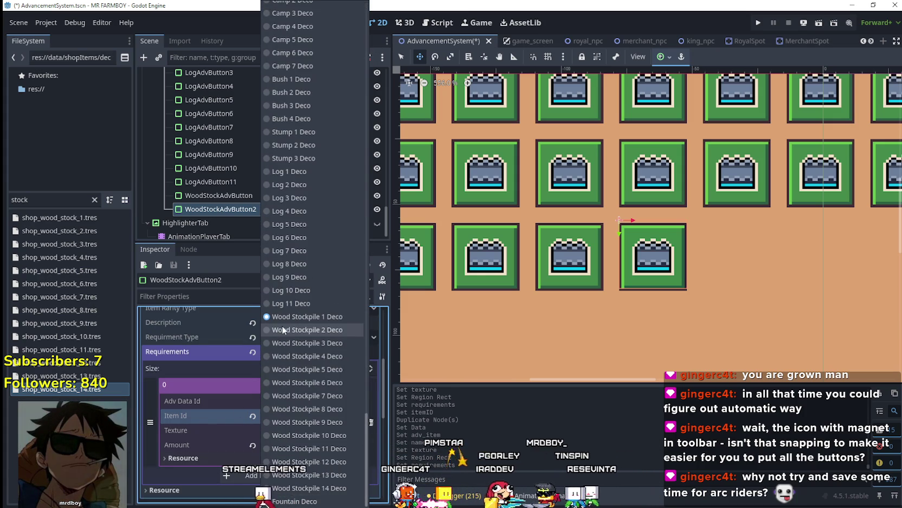
pyautogui.click(283, 330)
pyautogui.hotkey('ctrl', 's')
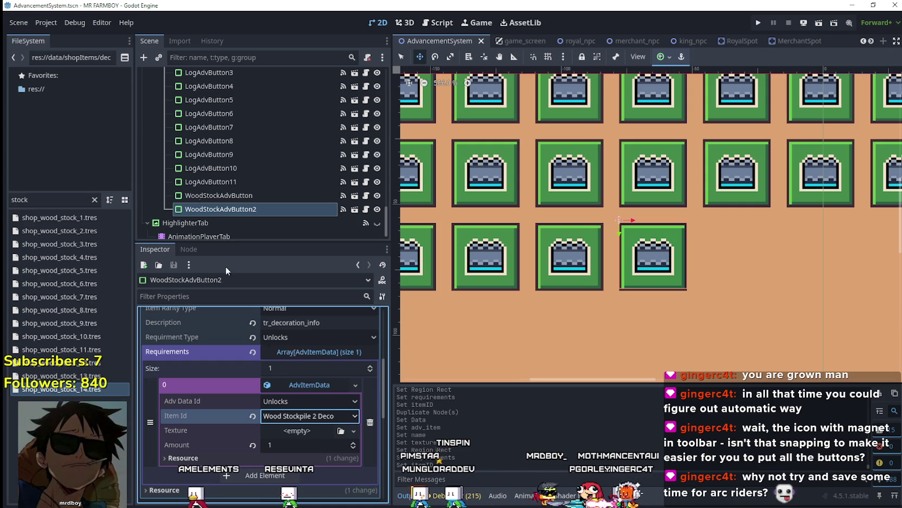
# Duplicate the second stockpile button into a third with unique data, then switch to the music player
pyautogui.scroll(2, 306, 455)
pyautogui.scroll(1, 306, 455)
pyautogui.click(314, 426)
pyautogui.click(273, 206)
pyautogui.hotkey('ctrl', 'd')
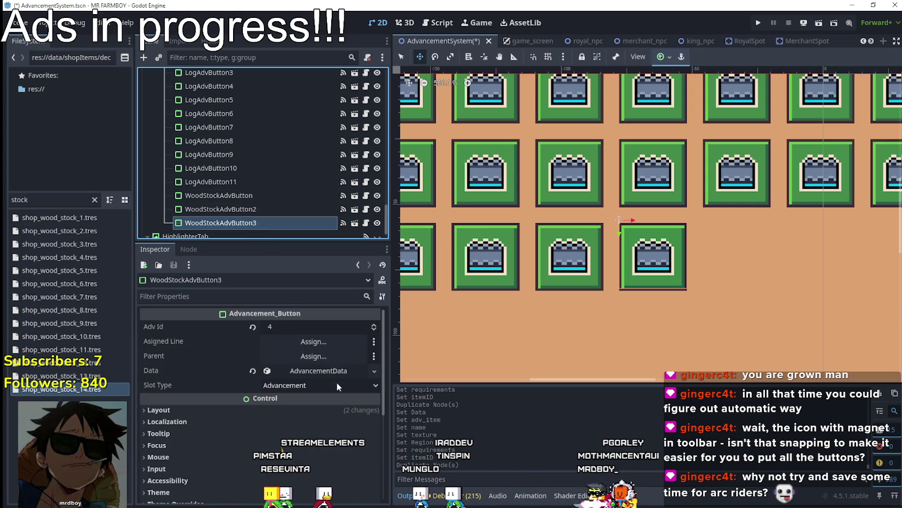
pyautogui.rightClick(331, 373)
pyautogui.click(378, 442)
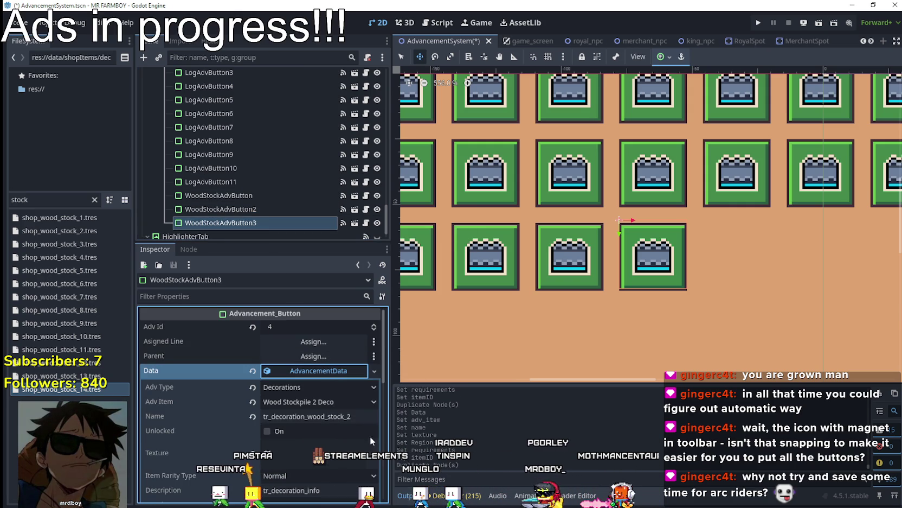
pyautogui.click(328, 400)
pyautogui.hotkey('alt', 'Tab')
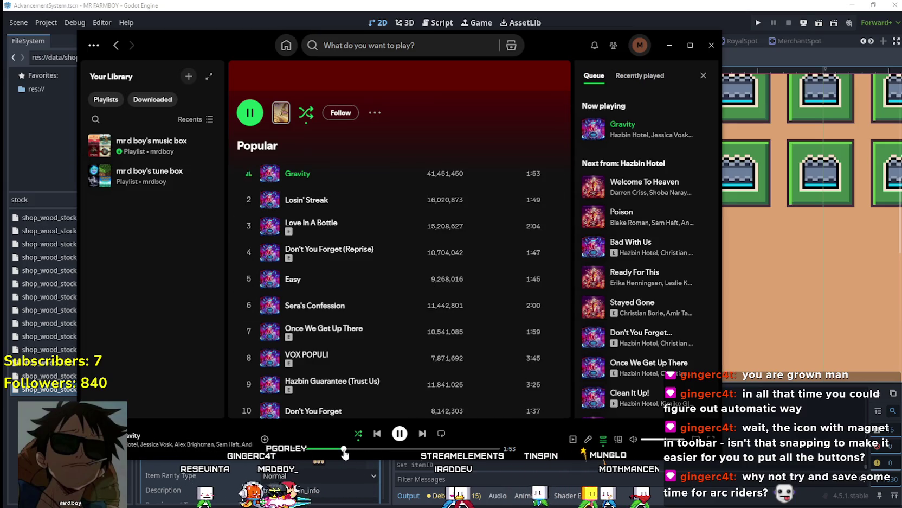
# Add the song Gravity to the mr d boy's music box playlist
pyautogui.scroll(-4, 428, 330)
pyautogui.scroll(3, 432, 322)
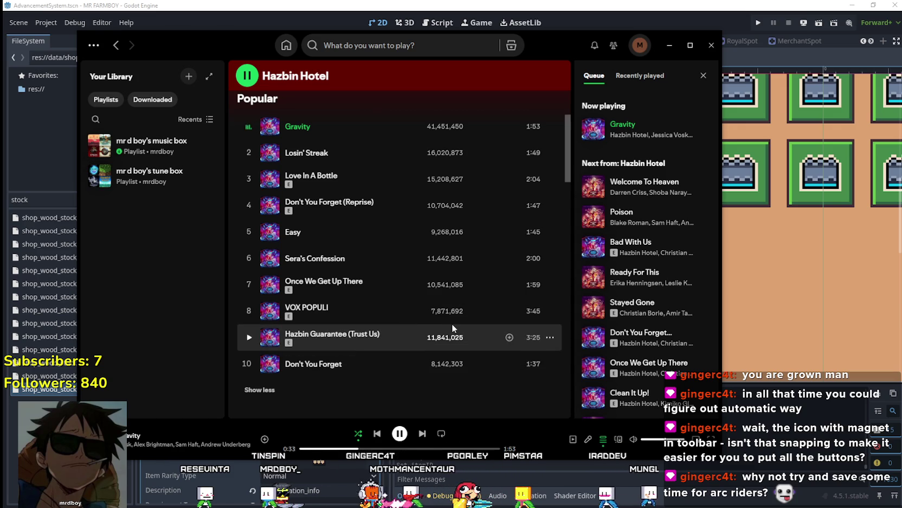
pyautogui.scroll(2, 413, 275)
pyautogui.rightClick(400, 222)
pyautogui.moveTo(507, 236)
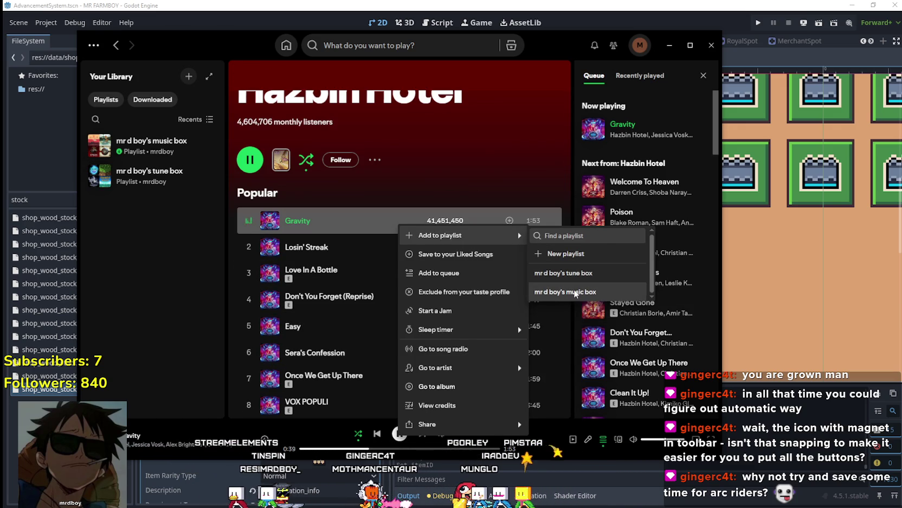
pyautogui.click(600, 294)
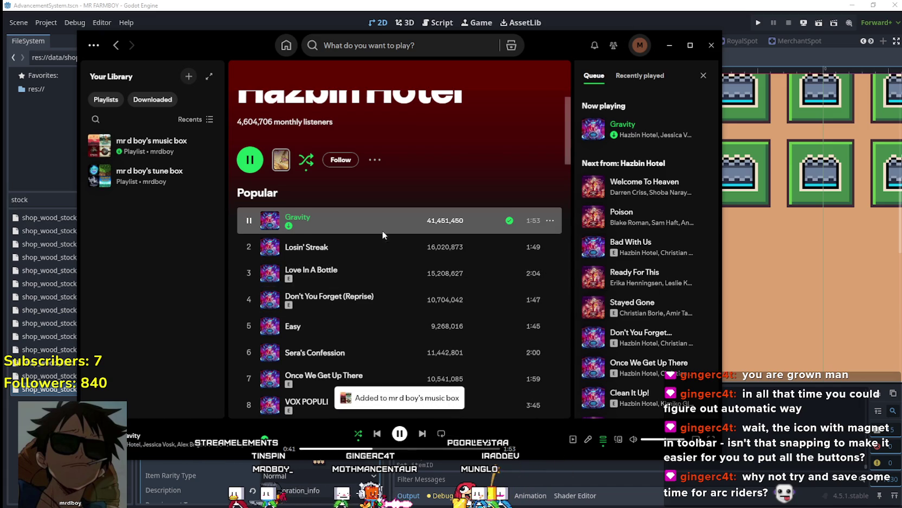
# Open the Hazbin Hotel: Season Two (Original Soundtrack) album from the Discography
pyautogui.scroll(-2, 437, 268)
pyautogui.scroll(-2, 434, 266)
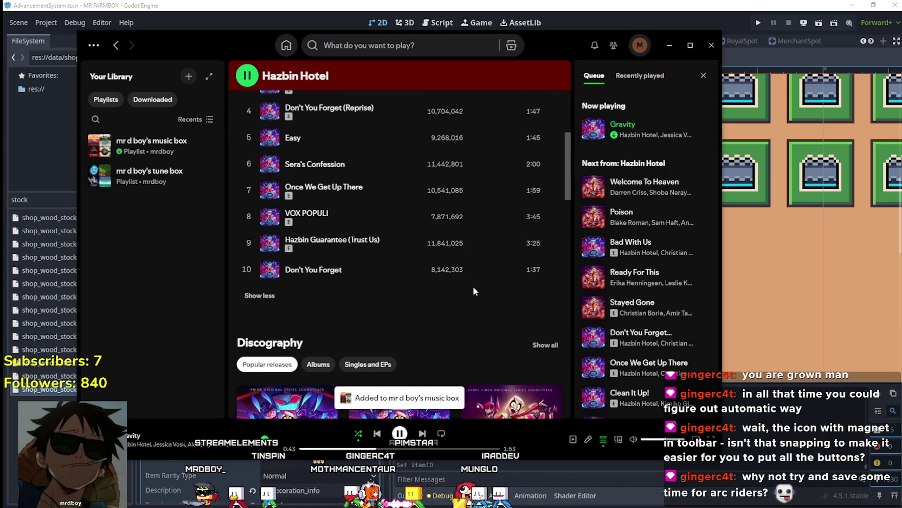
pyautogui.scroll(-3, 434, 265)
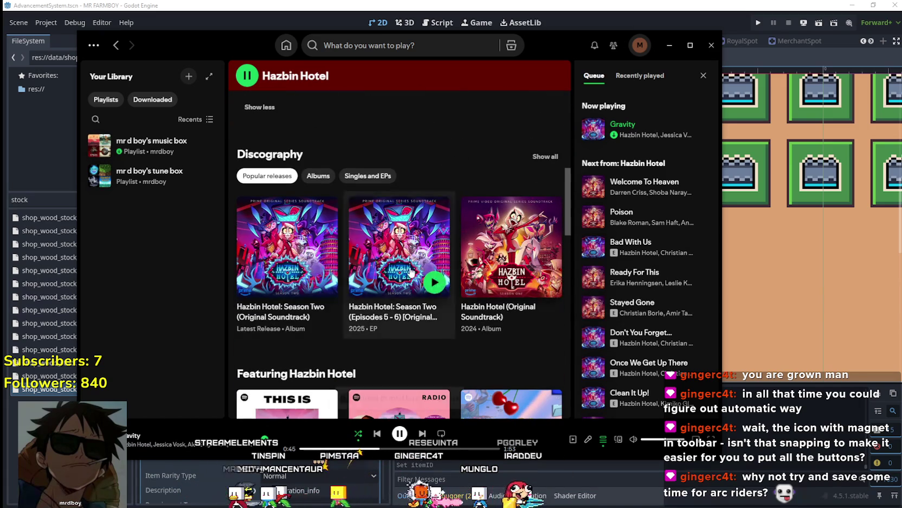
pyautogui.click(282, 320)
# Return to the Hazbin Hotel artist page, expand Popular to ten tracks, and reopen Season Two
pyautogui.scroll(-5, 407, 288)
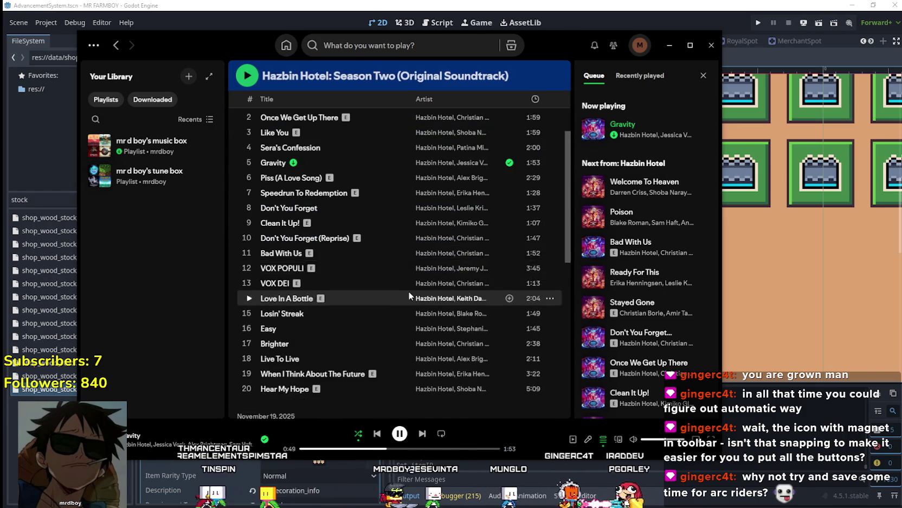
pyautogui.scroll(4, 405, 288)
pyautogui.scroll(2, 406, 292)
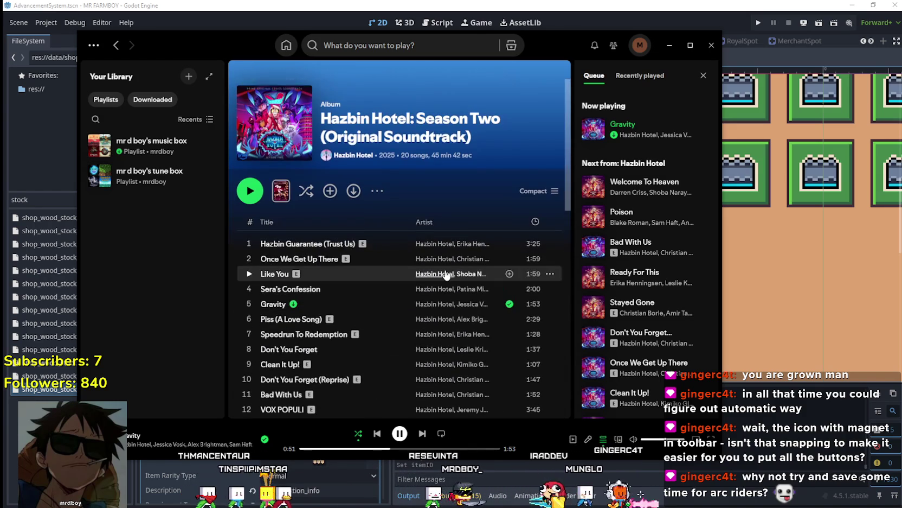
pyautogui.click(448, 318)
pyautogui.scroll(-5, 411, 307)
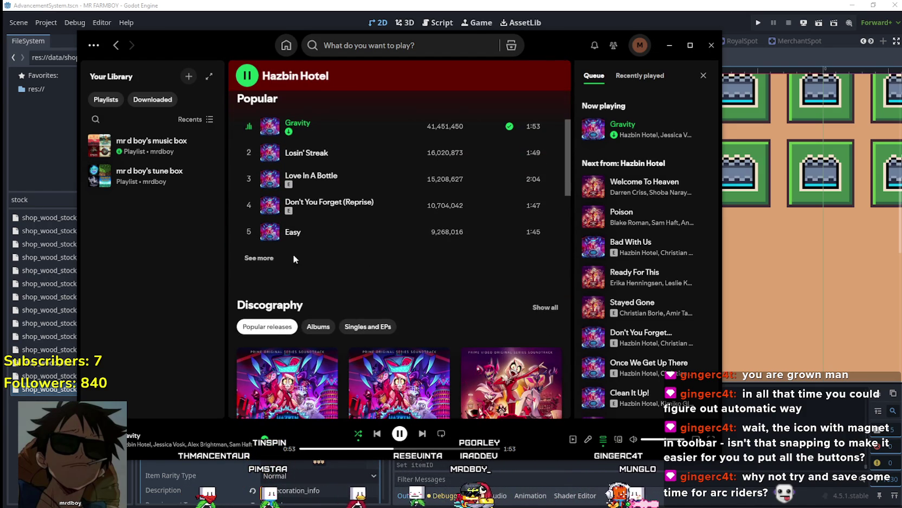
pyautogui.click(269, 259)
pyautogui.scroll(-5, 404, 261)
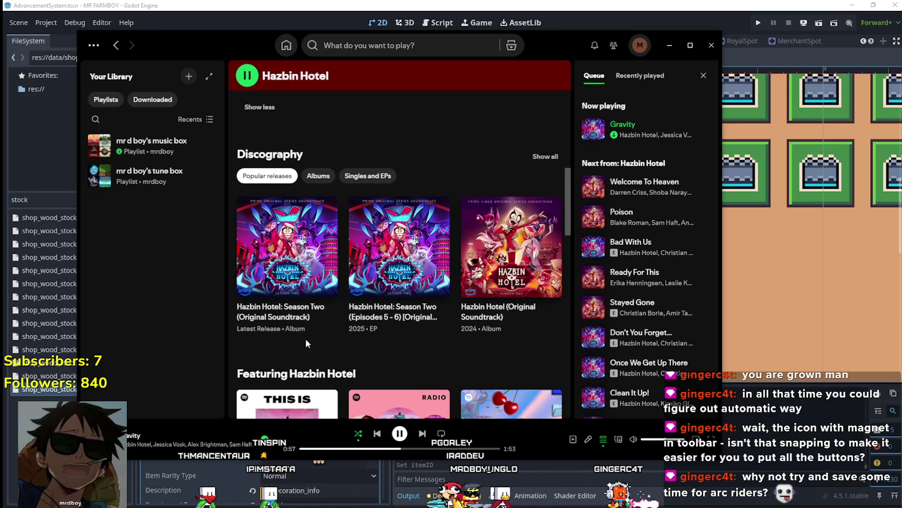
pyautogui.click(270, 319)
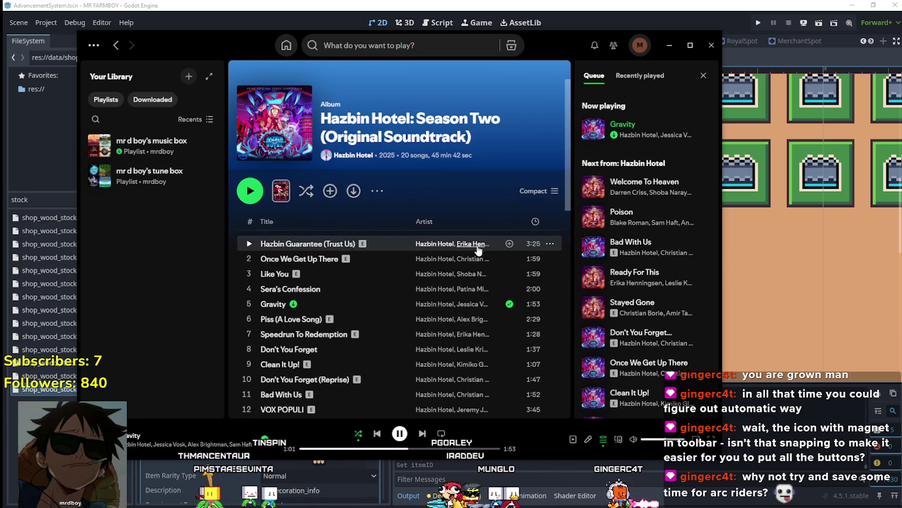
# Widen Spotify to show play counts, then open Hazbin Hotel (Original Soundtrack) under More by Hazbin Hotel
pyautogui.moveTo(720, 277); pyautogui.dragTo(868, 276)
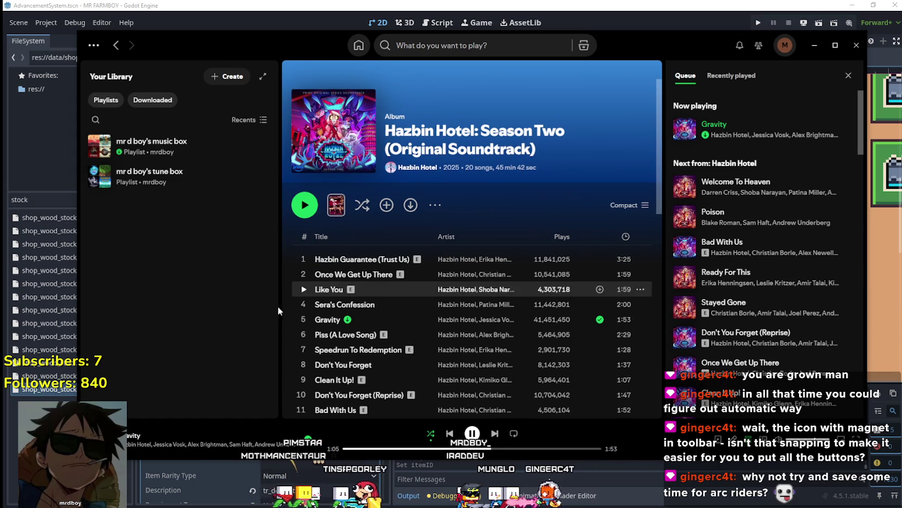
pyautogui.scroll(-3, 476, 352)
pyautogui.scroll(-3, 573, 349)
pyautogui.scroll(5, 522, 305)
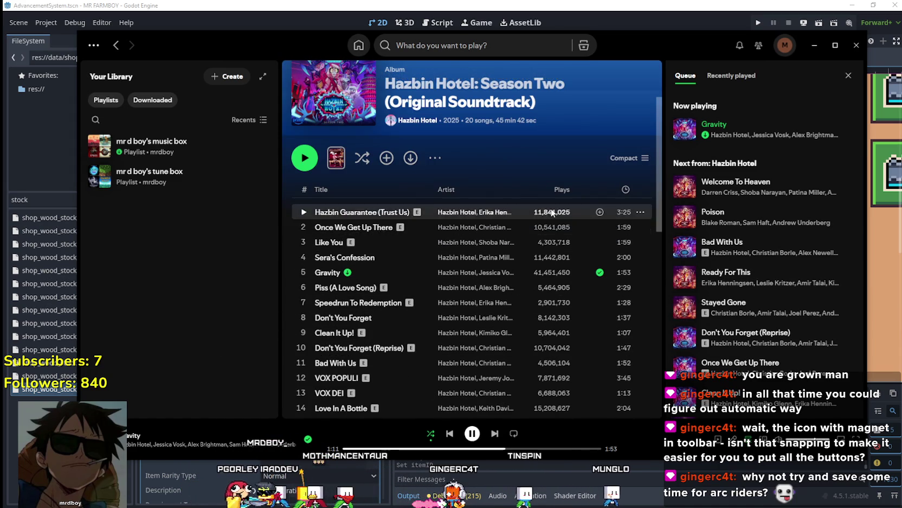
pyautogui.scroll(-5, 550, 211)
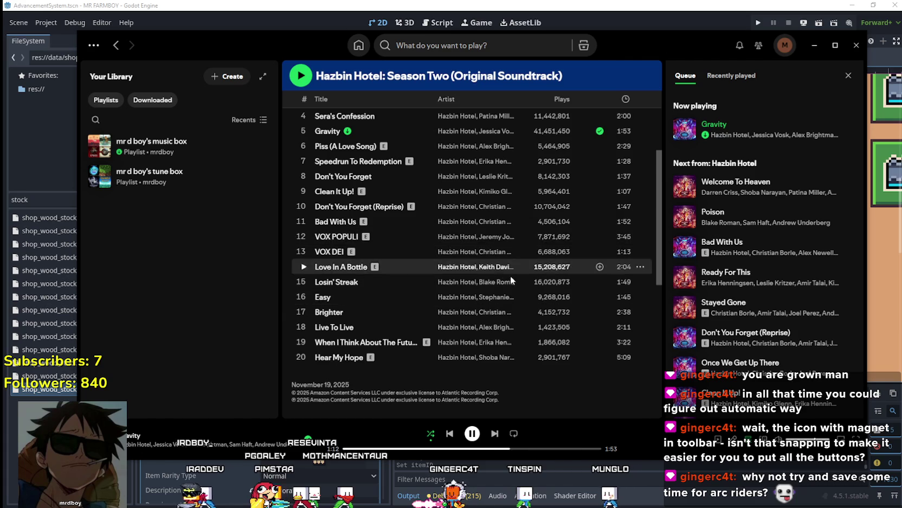
pyautogui.scroll(5, 513, 276)
pyautogui.scroll(-7, 518, 271)
pyautogui.scroll(-1, 440, 299)
pyautogui.scroll(3, 477, 287)
pyautogui.scroll(-5, 477, 287)
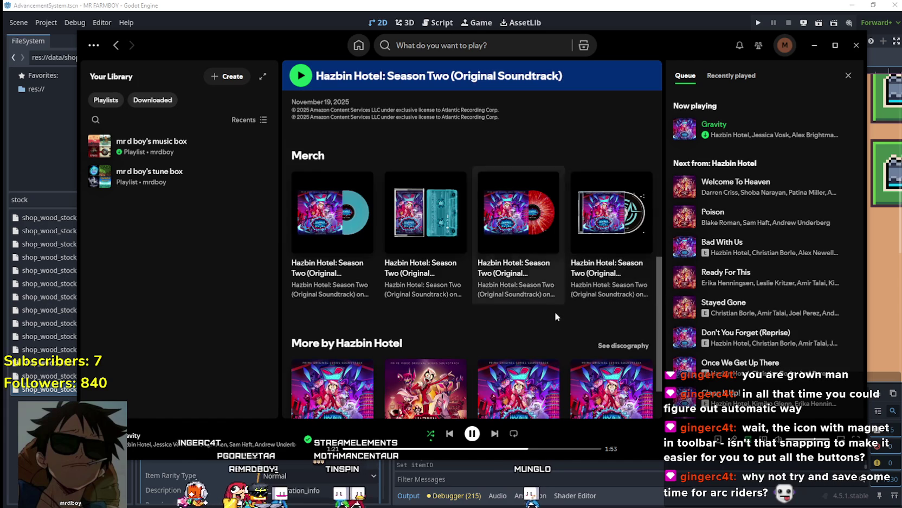
pyautogui.scroll(-1, 542, 314)
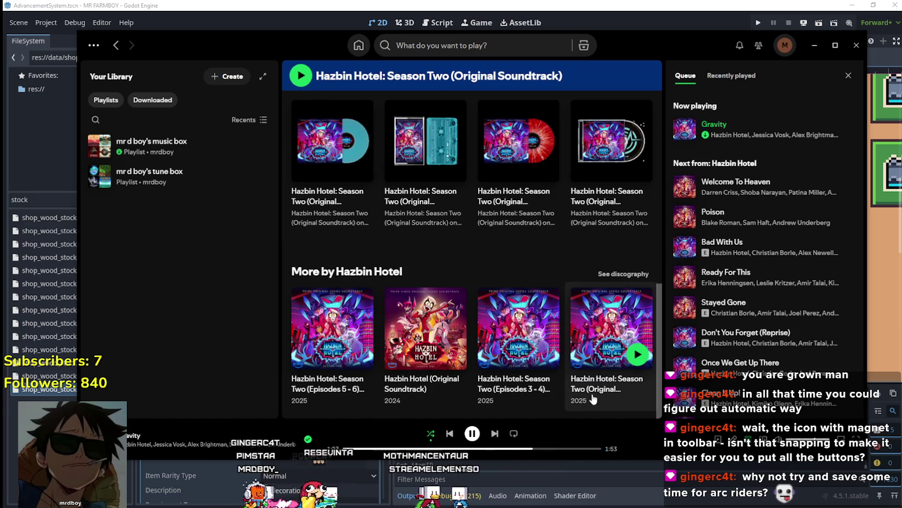
pyautogui.click(404, 382)
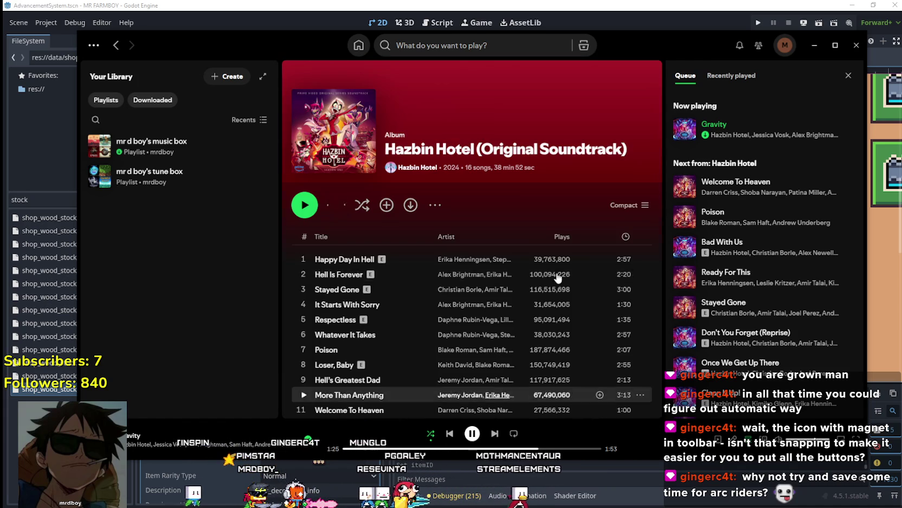
# Play Hell Is Forever, briefly bringing up and dismissing its action menu
pyautogui.click(302, 275)
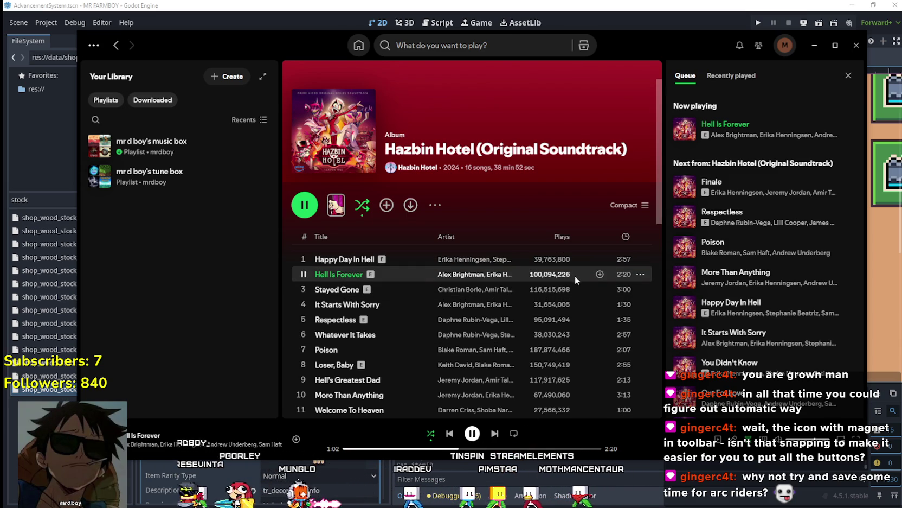
pyautogui.rightClick(389, 273)
pyautogui.moveTo(488, 67)
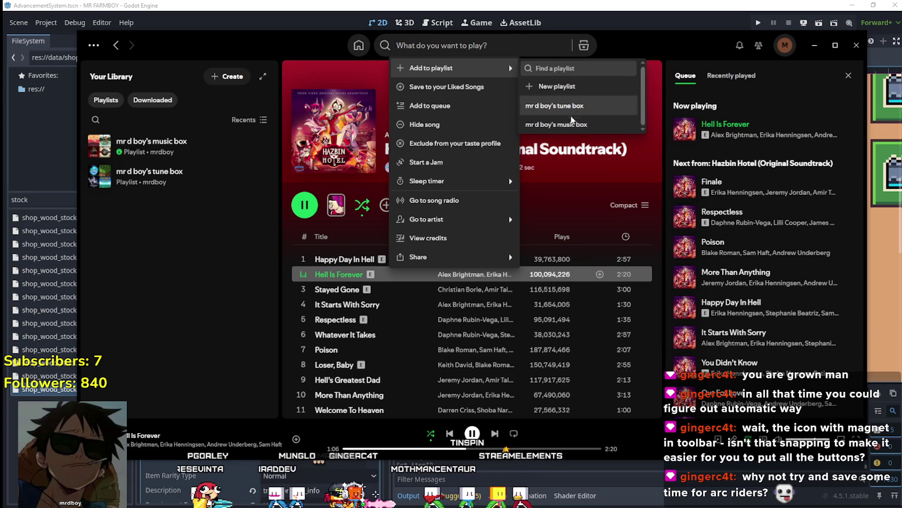
pyautogui.moveTo(488, 256)
pyautogui.click(659, 447)
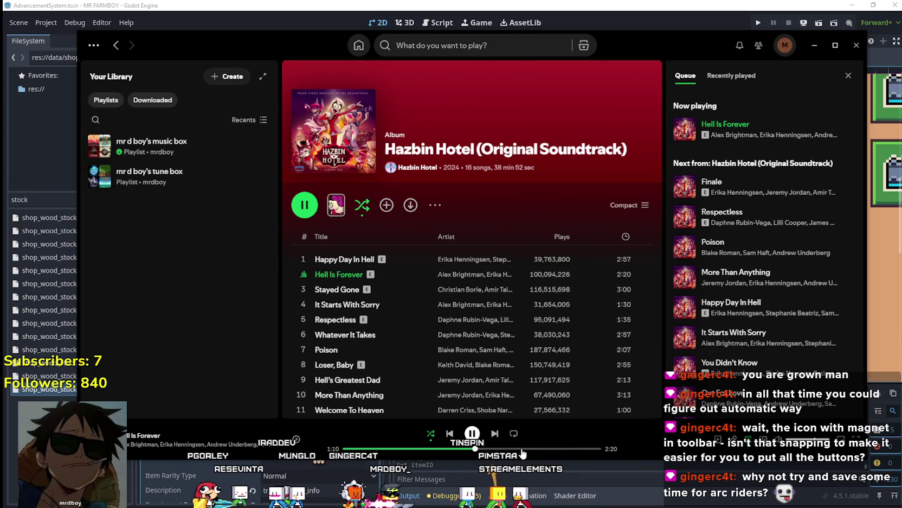
pyautogui.scroll(-3, 481, 291)
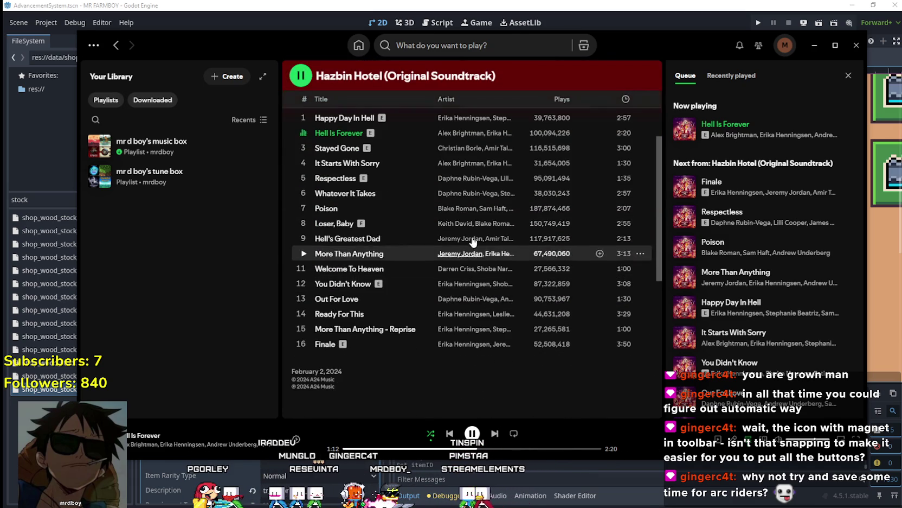
# Play Stayed Gone from about 1:05, then Poison, jumping to 0:30 and 1:28
pyautogui.click(304, 148)
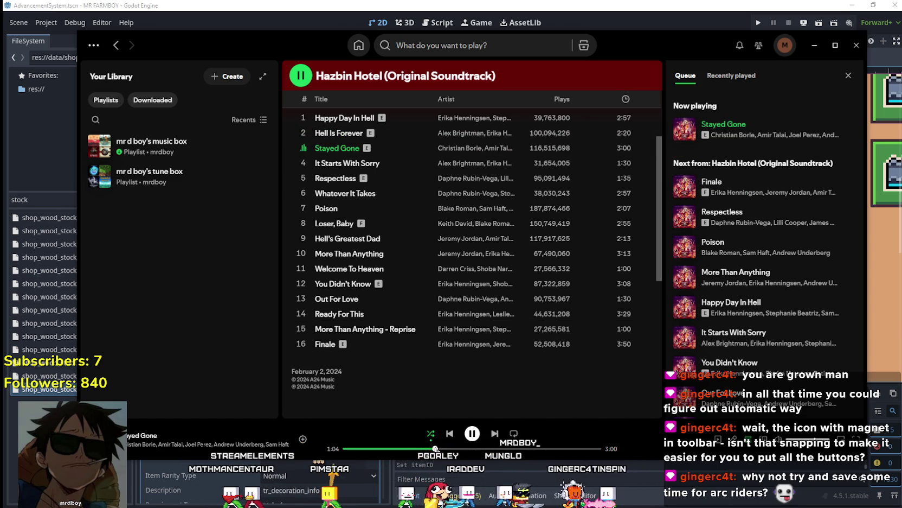
pyautogui.click(436, 448)
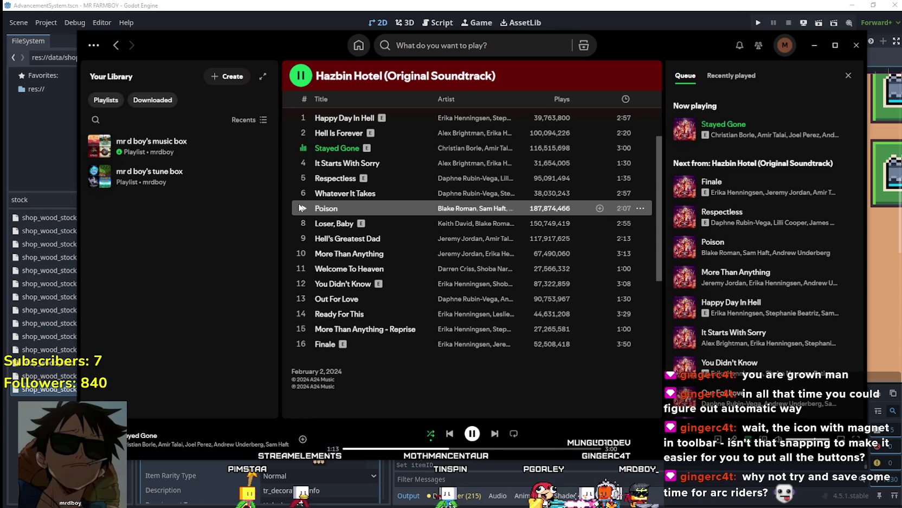
pyautogui.click(324, 211)
pyautogui.click(304, 208)
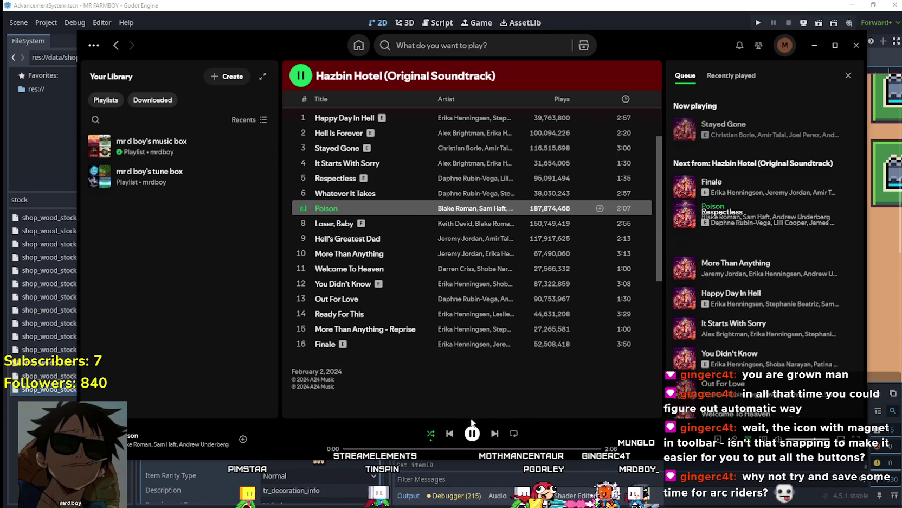
pyautogui.click(406, 449)
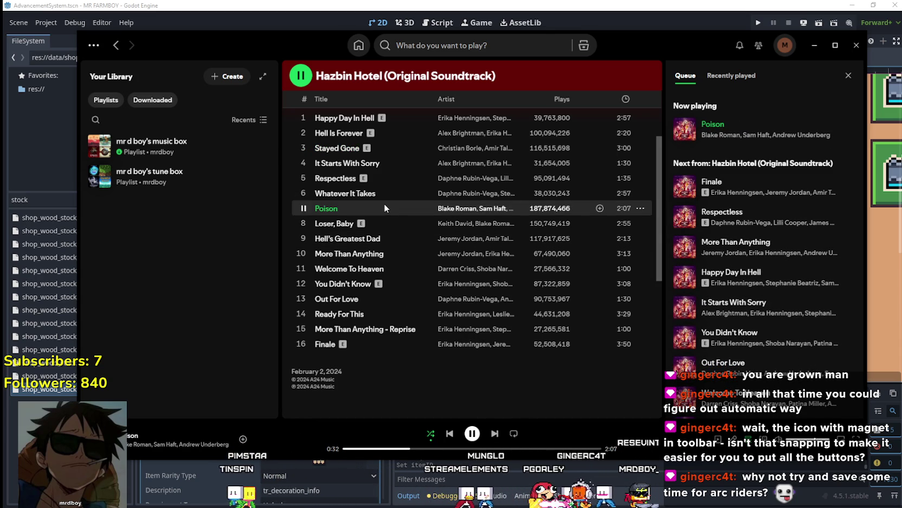
pyautogui.click(522, 448)
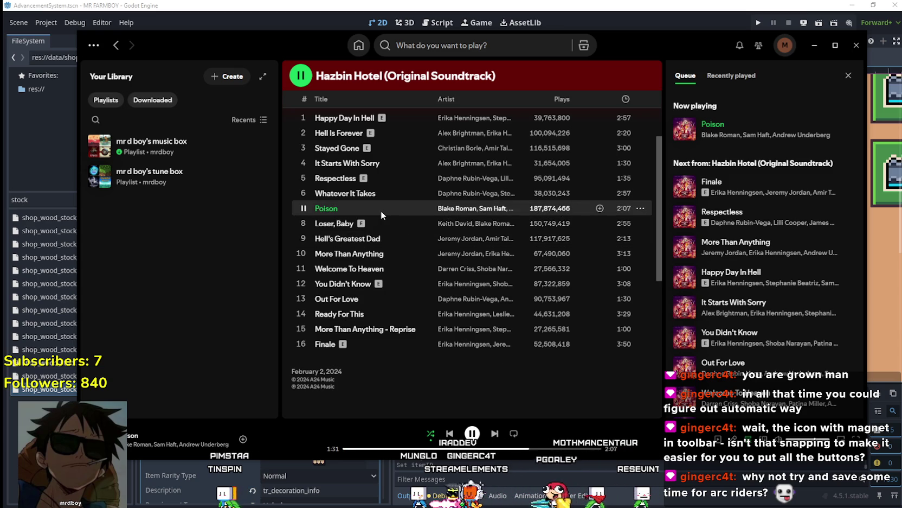
# Play Loser, Baby, then Hell's Greatest Dad, skipping ahead to 0:57
pyautogui.click(302, 223)
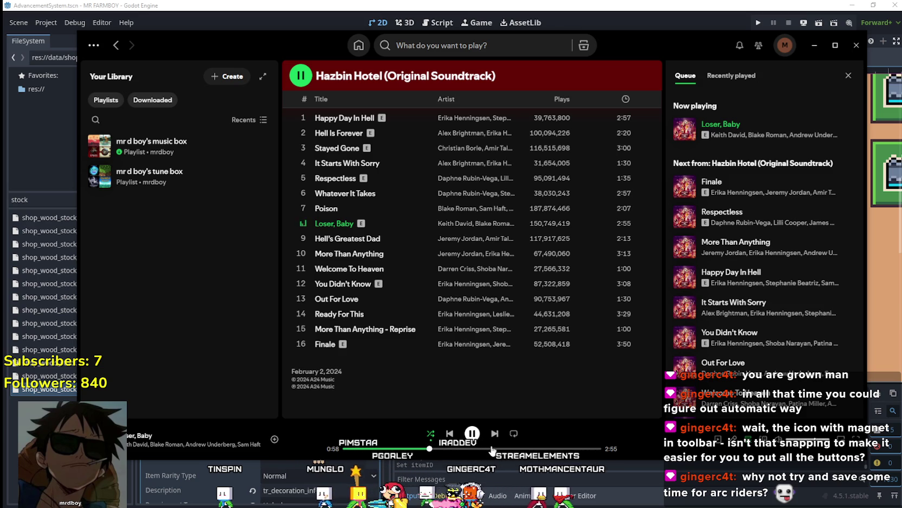
pyautogui.click(304, 238)
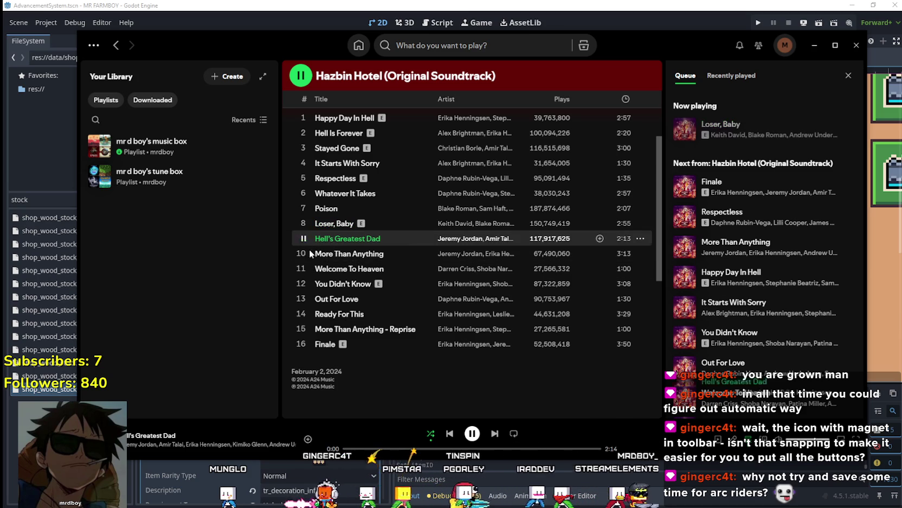
pyautogui.click(456, 449)
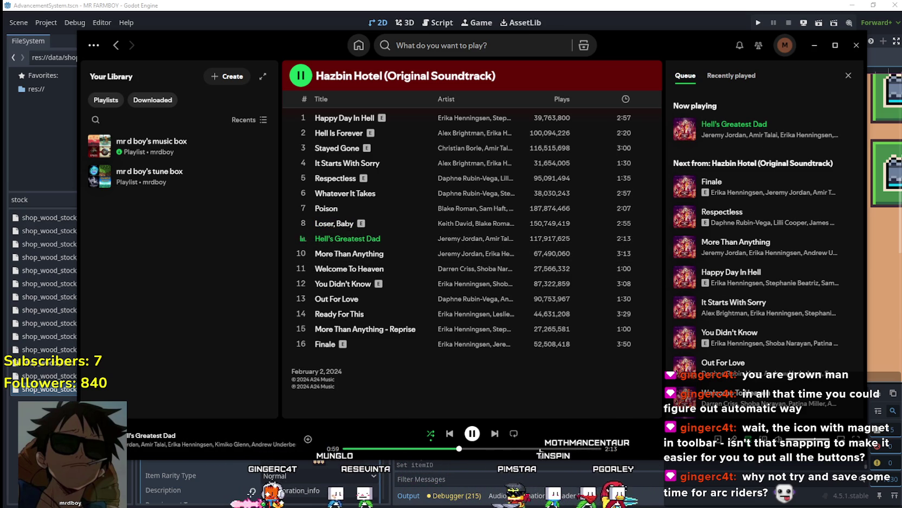
pyautogui.scroll(5, 514, 263)
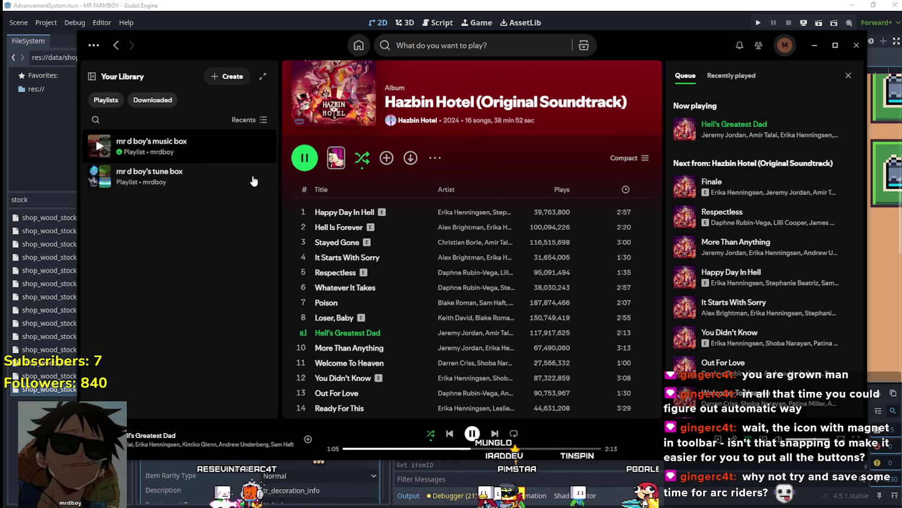
# Play Gravity from the mr d boy's music box playlist
pyautogui.click(152, 146)
pyautogui.scroll(-5, 411, 243)
pyautogui.scroll(-15, 358, 304)
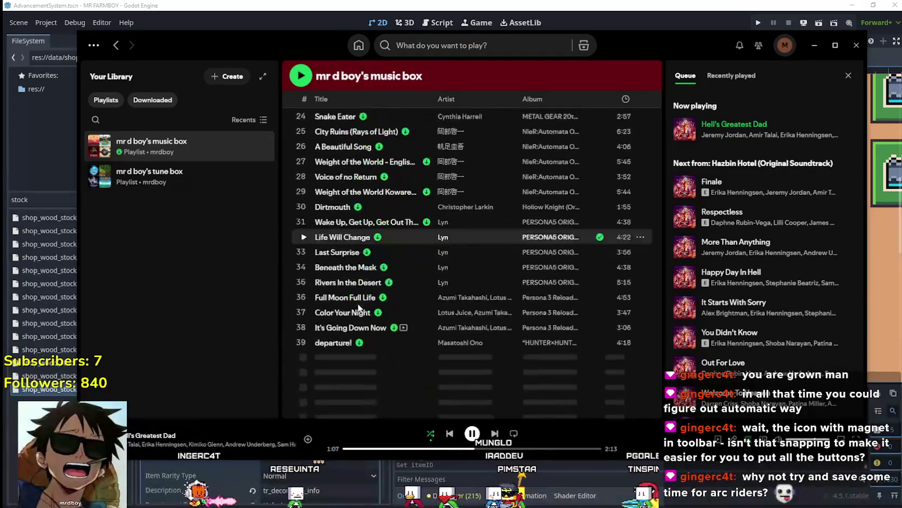
pyautogui.scroll(-5, 360, 370)
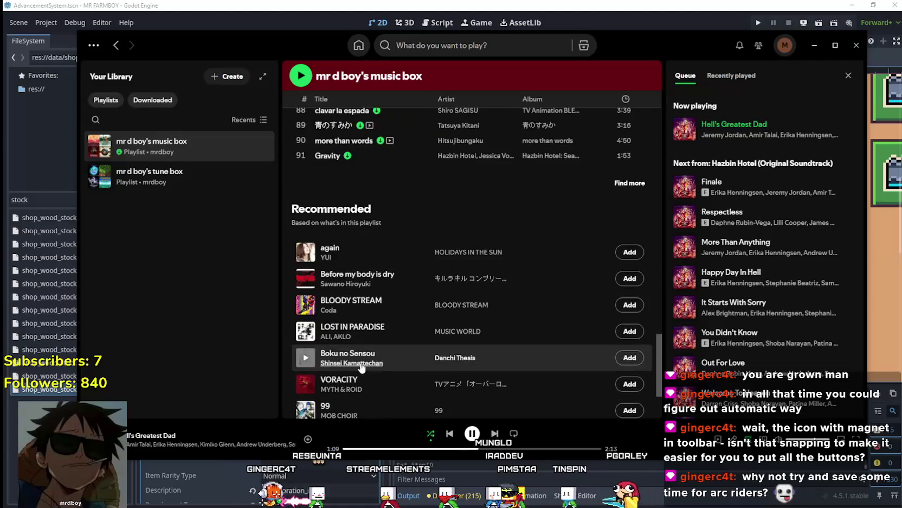
pyautogui.scroll(3, 347, 303)
pyautogui.click(302, 250)
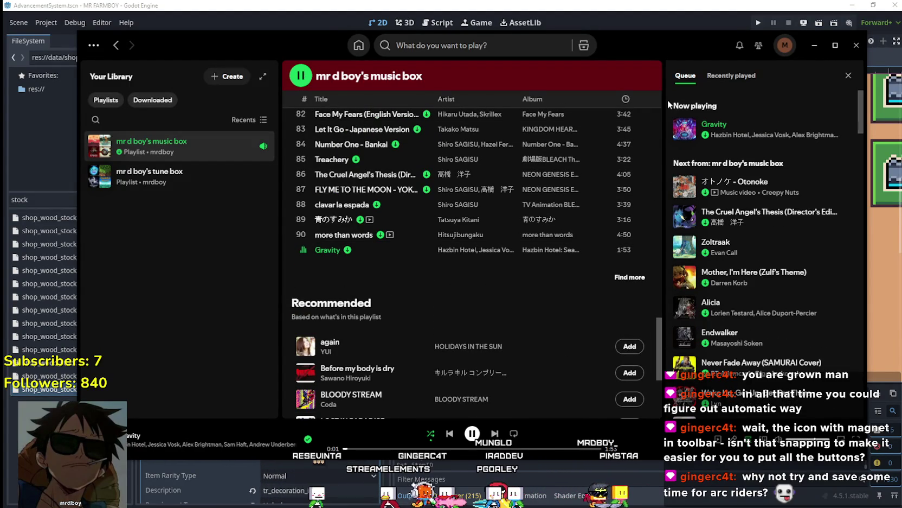
# Turn on regular shuffle instead of Smart Shuffle and minimize Spotify to return to Godot
pyautogui.click(429, 437)
pyautogui.click(430, 436)
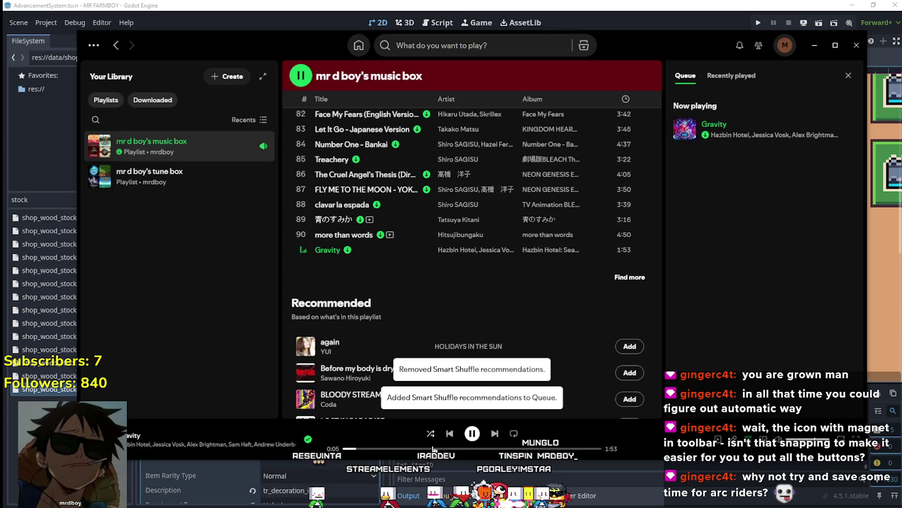
pyautogui.click(430, 433)
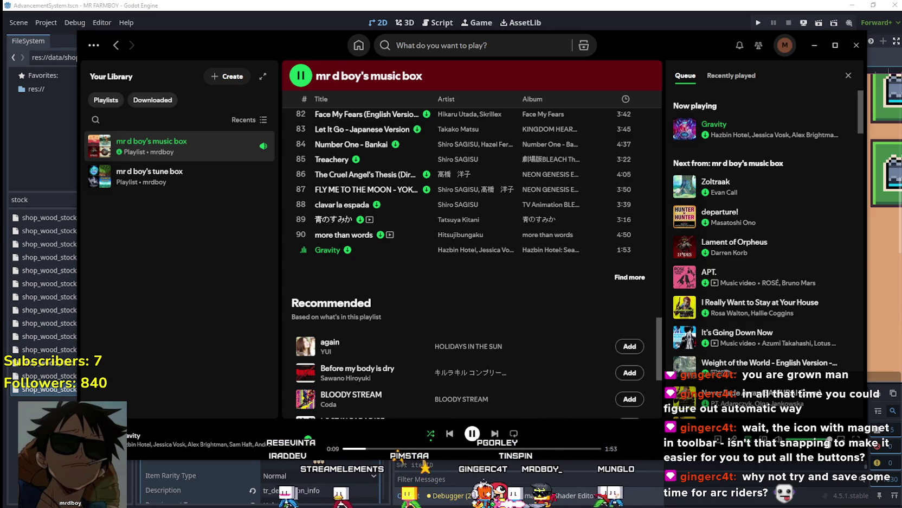
pyautogui.click(824, 51)
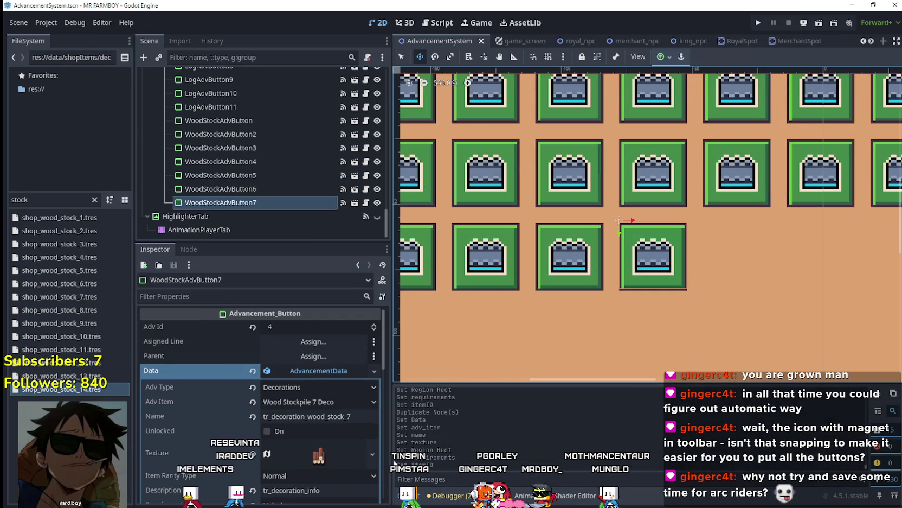
# Compare WoodStockAdvButton6's properties with WoodStockAdvButton7's advancement data
pyautogui.scroll(-2, 330, 384)
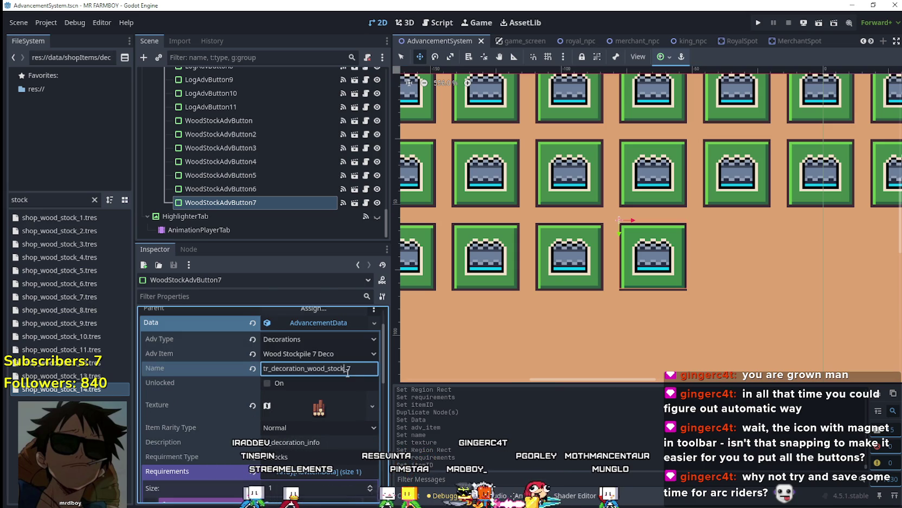
pyautogui.scroll(-3, 323, 439)
pyautogui.scroll(-2, 314, 443)
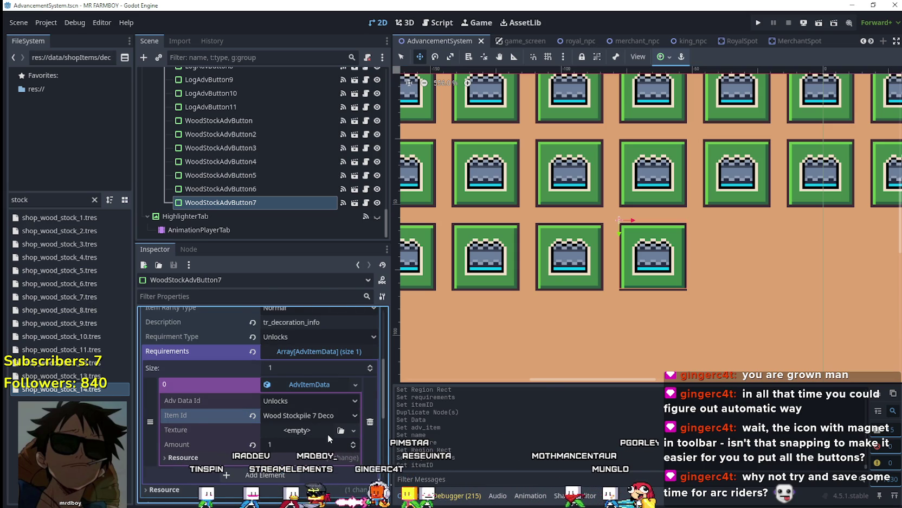
pyautogui.scroll(3, 327, 434)
pyautogui.scroll(2, 314, 407)
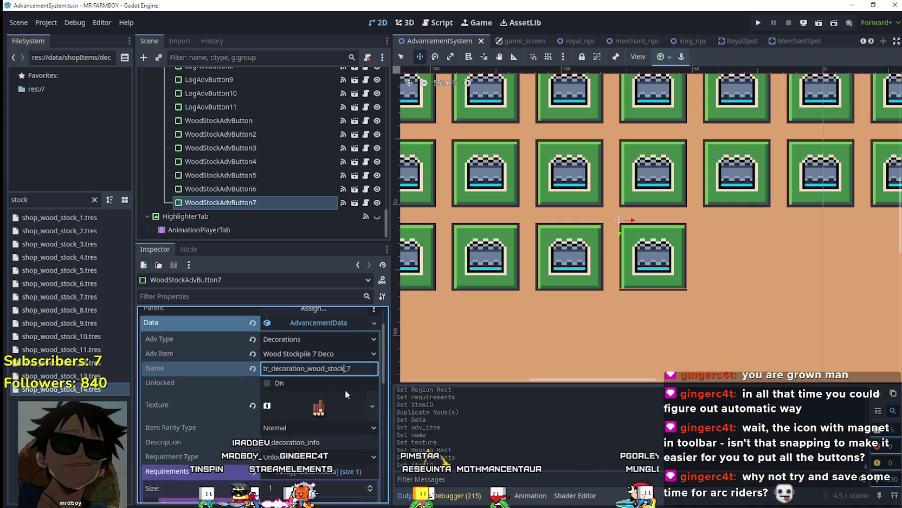
pyautogui.scroll(-4, 347, 389)
pyautogui.scroll(4, 341, 389)
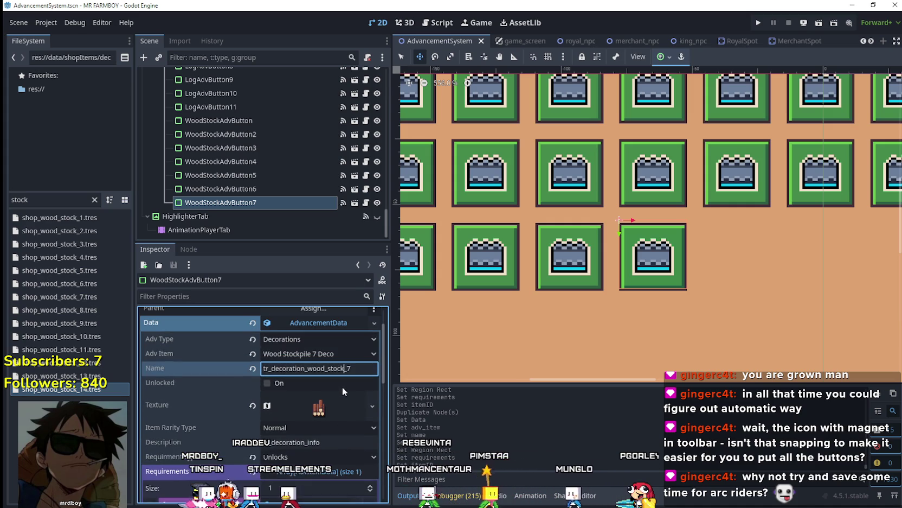
pyautogui.click(259, 189)
pyautogui.click(332, 372)
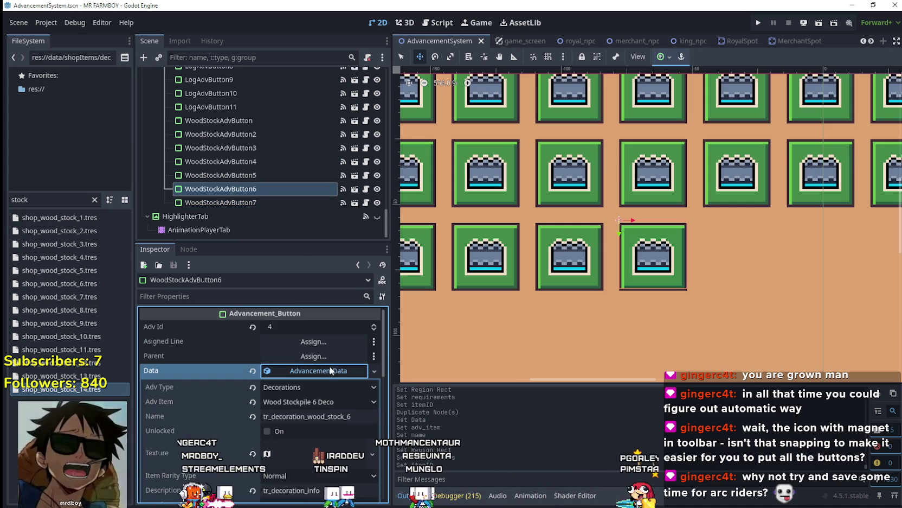
pyautogui.click(237, 202)
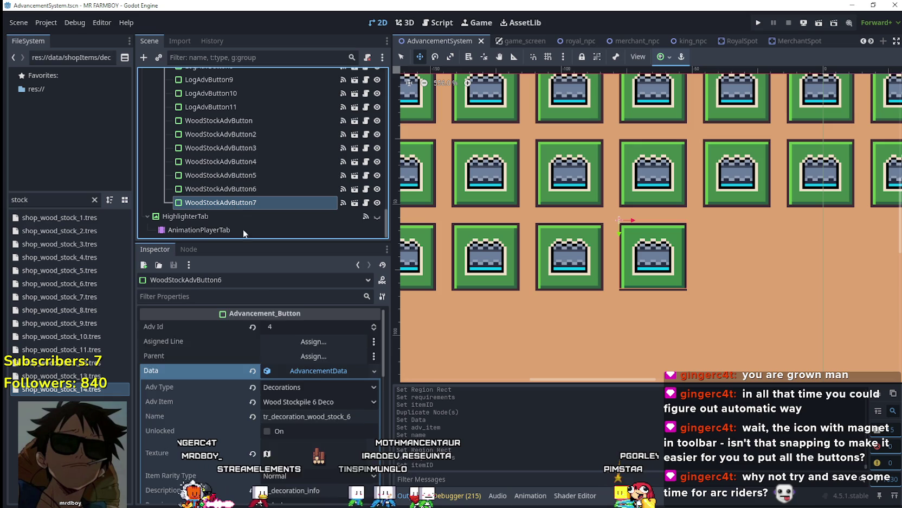
# Duplicate WoodStockAdvButton7 with Ctrl+D to create WoodStockAdvButton8
pyautogui.doubleClick(248, 202)
pyautogui.press('Escape')
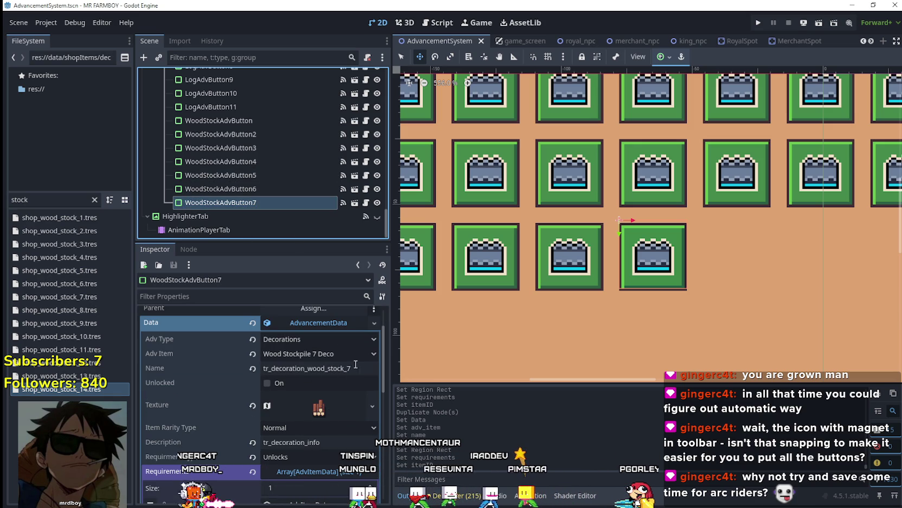
pyautogui.hotkey('ctrl', 'd')
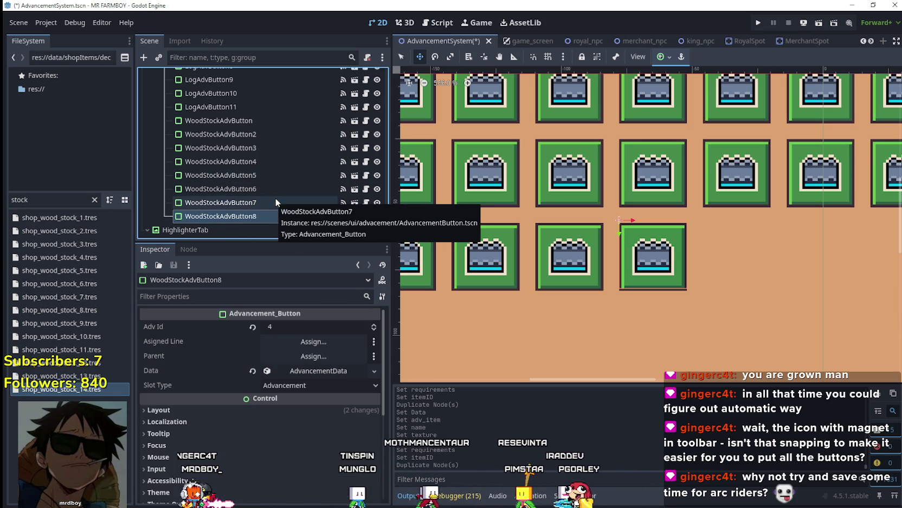
# Set WoodStockAdvButton8's advancement item to Wood Stockpile 8 Deco
pyautogui.doubleClick(267, 216)
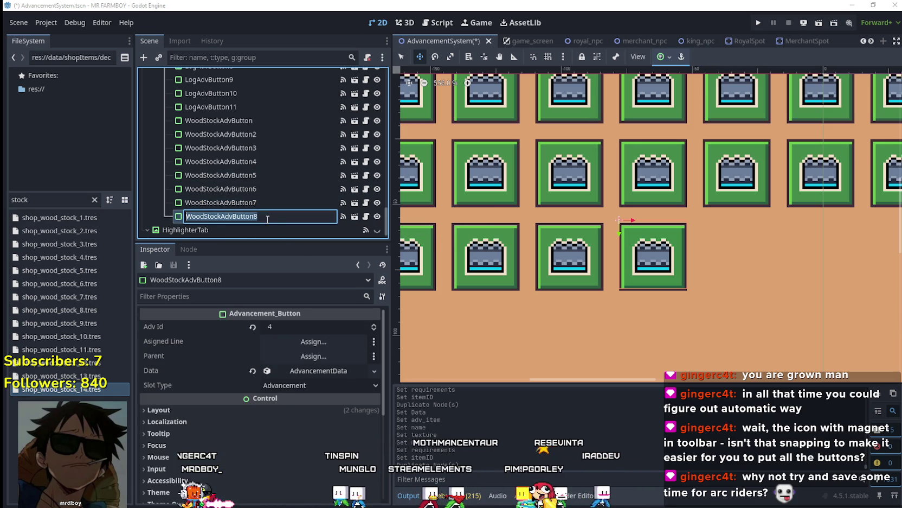
pyautogui.click(320, 369)
pyautogui.click(316, 370)
pyautogui.rightClick(318, 374)
pyautogui.press('Escape')
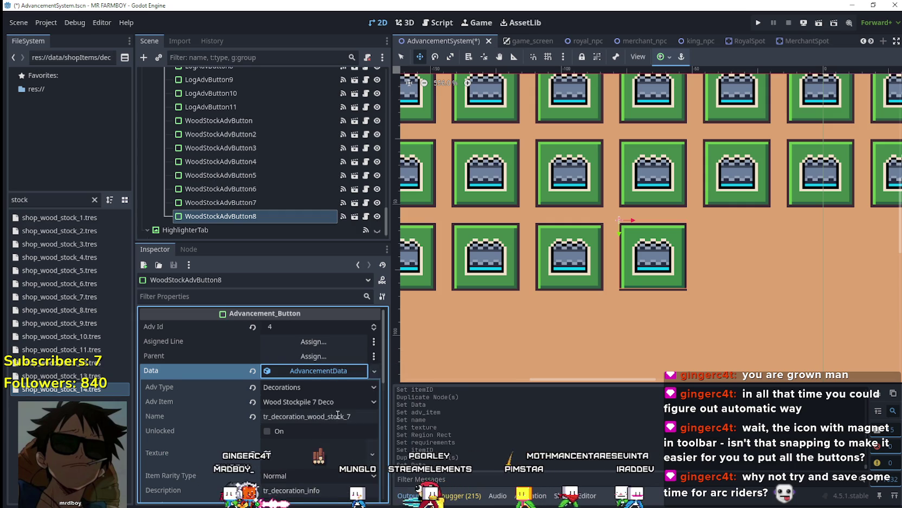
pyautogui.scroll(-1, 336, 369)
pyautogui.click(337, 370)
pyautogui.press('Escape')
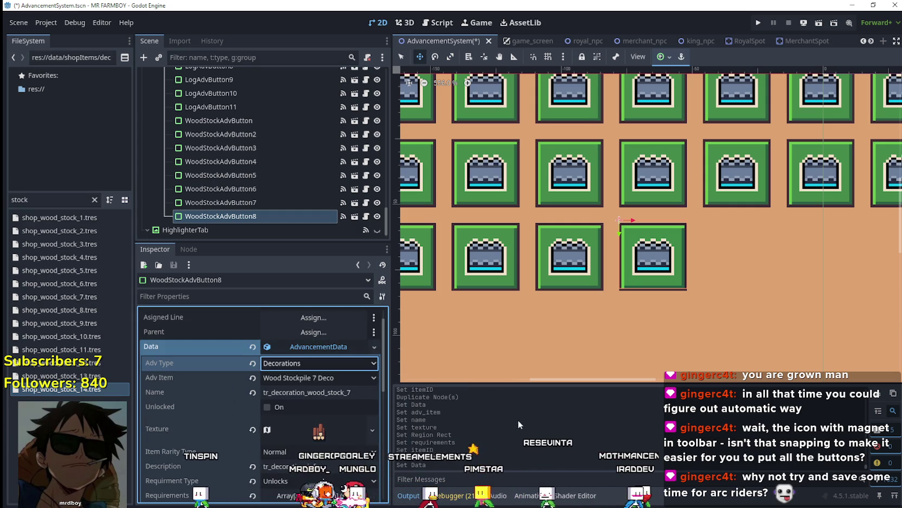
pyautogui.click(355, 378)
pyautogui.scroll(-10, 364, 476)
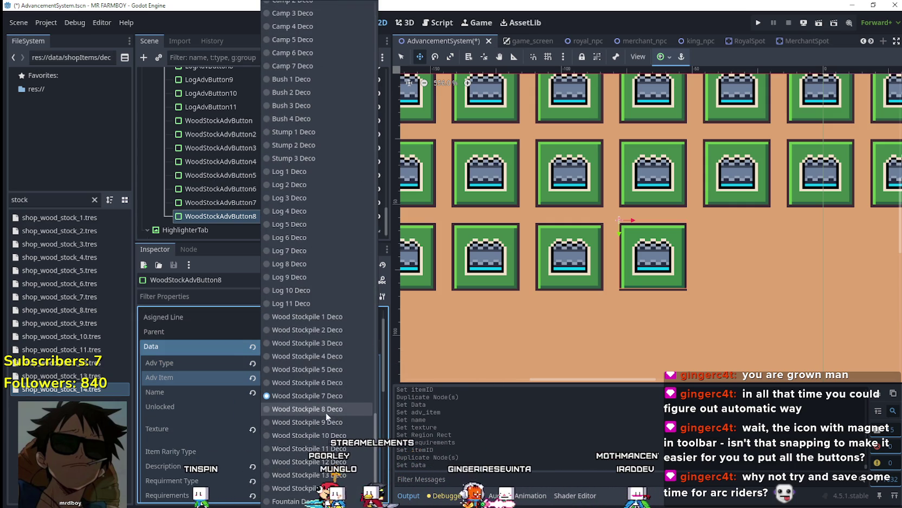
pyautogui.click(317, 410)
# Rename it tr_decoration_wood_stock_8 and give it a unique texture shifted to the next log stack
pyautogui.doubleClick(349, 395)
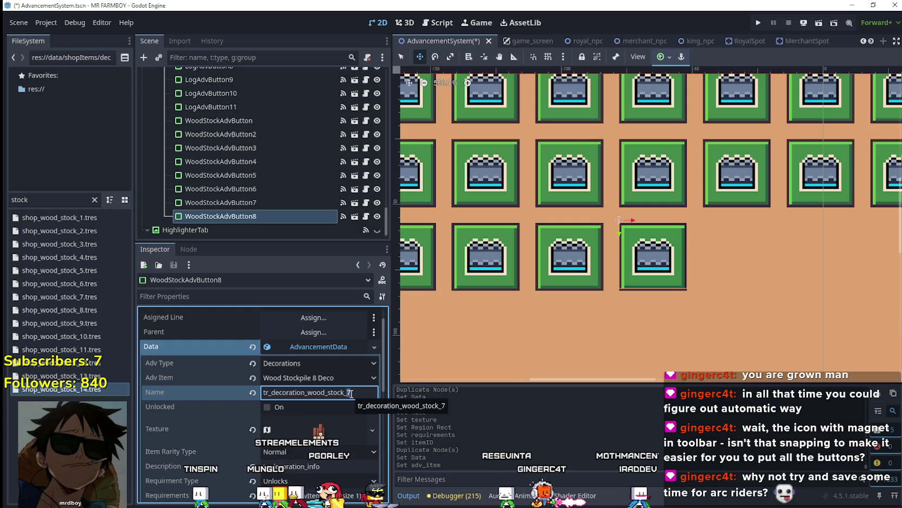
pyautogui.scroll(-2, 337, 402)
pyautogui.click(325, 379)
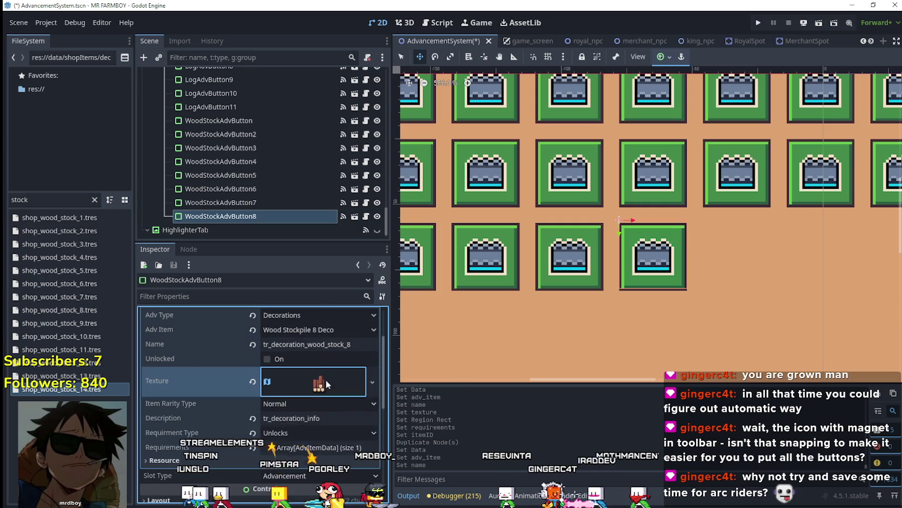
pyautogui.rightClick(318, 386)
pyautogui.click(359, 448)
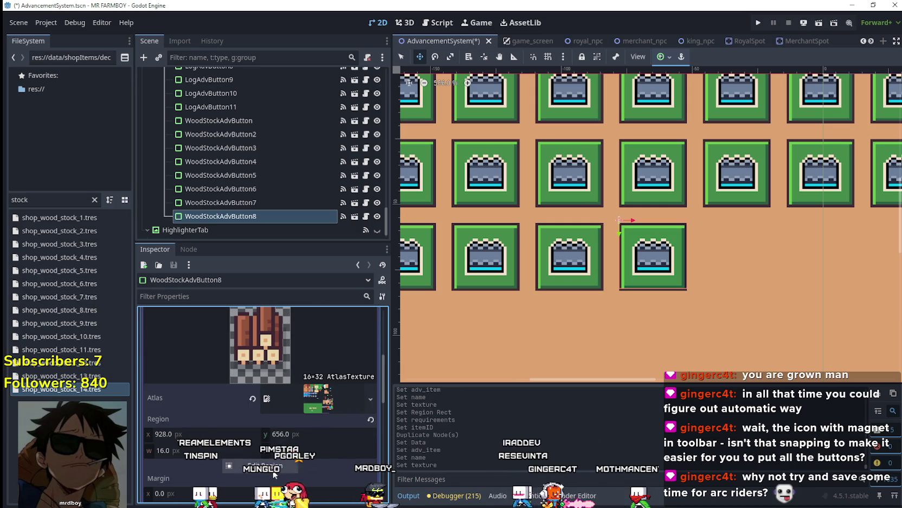
pyautogui.click(256, 465)
pyautogui.scroll(-6, 338, 250)
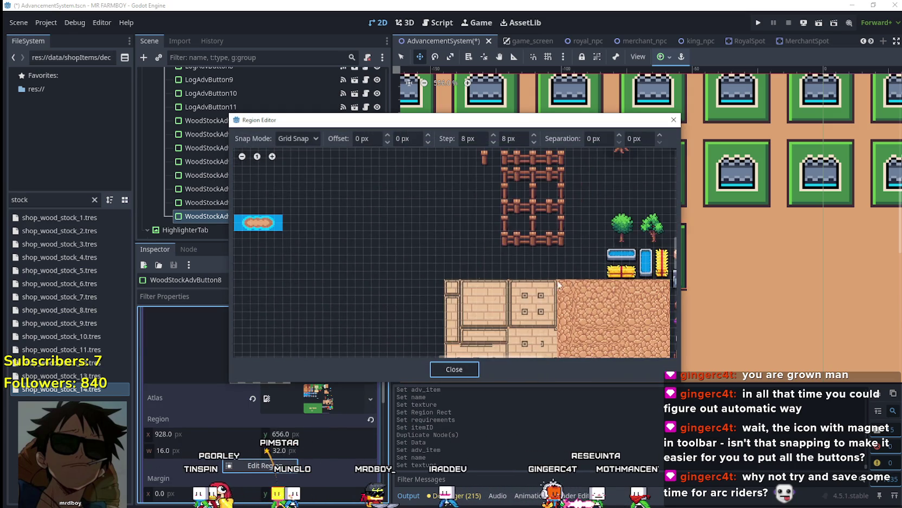
pyautogui.scroll(5, 497, 324)
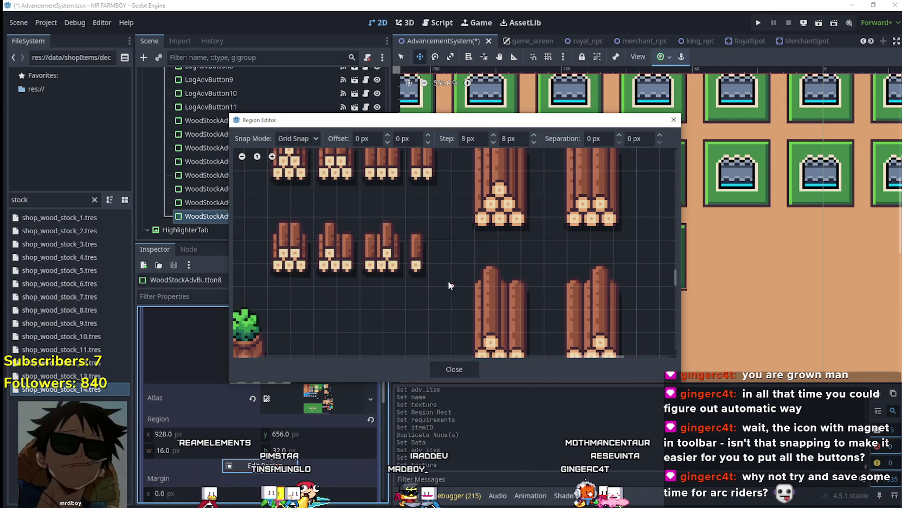
pyautogui.moveTo(449, 281); pyautogui.dragTo(409, 198)
pyautogui.click(454, 368)
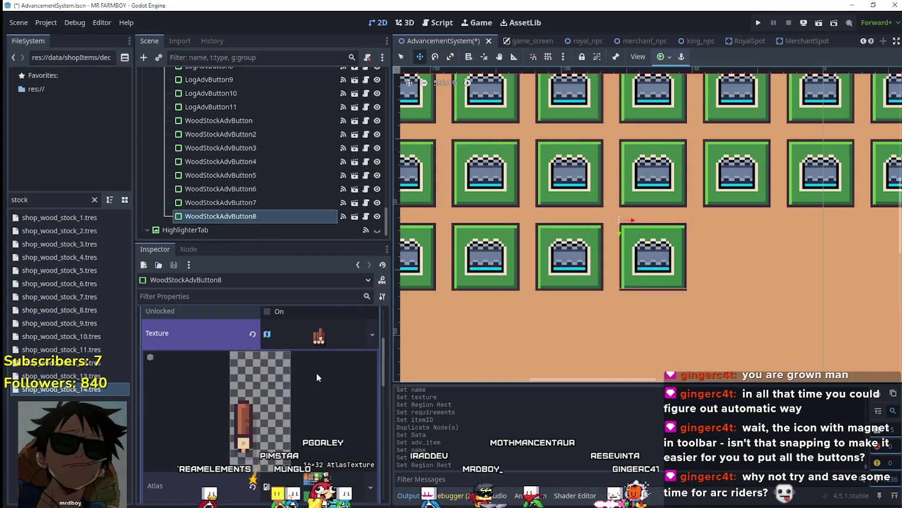
pyautogui.click(315, 378)
# Make the first requirement's item Wood Stockpile 8 Deco
pyautogui.click(312, 400)
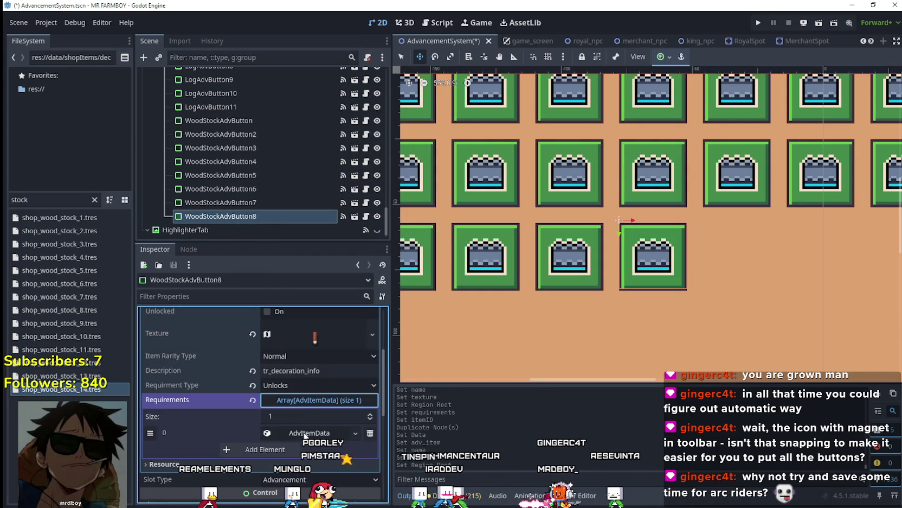
pyautogui.click(309, 432)
pyautogui.click(312, 458)
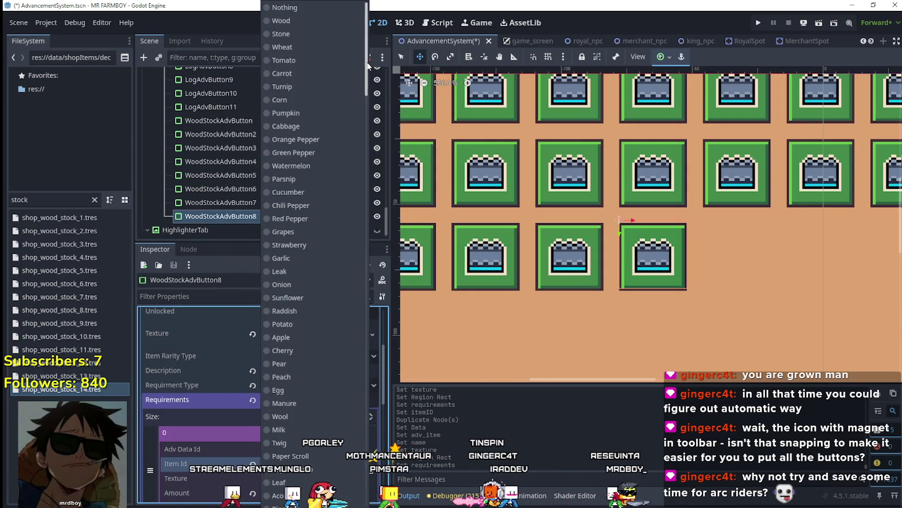
pyautogui.scroll(-5, 298, 361)
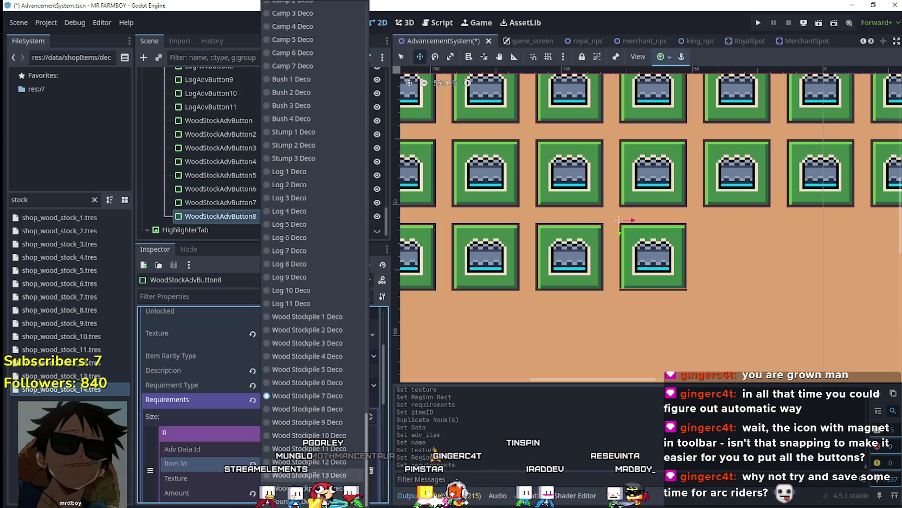
pyautogui.click(301, 408)
pyautogui.scroll(-3, 327, 439)
pyautogui.scroll(4, 328, 439)
pyautogui.scroll(-3, 327, 440)
pyautogui.click(320, 385)
# Save the scene and duplicate WoodStockAdvButton8 into a new button
pyautogui.hotkey('ctrl', 's')
pyautogui.click(318, 383)
pyautogui.click(251, 215)
pyautogui.hotkey('ctrl', 'd')
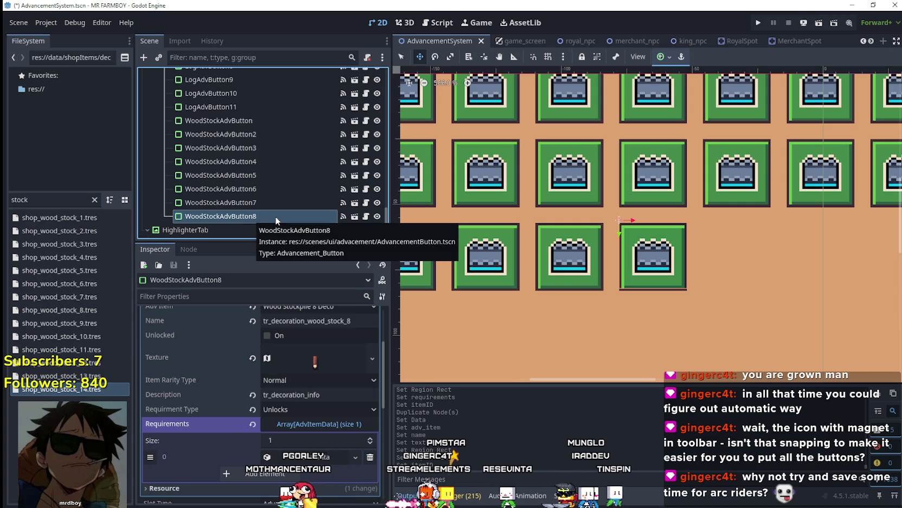
# Make WoodStockAdvButton9's data unique, set it to Wood Stockpile 9 Deco, and rename it tr_decoration_wood_stock_9
pyautogui.click(323, 372)
pyautogui.rightClick(324, 372)
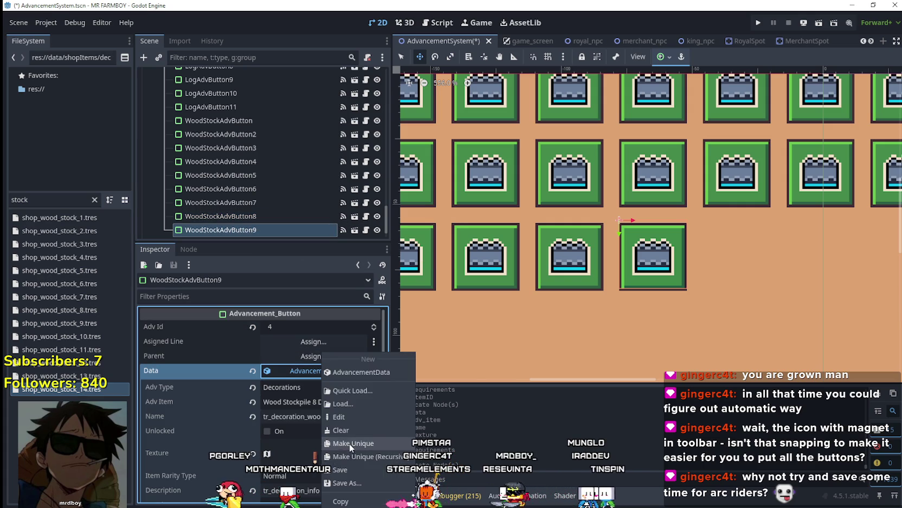
pyautogui.click(350, 444)
pyautogui.click(331, 407)
pyautogui.moveTo(371, 18)
pyautogui.mouseDown()
pyautogui.moveTo(388, 196)
pyautogui.moveTo(371, 426)
pyautogui.mouseUp()
pyautogui.click(341, 422)
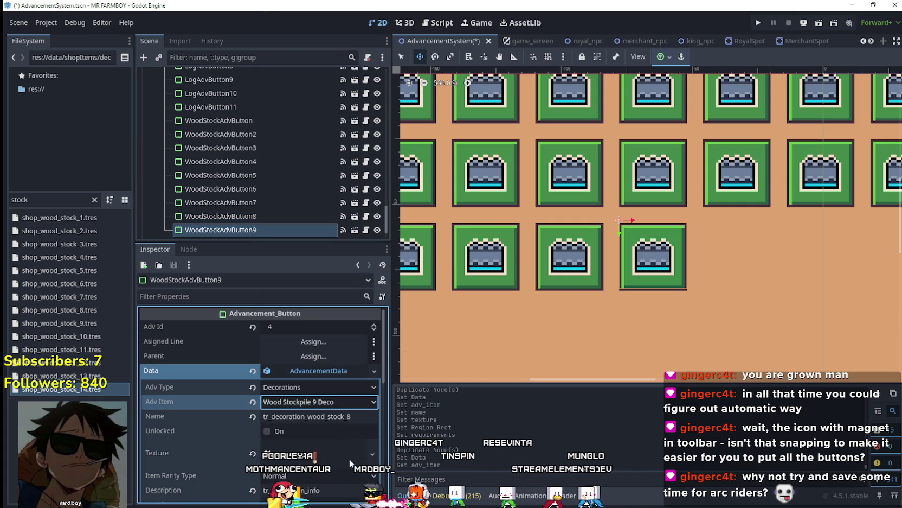
pyautogui.click(348, 417)
pyautogui.write('9')
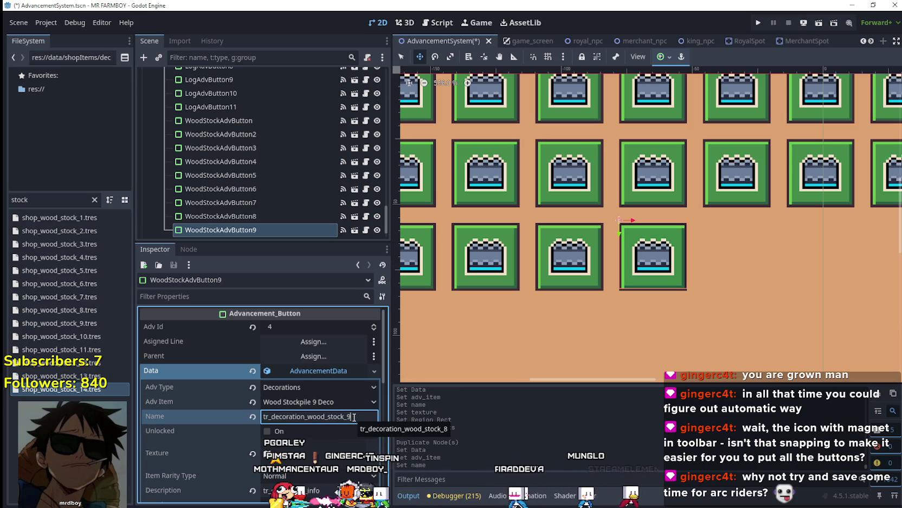
# Make the texture unique and set its region to the stacked log pile
pyautogui.scroll(-1, 315, 409)
pyautogui.rightClick(312, 406)
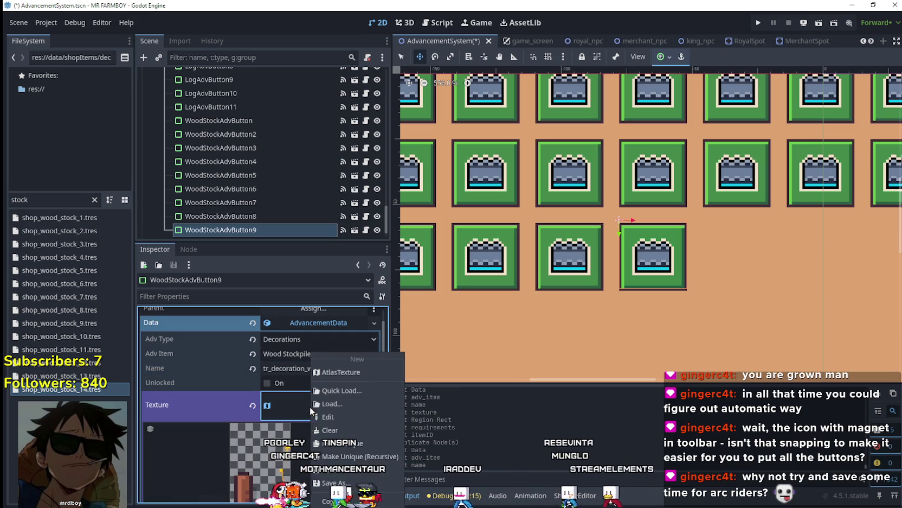
pyautogui.click(346, 444)
pyautogui.click(277, 418)
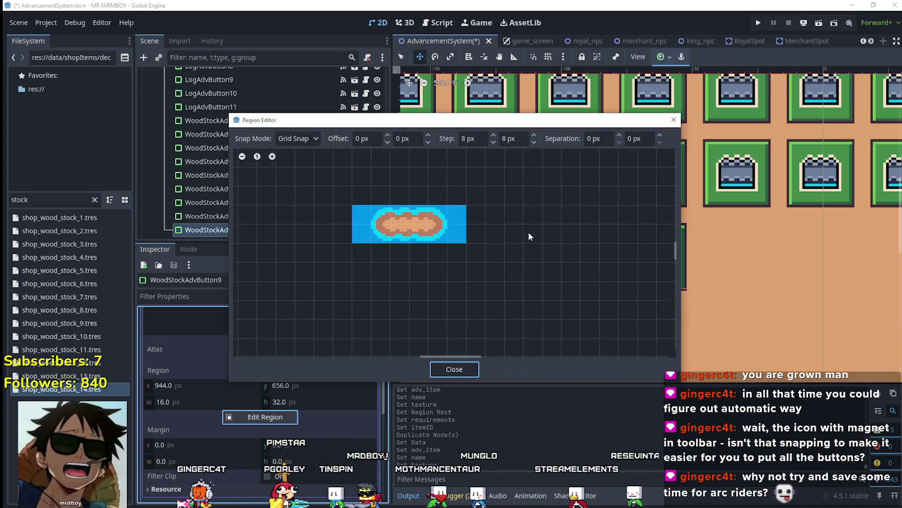
pyautogui.scroll(-3, 526, 228)
pyautogui.scroll(-6, 613, 279)
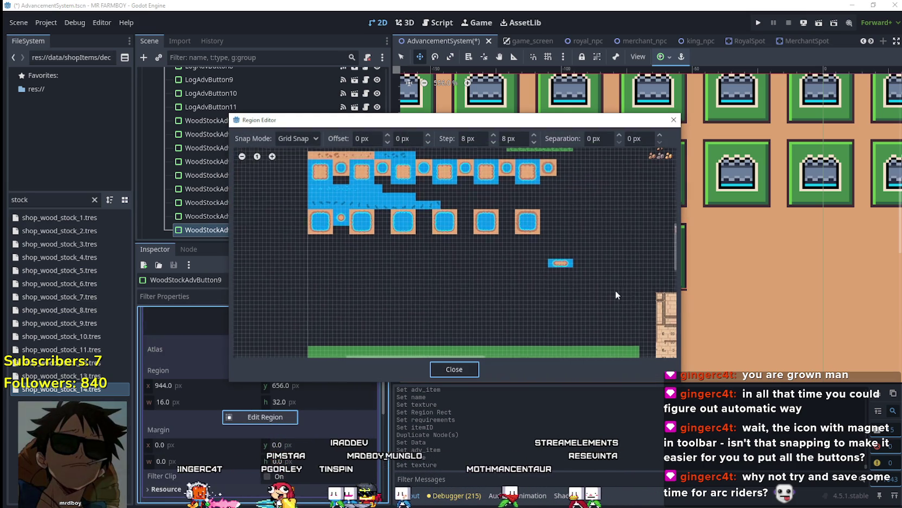
pyautogui.scroll(6, 550, 278)
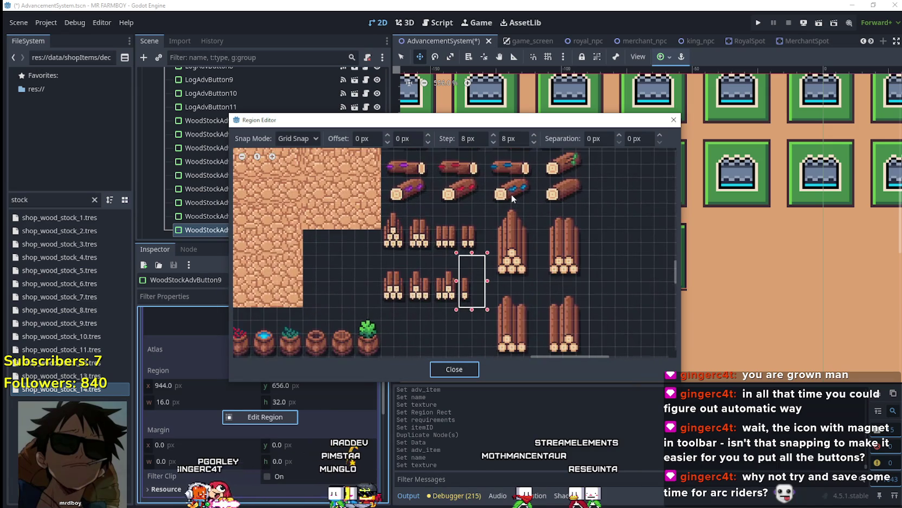
pyautogui.moveTo(491, 204)
pyautogui.mouseDown()
pyautogui.moveTo(542, 298)
pyautogui.moveTo(536, 285)
pyautogui.mouseUp()
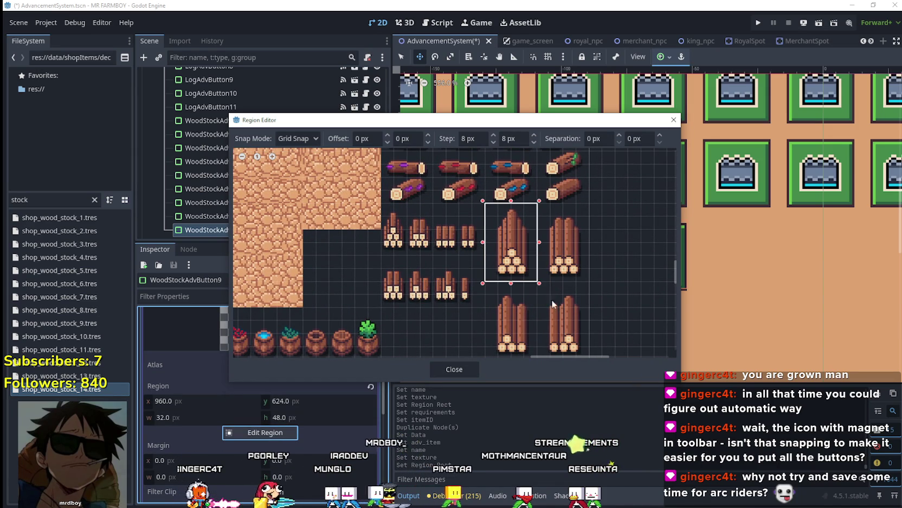
pyautogui.click(450, 374)
pyautogui.scroll(3, 330, 364)
pyautogui.click(330, 364)
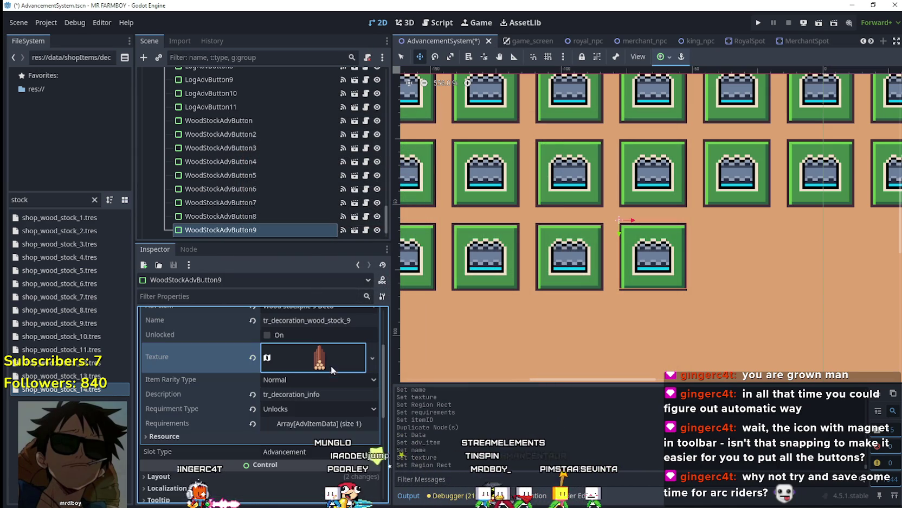
# Set the first requirement's item to Wood Stockpile 9 Deco
pyautogui.click(329, 424)
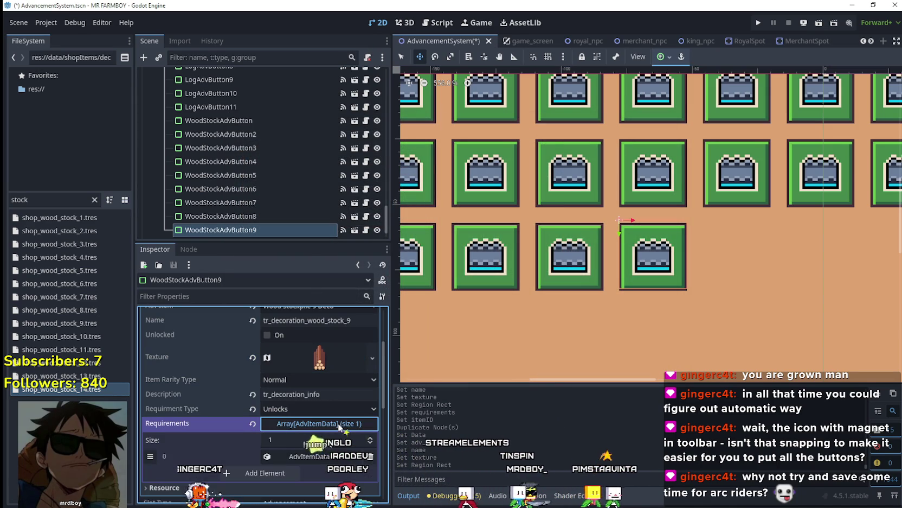
pyautogui.click(320, 459)
pyautogui.rightClick(293, 407)
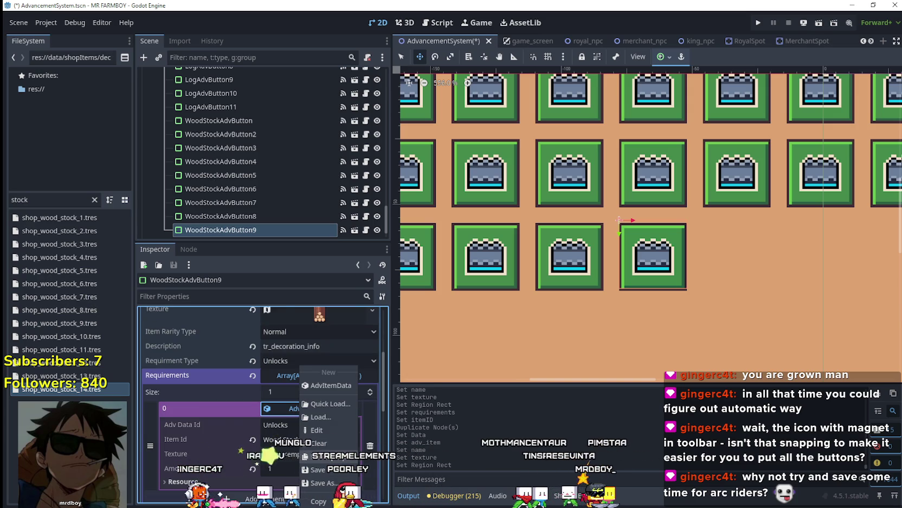
pyautogui.scroll(-3, 301, 429)
pyautogui.click(307, 366)
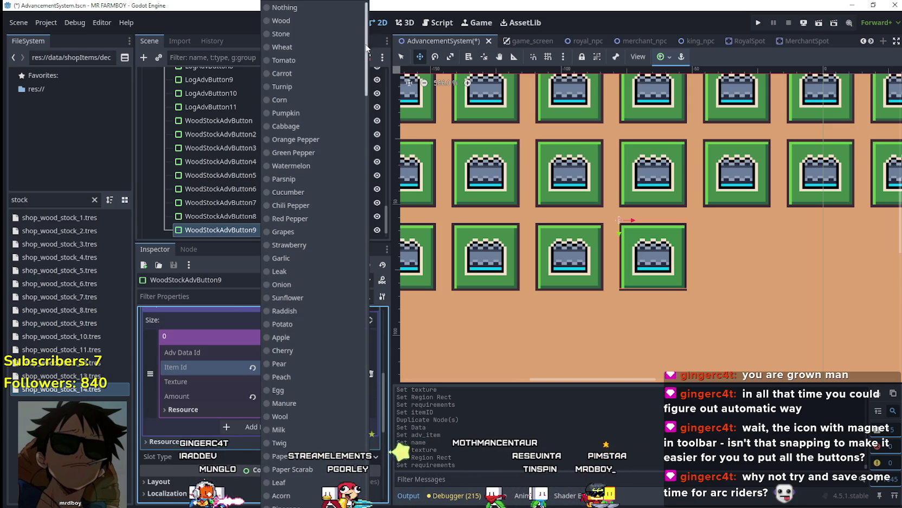
pyautogui.moveTo(367, 47); pyautogui.dragTo(366, 434)
pyautogui.click(320, 423)
pyautogui.scroll(5, 323, 426)
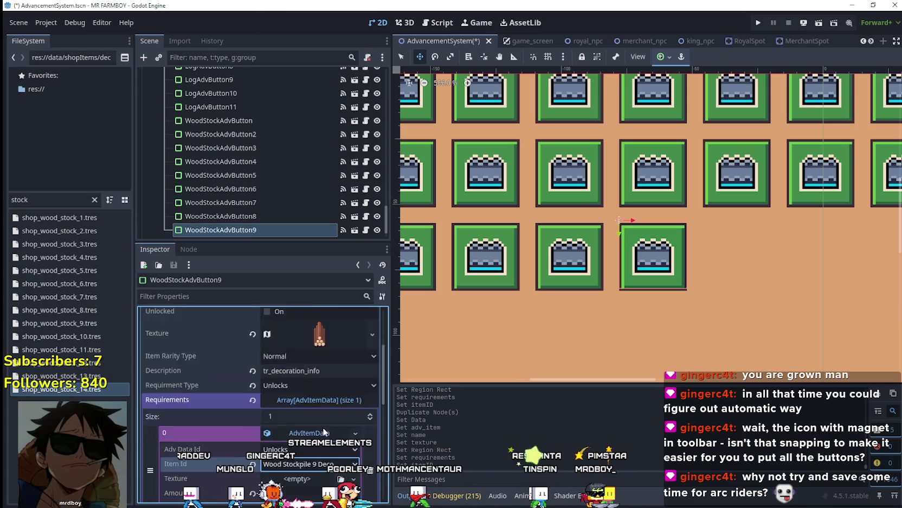
# Duplicate WoodStockAdvButton9 into a new WoodStockAdvButton10
pyautogui.click(327, 373)
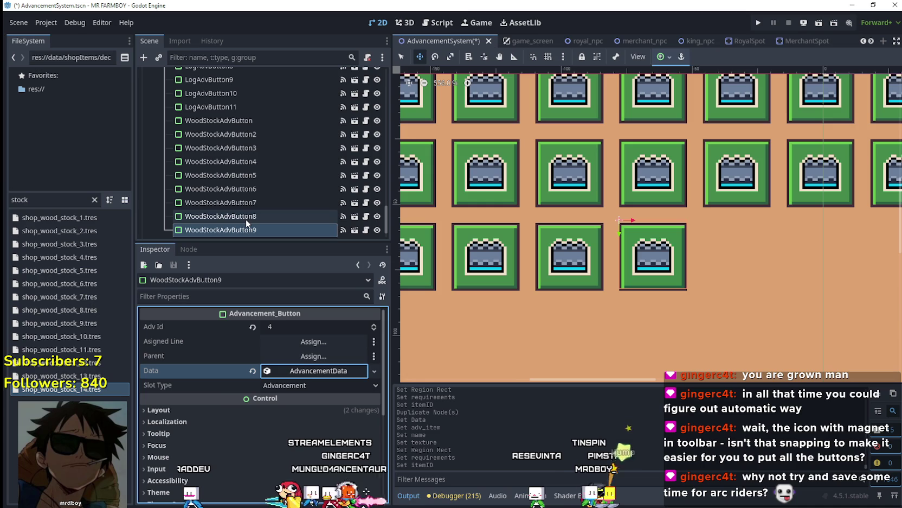
pyautogui.click(282, 231)
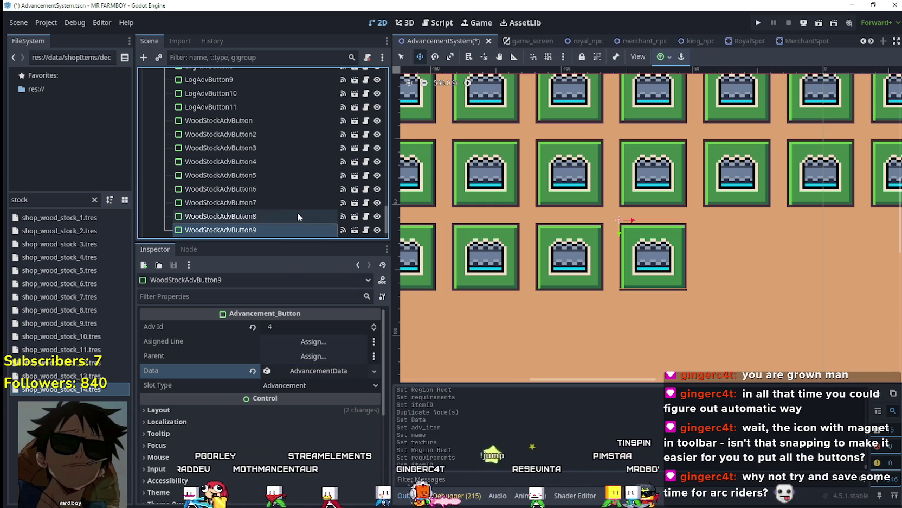
pyautogui.hotkey('ctrl', 'd')
# Set WoodStockAdvButton10's Adv Item to Wood Stockpile 10 Deco and name it tr_decoration_wood_stock_10
pyautogui.click(324, 373)
pyautogui.rightClick(324, 373)
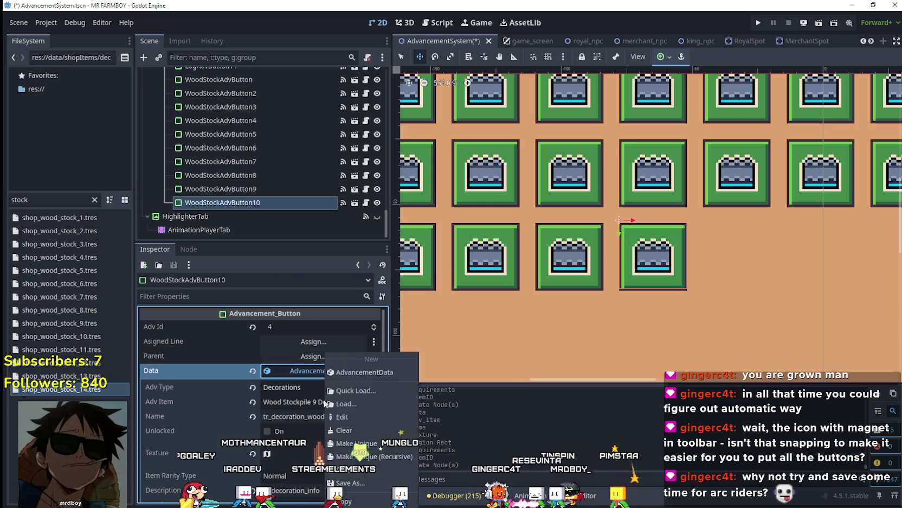
pyautogui.press('Escape')
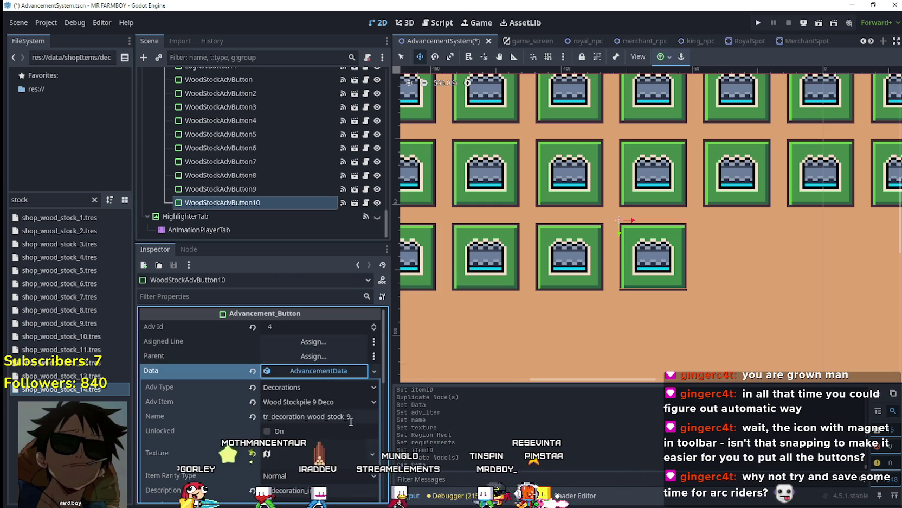
pyautogui.click(349, 416)
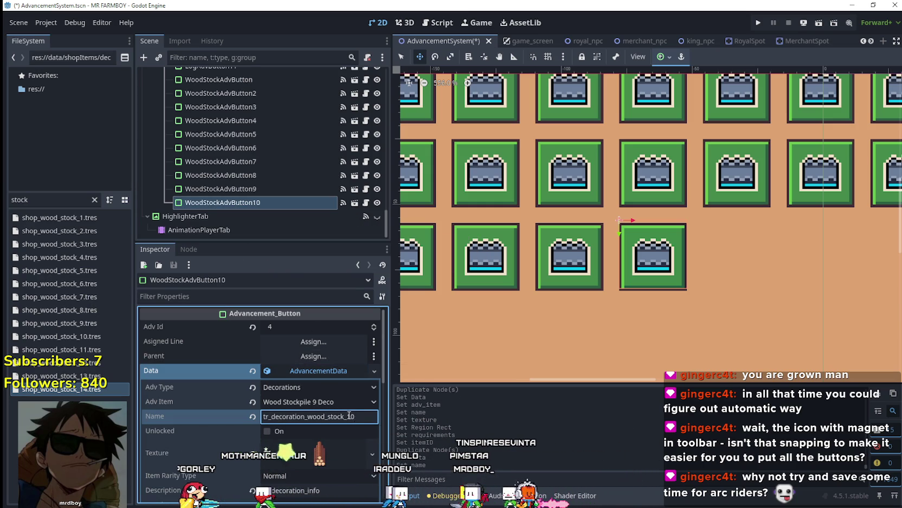
pyautogui.click(340, 403)
pyautogui.scroll(-15, 374, 63)
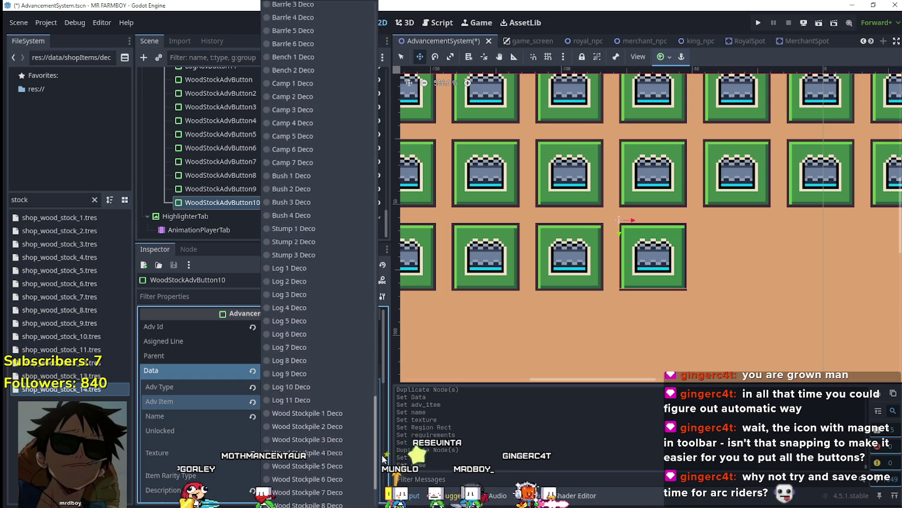
pyautogui.click(340, 432)
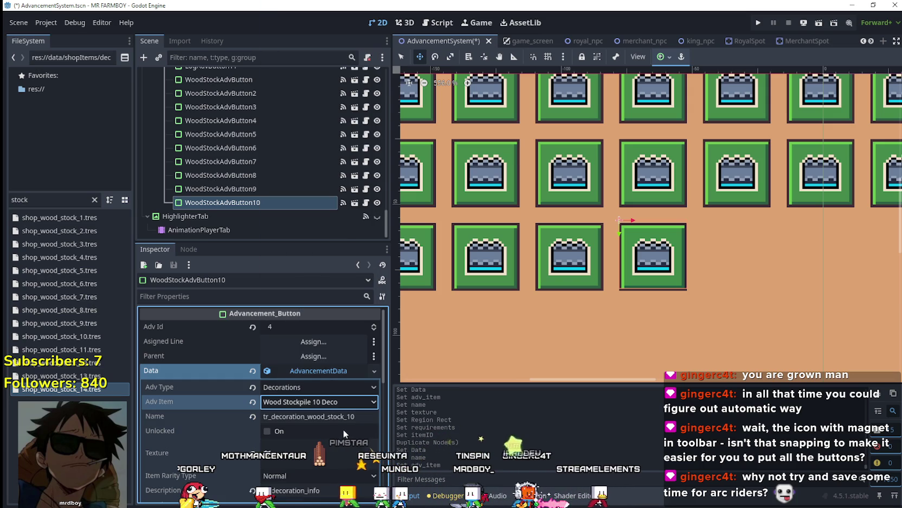
# Shift the button's texture region to the next log pile at x 992
pyautogui.rightClick(331, 455)
pyautogui.click(364, 448)
pyautogui.scroll(-4, 364, 448)
pyautogui.click(265, 440)
pyautogui.scroll(-5, 538, 277)
pyautogui.hscroll(10, 550, 289)
pyautogui.scroll(2, 519, 262)
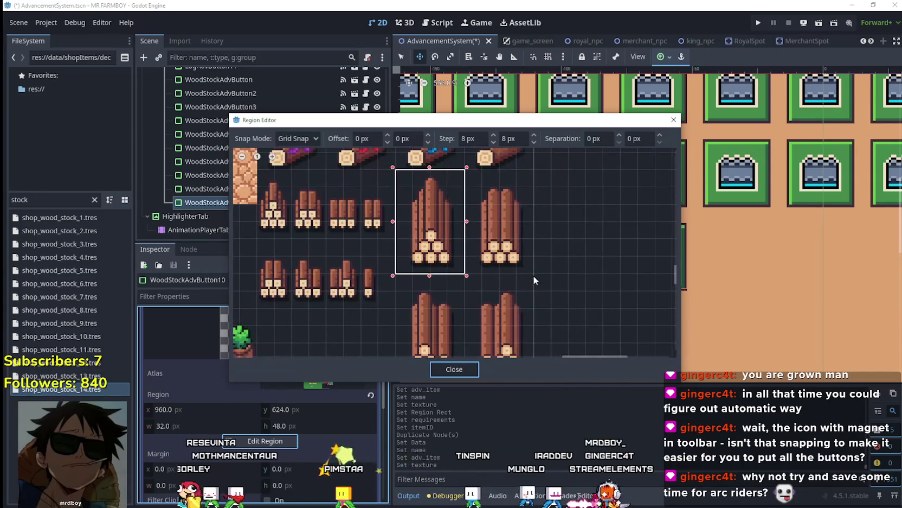
pyautogui.moveTo(530, 266); pyautogui.dragTo(474, 186)
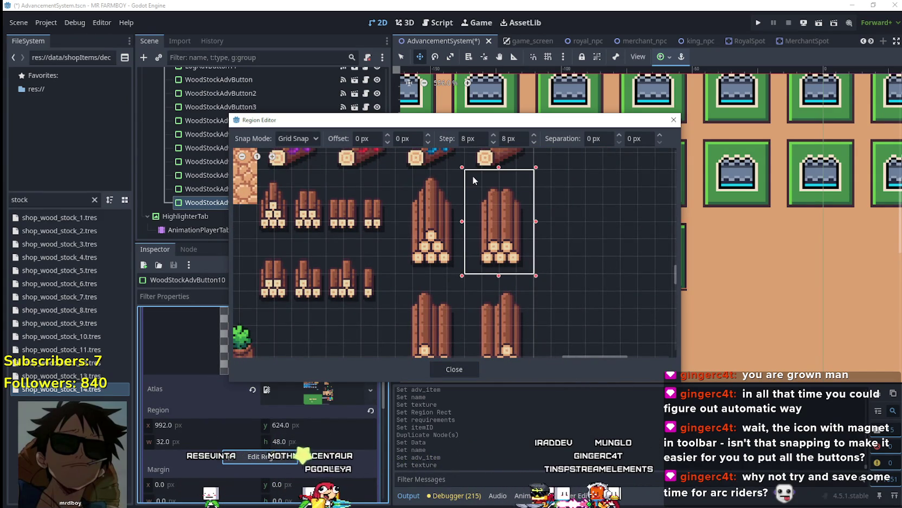
pyautogui.scroll(-2, 491, 227)
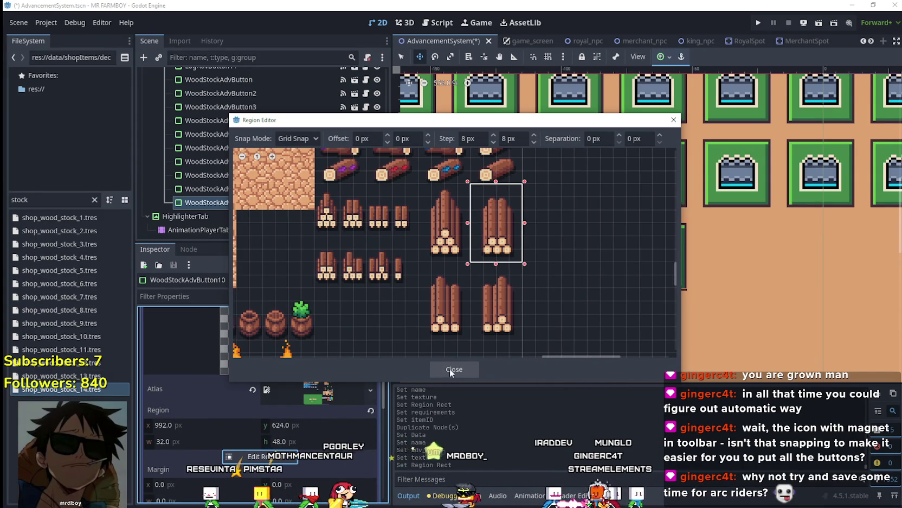
pyautogui.click(450, 368)
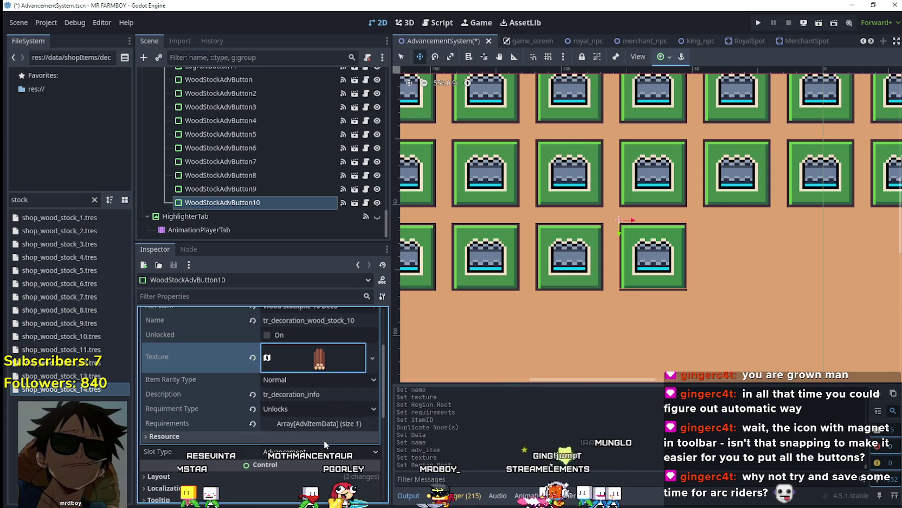
# Give the requirement new item data with Item Id Wood Stockpile 10 Deco
pyautogui.click(322, 426)
pyautogui.click(336, 460)
pyautogui.click(336, 385)
pyautogui.click(315, 421)
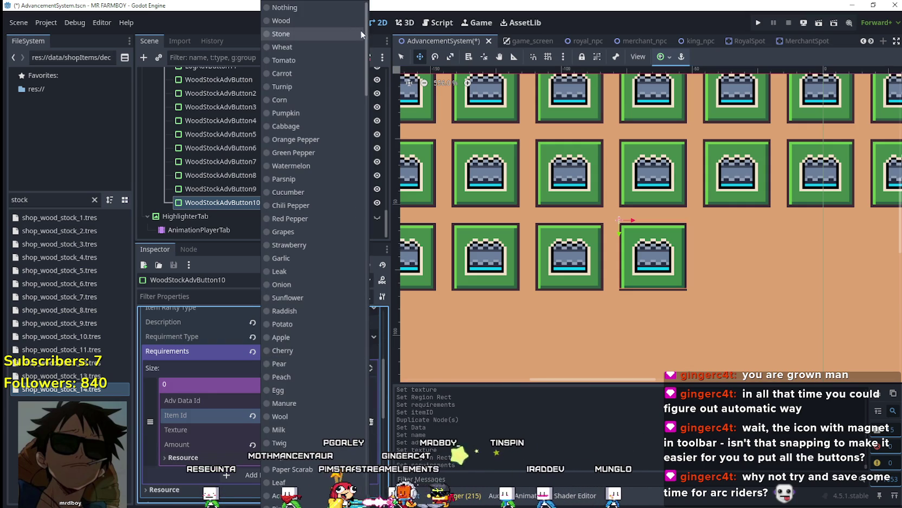
pyautogui.moveTo(368, 51); pyautogui.dragTo(368, 461)
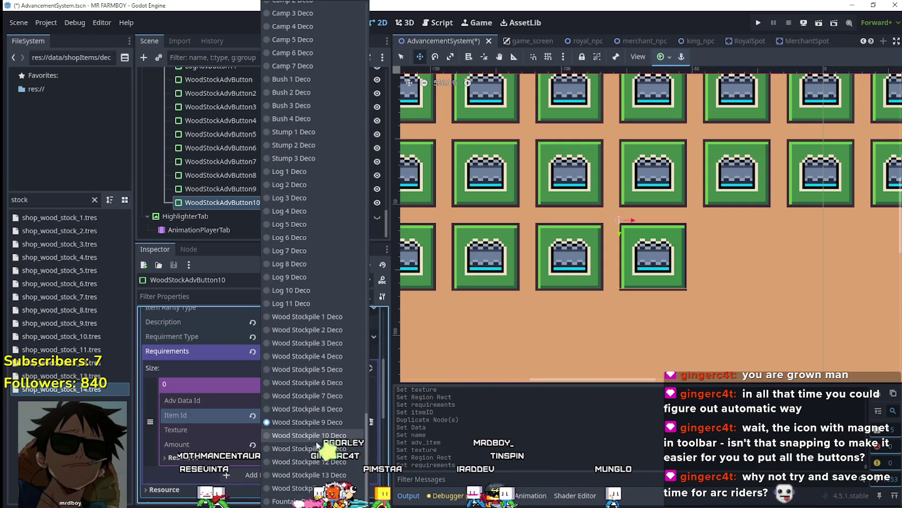
pyautogui.click(315, 436)
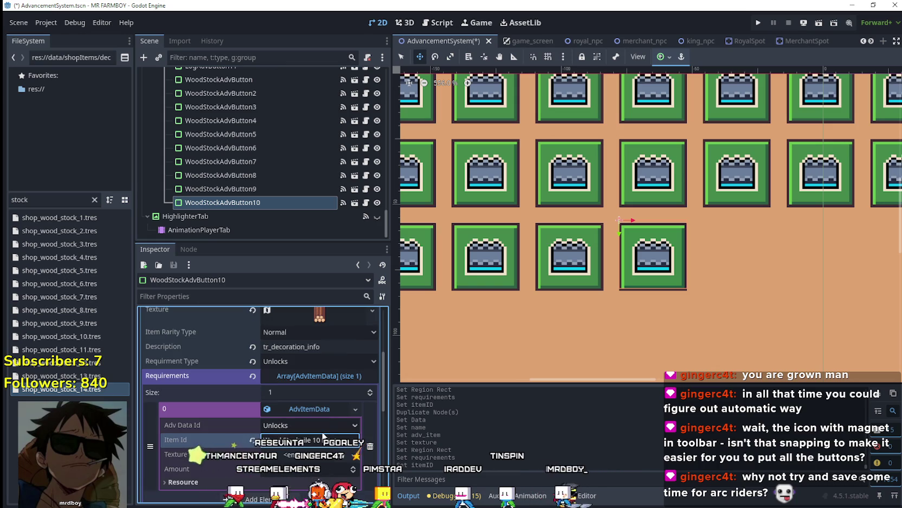
pyautogui.scroll(3, 326, 414)
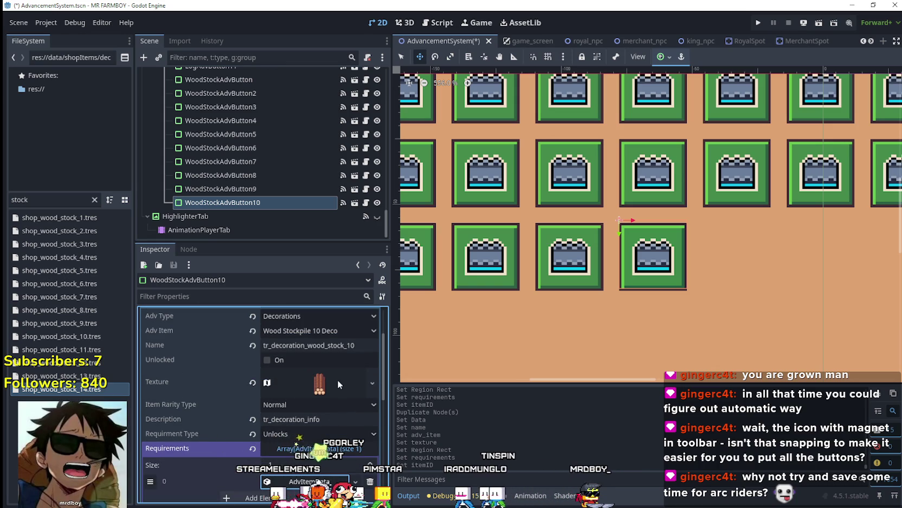
pyautogui.scroll(3, 336, 379)
pyautogui.click(322, 374)
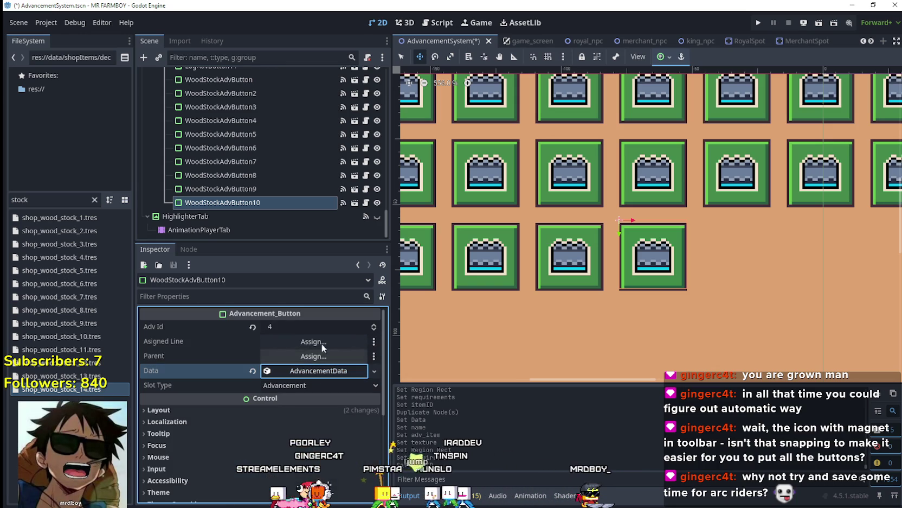
pyautogui.click(262, 204)
# Duplicate the button as WoodStockAdvButton11 using Wood Stockpile 11 Deco, named tr_decoration_wood_stock_11
pyautogui.hotkey('ctrl', 'd')
pyautogui.click(310, 371)
pyautogui.rightClick(310, 371)
pyautogui.click(325, 443)
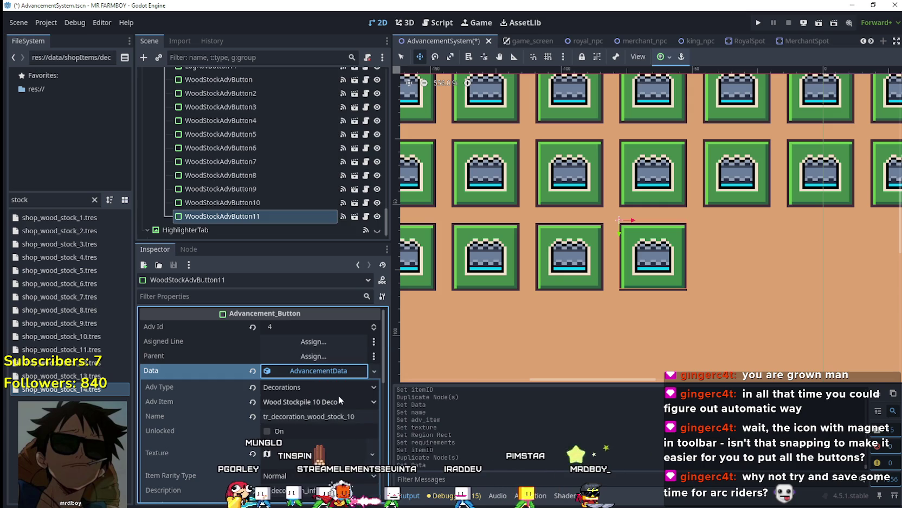
pyautogui.click(340, 400)
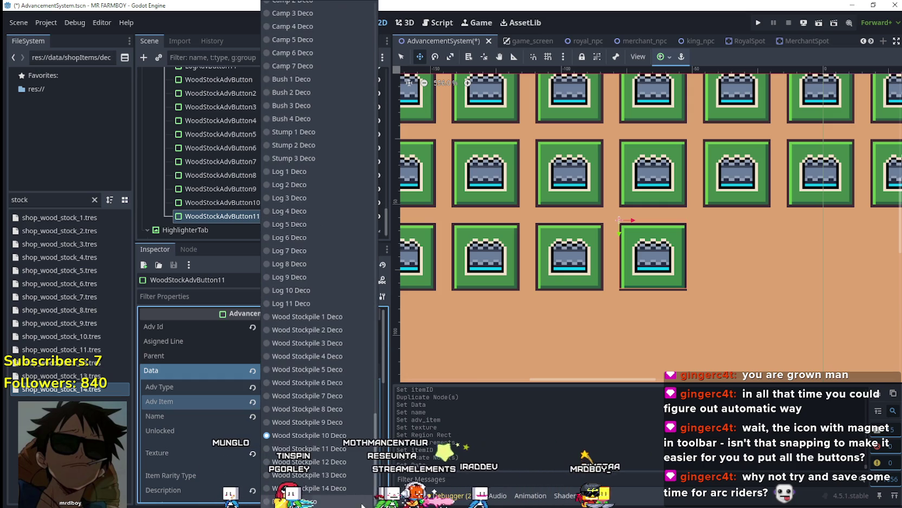
pyautogui.click(335, 448)
pyautogui.click(354, 415)
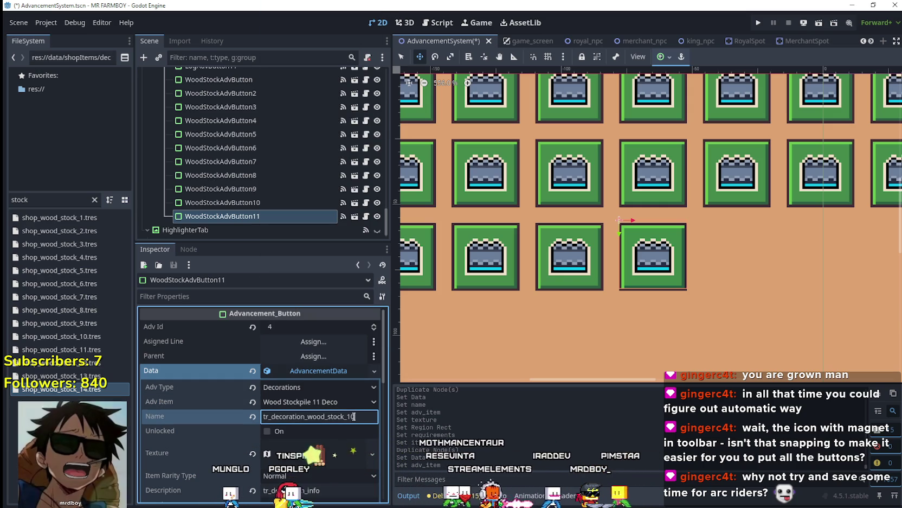
pyautogui.press('BackSpace')
pyautogui.write('1')
# Set the button's texture region to the lower-left log pile sprite
pyautogui.scroll(-2, 355, 425)
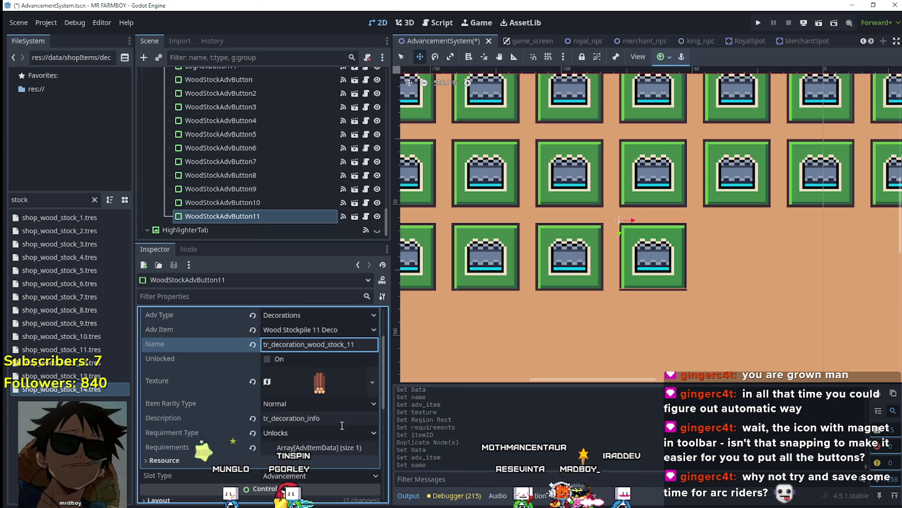
pyautogui.click(327, 386)
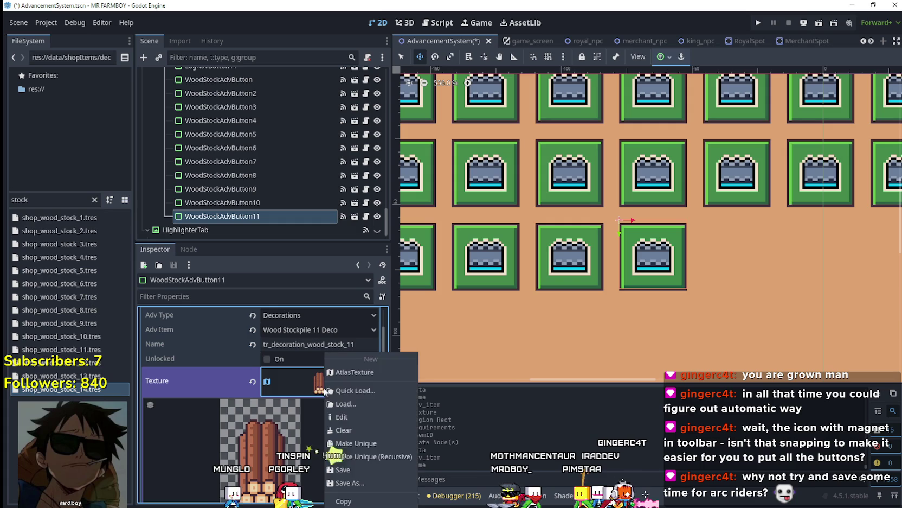
pyautogui.scroll(-3, 291, 475)
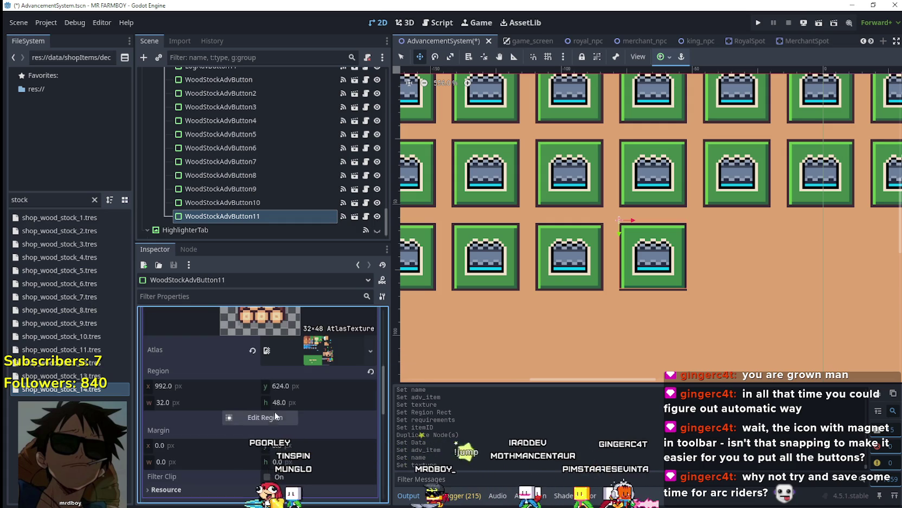
pyautogui.click(274, 417)
pyautogui.scroll(-5, 596, 284)
pyautogui.moveTo(608, 284); pyautogui.dragTo(495, 266)
pyautogui.scroll(3, 496, 267)
pyautogui.scroll(2, 510, 312)
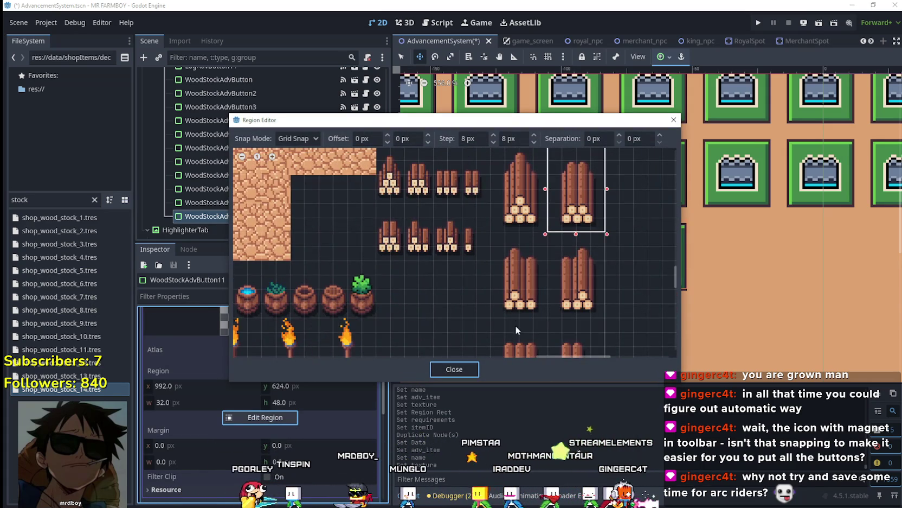
pyautogui.moveTo(491, 331)
pyautogui.mouseDown()
pyautogui.moveTo(564, 223)
pyautogui.moveTo(523, 220)
pyautogui.mouseUp()
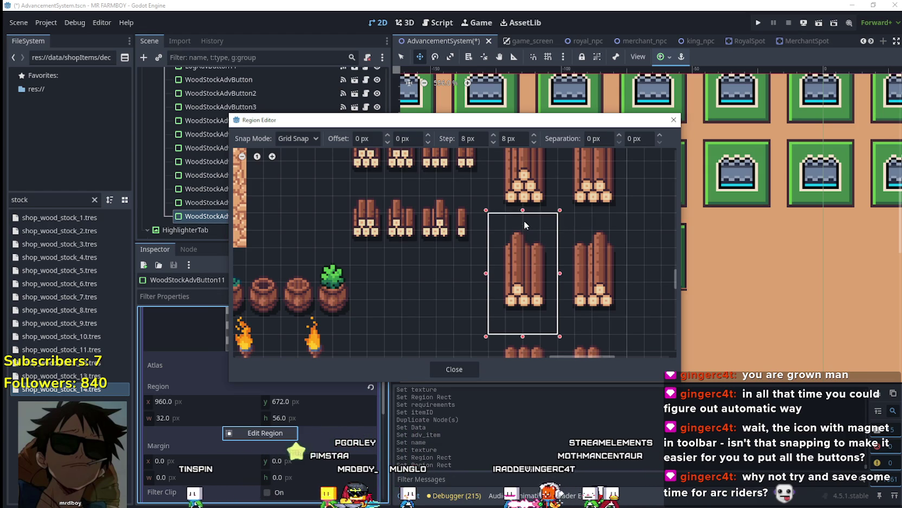
pyautogui.scroll(-1, 542, 303)
pyautogui.moveTo(523, 318)
pyautogui.mouseDown()
pyautogui.moveTo(483, 315)
pyautogui.moveTo(485, 253)
pyautogui.mouseUp()
pyautogui.scroll(-3, 483, 252)
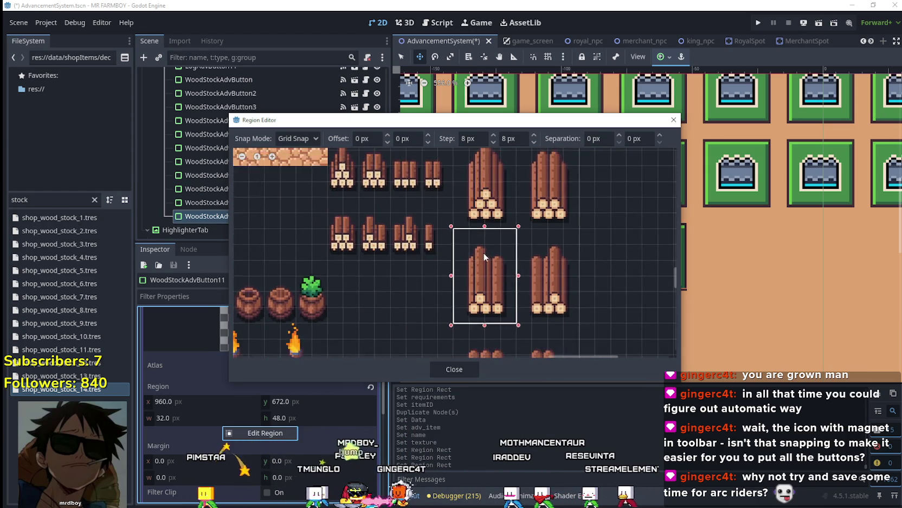
pyautogui.click(470, 365)
pyautogui.scroll(2, 316, 370)
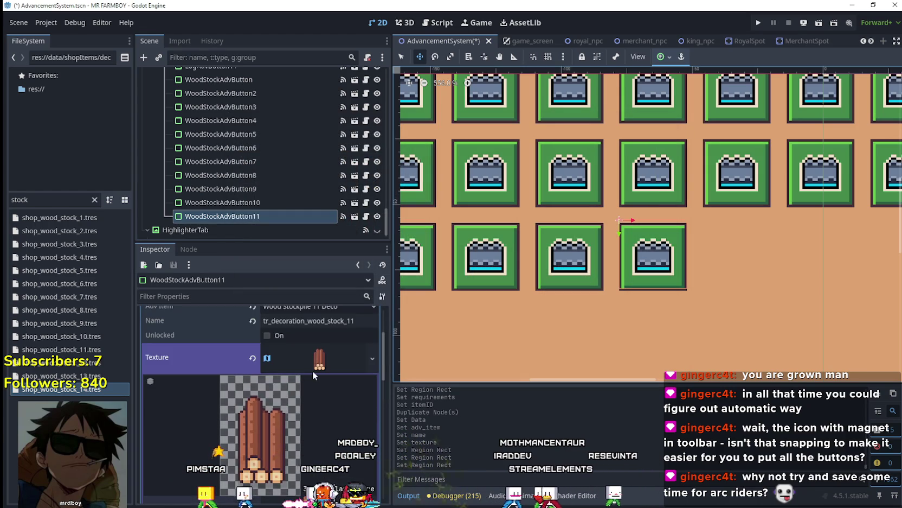
pyautogui.click(319, 369)
# Set the first requirement's Item Id to Wood Stockpile 11 Deco
pyautogui.click(324, 419)
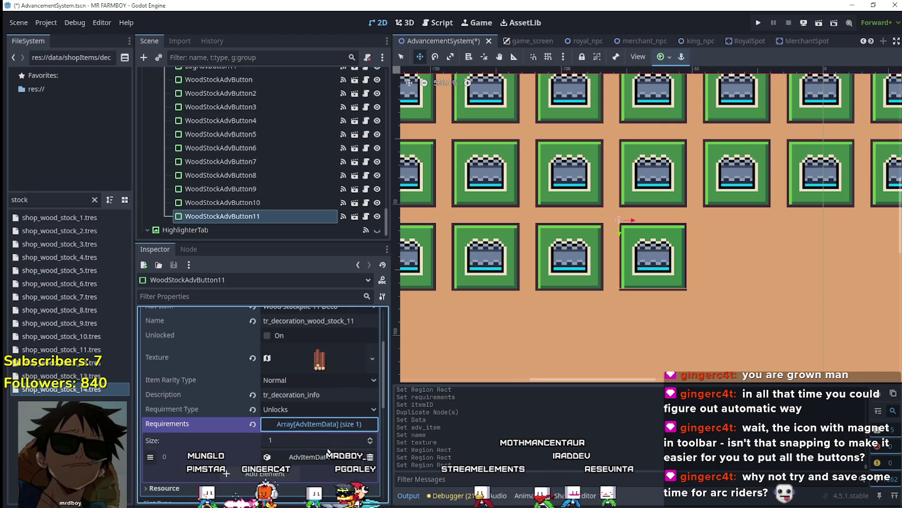
pyautogui.click(322, 459)
pyautogui.click(361, 457)
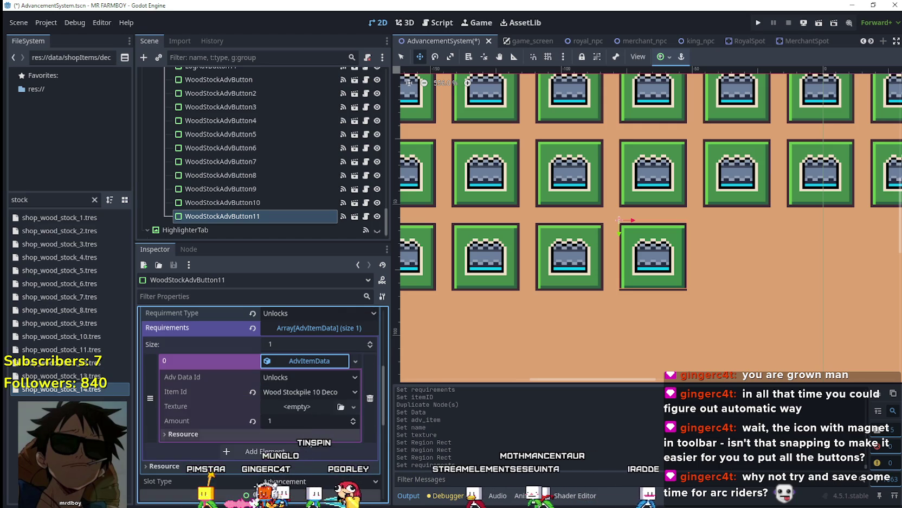
pyautogui.click(307, 393)
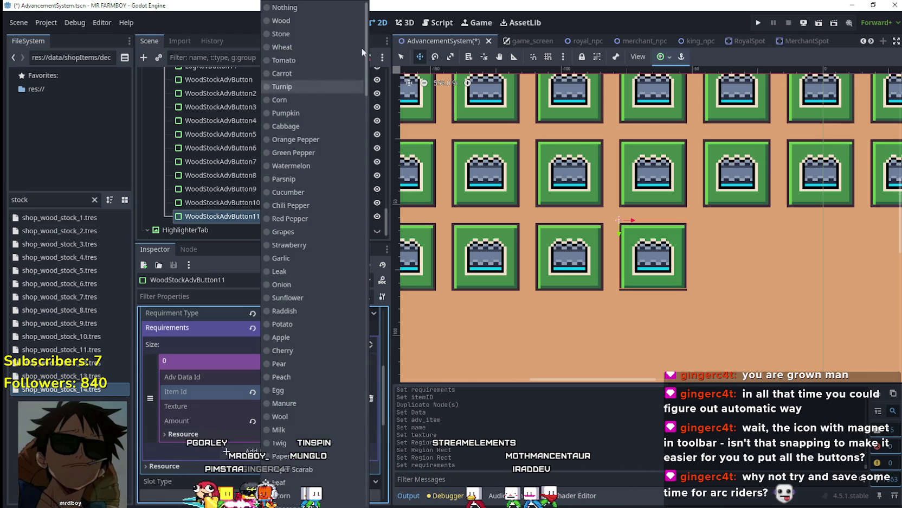
pyautogui.moveTo(368, 49); pyautogui.dragTo(367, 445)
pyautogui.click(311, 414)
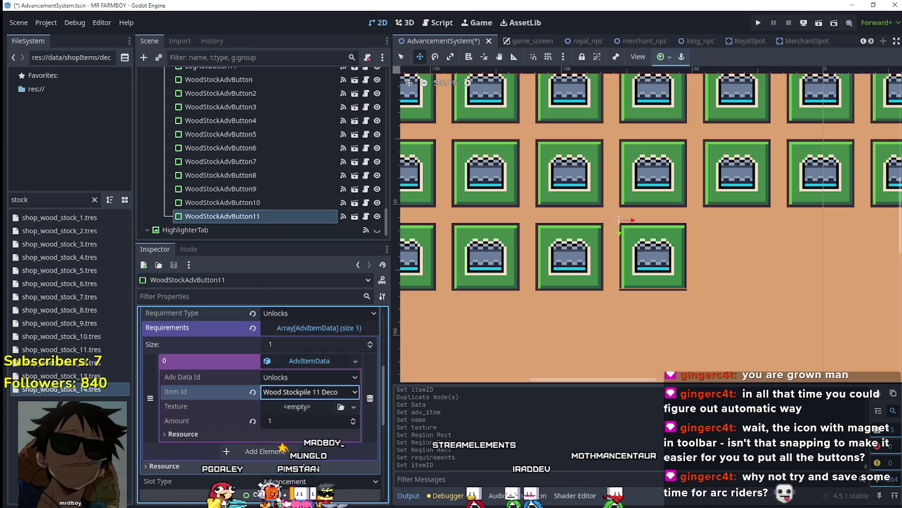
pyautogui.scroll(5, 315, 396)
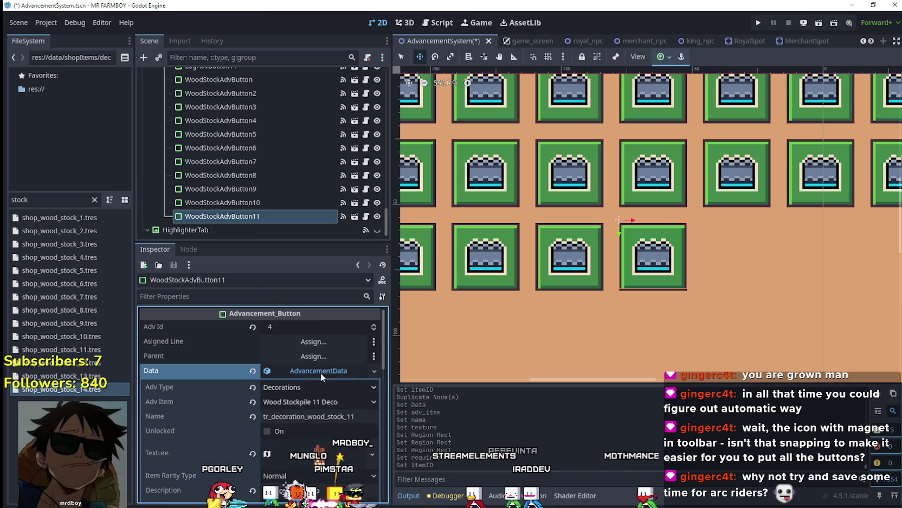
pyautogui.rightClick(259, 215)
# Duplicate WoodStockAdvButton11 as WoodStockAdvButton12 with Adv Item Wood Stockpile 12 Deco and its own name
pyautogui.click(320, 301)
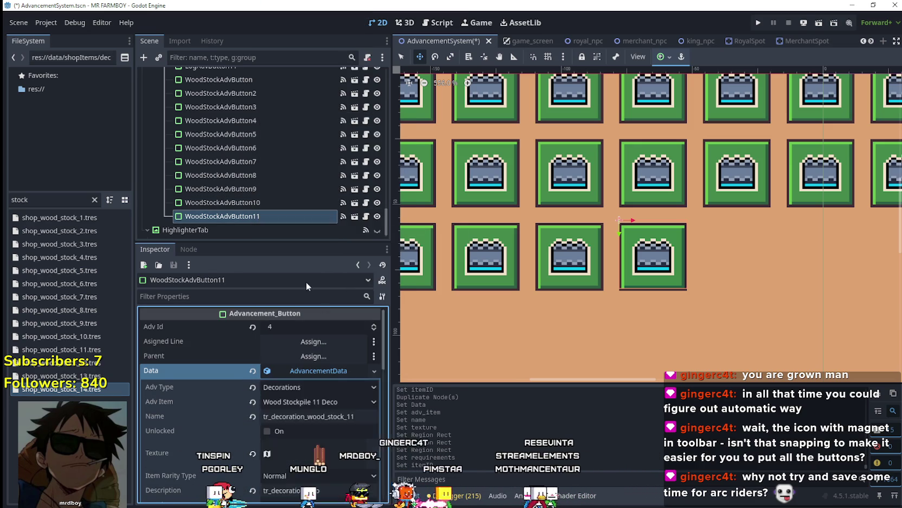
pyautogui.click(315, 371)
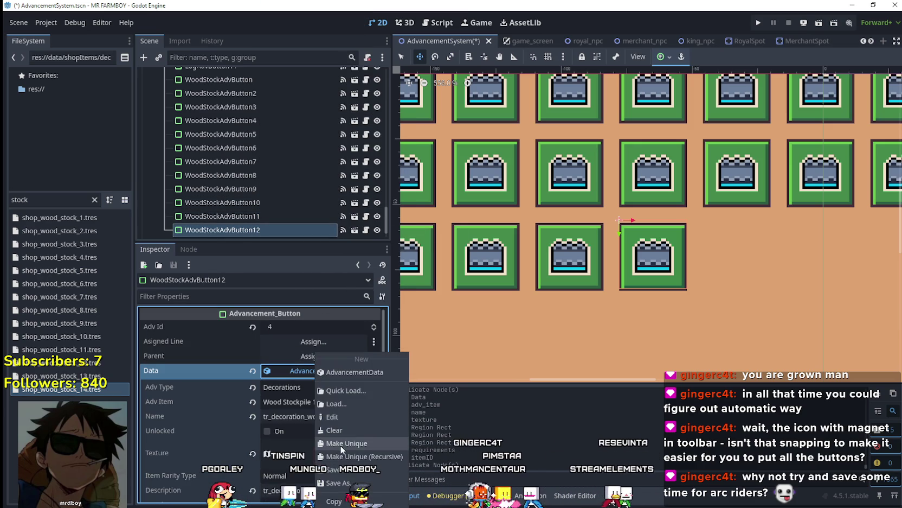
pyautogui.click(345, 401)
pyautogui.moveTo(372, 32); pyautogui.dragTo(375, 459)
pyautogui.click(309, 461)
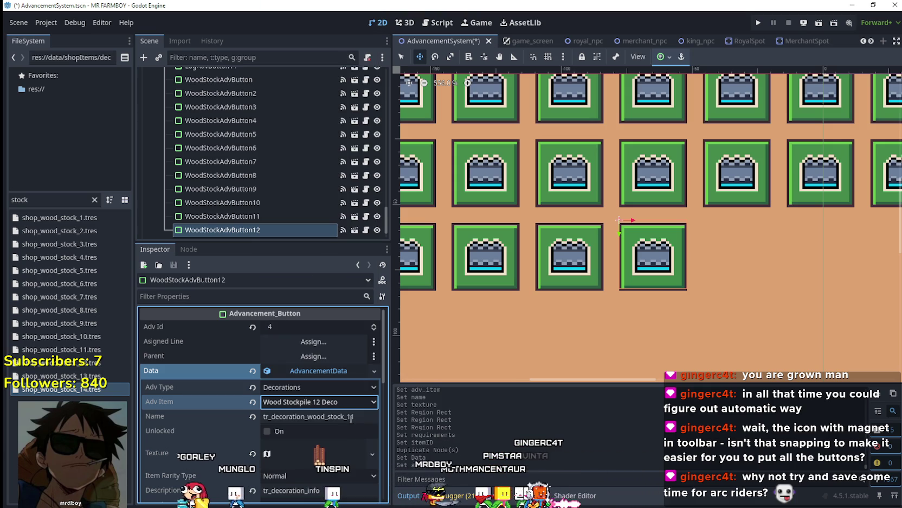
pyautogui.click(354, 416)
# Make the texture unique and set its region to the right-hand log stack
pyautogui.scroll(-2, 347, 428)
pyautogui.click(319, 382)
pyautogui.rightClick(320, 382)
pyautogui.click(374, 446)
pyautogui.click(320, 398)
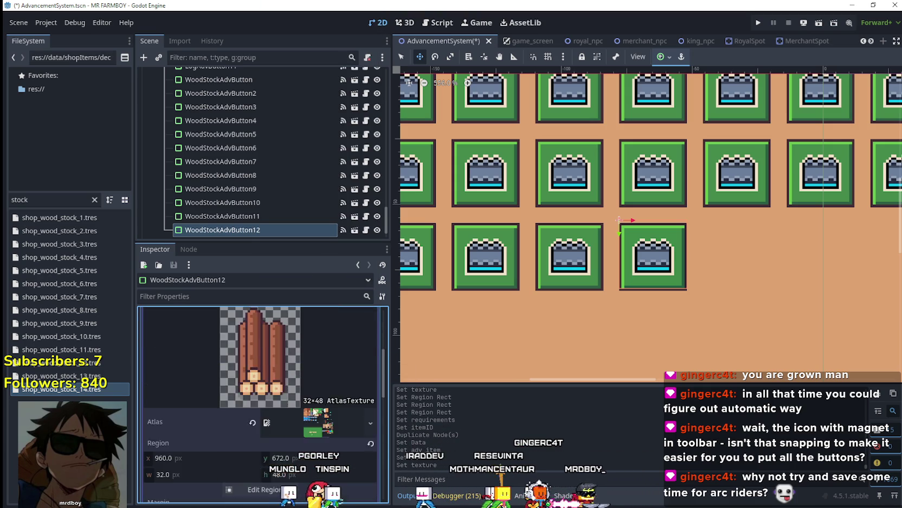
pyautogui.click(288, 416)
pyautogui.scroll(-10, 569, 272)
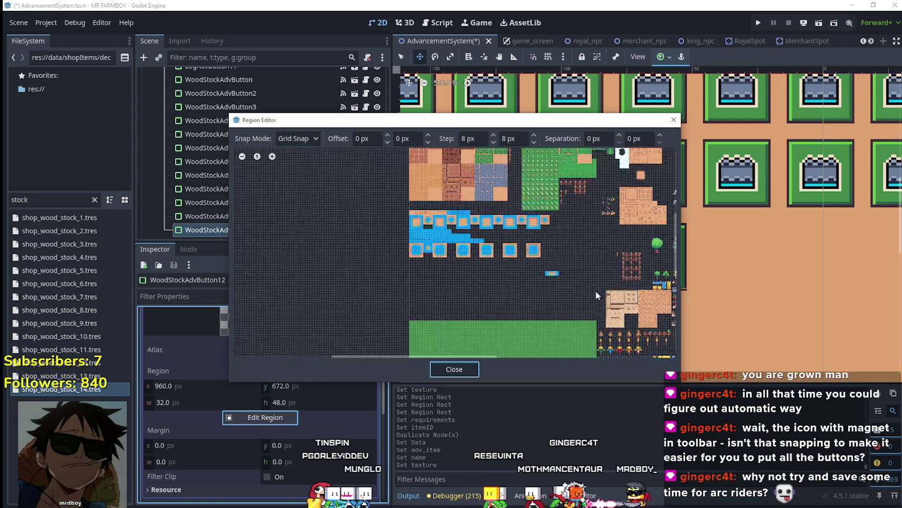
pyautogui.scroll(10, 486, 249)
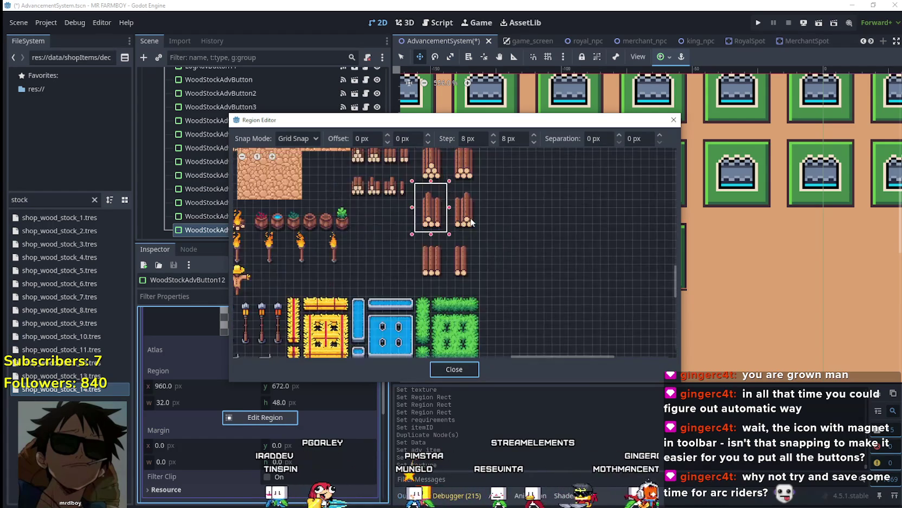
pyautogui.scroll(-2, 484, 239)
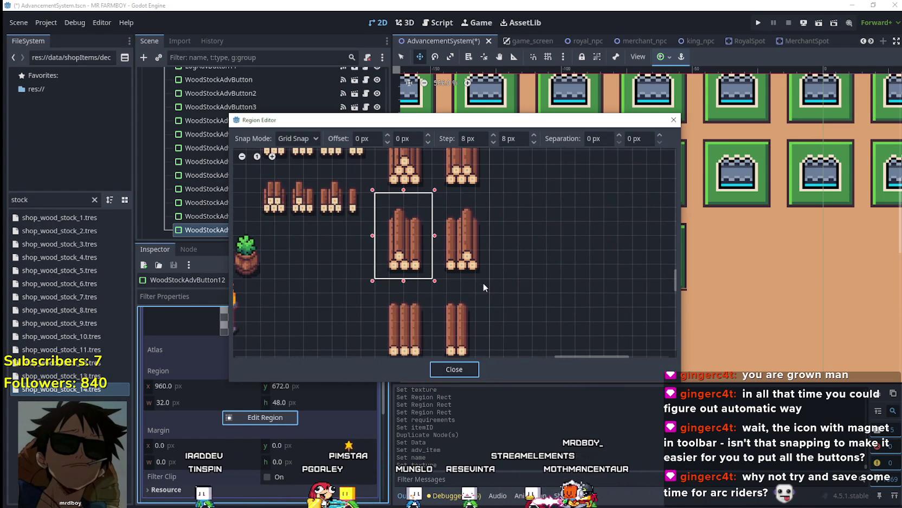
pyautogui.moveTo(488, 280); pyautogui.dragTo(441, 199)
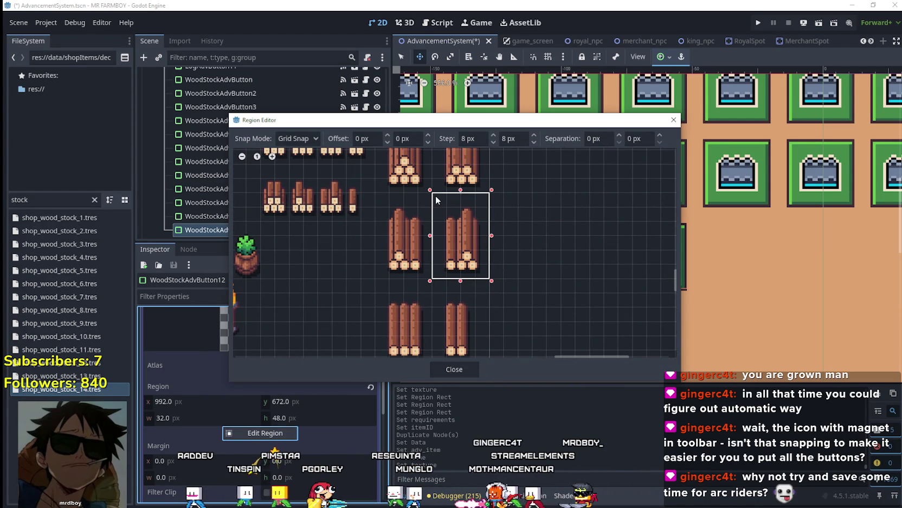
pyautogui.click(454, 369)
pyautogui.click(294, 381)
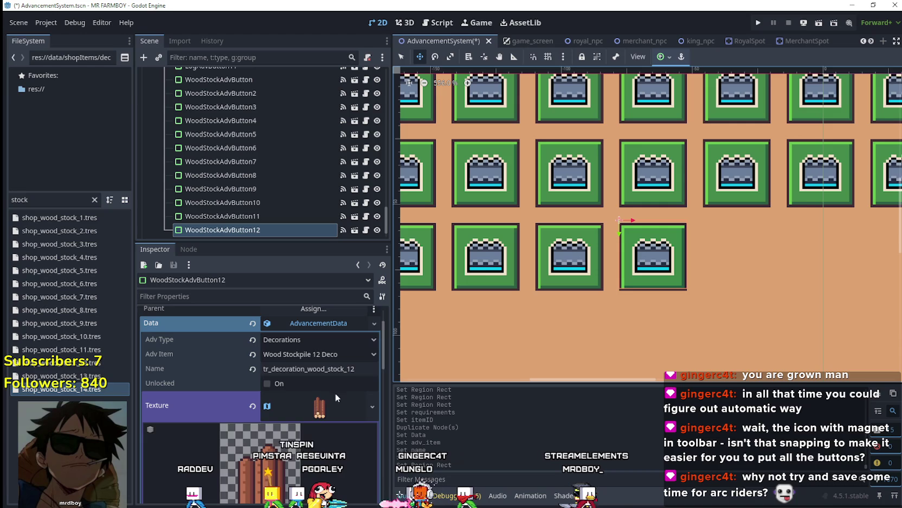
# Set the first requirement's Item Id to Wood Stockpile 12 Deco
pyautogui.scroll(-2, 329, 401)
pyautogui.click(318, 401)
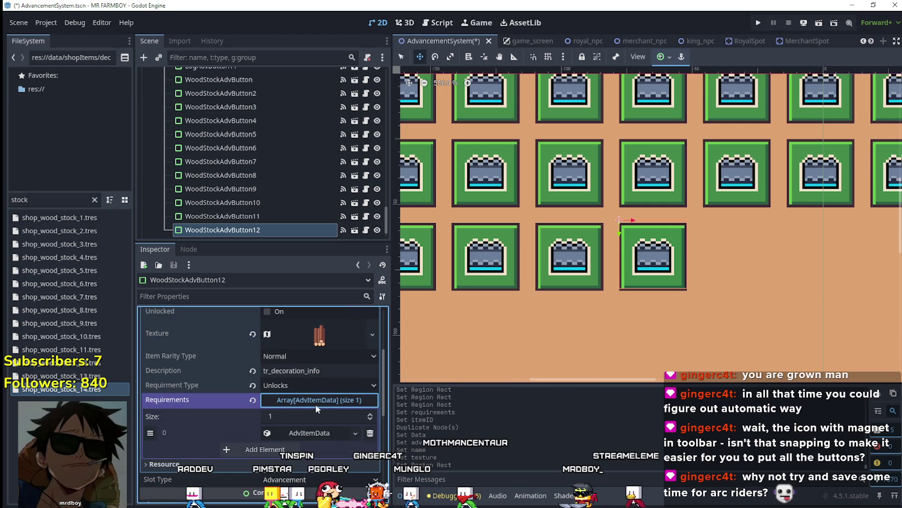
pyautogui.click(310, 432)
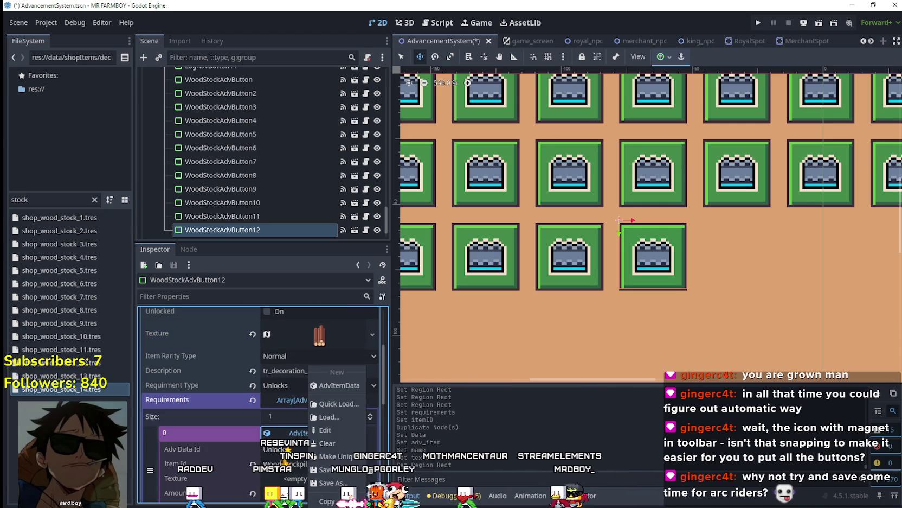
pyautogui.scroll(-2, 314, 457)
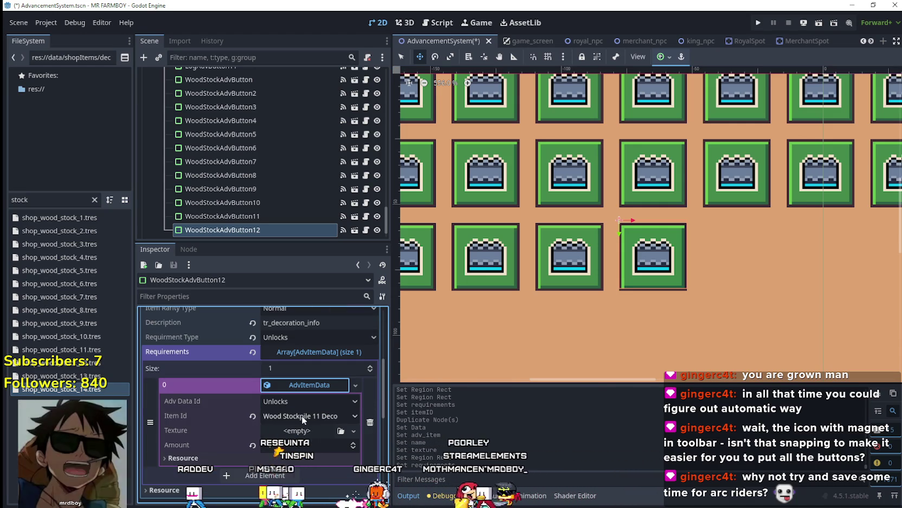
pyautogui.click(302, 416)
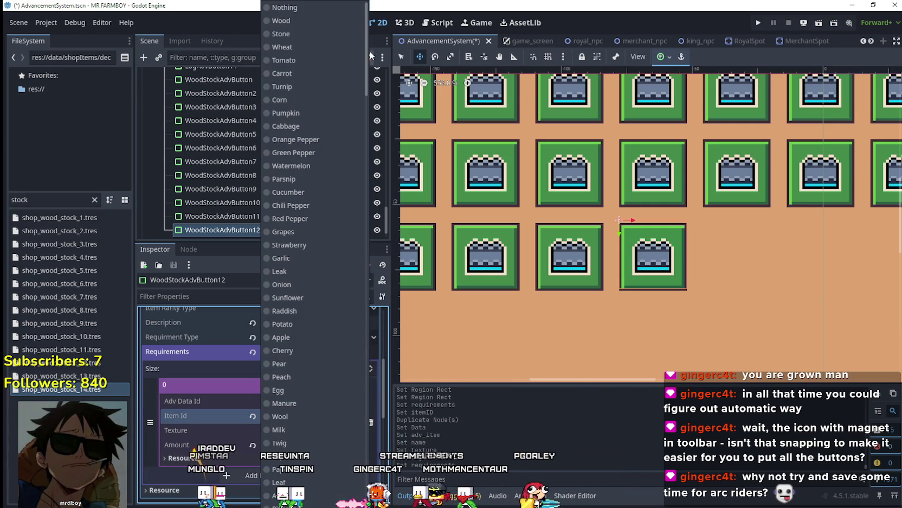
pyautogui.click(313, 461)
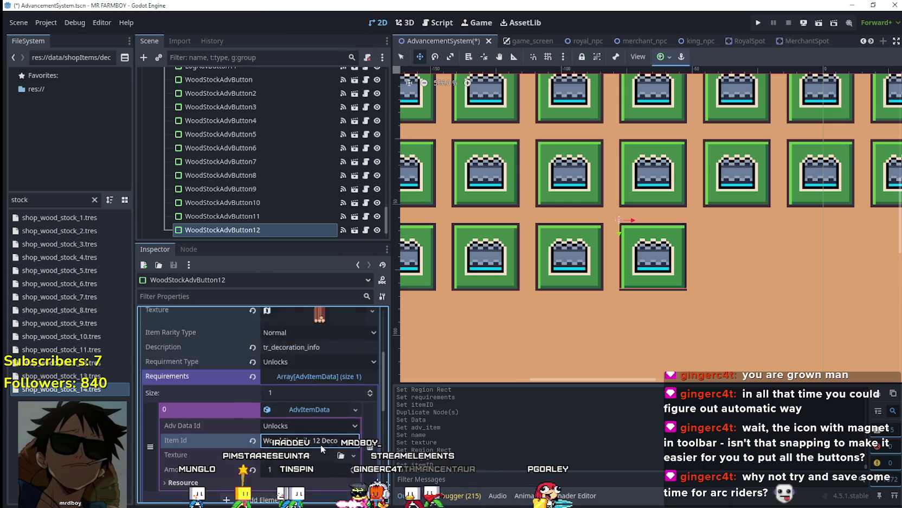
# Save the scene and duplicate WoodStockAdvButton12 into WoodStockAdvButton13
pyautogui.hotkey('ctrl', 's')
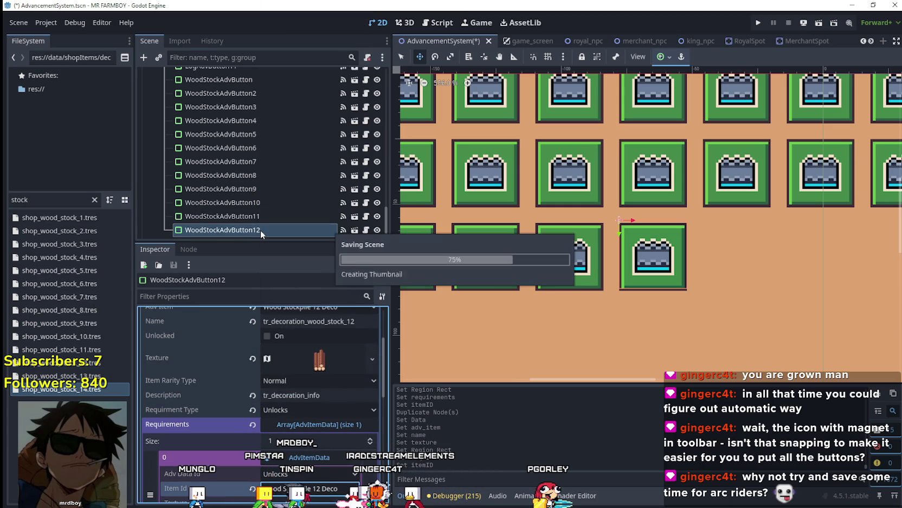
pyautogui.click(259, 216)
pyautogui.hotkey('ctrl', 's')
pyautogui.click(255, 230)
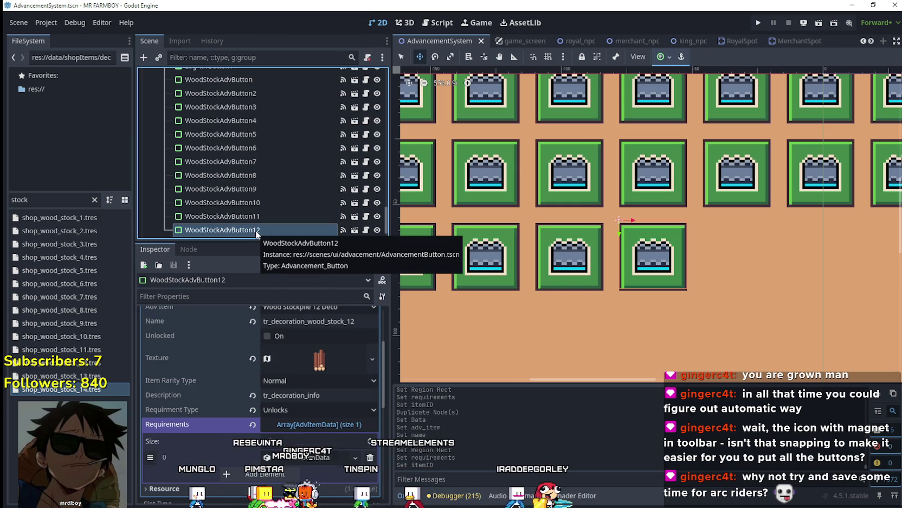
pyautogui.hotkey('ctrl', 'd')
# Make WoodStockAdvButton13's data unique, set it to Wood Stockpile 13 Deco, named tr_decoration_wood_stock_13
pyautogui.click(309, 373)
pyautogui.rightClick(311, 369)
pyautogui.click(365, 442)
pyautogui.scroll(-2, 347, 420)
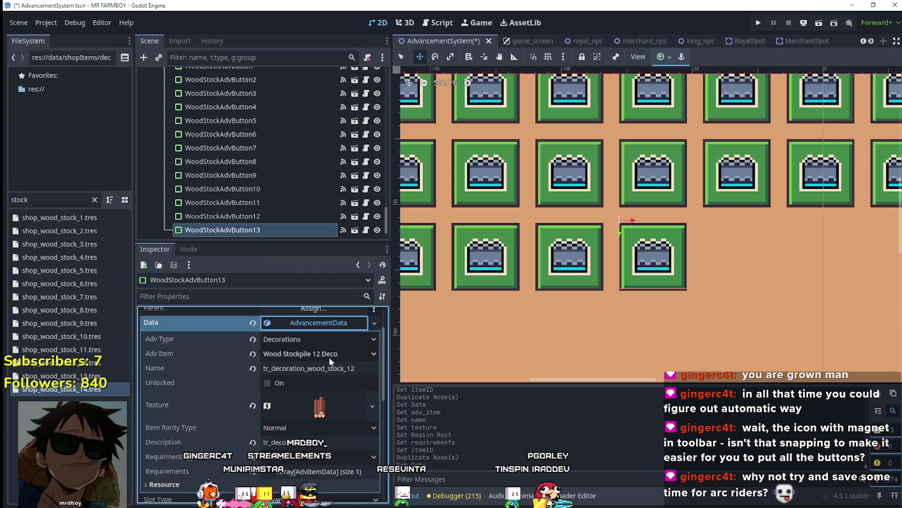
pyautogui.click(330, 356)
pyautogui.moveTo(373, 81); pyautogui.dragTo(375, 461)
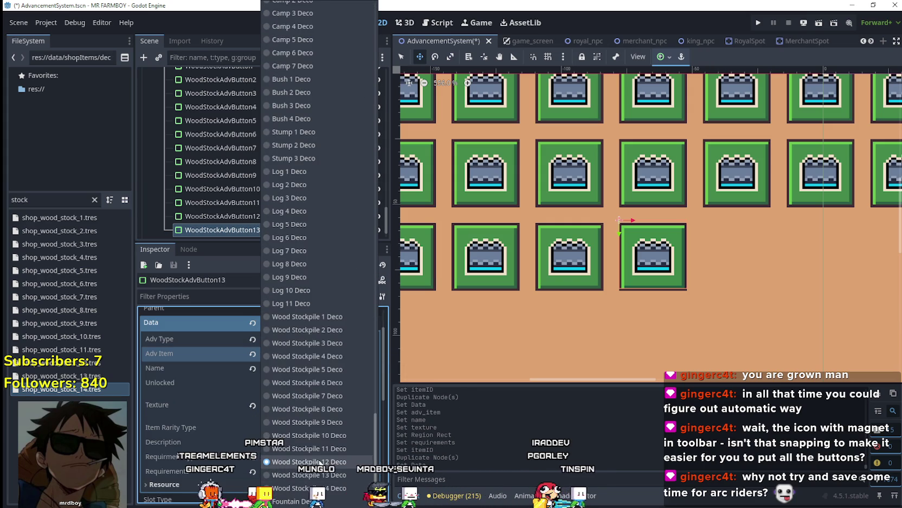
pyautogui.click(309, 475)
pyautogui.click(353, 368)
pyautogui.write('3')
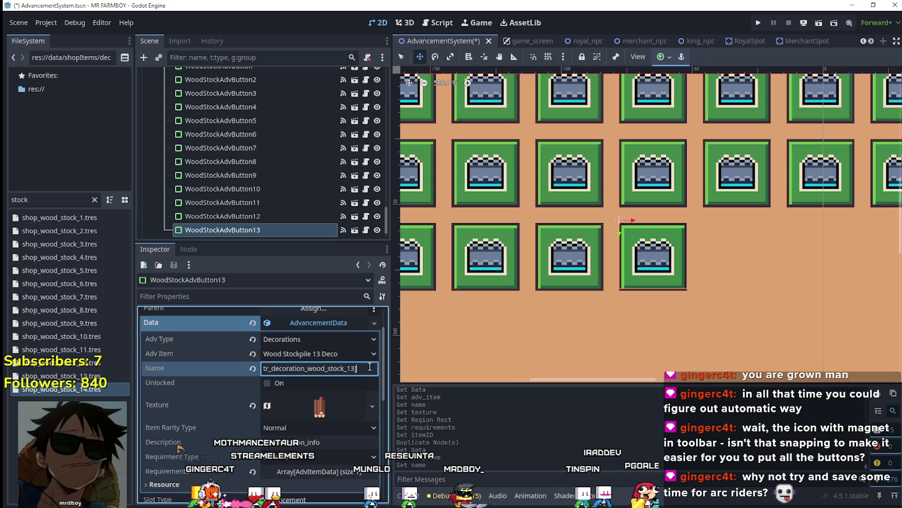
# Make the texture unique and set its region to the lower-left log pile
pyautogui.click(329, 400)
pyautogui.rightClick(329, 400)
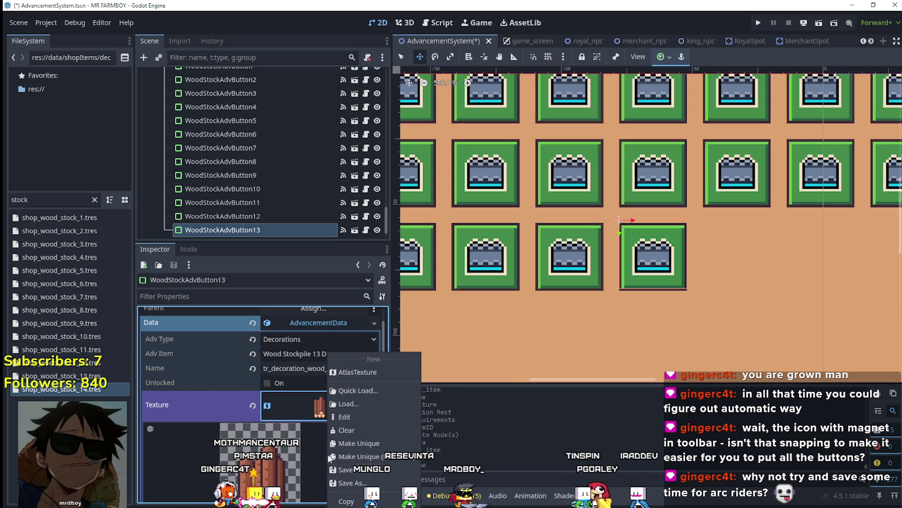
pyautogui.click(359, 443)
pyautogui.click(288, 417)
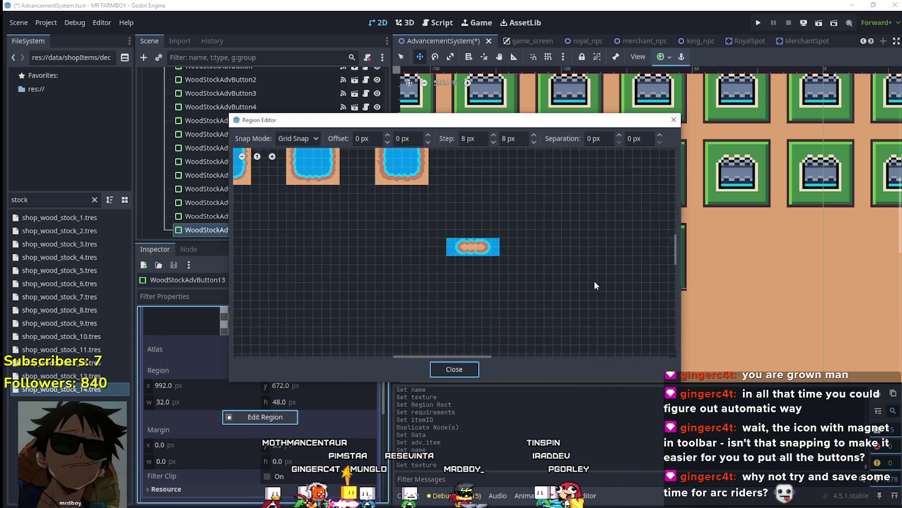
pyautogui.scroll(-6, 593, 281)
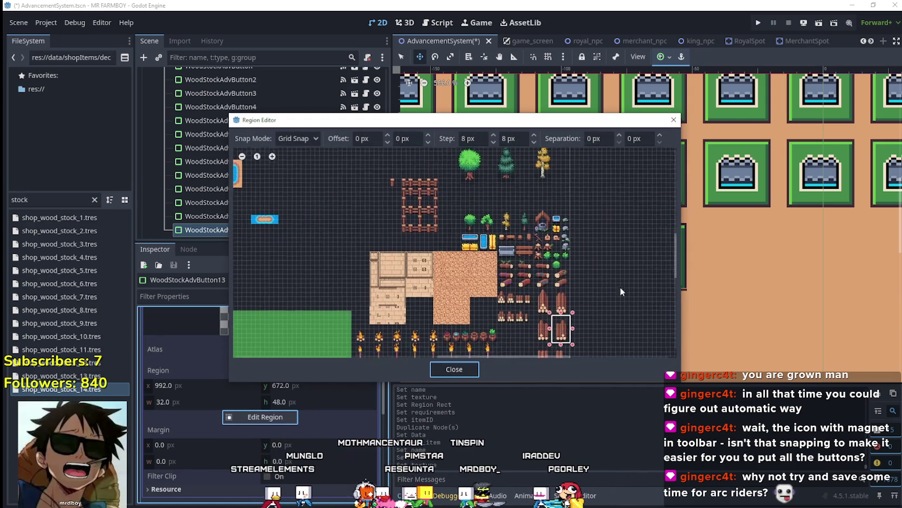
pyautogui.scroll(5, 506, 288)
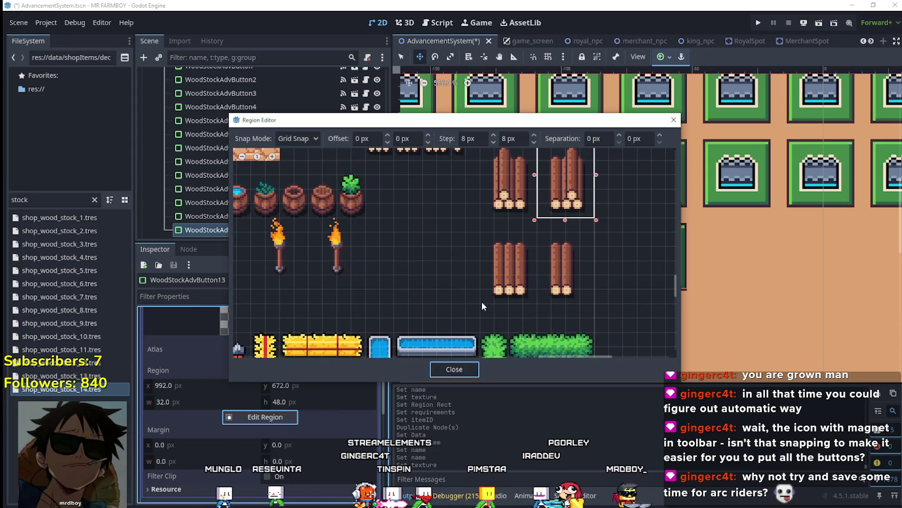
pyautogui.moveTo(482, 301); pyautogui.dragTo(534, 223)
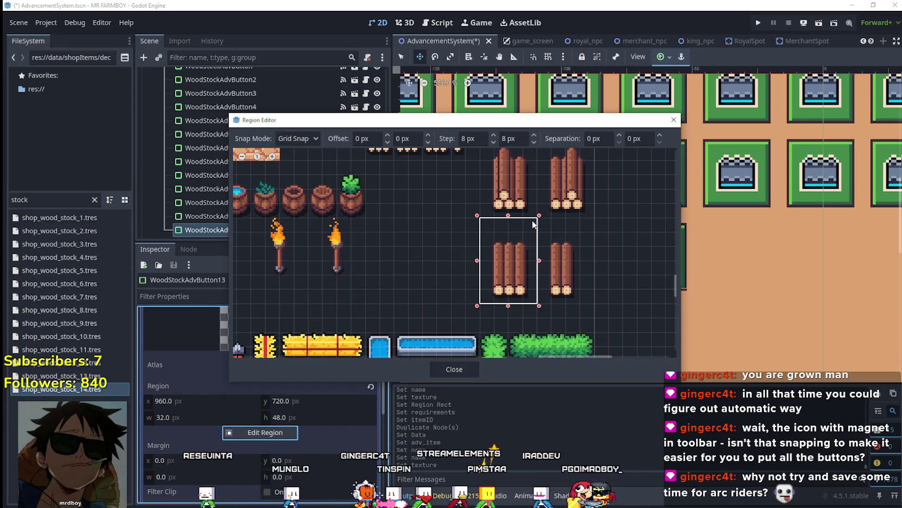
pyautogui.click(433, 368)
pyautogui.scroll(3, 318, 330)
pyautogui.click(329, 379)
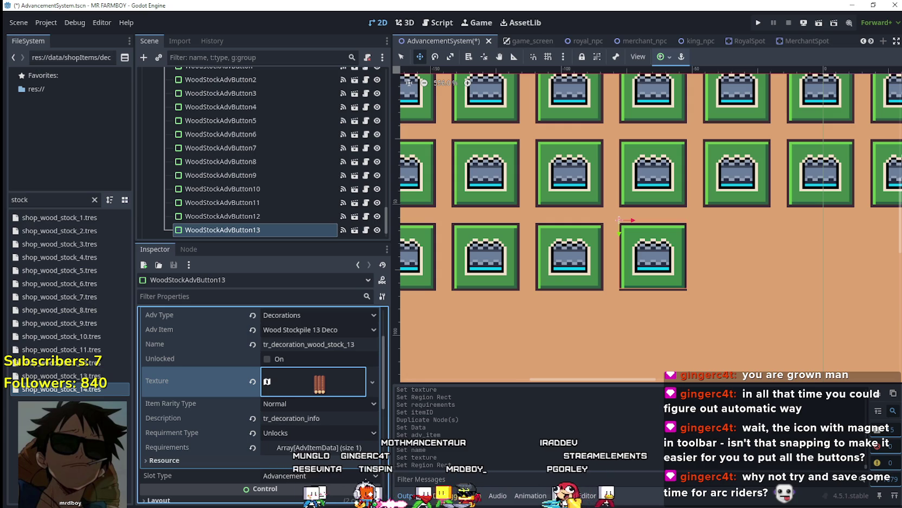
pyautogui.hotkey('alt', 'Tab')
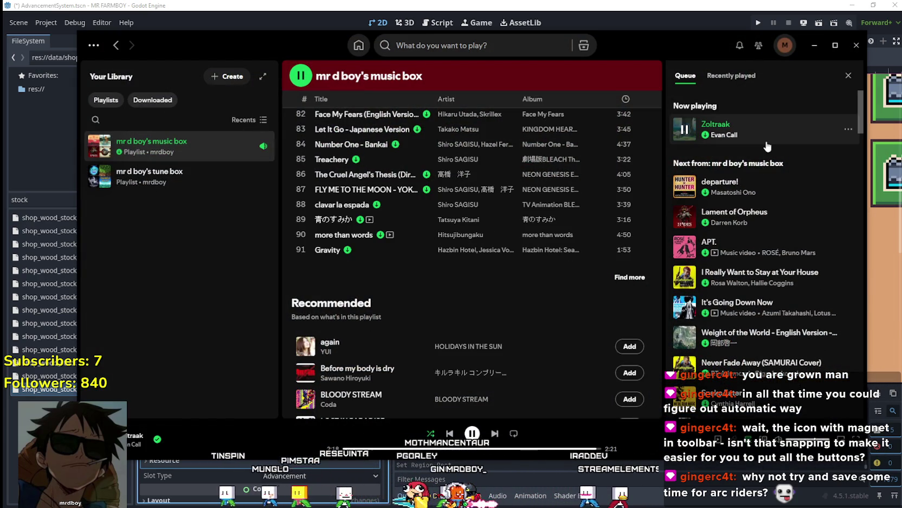
pyautogui.click(731, 75)
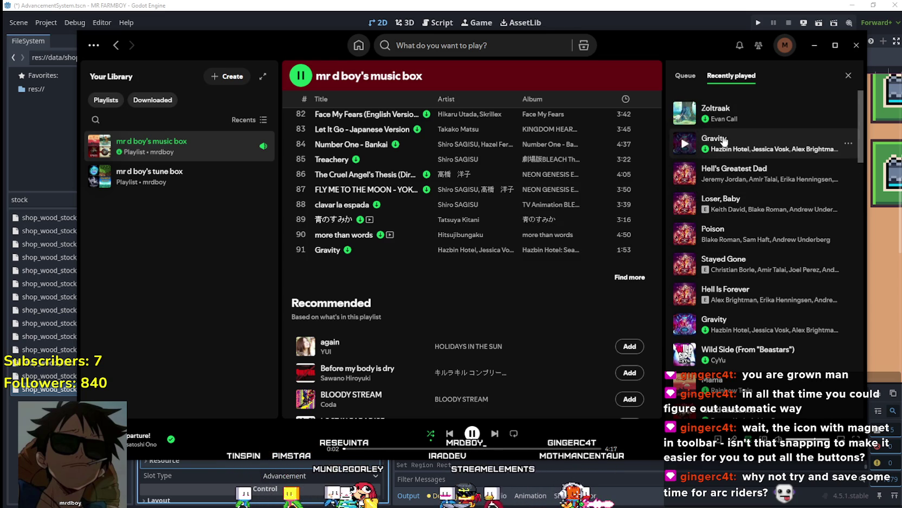
pyautogui.click(685, 76)
pyautogui.click(731, 75)
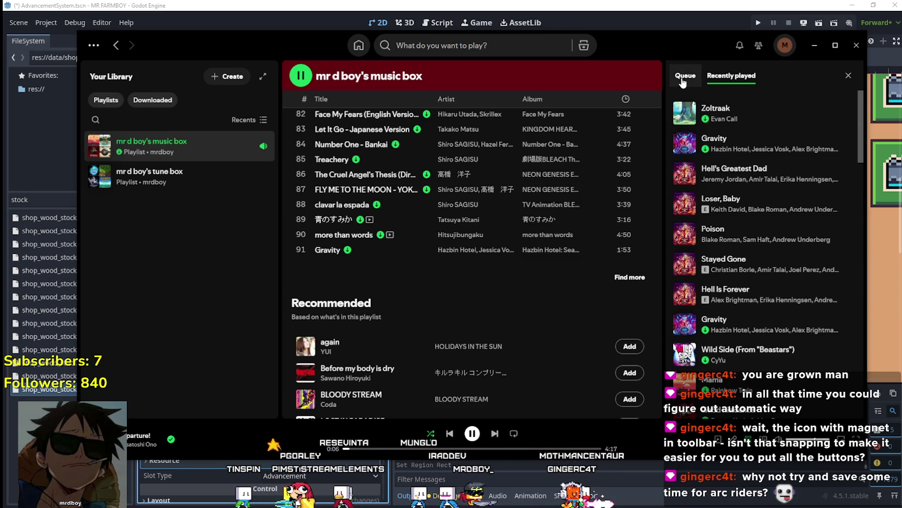
pyautogui.click(685, 76)
pyautogui.click(814, 45)
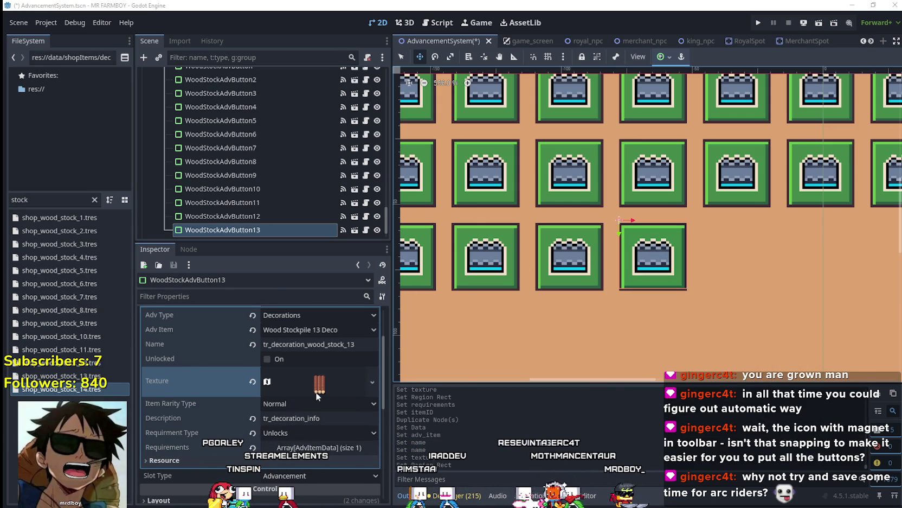
# Set the requirement's Item Id to a Wood Stockpile Deco item and save the scene
pyautogui.scroll(-3, 323, 379)
pyautogui.click(325, 353)
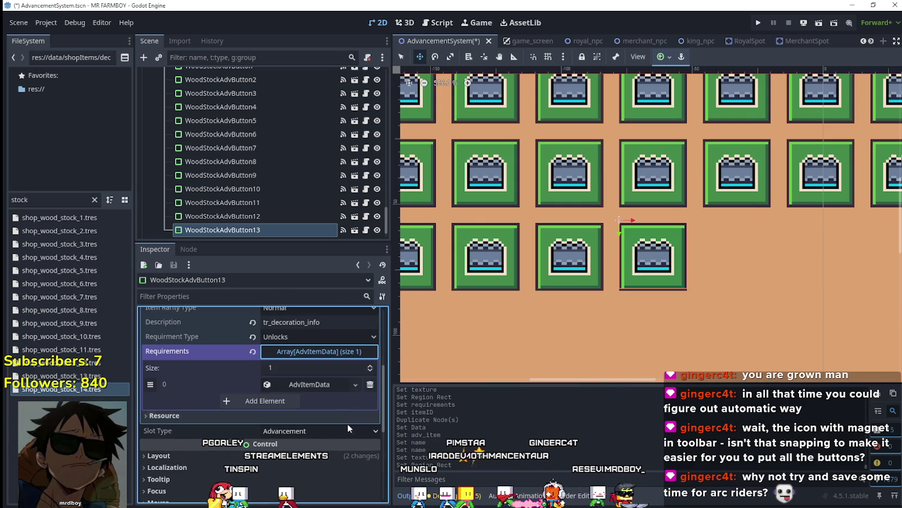
pyautogui.click(320, 386)
pyautogui.click(320, 399)
pyautogui.click(307, 408)
pyautogui.click(307, 415)
pyautogui.moveTo(369, 35); pyautogui.dragTo(313, 486)
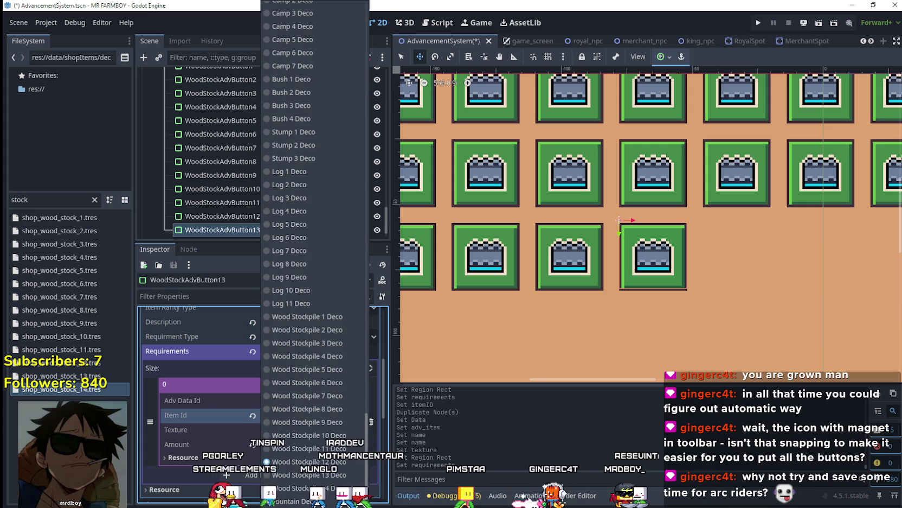
pyautogui.click(314, 487)
pyautogui.click(327, 383)
pyautogui.hotkey('ctrl', 's')
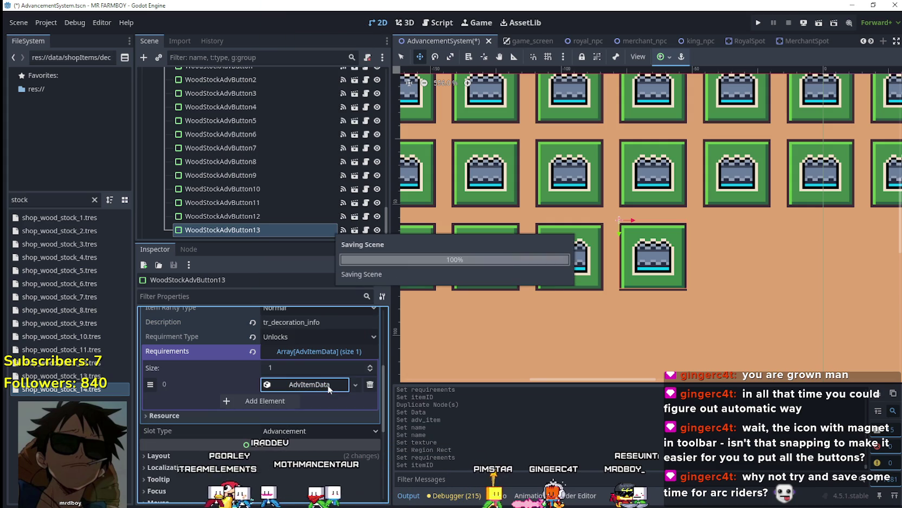
# Duplicate WoodStockAdvButton13 into a new WoodStockAdvButton14
pyautogui.scroll(-1, 262, 213)
pyautogui.scroll(5, 299, 392)
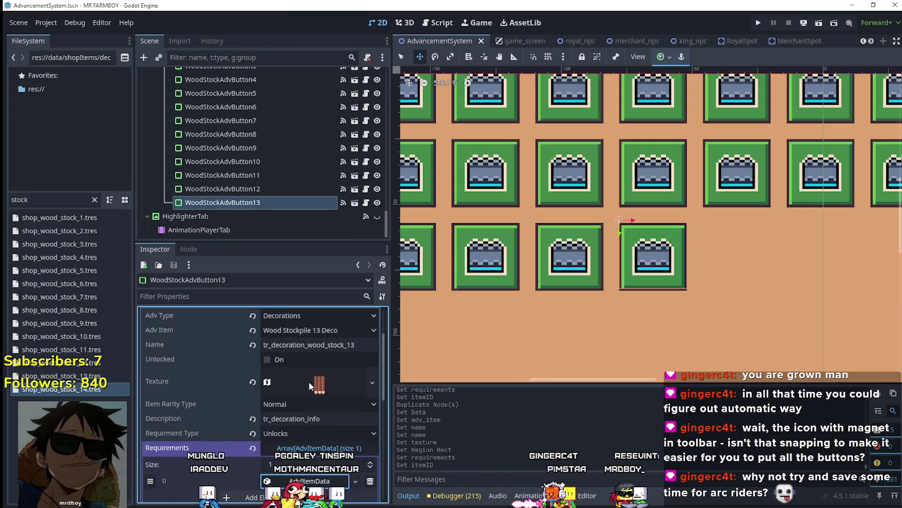
pyautogui.click(320, 324)
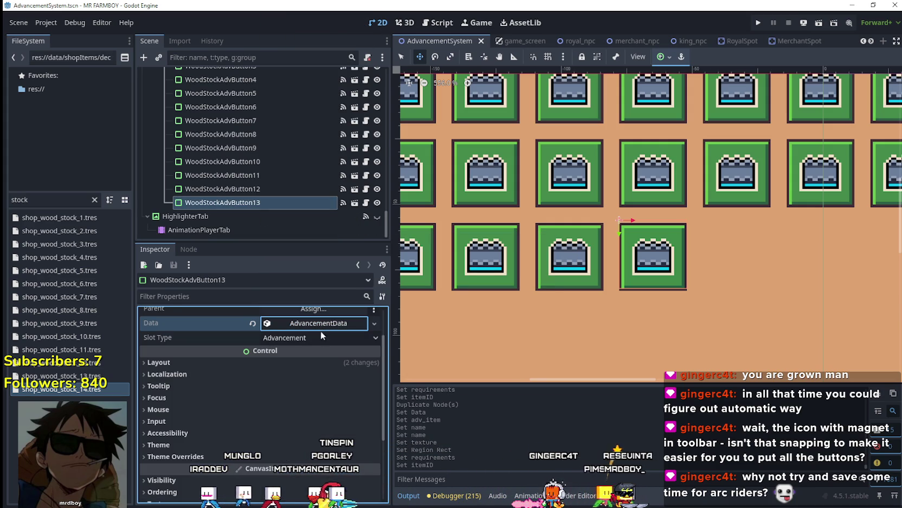
pyautogui.click(270, 200)
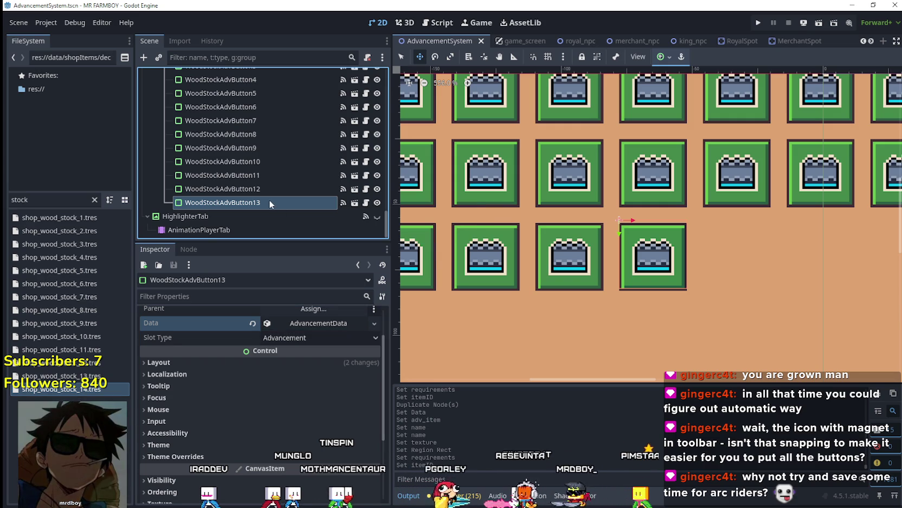
pyautogui.hotkey('ctrl', 'd')
pyautogui.click(323, 372)
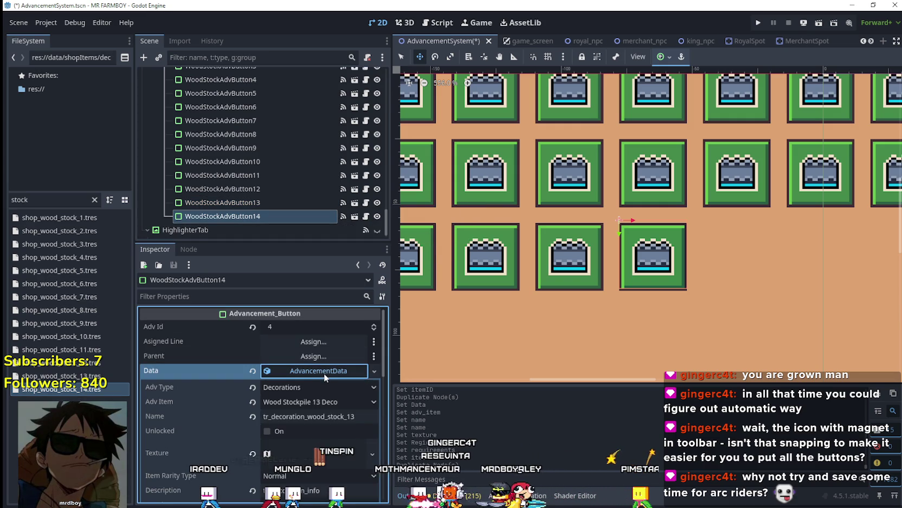
# Make WoodStockAdvButton14's data unique, set to Wood Stockpile 14 Deco, named tr_decoration_wood_stock_14
pyautogui.rightClick(326, 372)
pyautogui.click(355, 429)
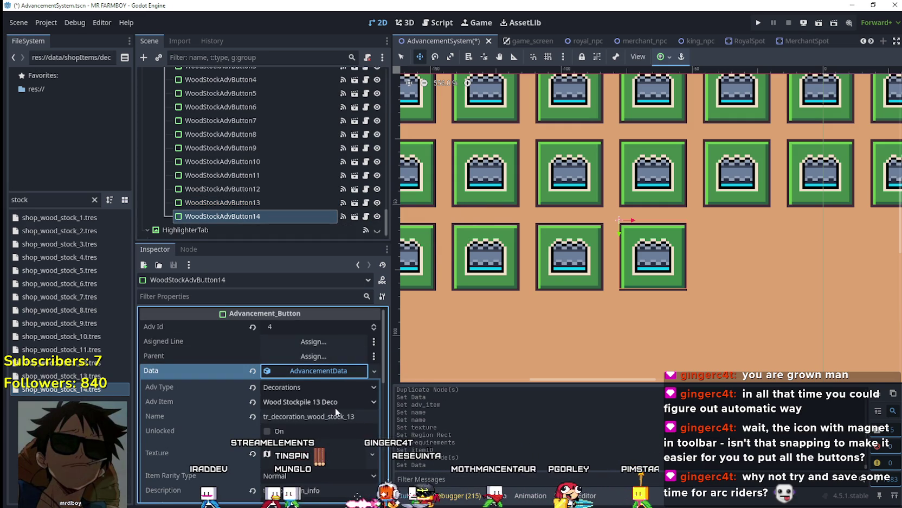
pyautogui.click(335, 404)
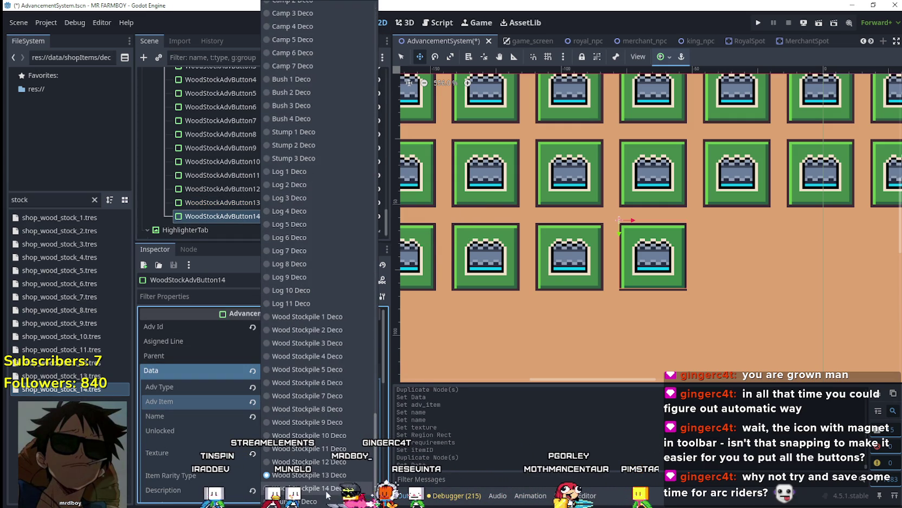
pyautogui.click(314, 488)
pyautogui.click(357, 416)
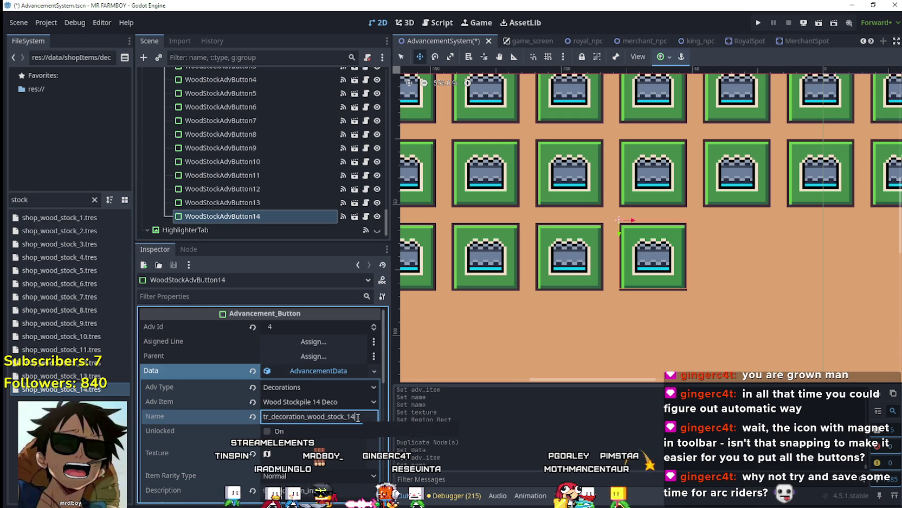
pyautogui.click(325, 453)
# Make the texture unique and shift its region one tile right to x 992, y 720
pyautogui.click(373, 453)
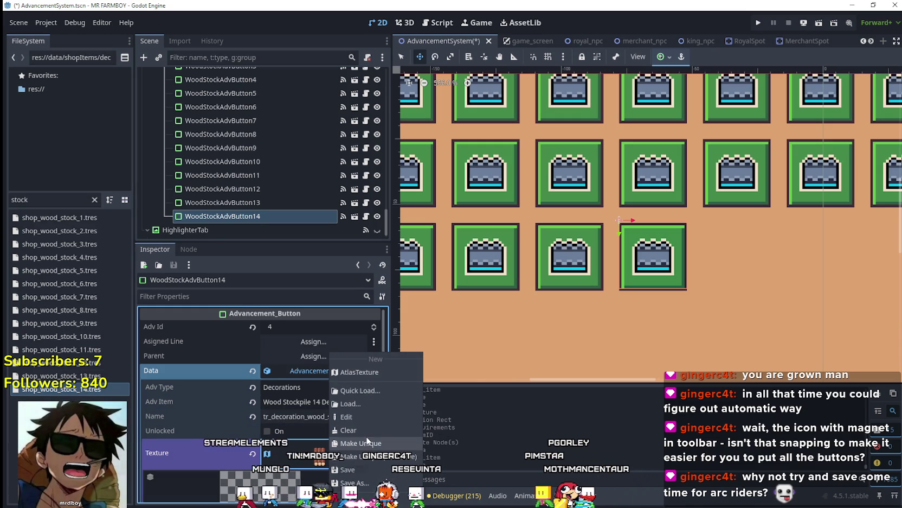
pyautogui.click(367, 443)
pyautogui.click(280, 461)
pyautogui.click(281, 467)
pyautogui.scroll(-8, 524, 289)
pyautogui.scroll(4, 451, 276)
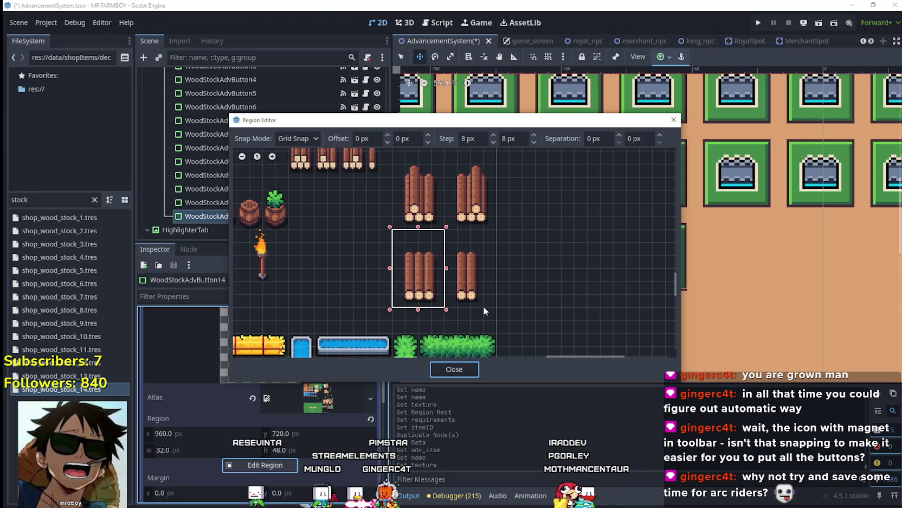
pyautogui.moveTo(395, 237); pyautogui.dragTo(447, 237)
pyautogui.scroll(1, 447, 265)
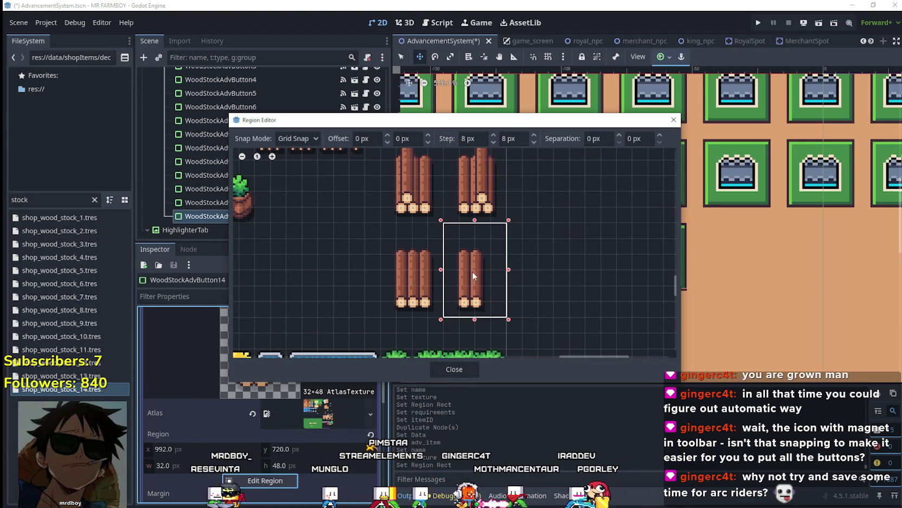
# Set WoodStockAdvButton14's Requirements element 0 Item Id to Wood Stockpile 14 Deco
pyautogui.click(455, 369)
pyautogui.click(317, 333)
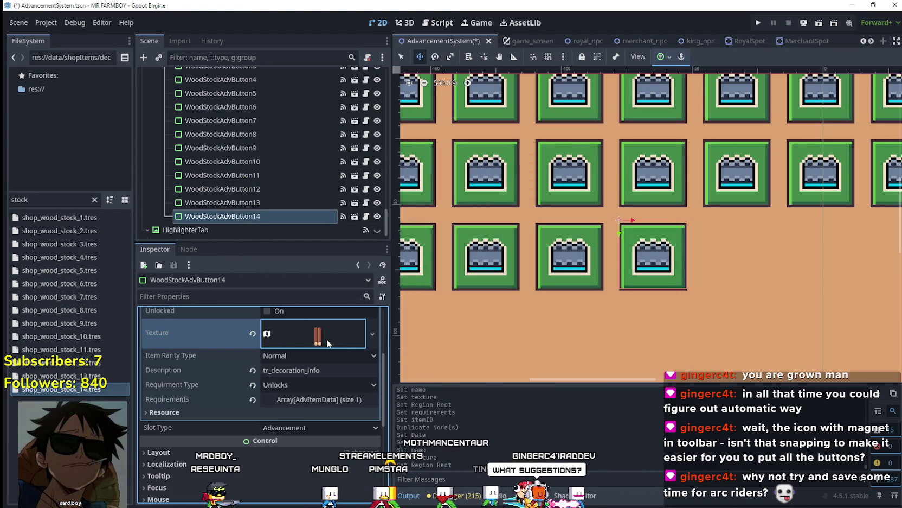
pyautogui.click(320, 399)
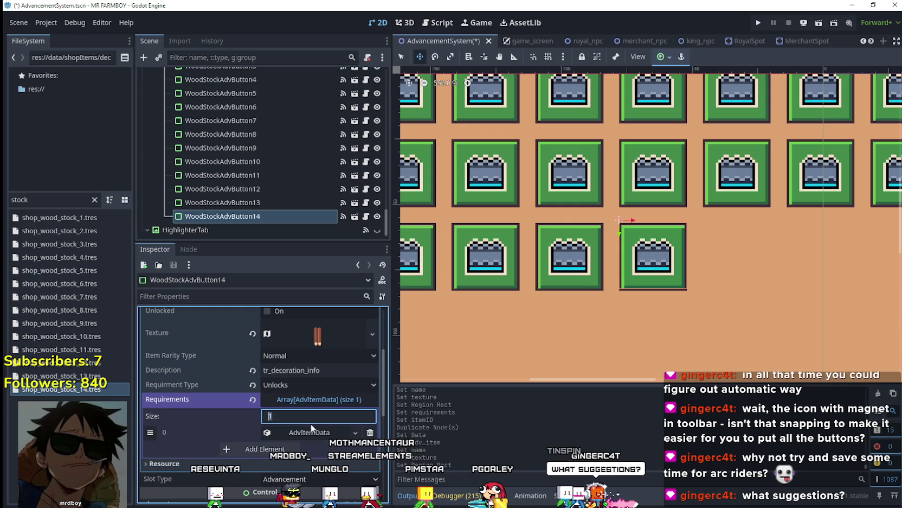
pyautogui.click(317, 432)
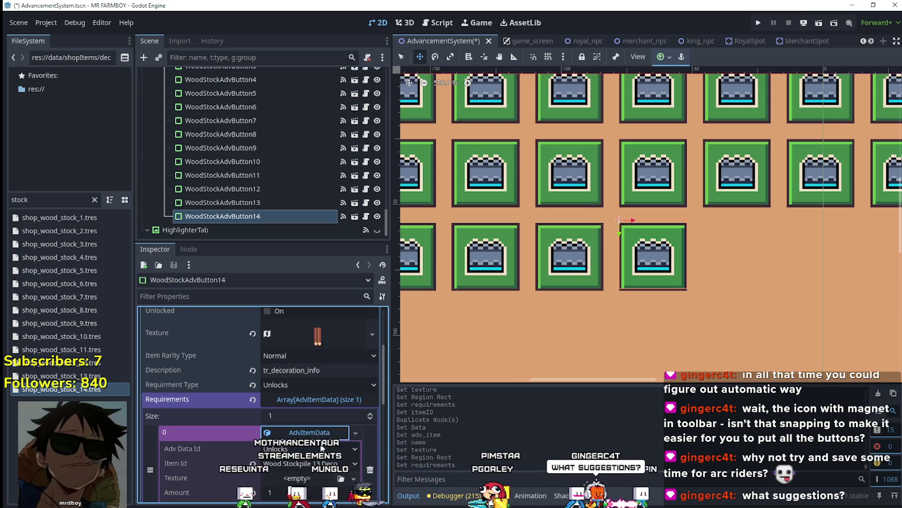
pyautogui.scroll(-3, 299, 414)
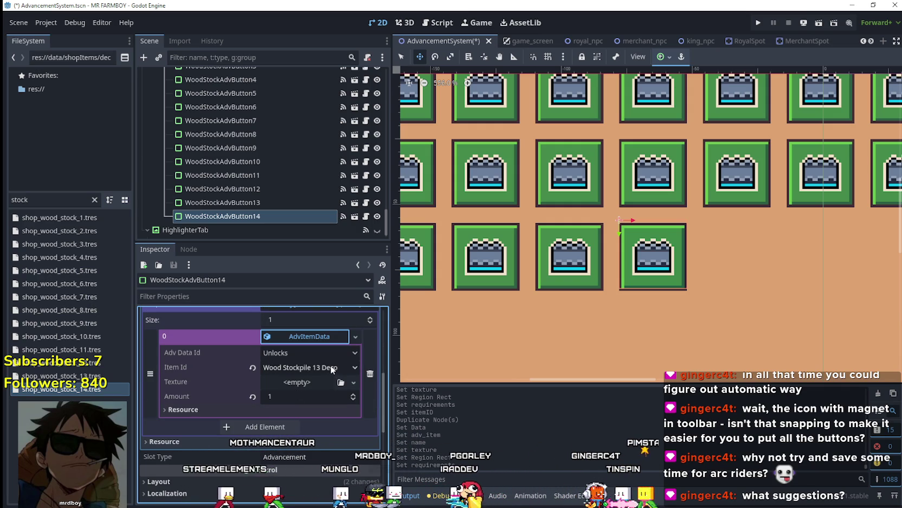
pyautogui.click(330, 365)
pyautogui.scroll(-10, 347, 271)
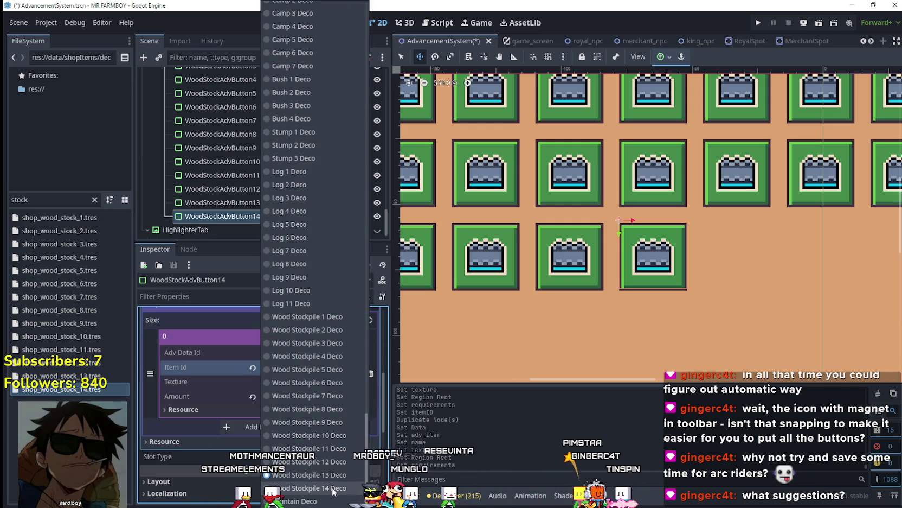
pyautogui.click(333, 488)
pyautogui.scroll(5, 310, 387)
# Save the scene with Ctrl+S and collapse the button's advancement data
pyautogui.hotkey('ctrl', 's')
pyautogui.scroll(1, 311, 385)
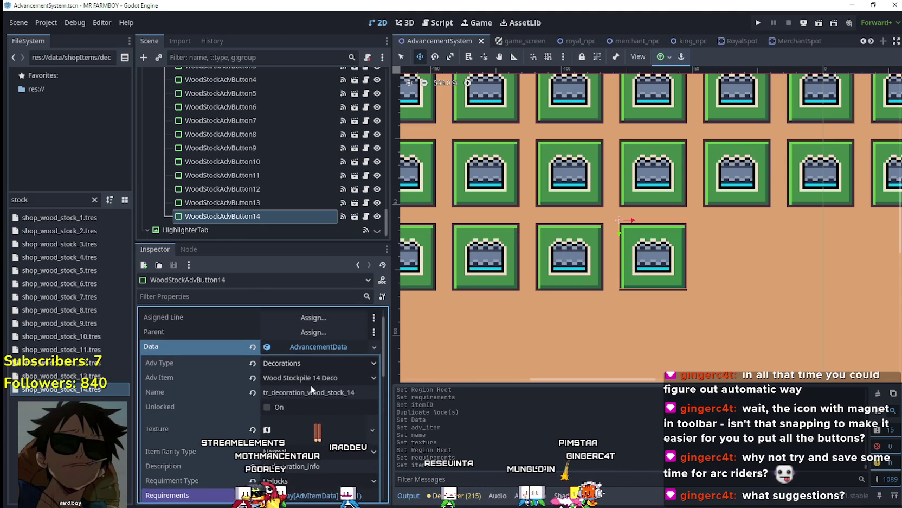
pyautogui.click(328, 351)
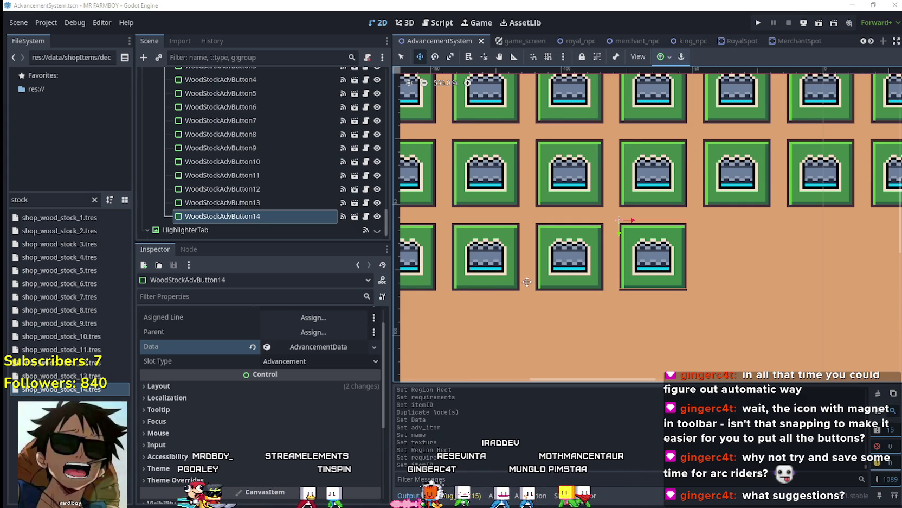
# Move WoodStockAdvButton2 beside its neighbour and nudge it into grid alignment
pyautogui.scroll(-2, 522, 284)
pyautogui.scroll(3, 284, 167)
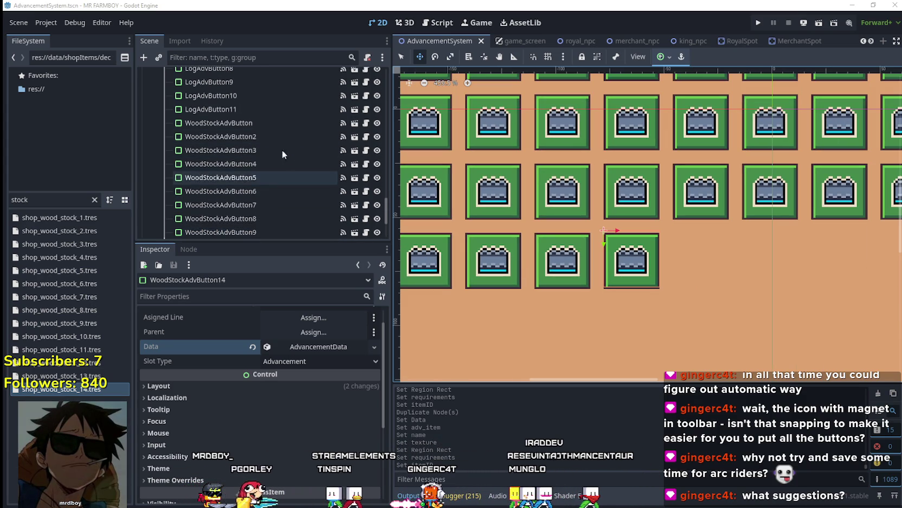
pyautogui.click(242, 136)
pyautogui.scroll(-2, 707, 272)
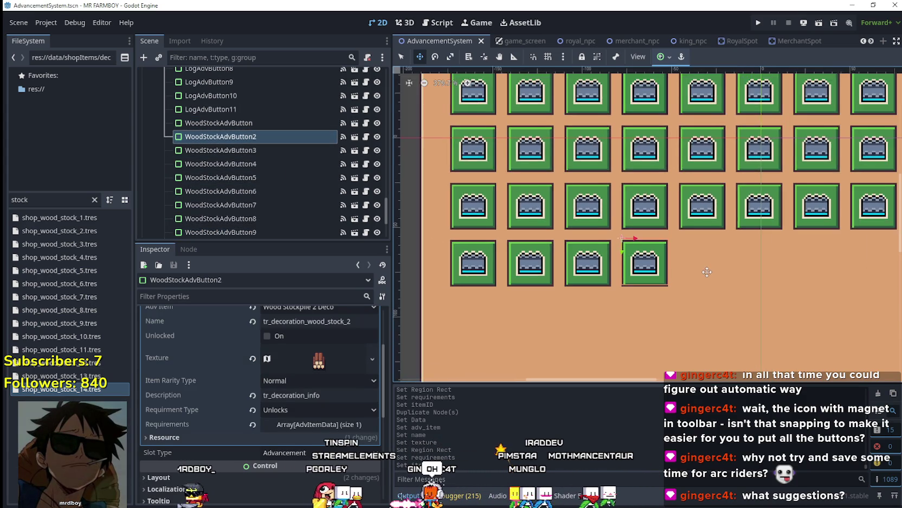
pyautogui.scroll(-2, 708, 272)
pyautogui.scroll(7, 472, 224)
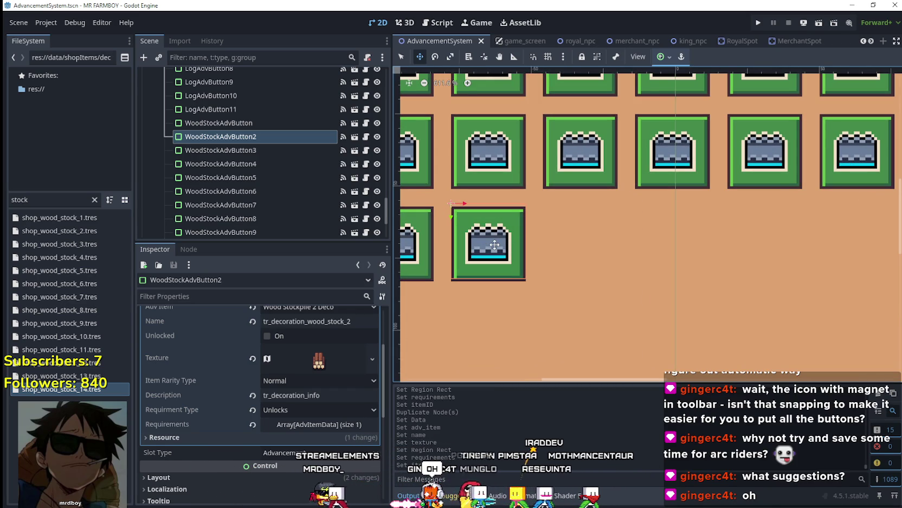
pyautogui.moveTo(495, 245); pyautogui.dragTo(575, 247)
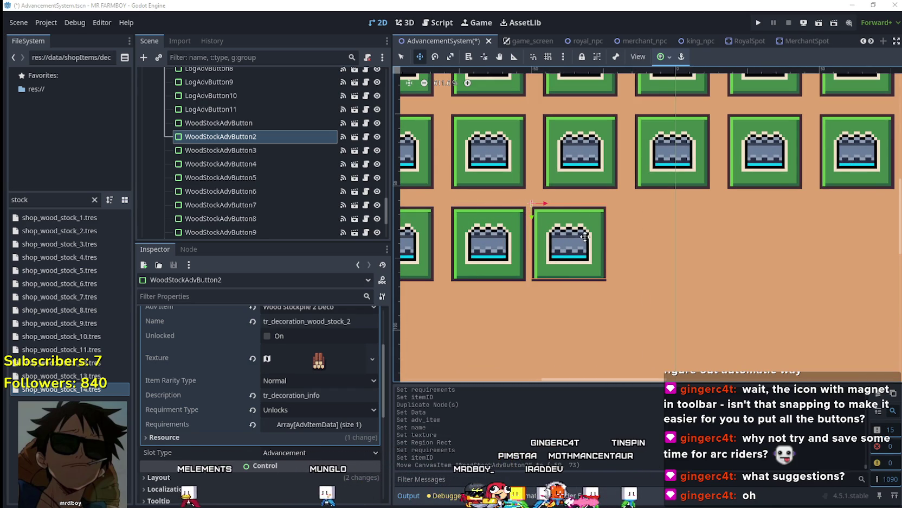
pyautogui.press('Left')
pyautogui.press('Left')
pyautogui.press('Right')
pyautogui.press('Right')
pyautogui.press('Right')
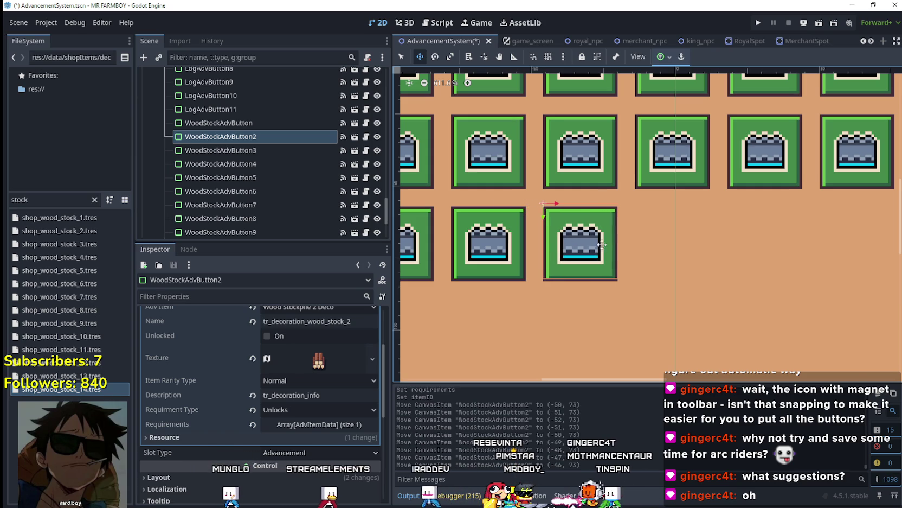
# Place WoodStockAdvButton3 and WoodStockAdvButton4 side by side, flush in the row
pyautogui.click(480, 242)
pyautogui.moveTo(502, 241); pyautogui.dragTo(670, 240)
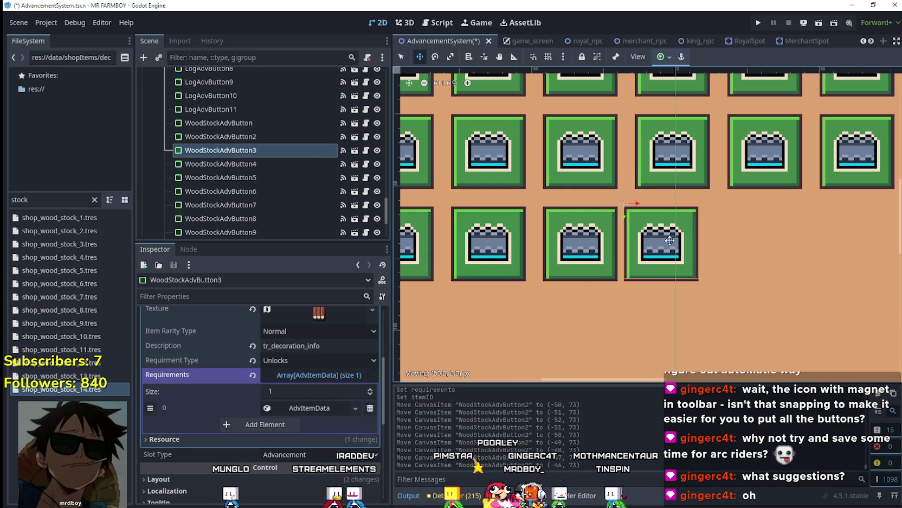
pyautogui.press('Left')
pyautogui.press('Left')
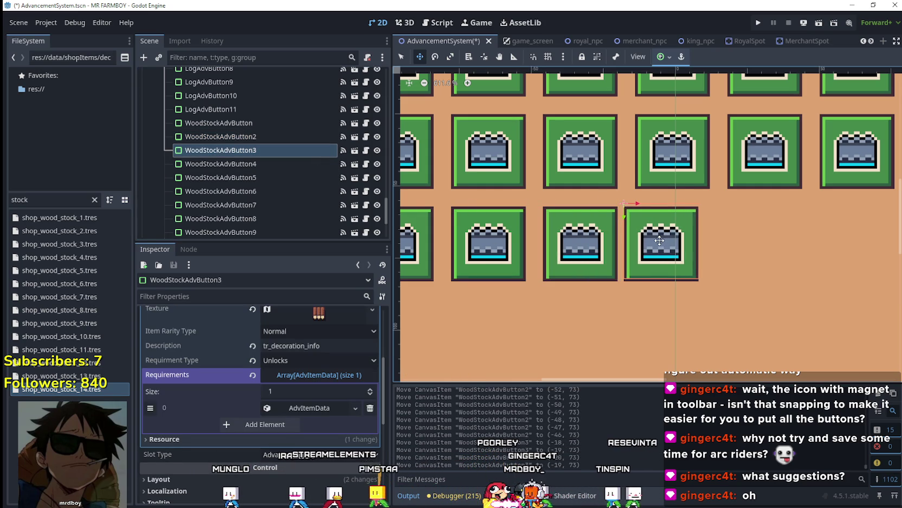
pyautogui.press('Right')
pyautogui.press('Right')
pyautogui.press('Right')
pyautogui.scroll(-1, 692, 229)
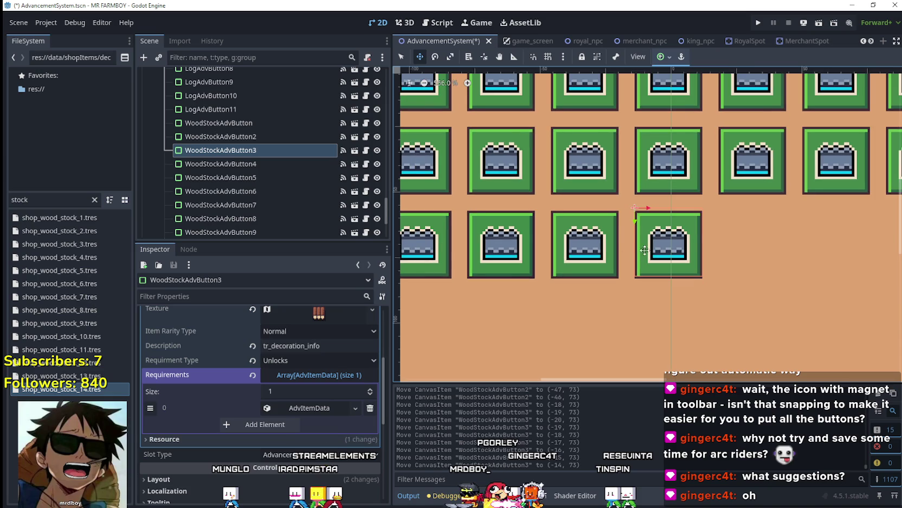
pyautogui.click(294, 164)
pyautogui.moveTo(562, 234)
pyautogui.mouseDown()
pyautogui.moveTo(531, 234)
pyautogui.moveTo(670, 234)
pyautogui.moveTo(624, 228)
pyautogui.mouseUp()
pyautogui.scroll(3, 638, 234)
pyautogui.press('Right')
pyautogui.press('Right')
pyautogui.press('Right')
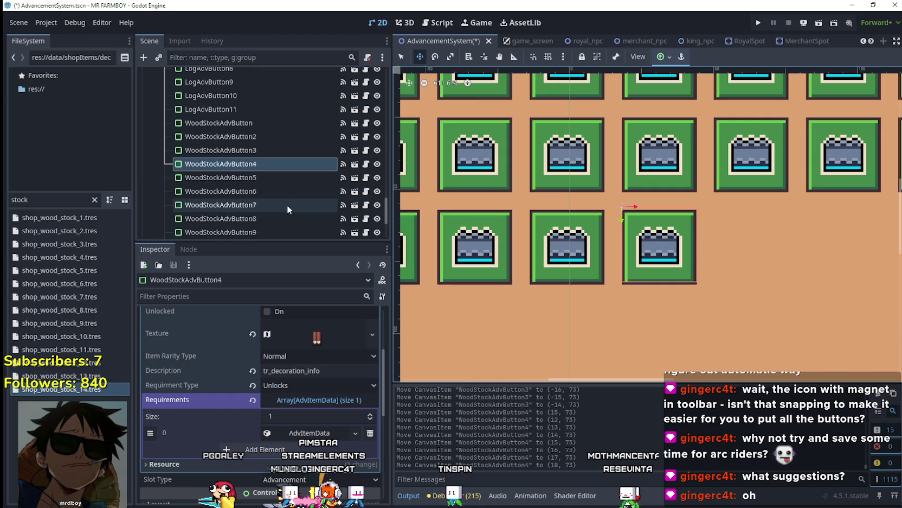
# Position WoodStockAdvButton5 at the end of the row beside button 4
pyautogui.click(273, 176)
pyautogui.scroll(-5, 430, 248)
pyautogui.moveTo(430, 248); pyautogui.dragTo(564, 248)
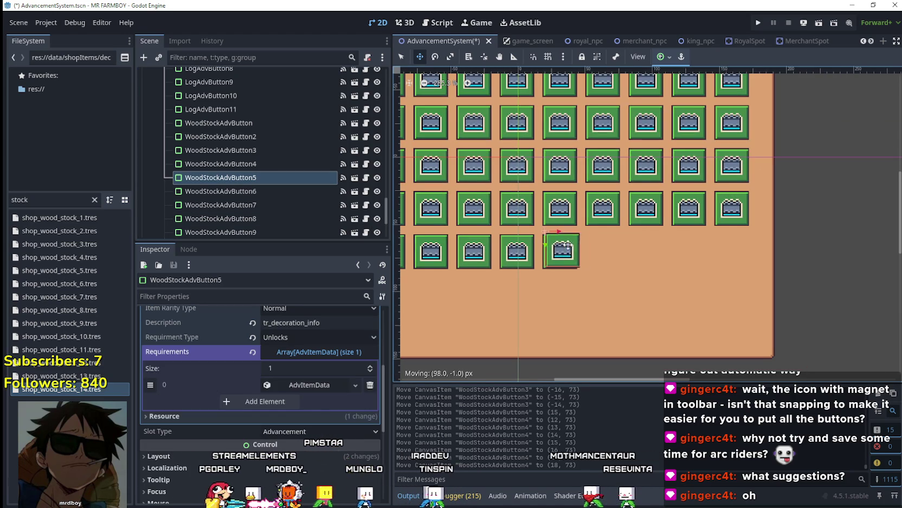
pyautogui.scroll(5, 624, 247)
pyautogui.moveTo(633, 246); pyautogui.dragTo(600, 254)
pyautogui.scroll(1, 647, 259)
pyautogui.press('Right')
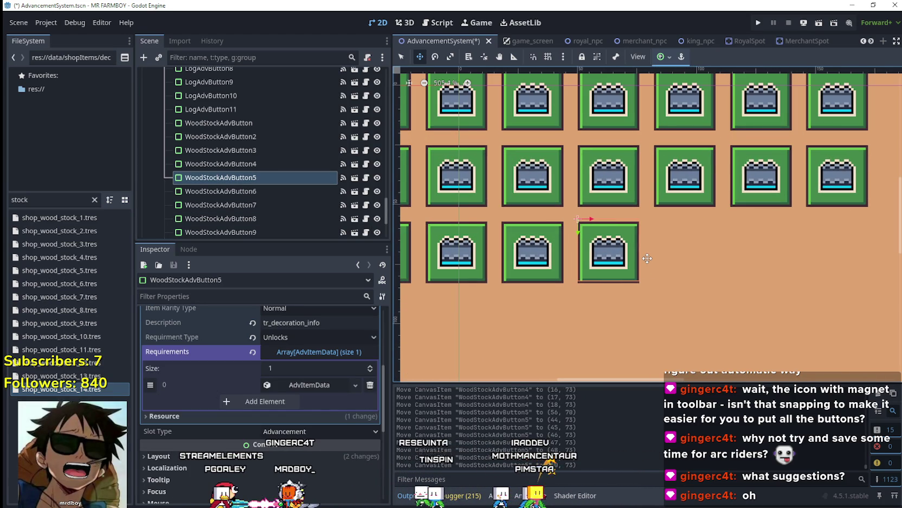
pyautogui.scroll(-4, 647, 253)
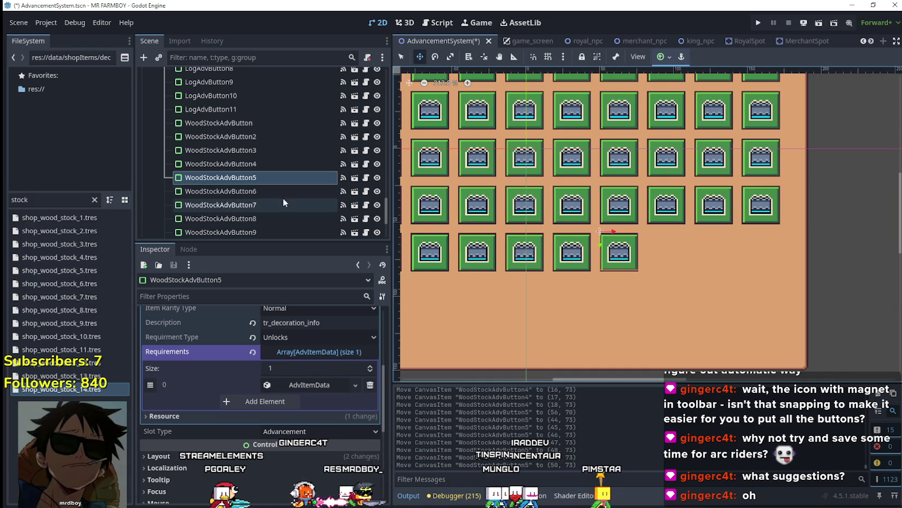
# Align WoodStockAdvButton6 and WoodStockAdvButton7 at the end of the bottom row
pyautogui.click(255, 191)
pyautogui.scroll(-2, 438, 247)
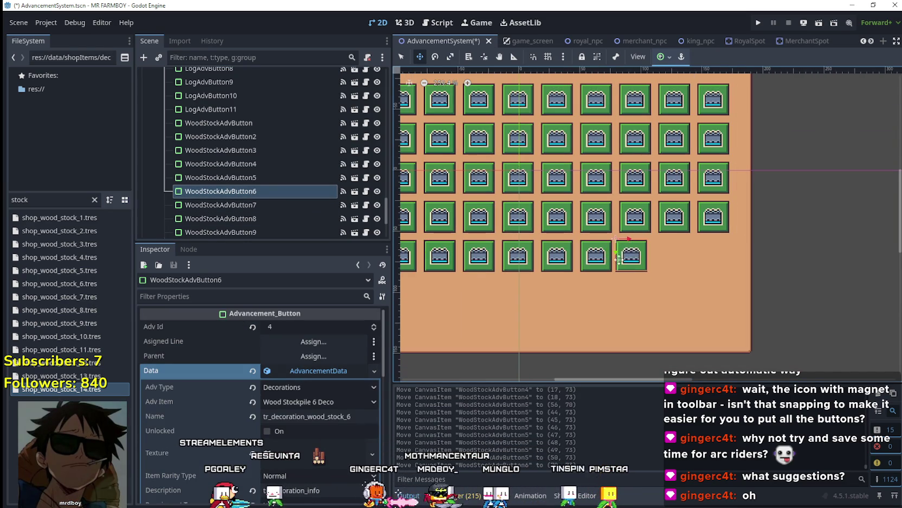
pyautogui.scroll(3, 620, 259)
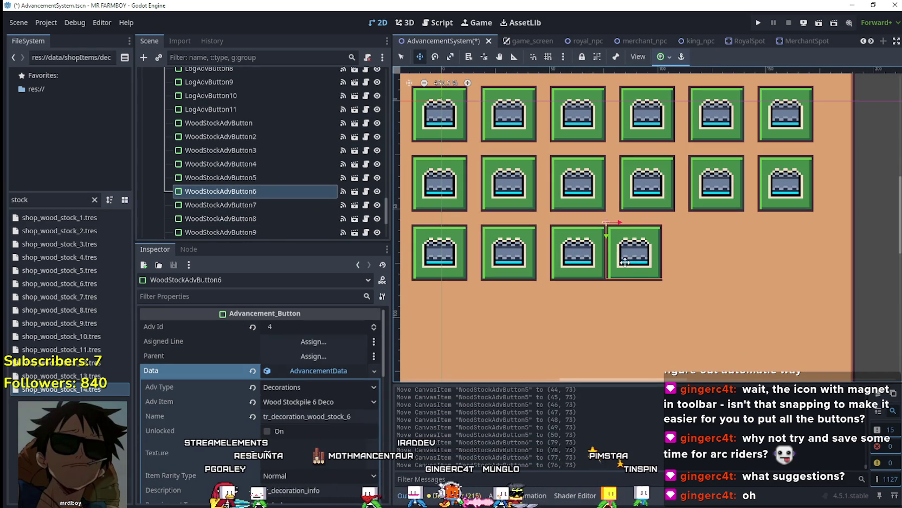
pyautogui.press('Right')
pyautogui.press('Right')
pyautogui.scroll(-3, 628, 250)
pyautogui.click(257, 205)
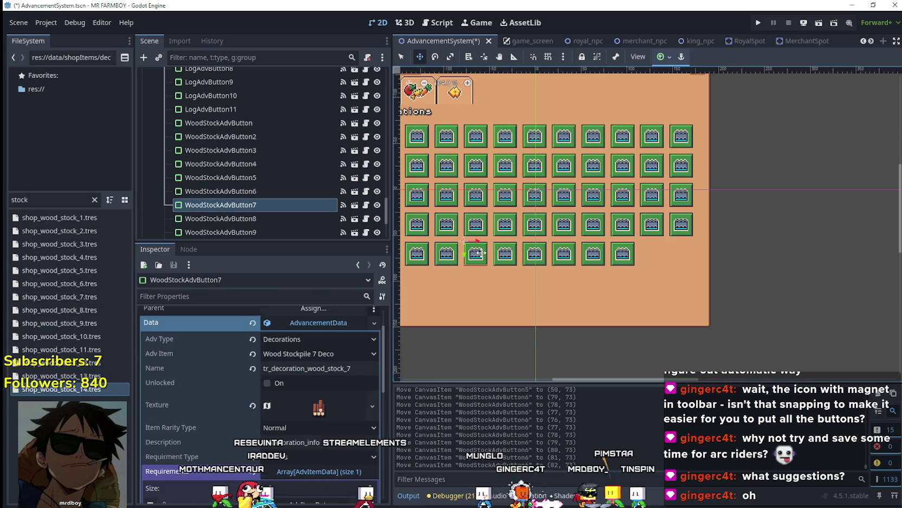
pyautogui.scroll(4, 660, 249)
pyautogui.moveTo(652, 245); pyautogui.dragTo(651, 242)
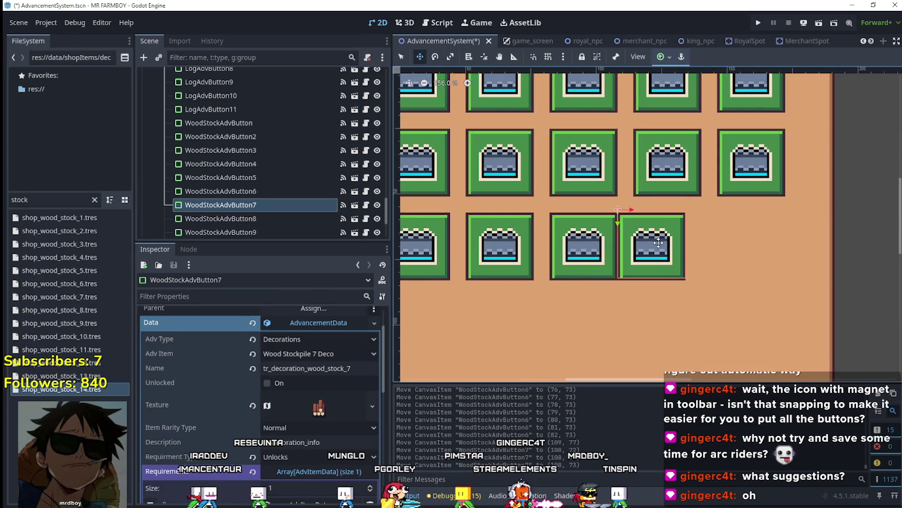
pyautogui.press('Right')
pyautogui.press('Right')
pyautogui.press('Right')
pyautogui.scroll(-6, 659, 243)
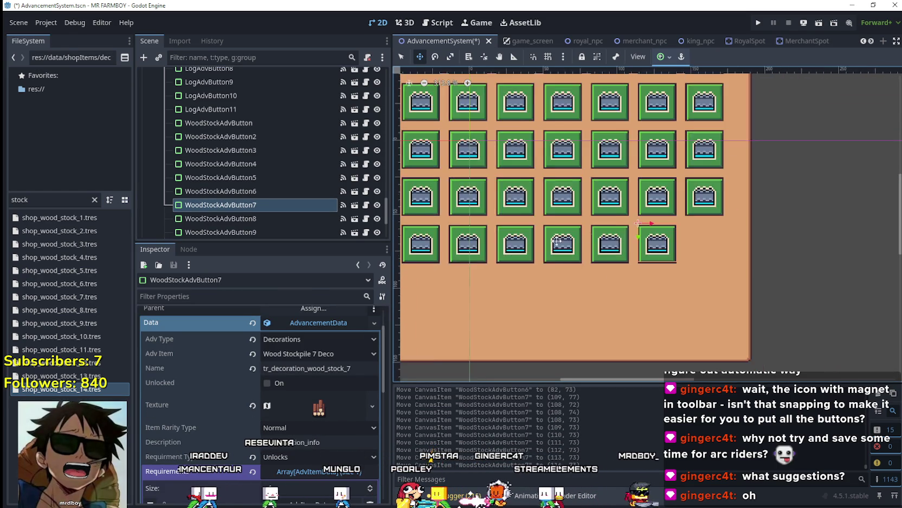
# Move WoodStockAdvButton8 to the end of the bottom row, aligned
pyautogui.click(211, 216)
pyautogui.moveTo(482, 244)
pyautogui.mouseDown()
pyautogui.moveTo(628, 238)
pyautogui.moveTo(605, 254)
pyautogui.mouseUp()
pyautogui.scroll(5, 628, 239)
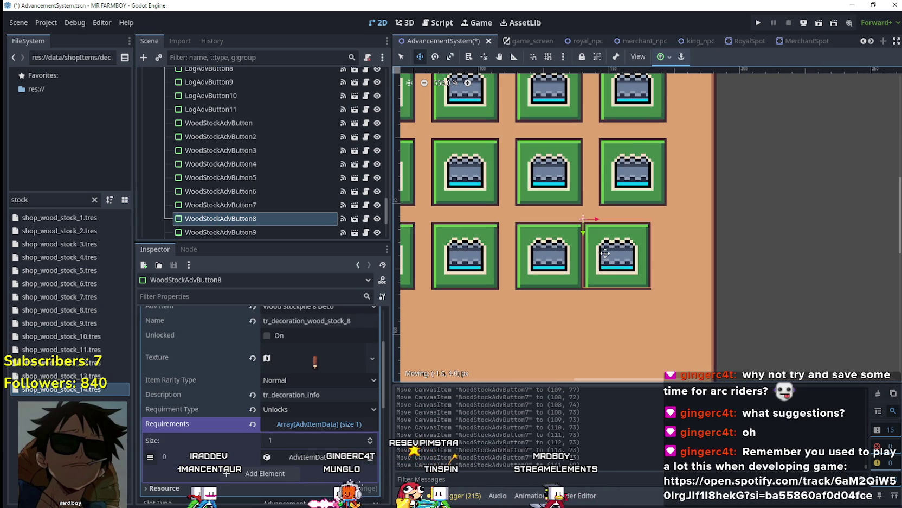
pyautogui.press('Right')
pyautogui.press('Right')
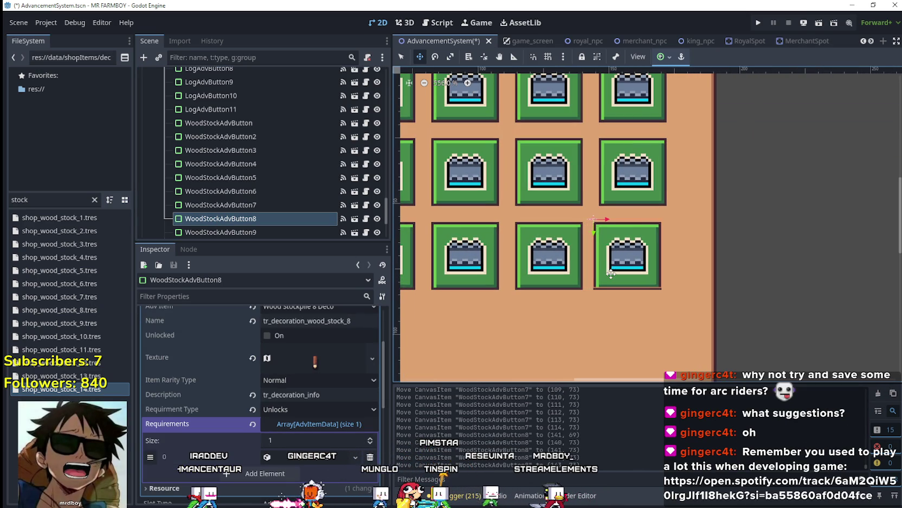
pyautogui.scroll(-3, 609, 267)
pyautogui.scroll(-3, 323, 157)
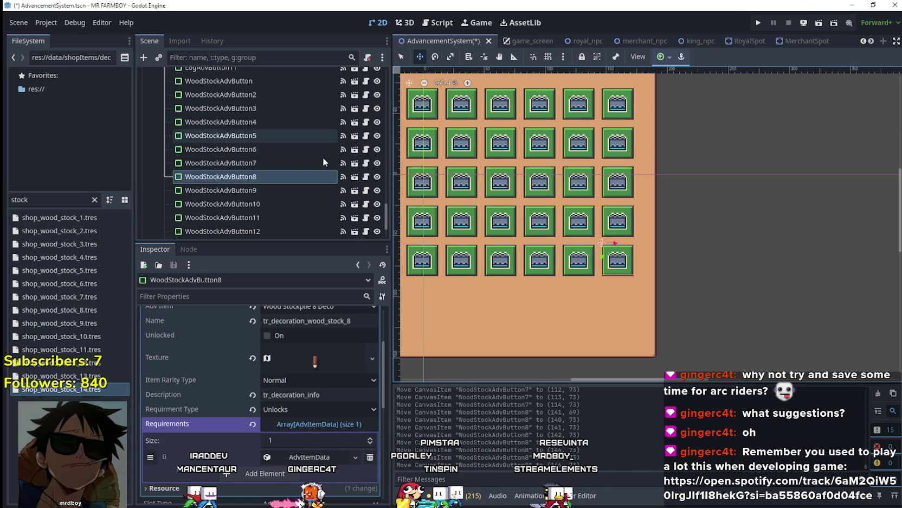
# Place WoodStockAdvButton9 to start a new row below
pyautogui.click(279, 167)
pyautogui.scroll(-4, 504, 274)
pyautogui.scroll(2, 494, 266)
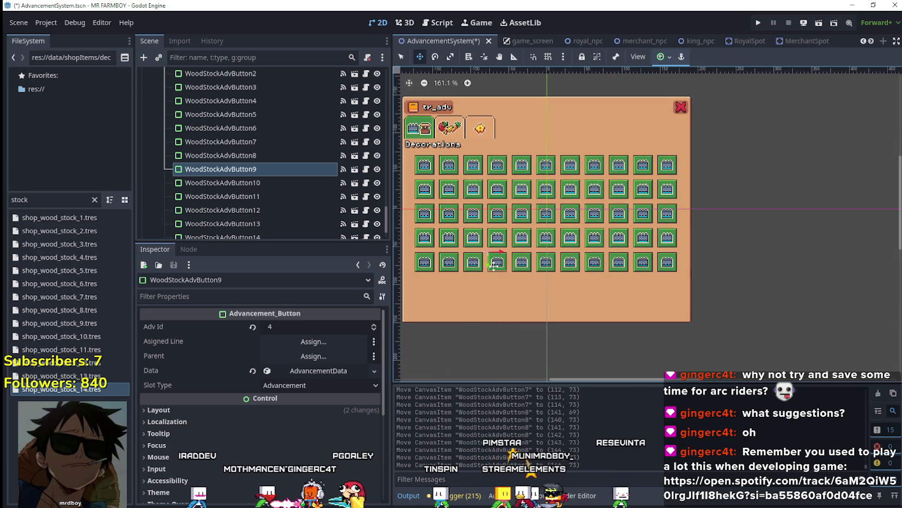
pyautogui.scroll(4, 432, 291)
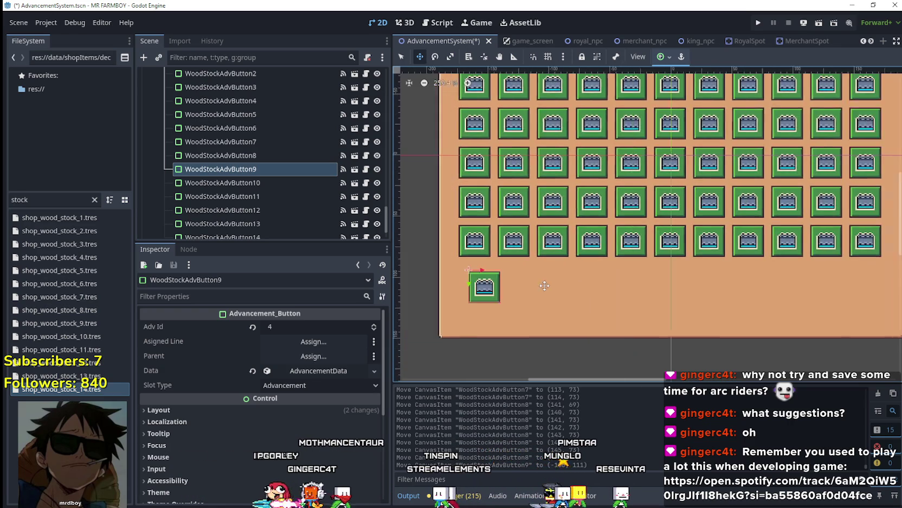
pyautogui.moveTo(502, 280); pyautogui.dragTo(488, 261)
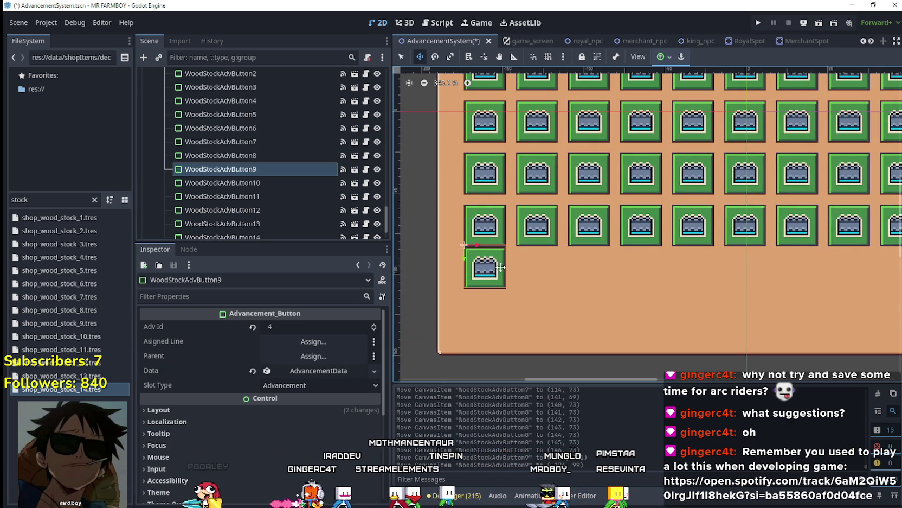
pyautogui.scroll(4, 493, 246)
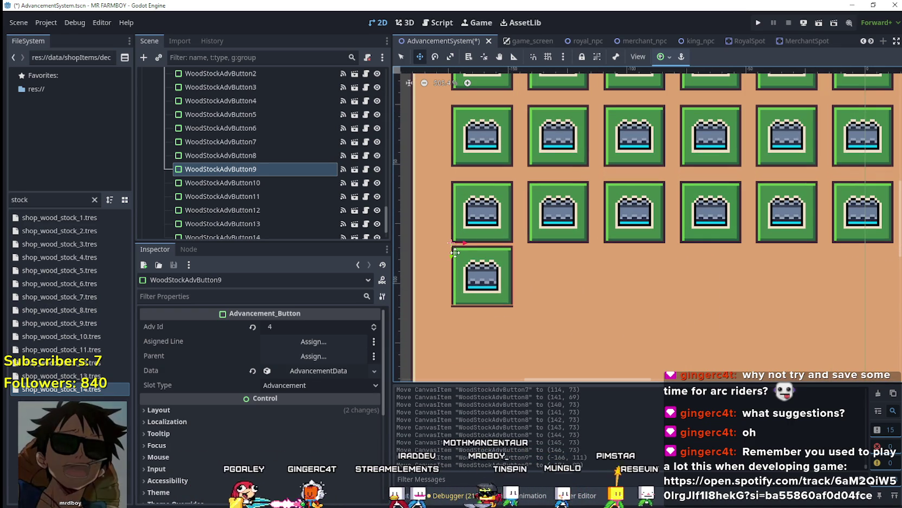
pyautogui.moveTo(455, 252)
pyautogui.mouseDown()
pyautogui.moveTo(535, 269)
pyautogui.moveTo(514, 277)
pyautogui.mouseUp()
pyautogui.scroll(-4, 450, 261)
# Align WoodStockAdvButton10 and WoodStockAdvButton11 in the second and third slots of the last row
pyautogui.click(254, 183)
pyautogui.scroll(5, 513, 277)
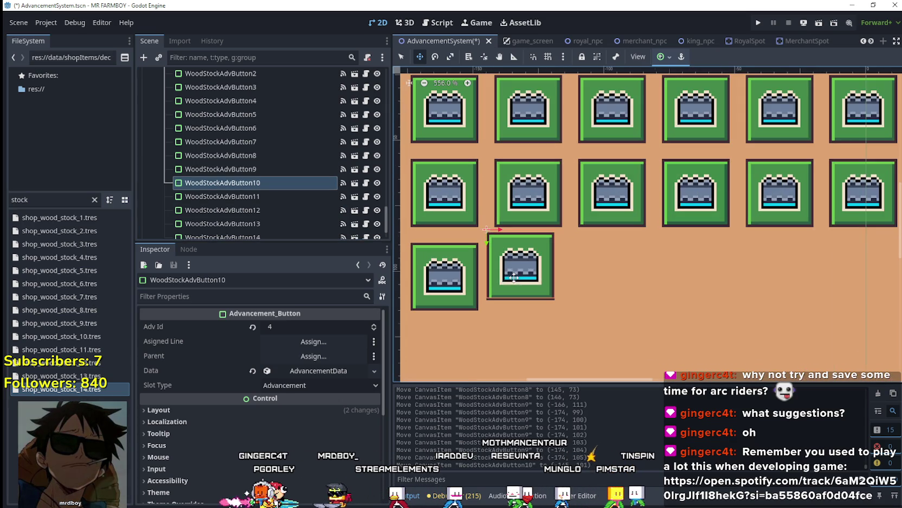
pyautogui.press('Left')
pyautogui.press('Left')
pyautogui.press('Left')
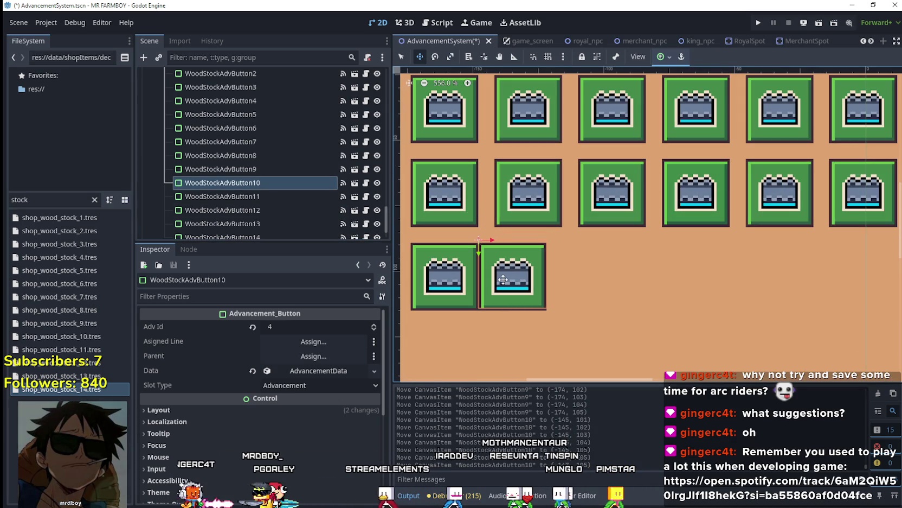
pyautogui.press('Right')
pyautogui.press('Right')
pyautogui.press('Right')
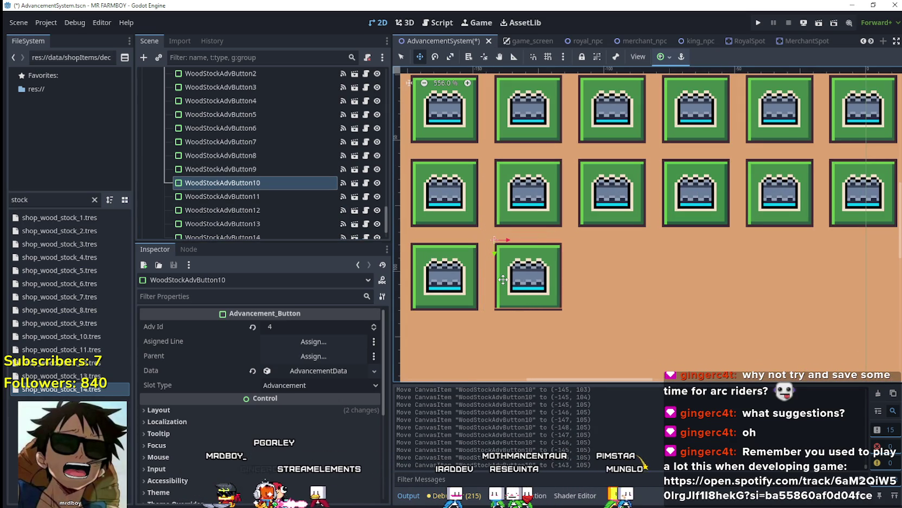
pyautogui.scroll(-1, 503, 279)
pyautogui.click(242, 196)
pyautogui.moveTo(662, 220); pyautogui.dragTo(581, 275)
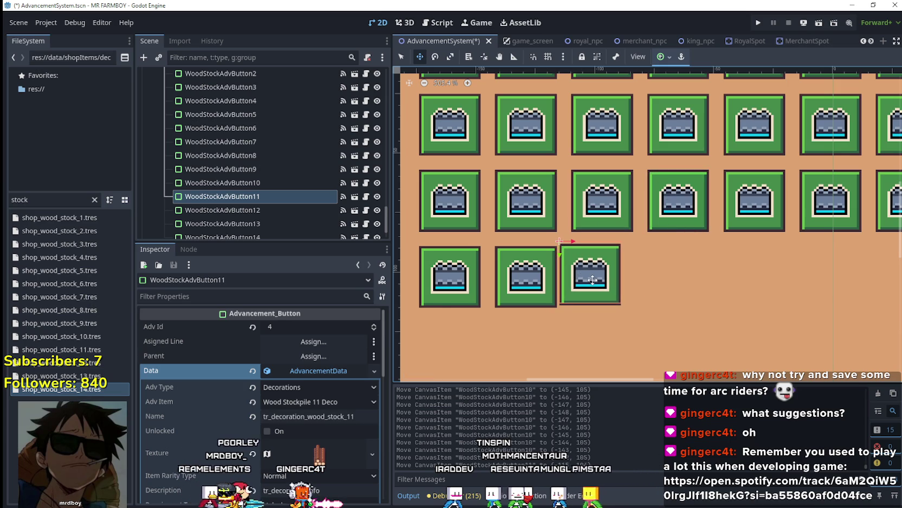
pyautogui.press('Right')
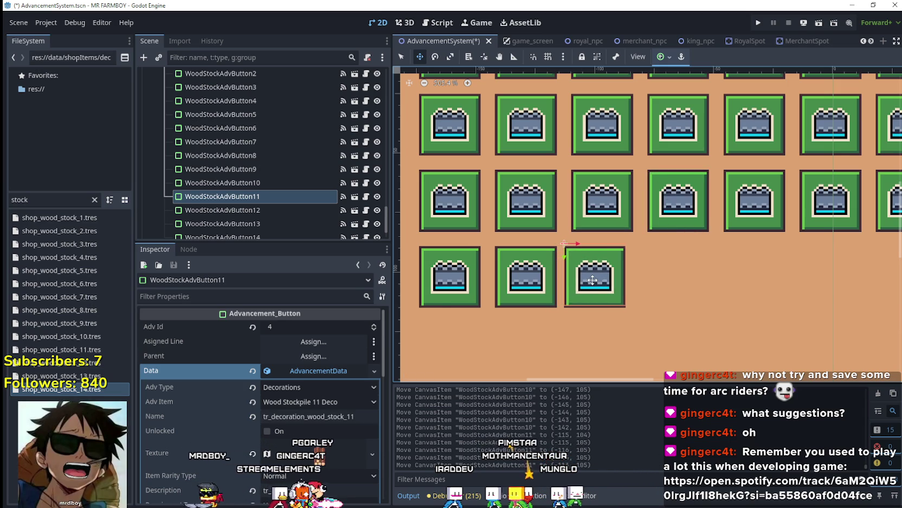
# Place WoodStockAdvButton12 and WoodStockAdvButton13 in the fourth and fifth slots of the last row
pyautogui.click(279, 207)
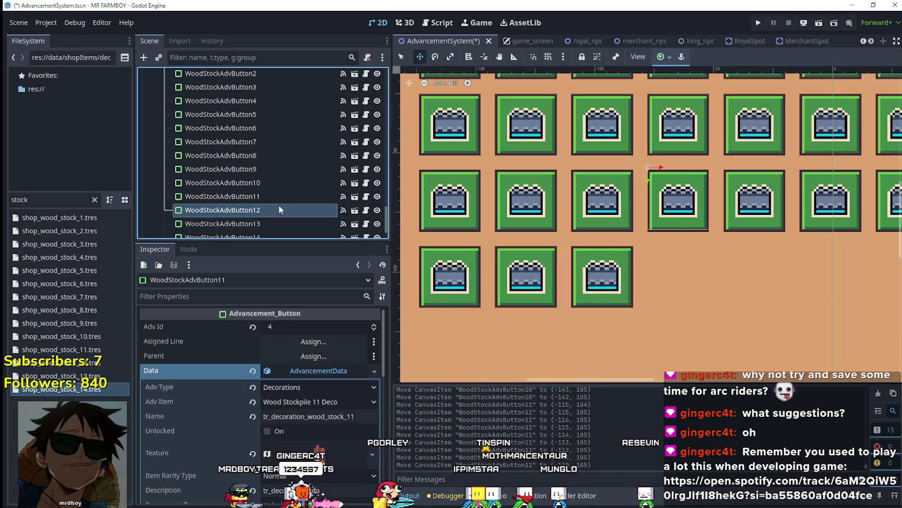
pyautogui.moveTo(671, 222)
pyautogui.mouseDown()
pyautogui.moveTo(663, 277)
pyautogui.moveTo(671, 279)
pyautogui.mouseUp()
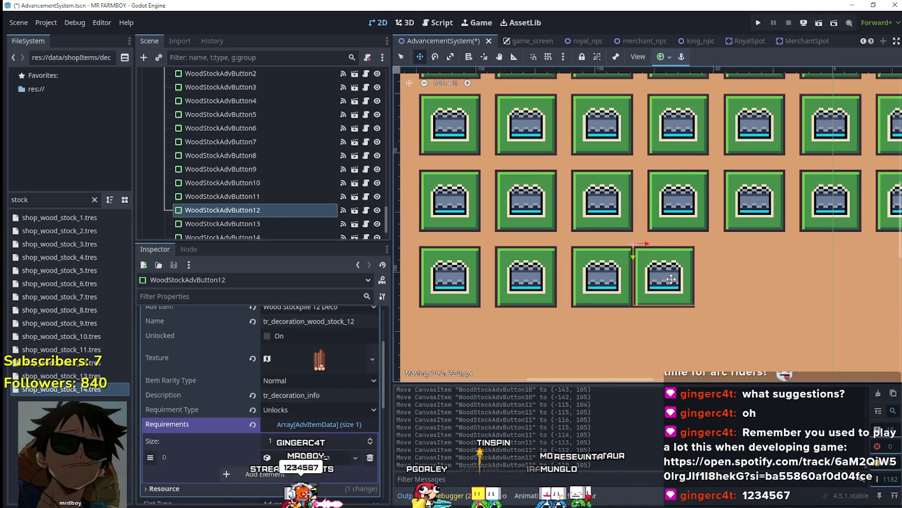
pyautogui.press('Right')
pyautogui.press('Right')
pyautogui.press('Right')
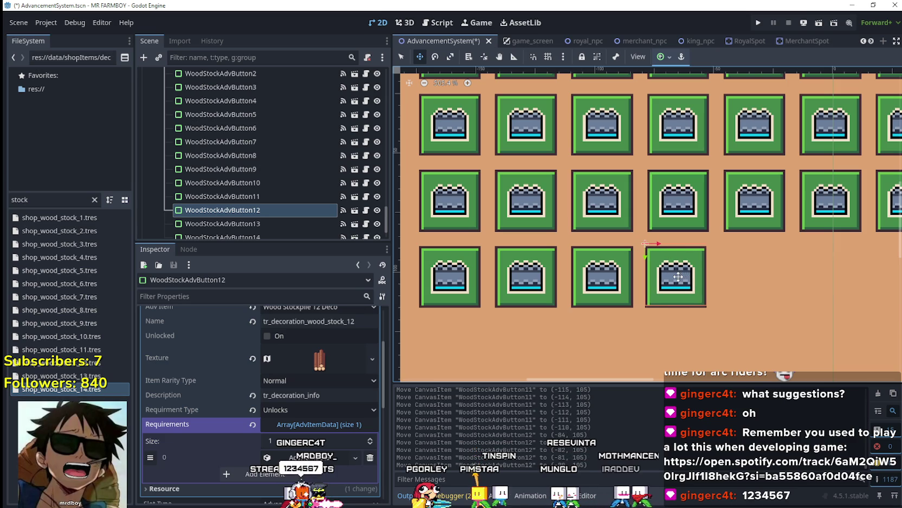
pyautogui.scroll(-2, 217, 141)
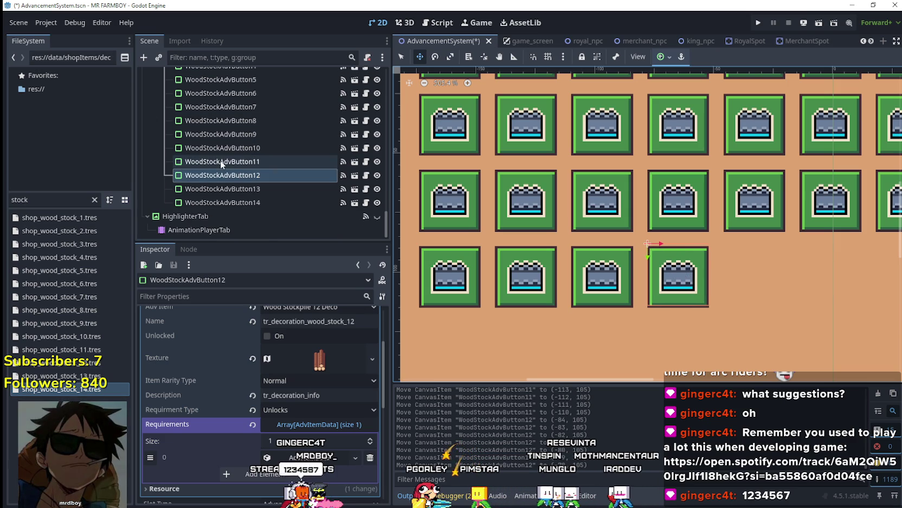
pyautogui.click(227, 188)
pyautogui.moveTo(689, 194)
pyautogui.mouseDown()
pyautogui.moveTo(700, 241)
pyautogui.moveTo(737, 270)
pyautogui.mouseUp()
pyautogui.press('Right')
pyautogui.press('Right')
pyautogui.press('Right')
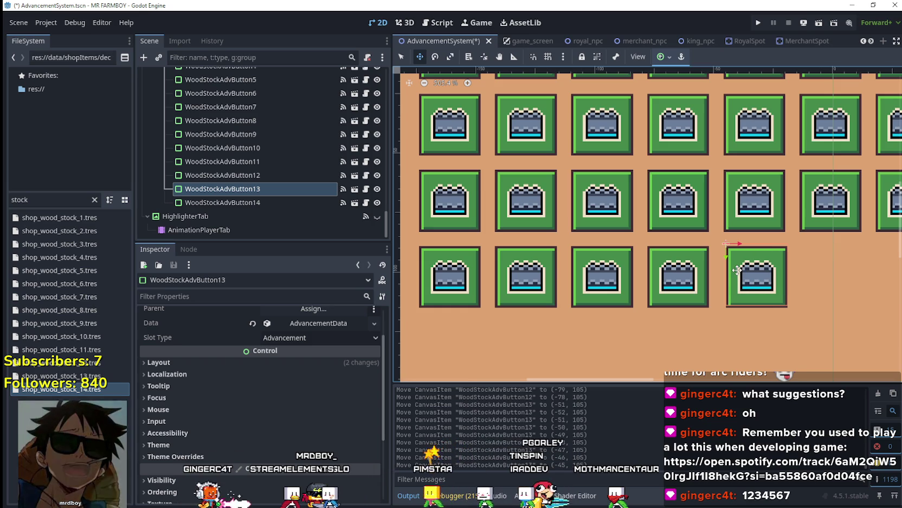
pyautogui.press('Left')
pyautogui.scroll(-2, 708, 306)
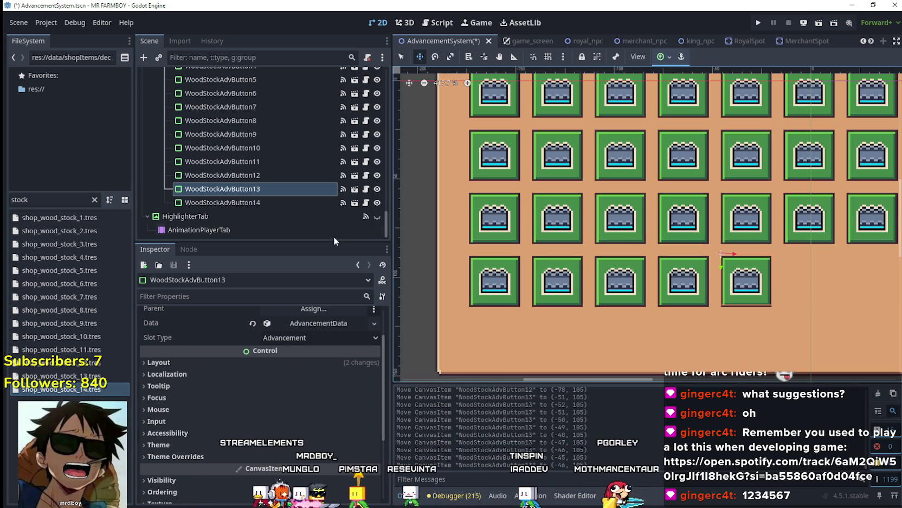
# Set WoodStockAdvButton14 flush beside button 13 in the last row
pyautogui.click(298, 201)
pyautogui.moveTo(691, 228); pyautogui.dragTo(825, 302)
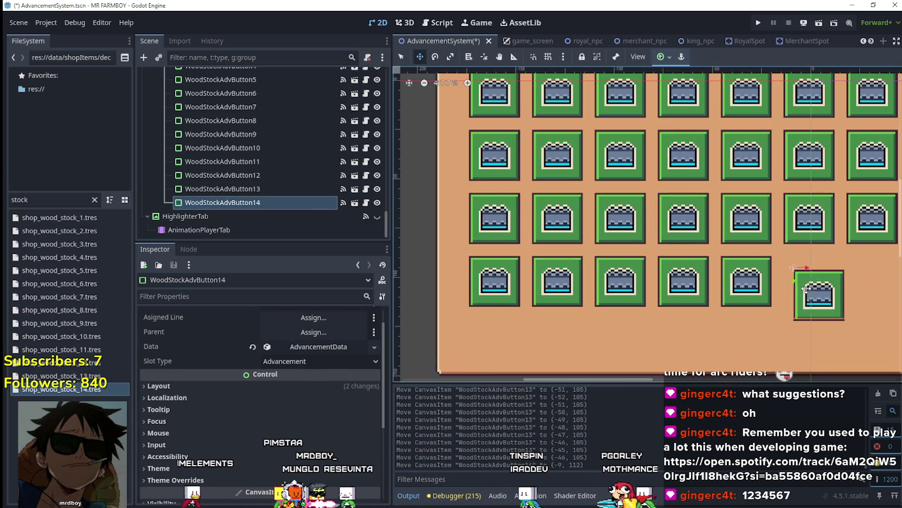
pyautogui.scroll(5, 737, 266)
pyautogui.moveTo(737, 266)
pyautogui.mouseDown()
pyautogui.moveTo(714, 231)
pyautogui.moveTo(686, 238)
pyautogui.mouseUp()
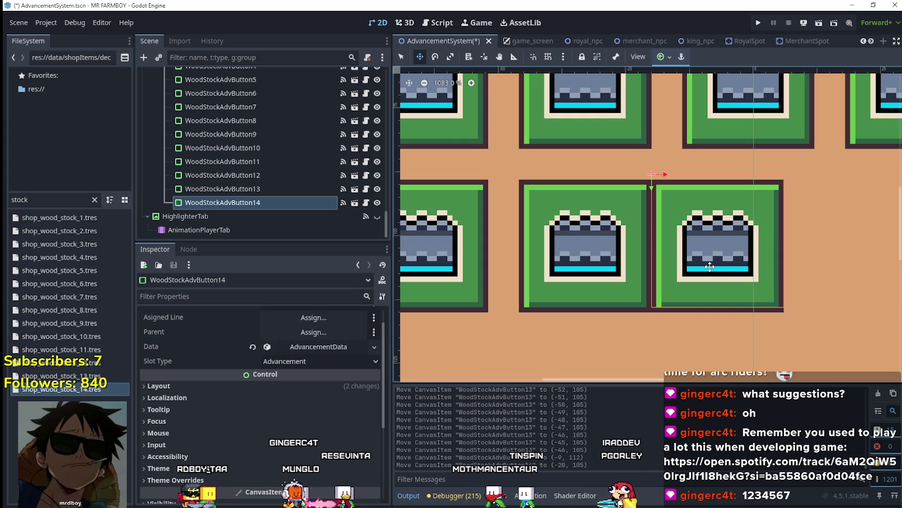
pyautogui.press('Right')
pyautogui.press('Right')
pyautogui.press('Right')
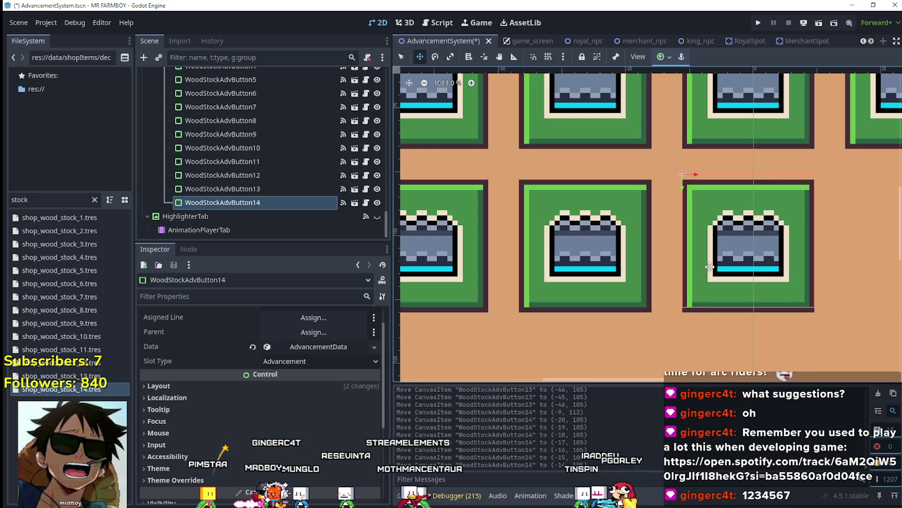
pyautogui.scroll(-9, 709, 267)
# Save the scene, then duplicate WoodStockAdvButton14 and place the copy right of it
pyautogui.scroll(-8, 671, 217)
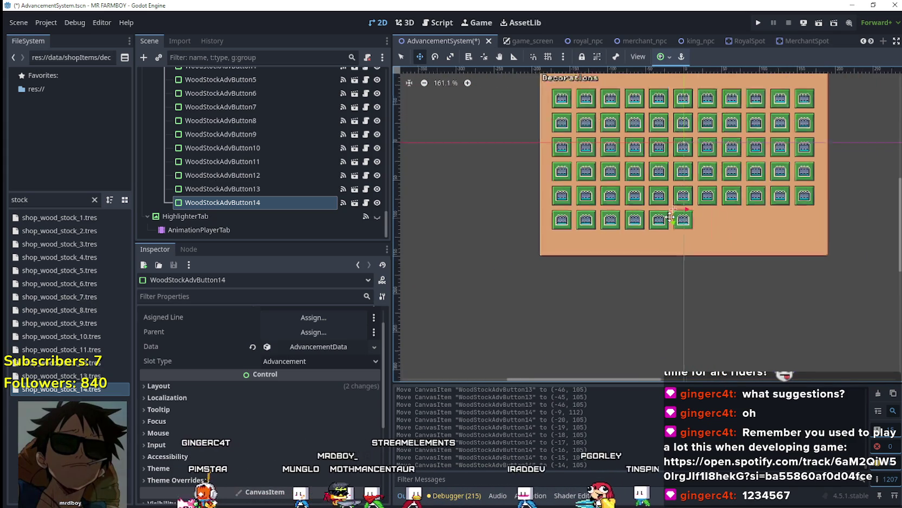
pyautogui.scroll(7, 668, 213)
pyautogui.hotkey('ctrl', 's')
pyautogui.scroll(3, 678, 217)
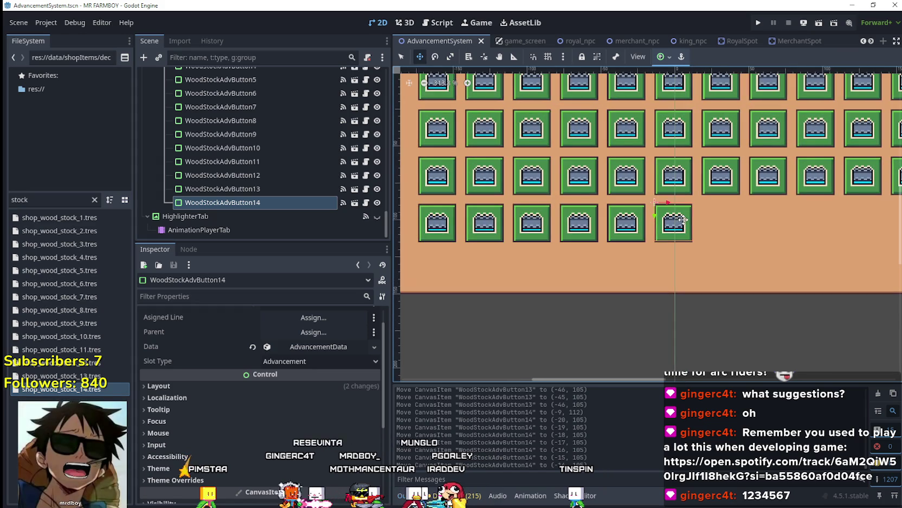
pyautogui.hotkey('ctrl', 'd')
pyautogui.scroll(1, 678, 216)
pyautogui.moveTo(682, 225)
pyautogui.mouseDown()
pyautogui.moveTo(739, 229)
pyautogui.moveTo(728, 229)
pyautogui.mouseUp()
pyautogui.scroll(1, 728, 229)
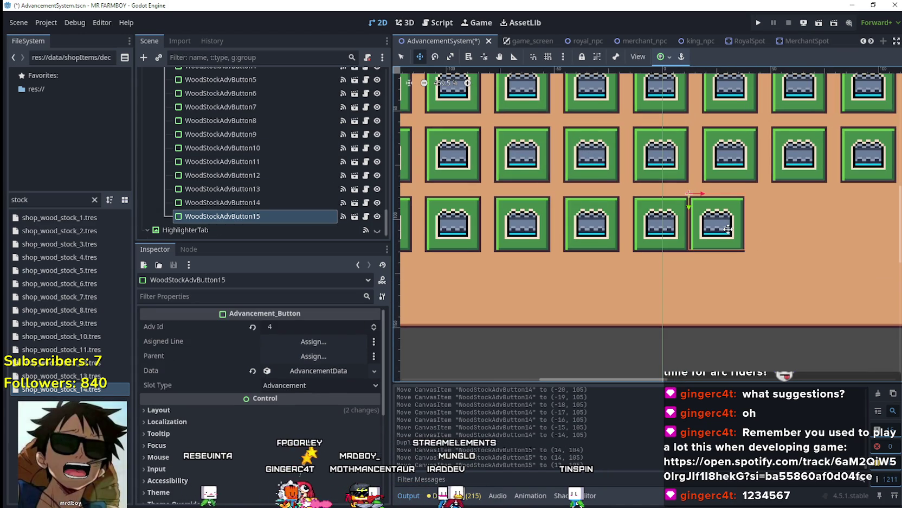
pyautogui.press('Right')
pyautogui.press('Right')
pyautogui.press('Right')
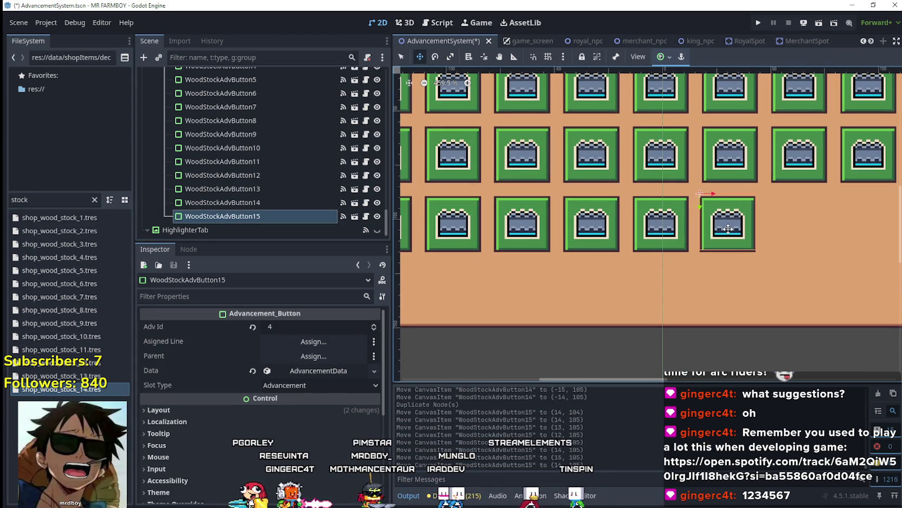
# Rename the copied node to FounteinAdvButton
pyautogui.doubleClick(218, 215)
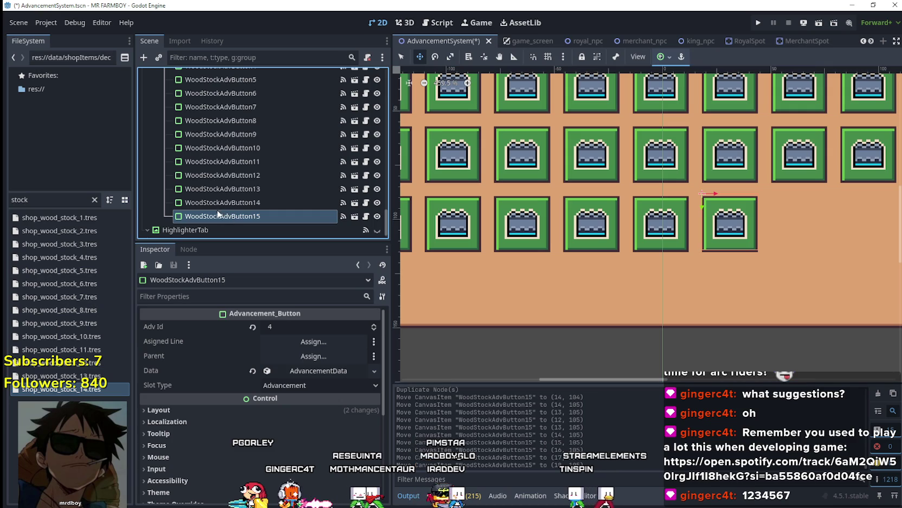
pyautogui.click(217, 216)
pyautogui.press('BackSpace')
pyautogui.press('BackSpace')
pyautogui.press('BackSpace')
pyautogui.write('Fount')
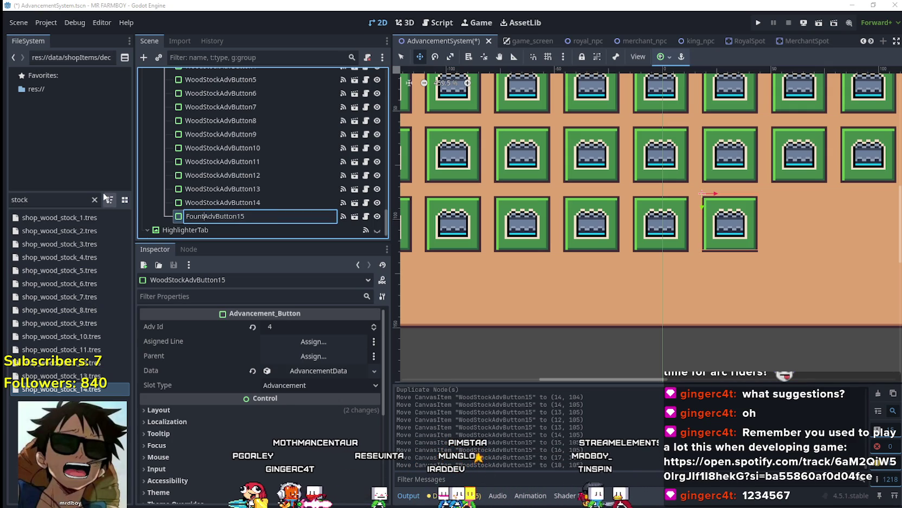
pyautogui.write('ein')
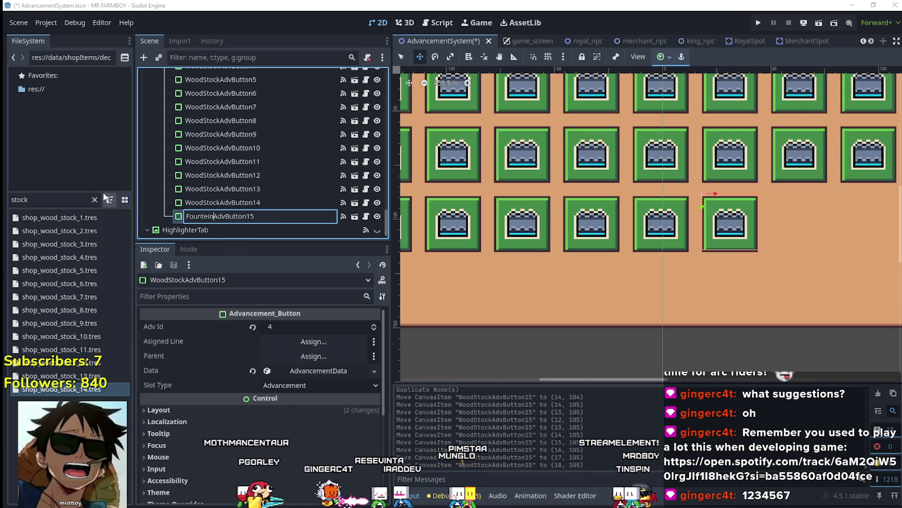
pyautogui.press('Return')
pyautogui.doubleClick(284, 216)
pyautogui.click(284, 211)
pyautogui.press('BackSpace')
pyautogui.press('BackSpace')
pyautogui.press('Return')
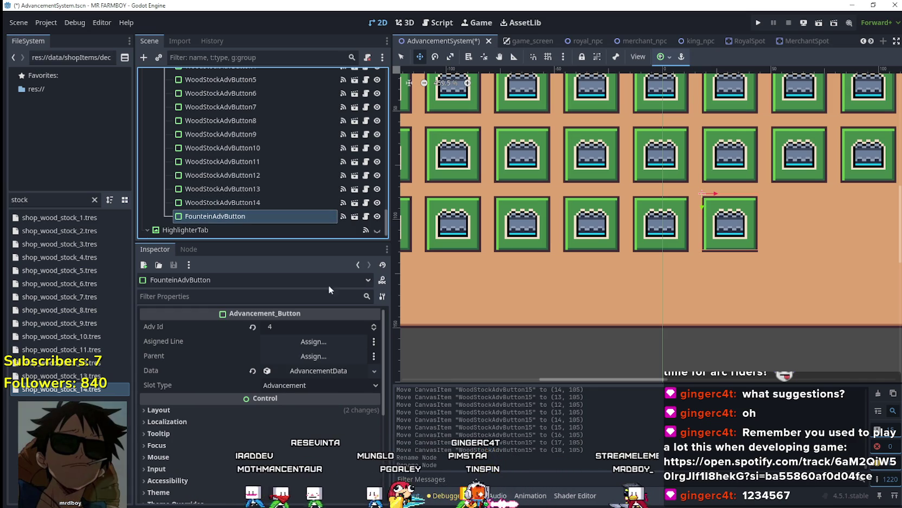
pyautogui.click(321, 371)
# Make the button's data unique, set Adv Item to Fountain Deco, and rename the node FountainAdvButton
pyautogui.rightClick(318, 376)
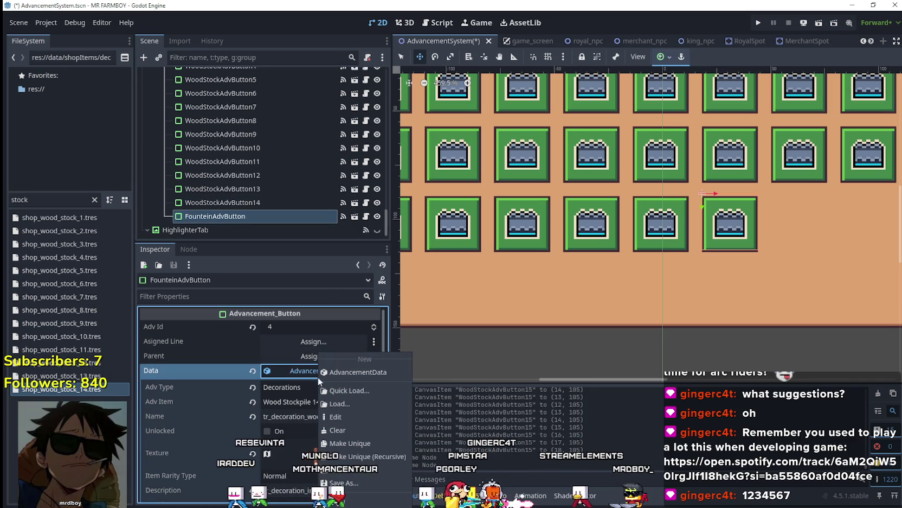
pyautogui.click(347, 451)
pyautogui.click(323, 404)
pyautogui.scroll(-20, 329, 478)
pyautogui.click(329, 478)
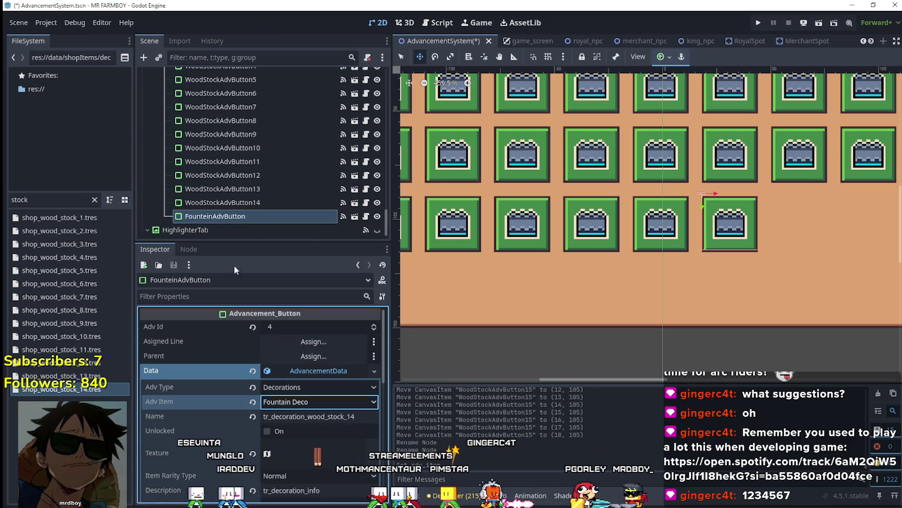
pyautogui.click(204, 217)
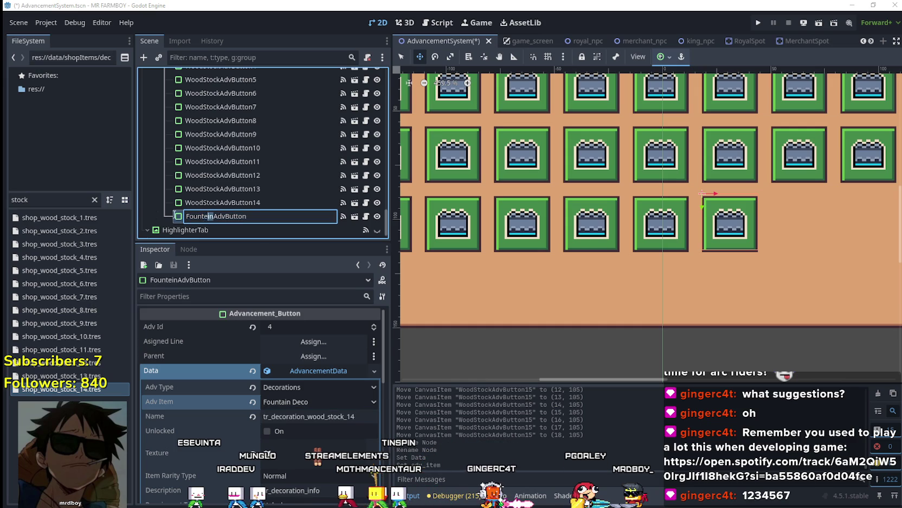
pyautogui.write('untain')
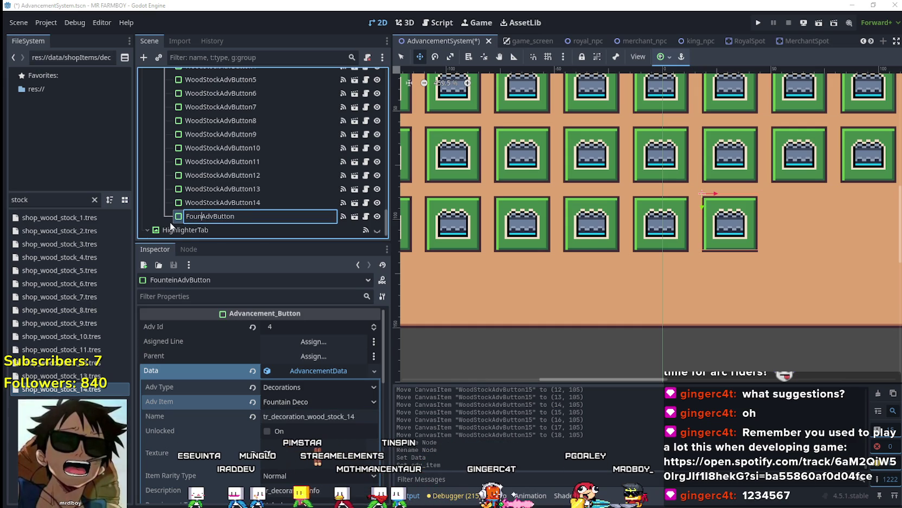
pyautogui.press('Return')
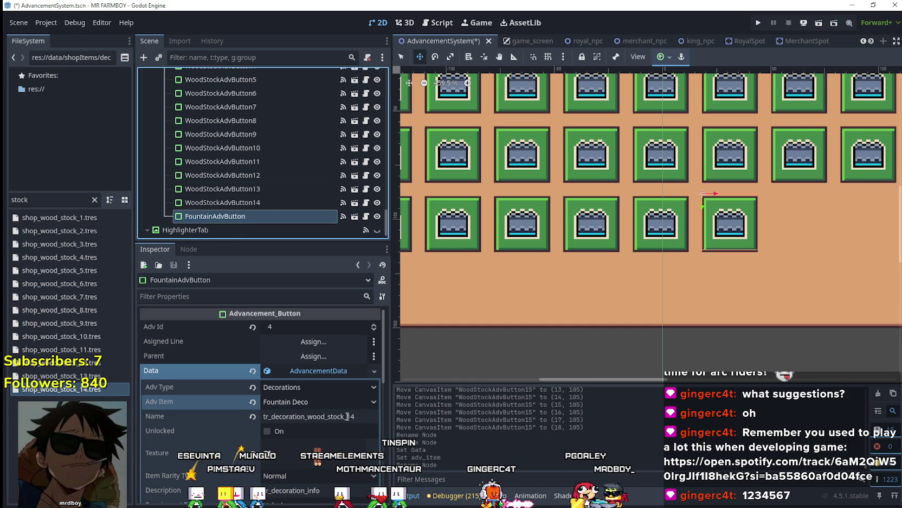
# Set the data's Name to tr_decoration_fountain, copied from shop_fountain.tres
pyautogui.doubleClick(32, 196)
pyautogui.write('foun')
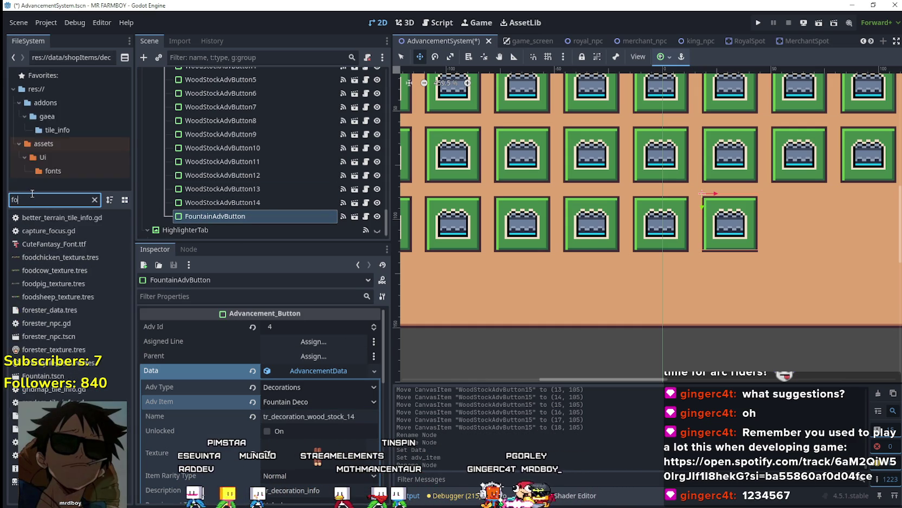
pyautogui.click(102, 229)
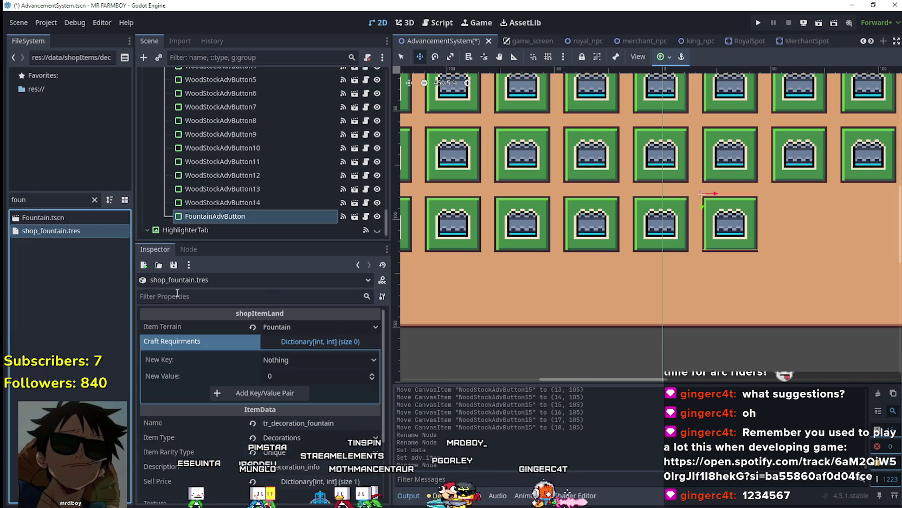
pyautogui.click(256, 219)
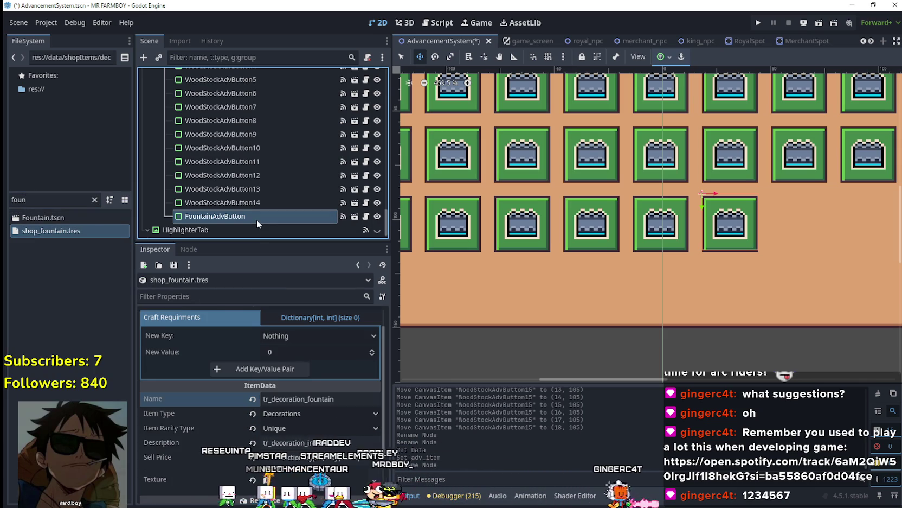
pyautogui.click(341, 416)
pyautogui.hotkey('ctrl', 'a')
pyautogui.write('tr_decoration_fountain')
pyautogui.press('Return')
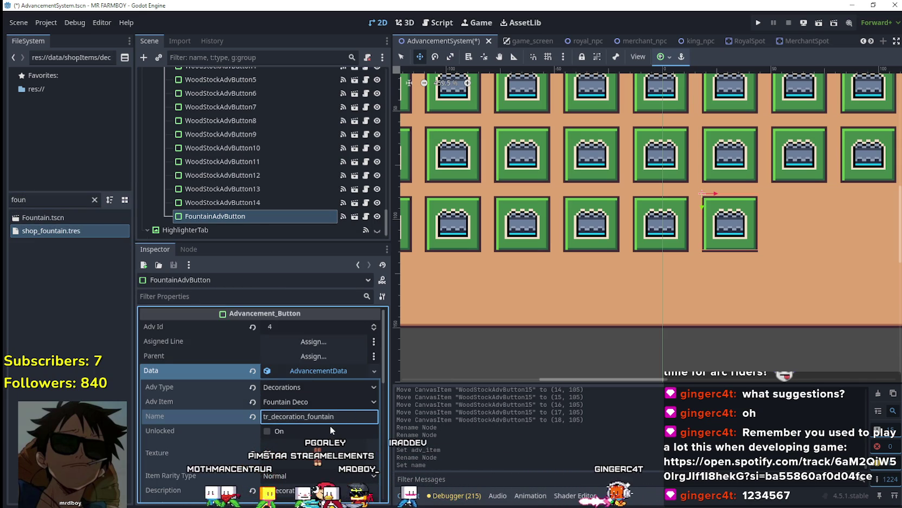
# Make the button's texture unique to it
pyautogui.scroll(-2, 328, 420)
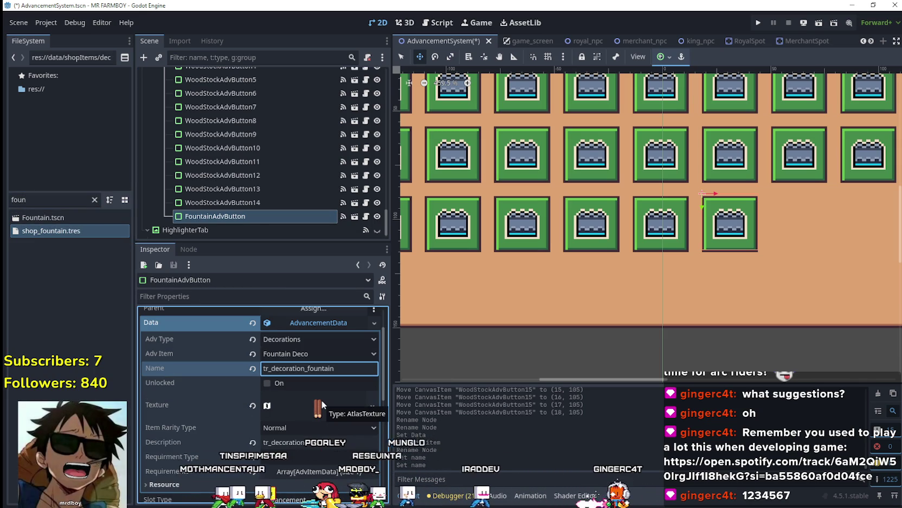
pyautogui.click(318, 414)
pyautogui.click(372, 406)
pyautogui.click(374, 434)
# Frame the 32×40 fountain sprite as the Fountain button's texture region
pyautogui.scroll(-3, 278, 417)
pyautogui.click(277, 417)
pyautogui.scroll(-5, 535, 250)
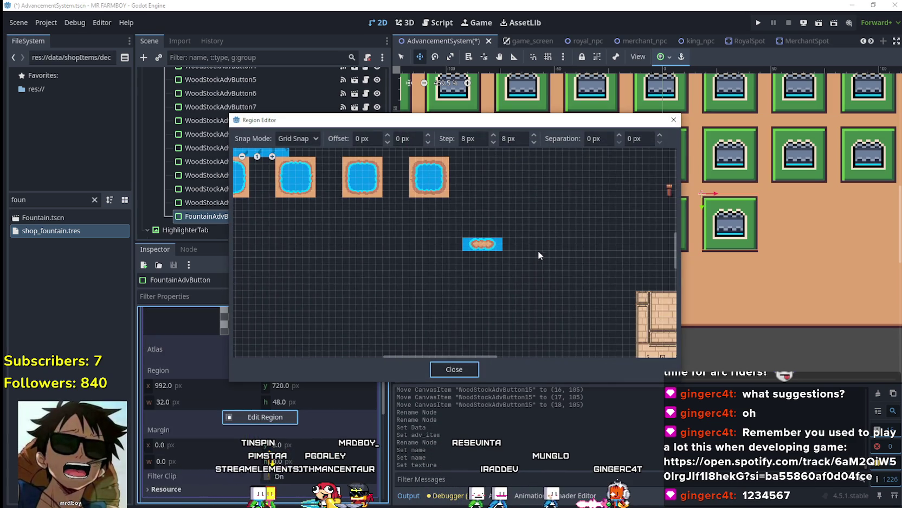
pyautogui.scroll(5, 506, 236)
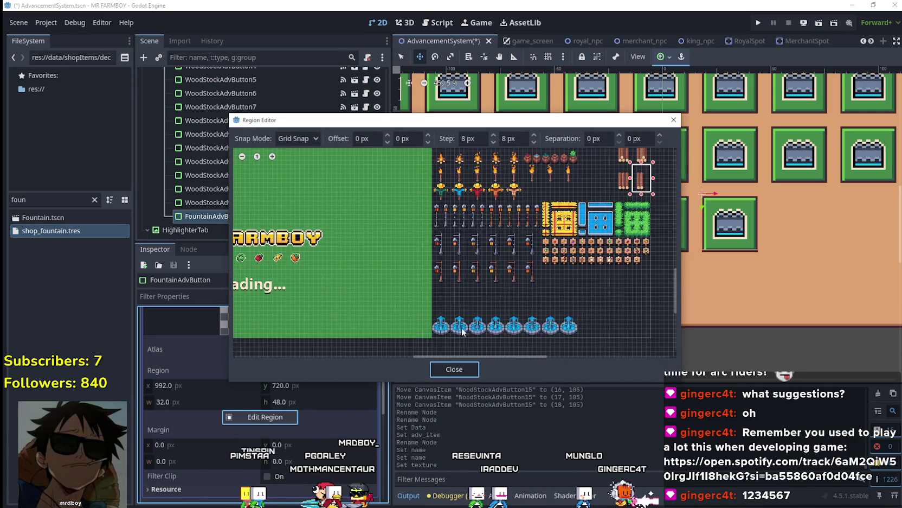
pyautogui.scroll(2, 537, 325)
pyautogui.moveTo(518, 335); pyautogui.dragTo(574, 264)
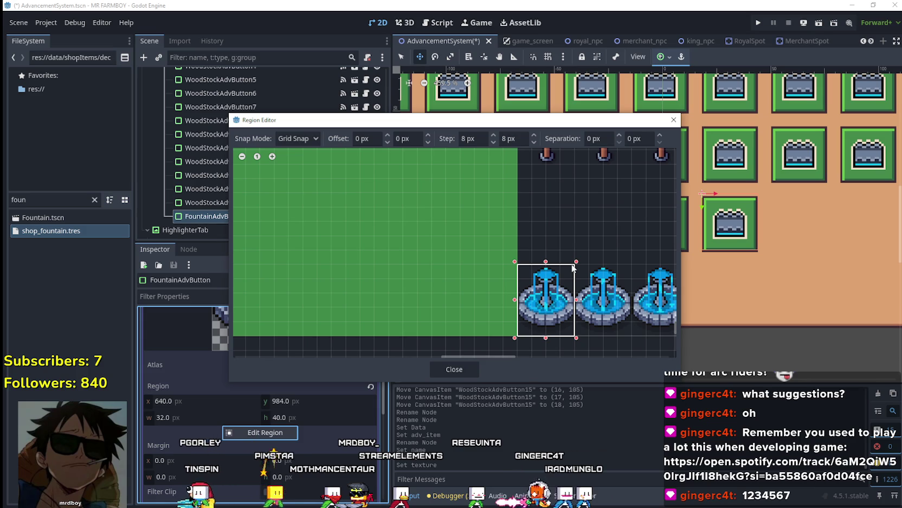
pyautogui.click(446, 368)
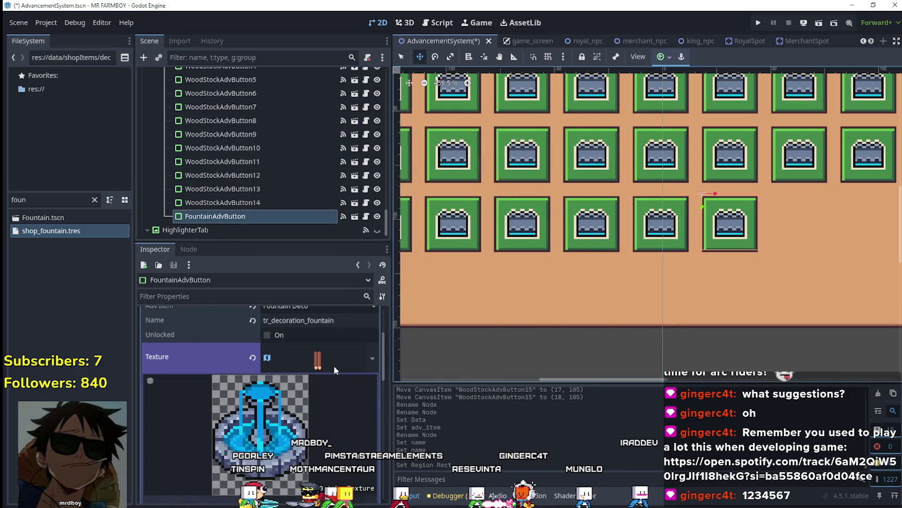
pyautogui.click(334, 365)
# Set the first requirement's Item Id to Fountain Deco
pyautogui.click(322, 428)
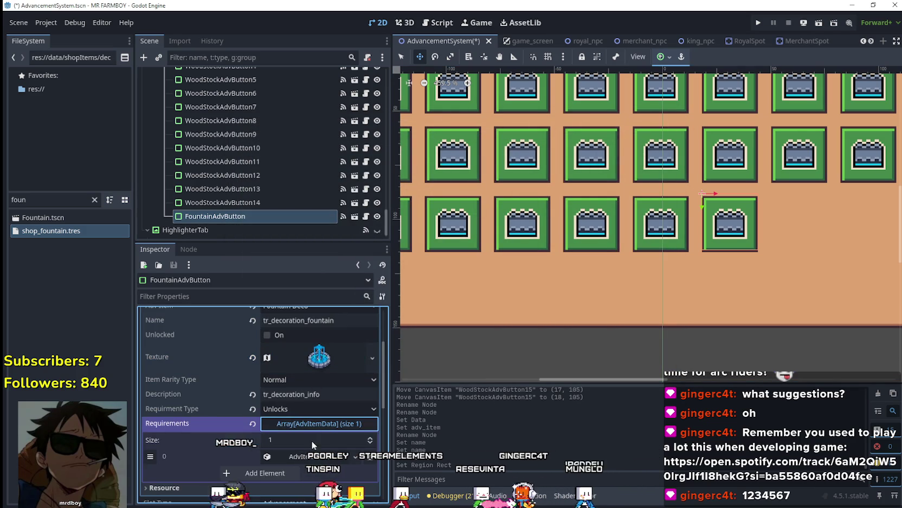
pyautogui.click(302, 457)
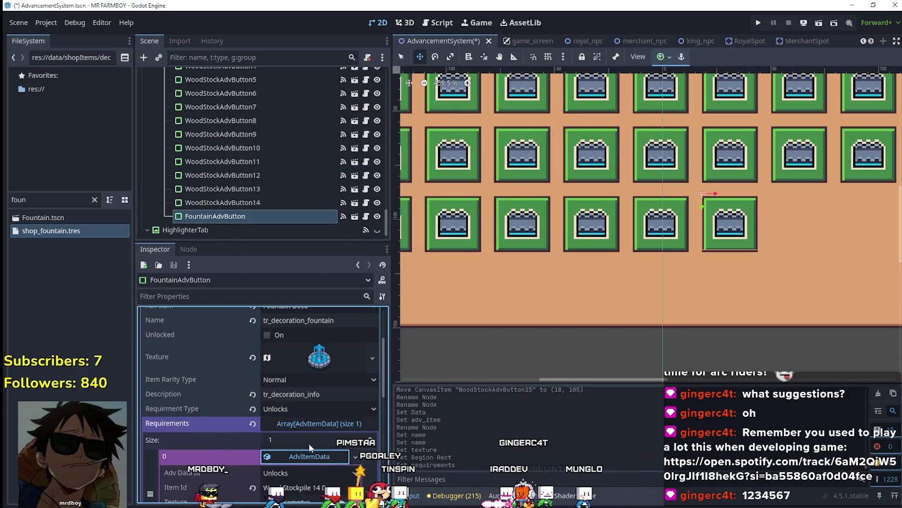
pyautogui.scroll(-3, 308, 445)
pyautogui.click(302, 390)
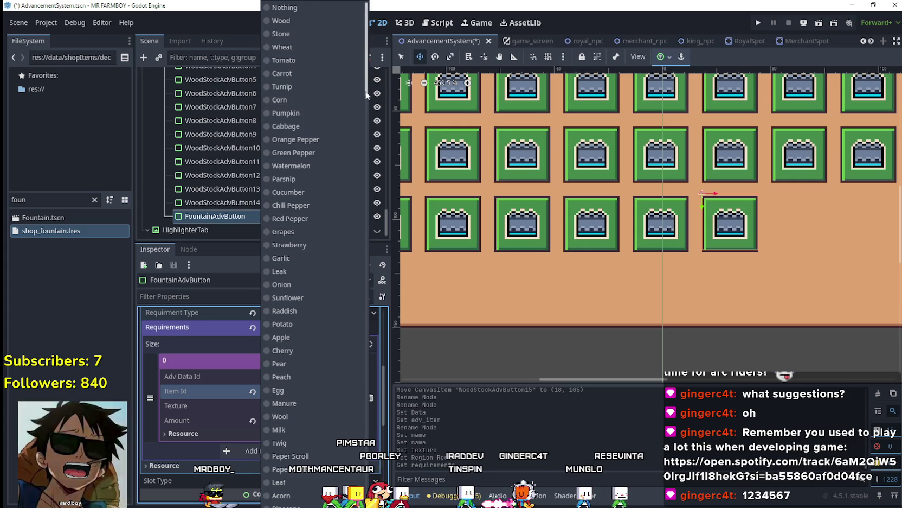
pyautogui.moveTo(365, 90); pyautogui.dragTo(366, 428)
pyautogui.click(288, 500)
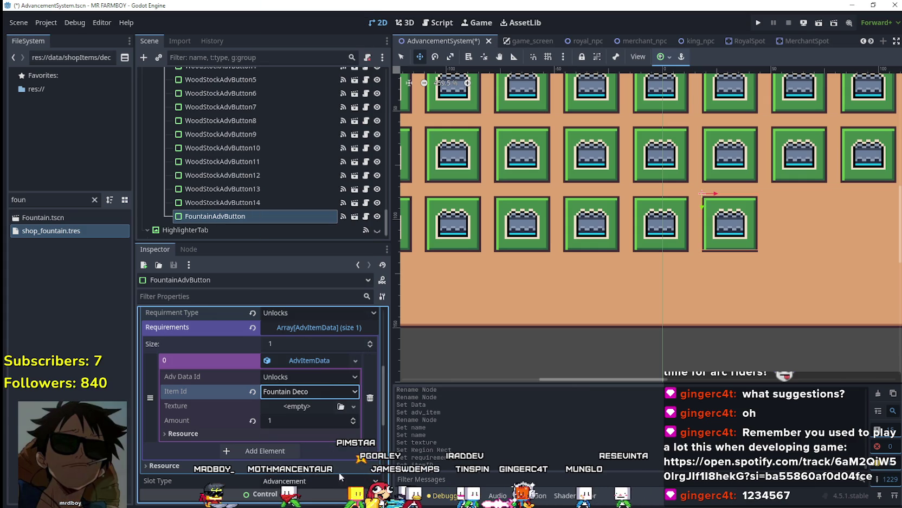
pyautogui.click(316, 360)
# Save the scene with Ctrl+S
pyautogui.hotkey('ctrl', 's')
pyautogui.scroll(-5, 674, 206)
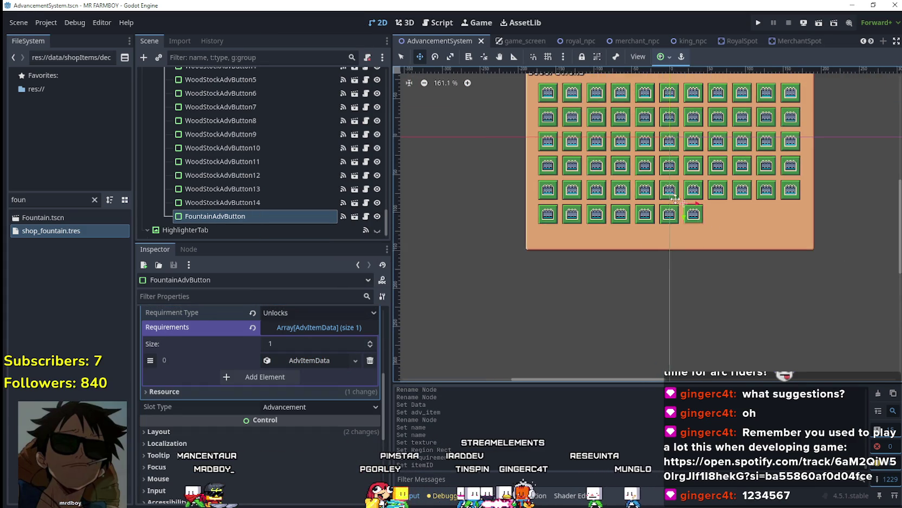
pyautogui.scroll(-1, 674, 203)
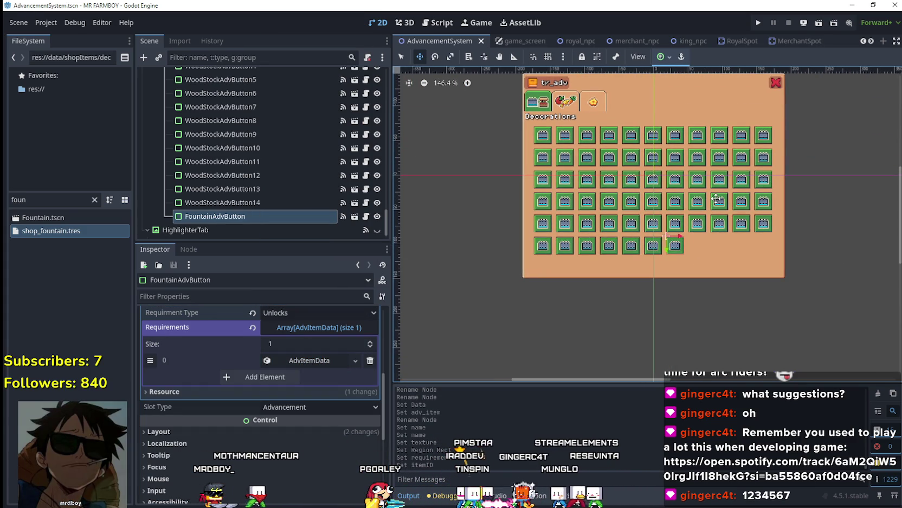
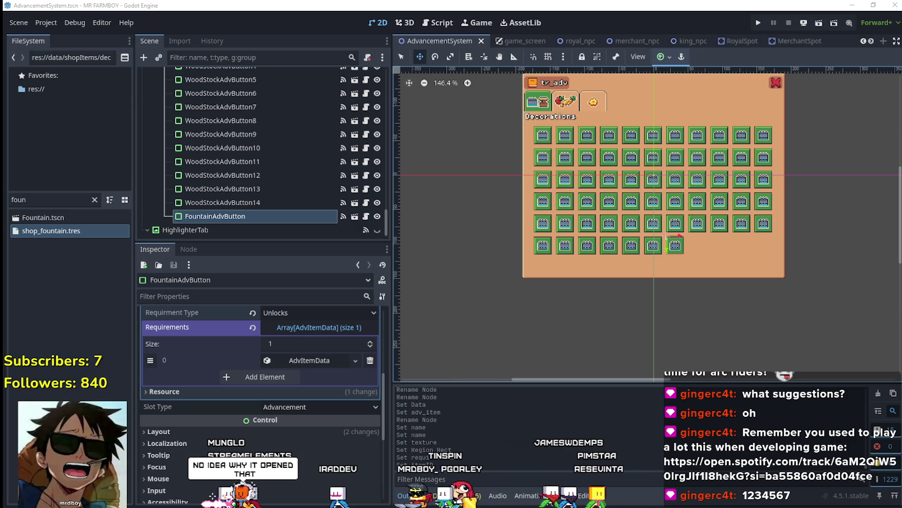
# In Spotify, browse the tune box playlist and its song recommendations
pyautogui.hotkey('alt', 'Tab')
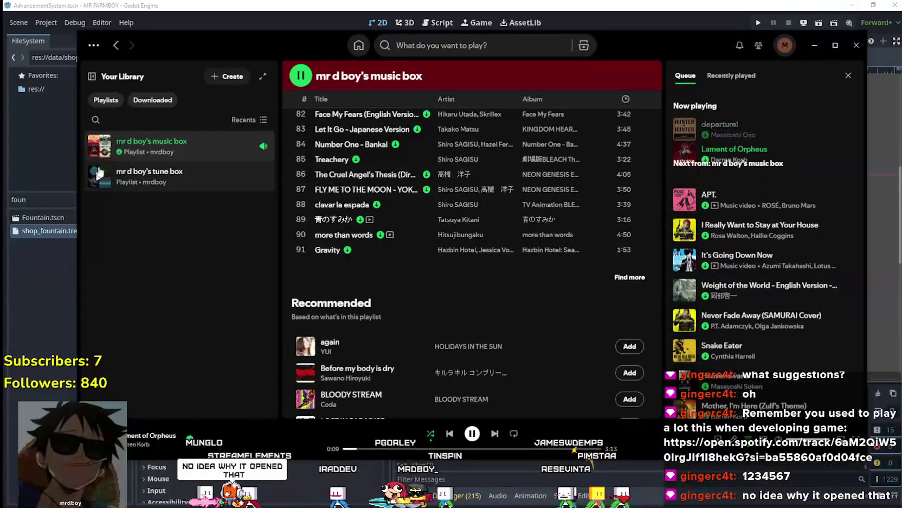
pyautogui.click(163, 176)
pyautogui.scroll(-6, 453, 334)
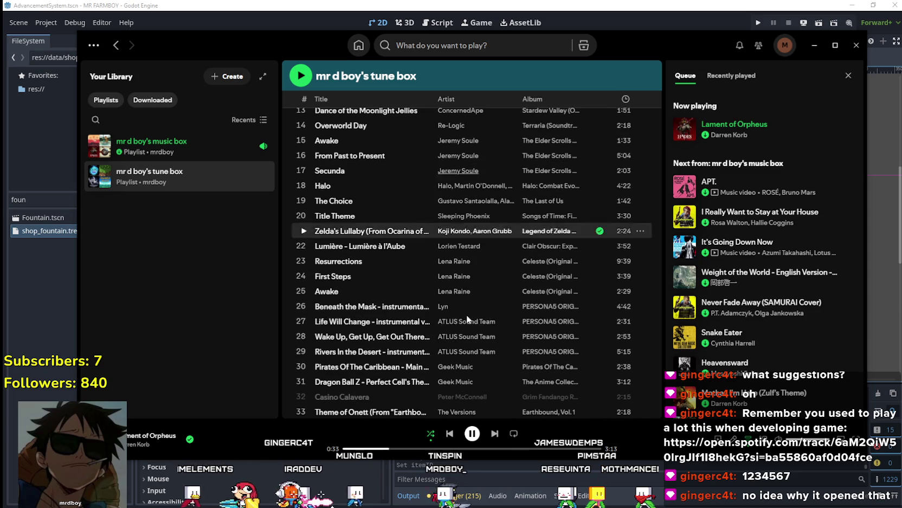
pyautogui.scroll(-2, 456, 286)
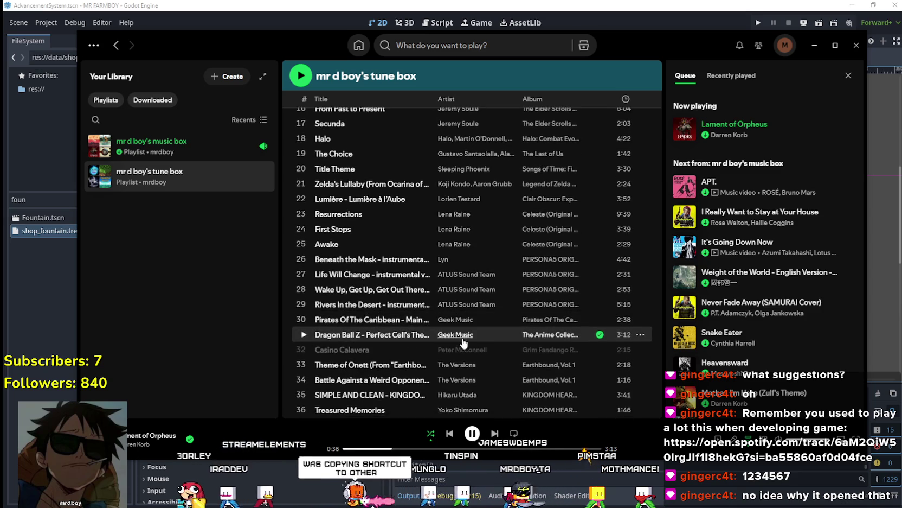
pyautogui.scroll(-8, 460, 339)
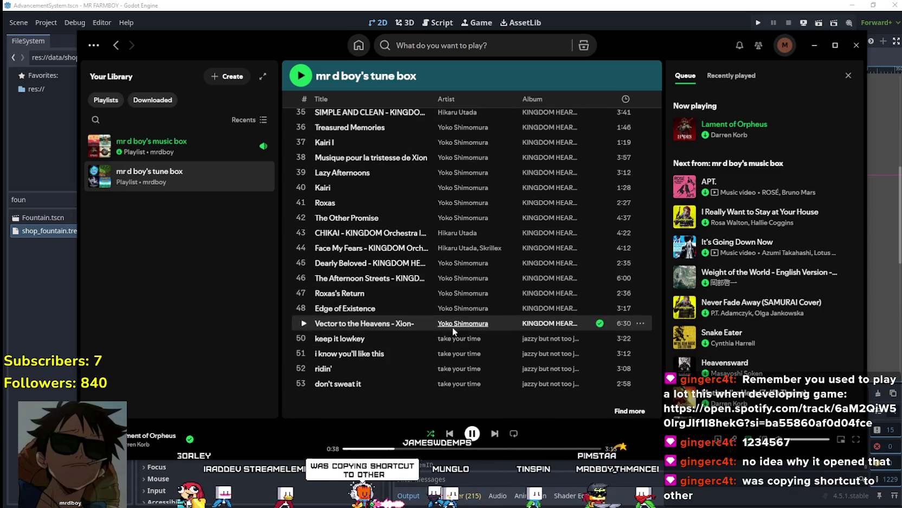
pyautogui.scroll(-4, 461, 304)
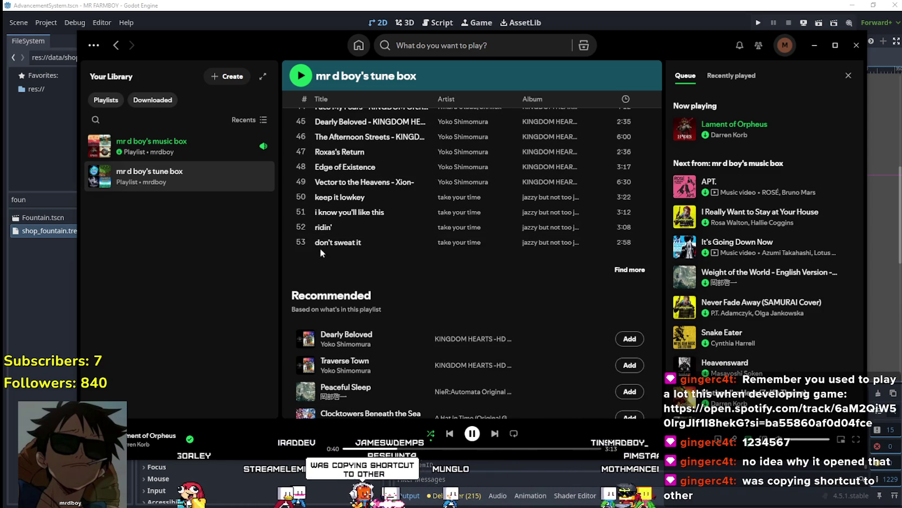
pyautogui.click(626, 271)
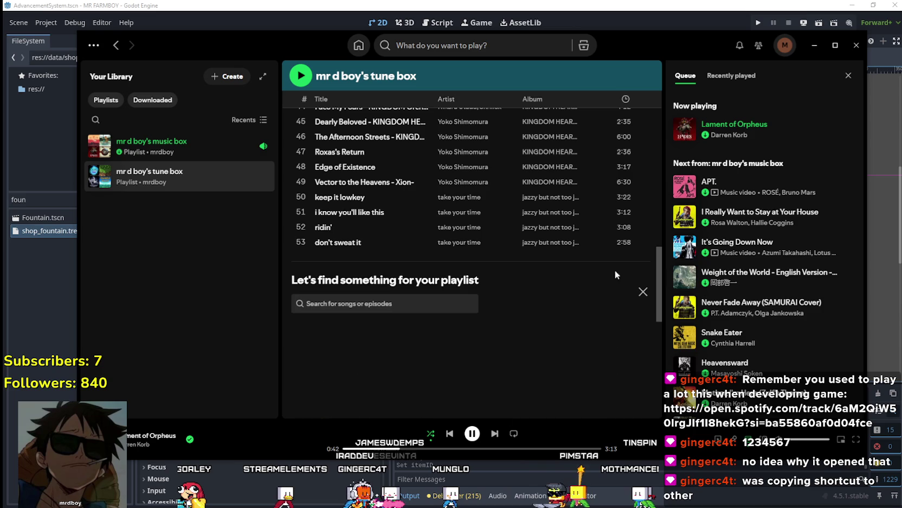
pyautogui.click(643, 293)
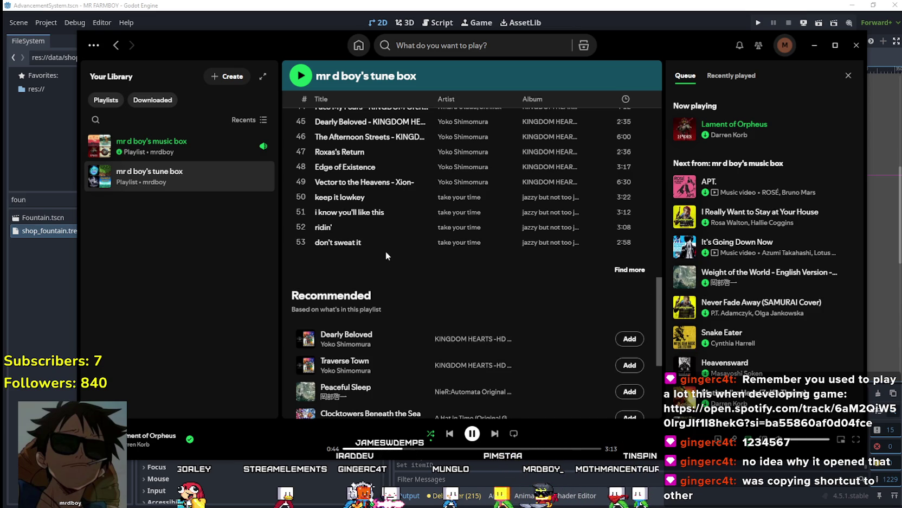
pyautogui.scroll(5, 387, 255)
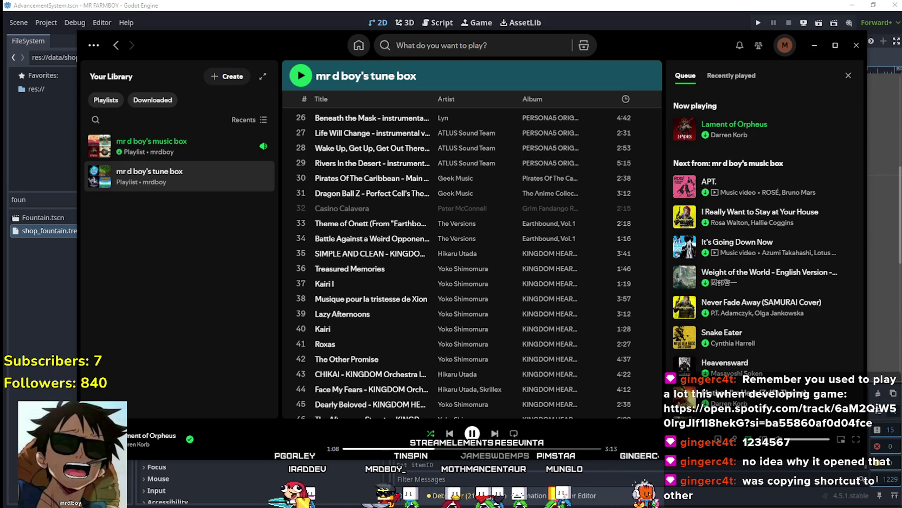
pyautogui.moveTo(704, 39); pyautogui.dragTo(699, 37)
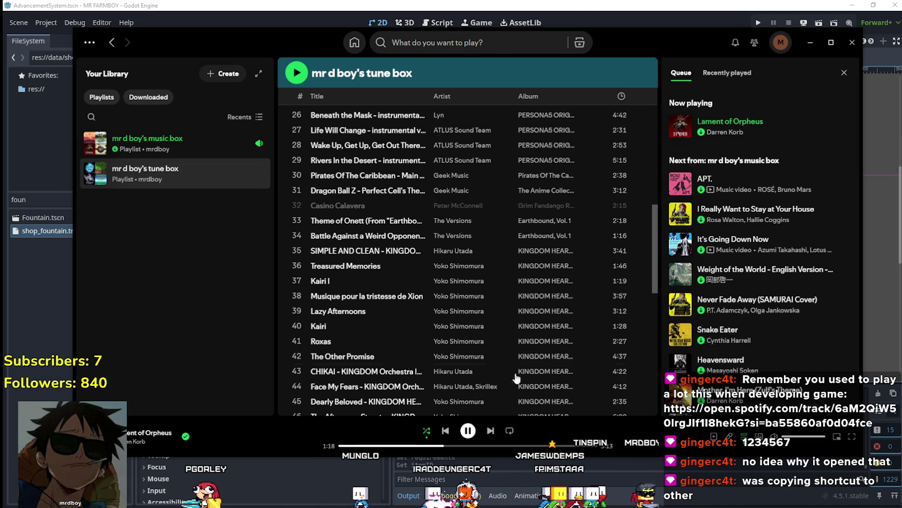
# Back in Godot, expand Requirements element 0 to show the Fountain button's advancement Data fields
pyautogui.click(586, 12)
pyautogui.scroll(3, 729, 215)
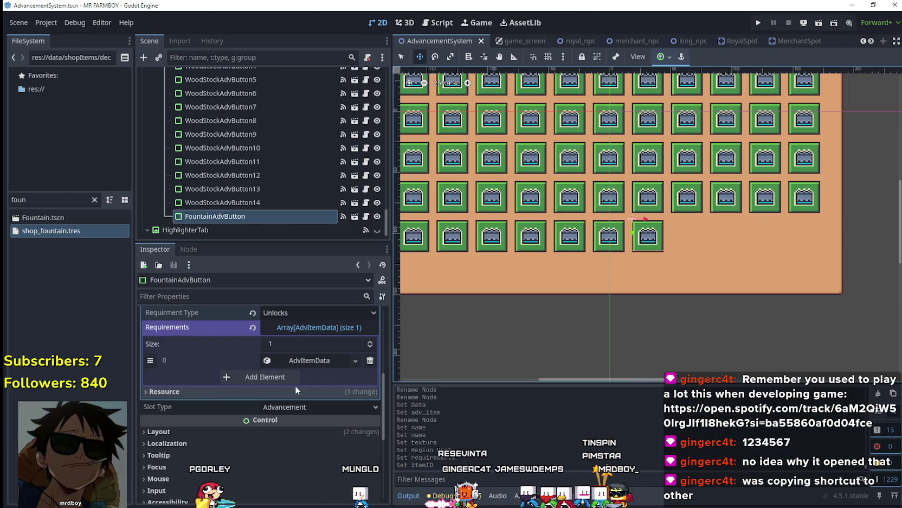
pyautogui.click(307, 362)
pyautogui.scroll(5, 319, 429)
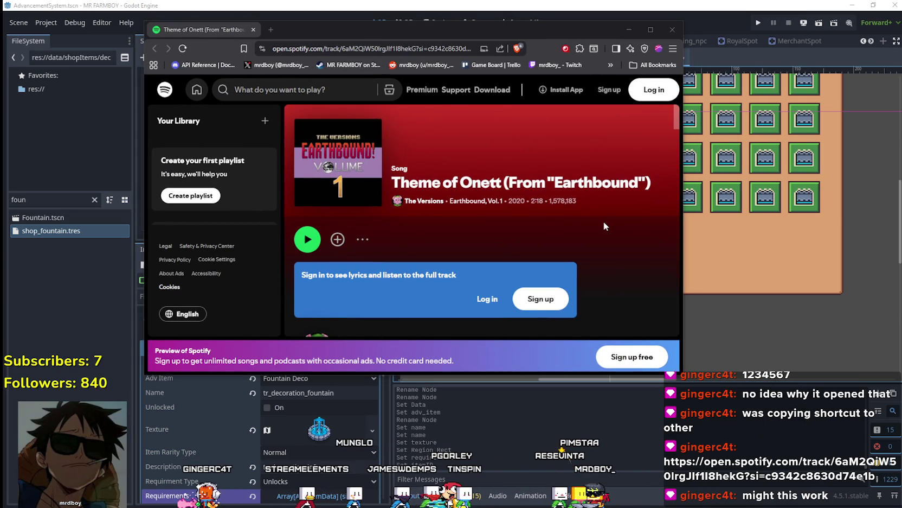
# Scroll through the Theme of Onett track page in Spotify Web Player
pyautogui.scroll(-5, 604, 222)
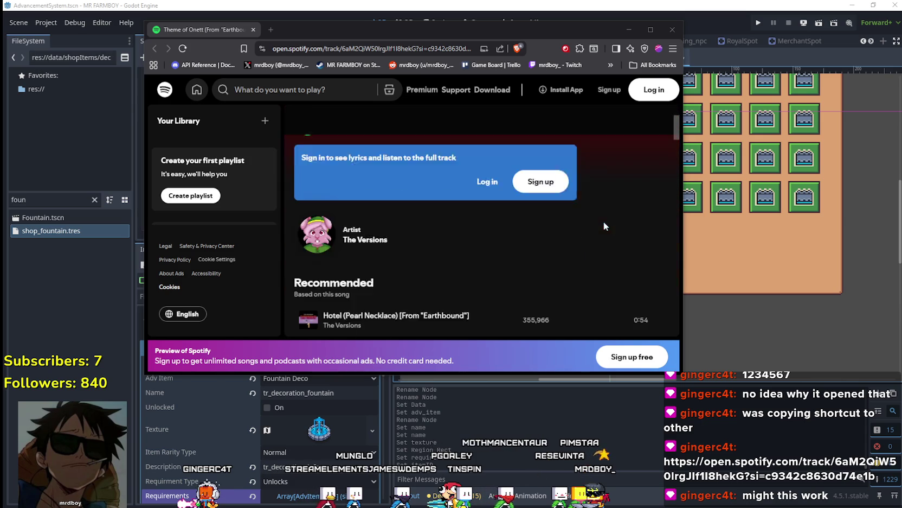
pyautogui.scroll(-10, 659, 268)
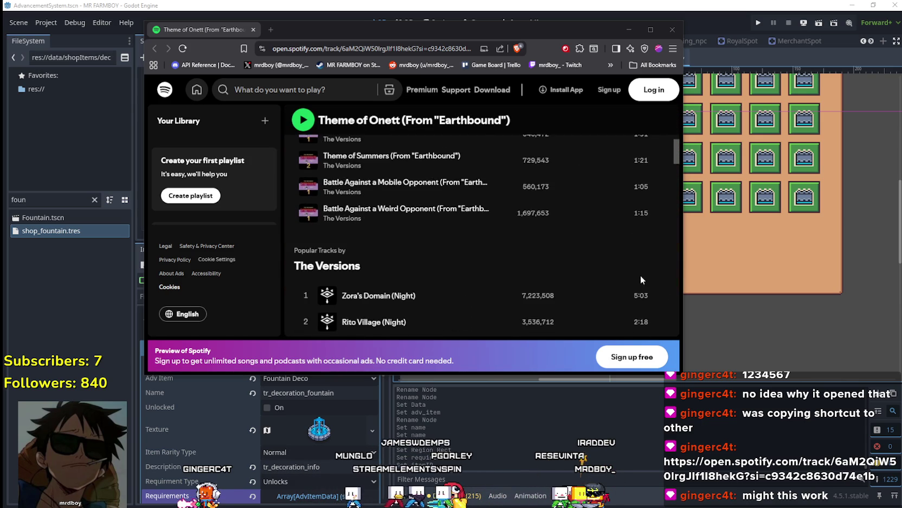
pyautogui.scroll(-8, 643, 268)
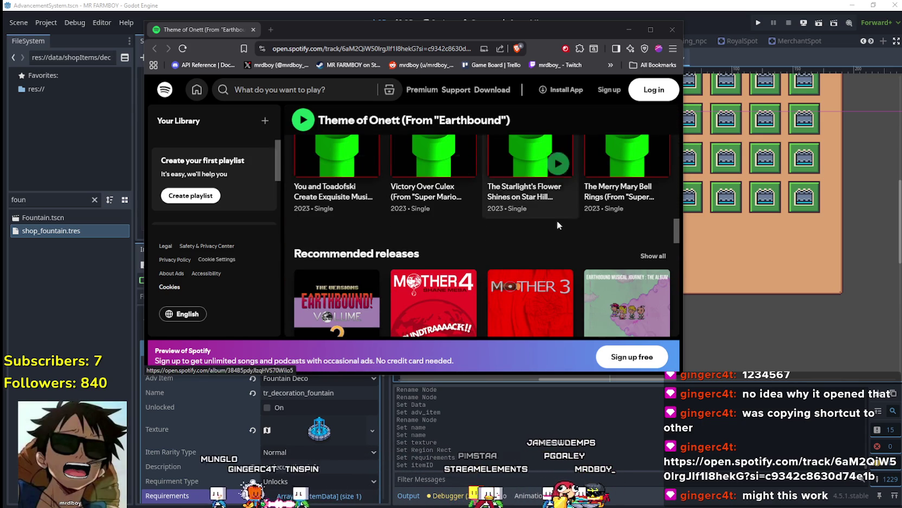
pyautogui.scroll(-1, 492, 233)
pyautogui.scroll(12, 562, 265)
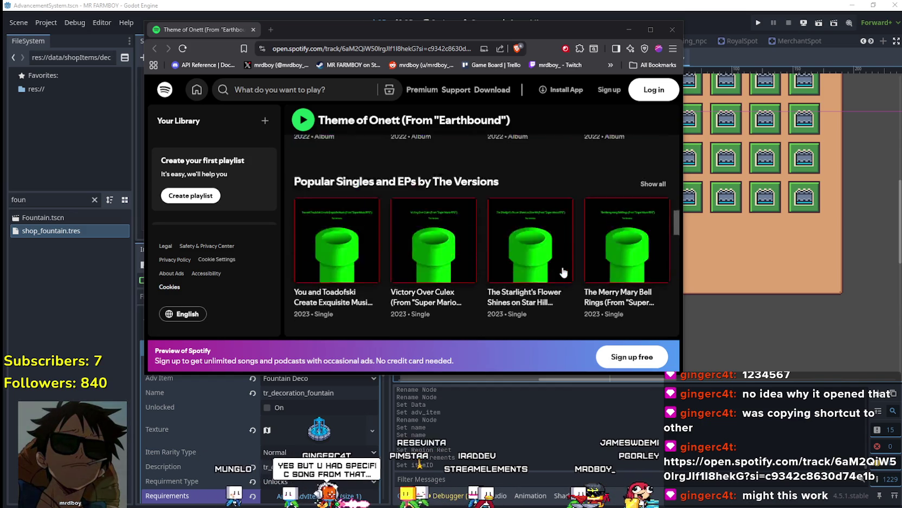
pyautogui.scroll(8, 562, 265)
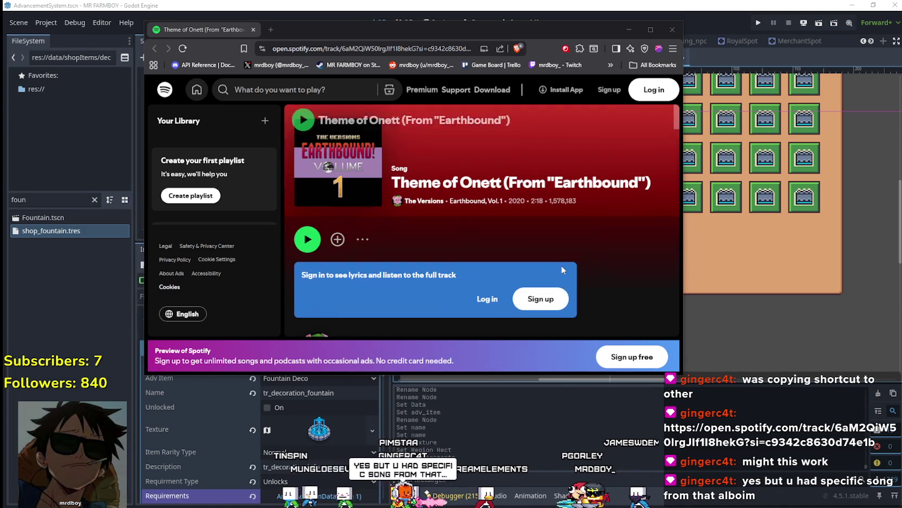
pyautogui.scroll(-4, 561, 265)
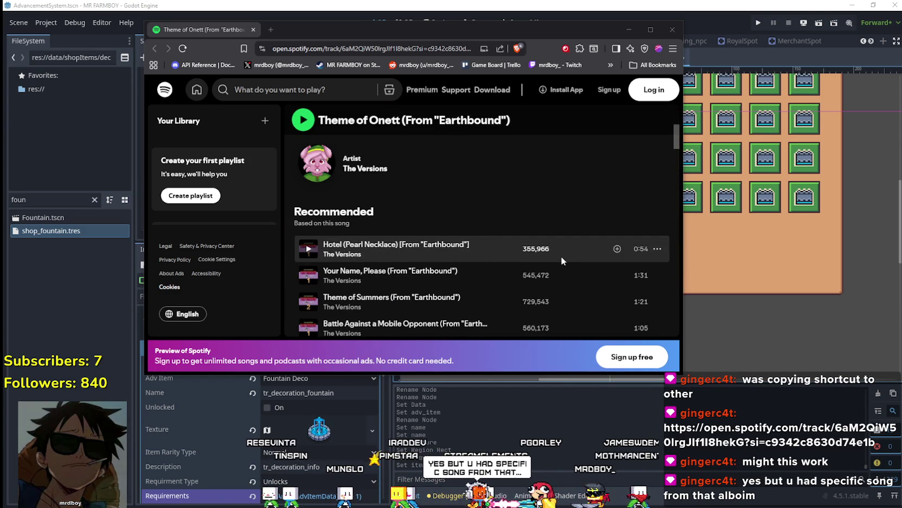
pyautogui.scroll(-2, 557, 234)
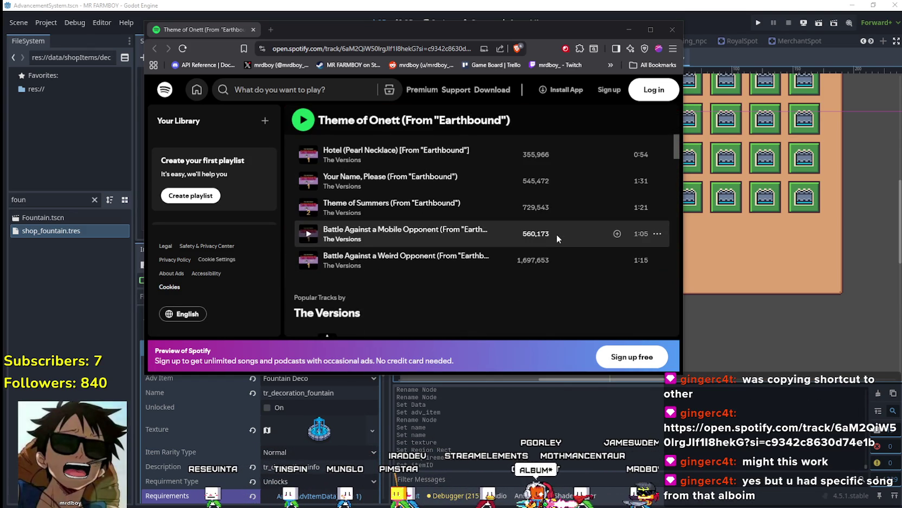
pyautogui.scroll(2, 557, 234)
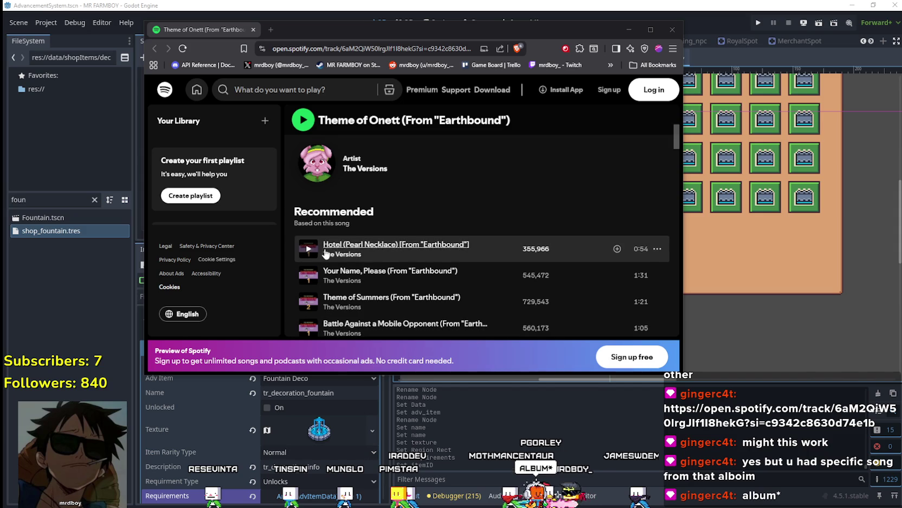
pyautogui.scroll(-2, 533, 262)
pyautogui.scroll(-1, 533, 263)
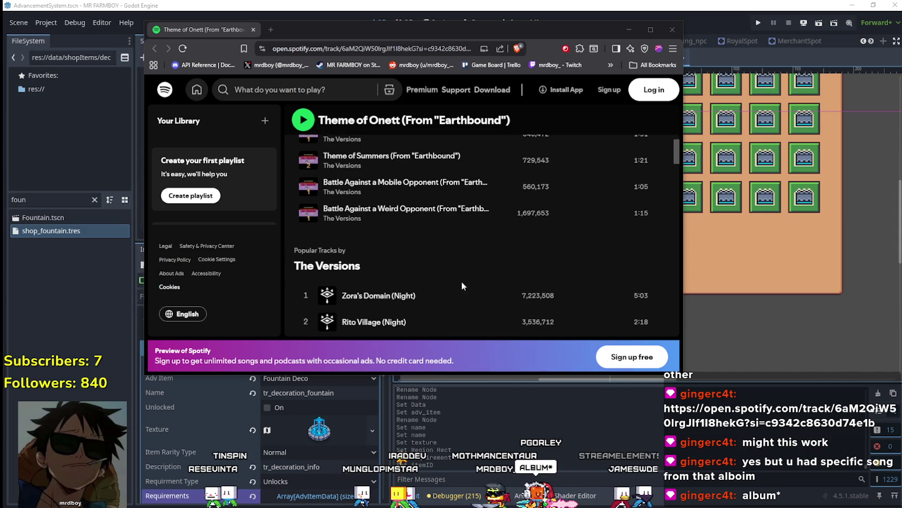
pyautogui.scroll(-3, 519, 280)
pyautogui.scroll(1, 519, 280)
pyautogui.scroll(-1, 518, 279)
pyautogui.scroll(2, 517, 279)
pyautogui.scroll(-3, 515, 275)
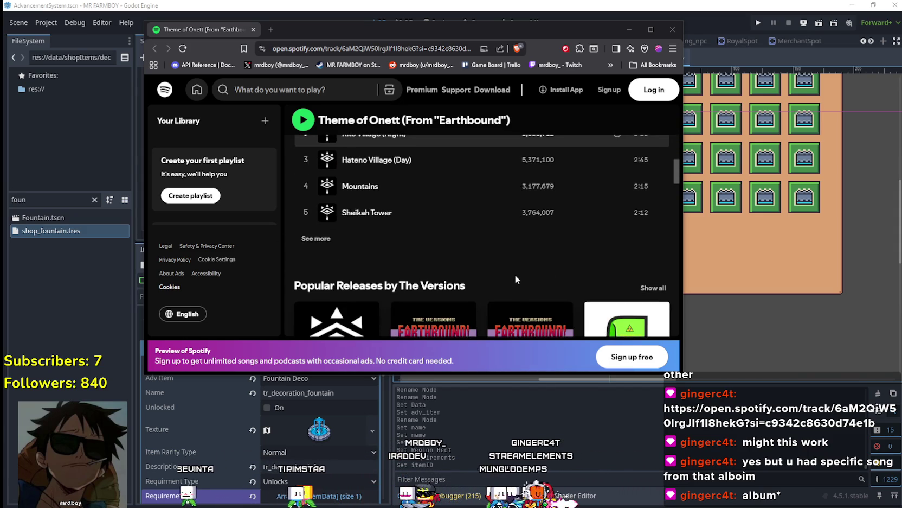
pyautogui.scroll(1, 383, 215)
# Expand Popular Tracks with See more, then close the browser window
pyautogui.click(315, 239)
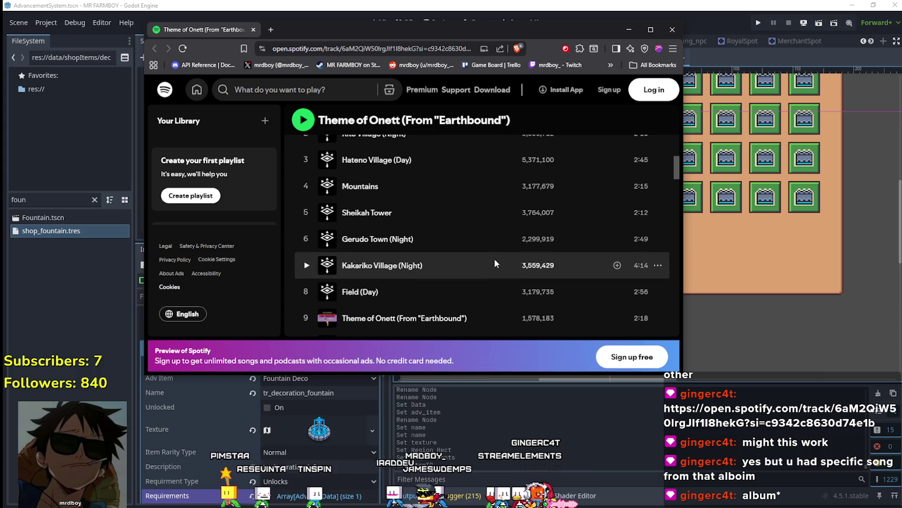
pyautogui.scroll(-1, 496, 257)
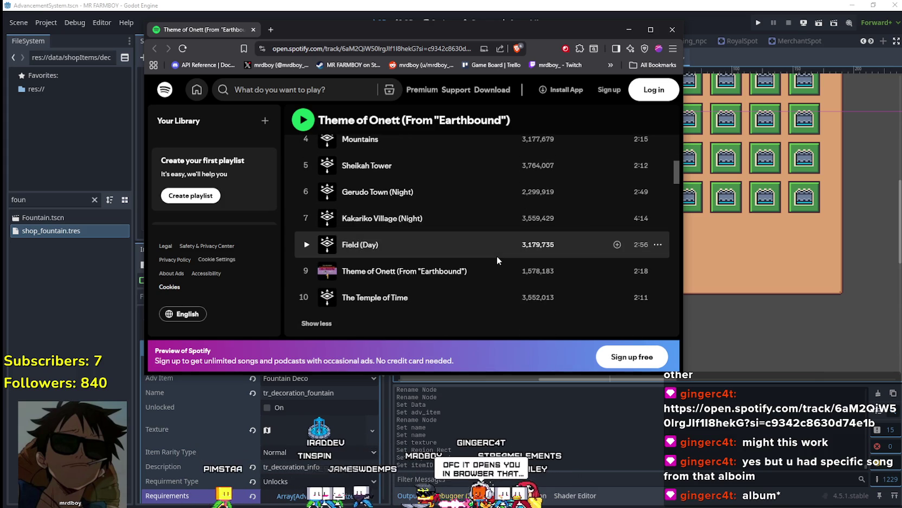
pyautogui.click(672, 31)
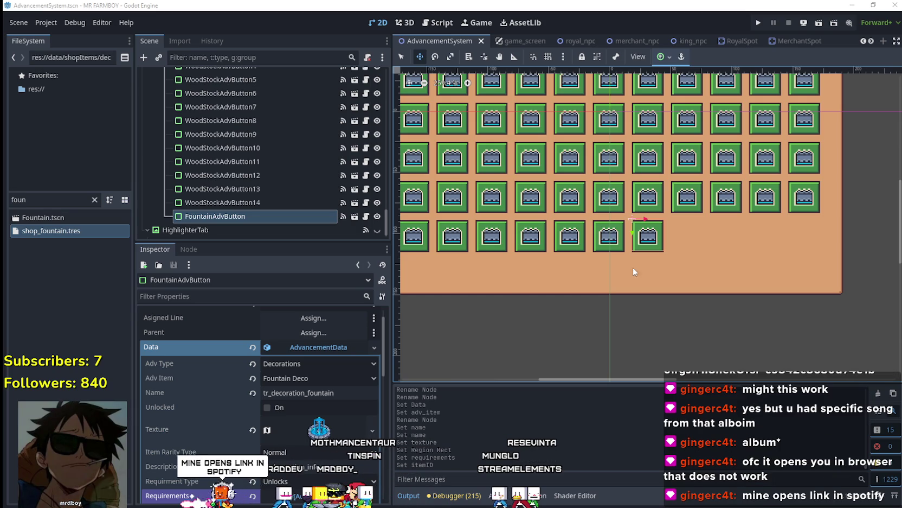
# Search Spotify for 'earthbound' and check the options for Battle Against a Weird Opponent
pyautogui.scroll(2, 634, 245)
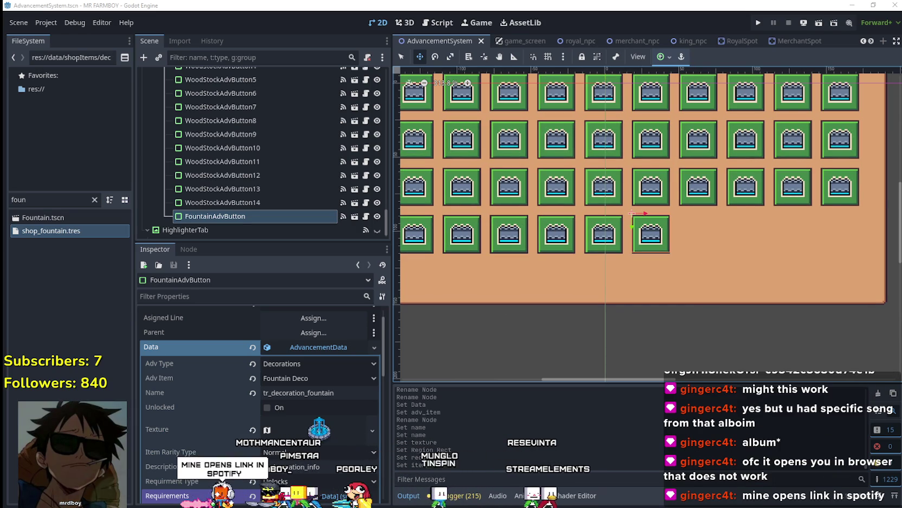
pyautogui.hotkey('alt', 'Tab')
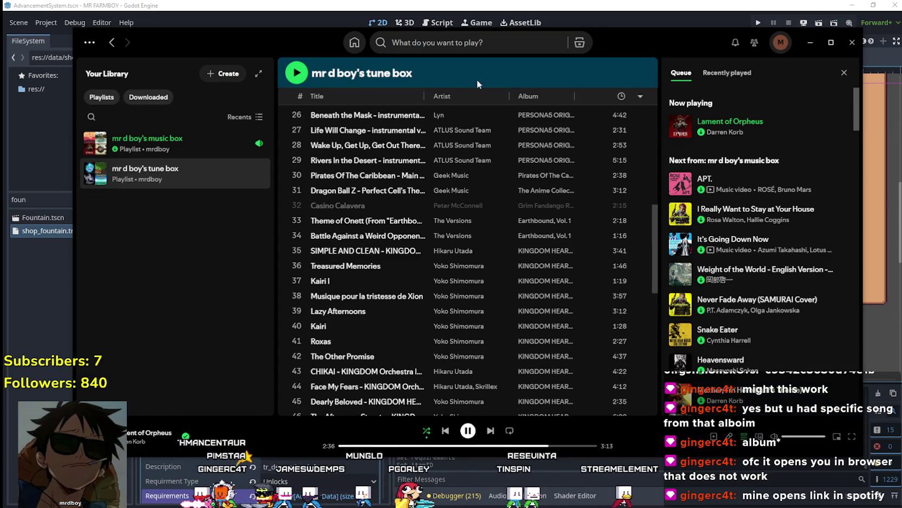
pyautogui.click(489, 42)
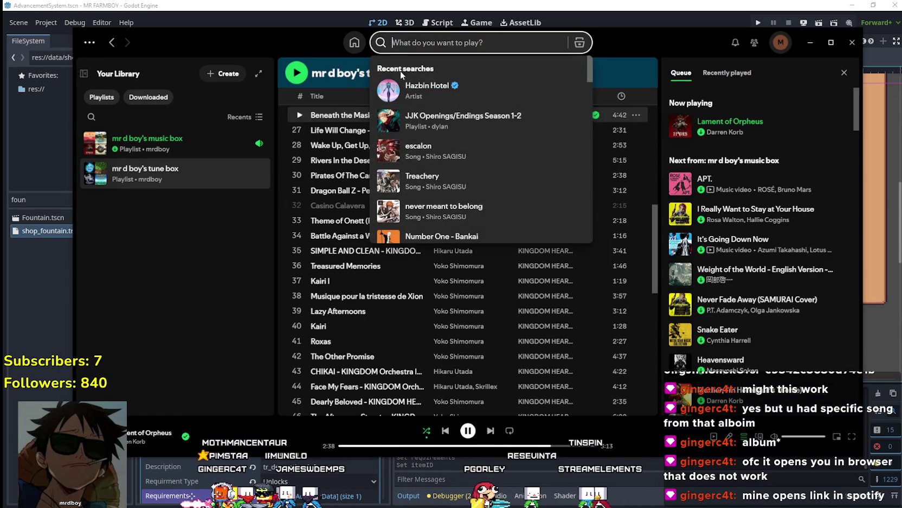
pyautogui.write('earthbound')
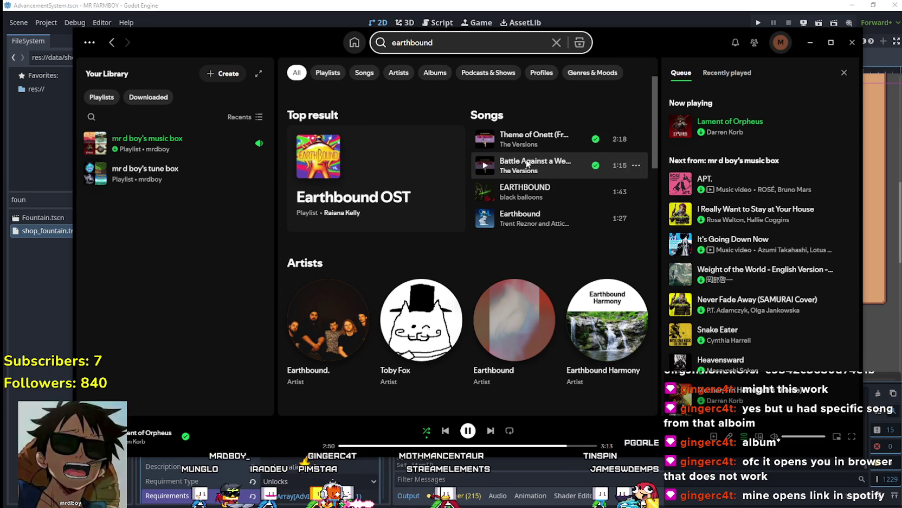
pyautogui.rightClick(527, 164)
pyautogui.moveTo(589, 181)
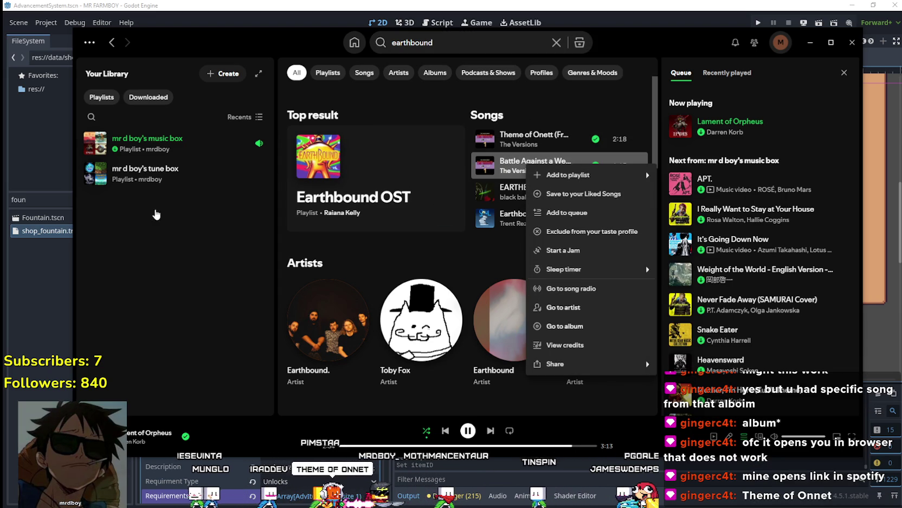
pyautogui.click(209, 299)
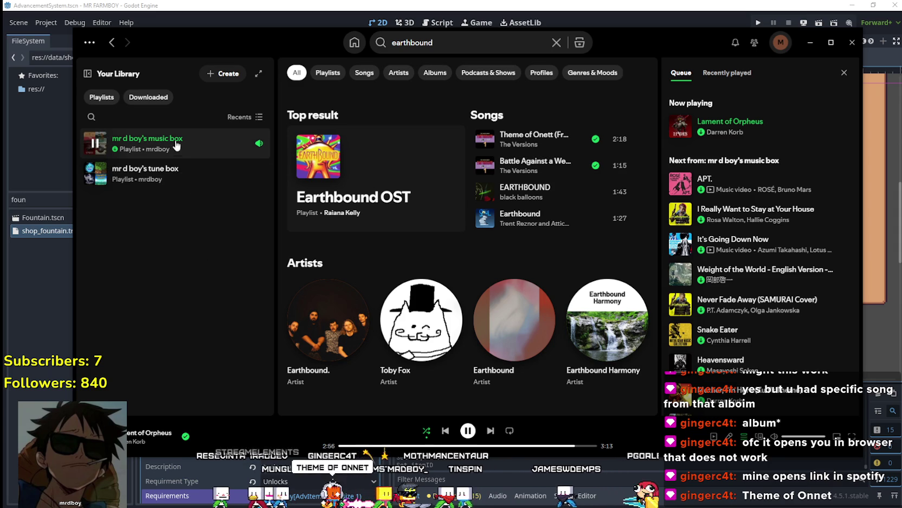
# Play Theme of Onett from the mr d boy's tune box playlist
pyautogui.click(172, 168)
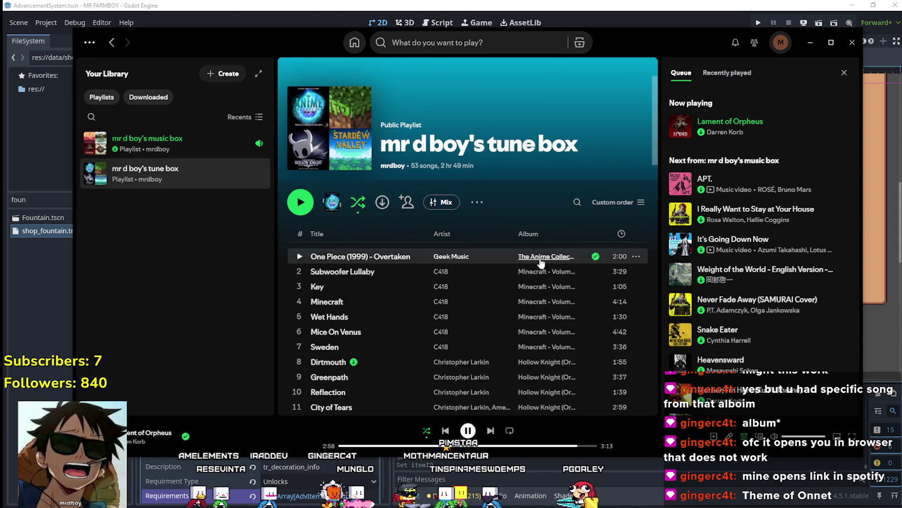
pyautogui.scroll(-2, 534, 281)
pyautogui.scroll(-5, 562, 367)
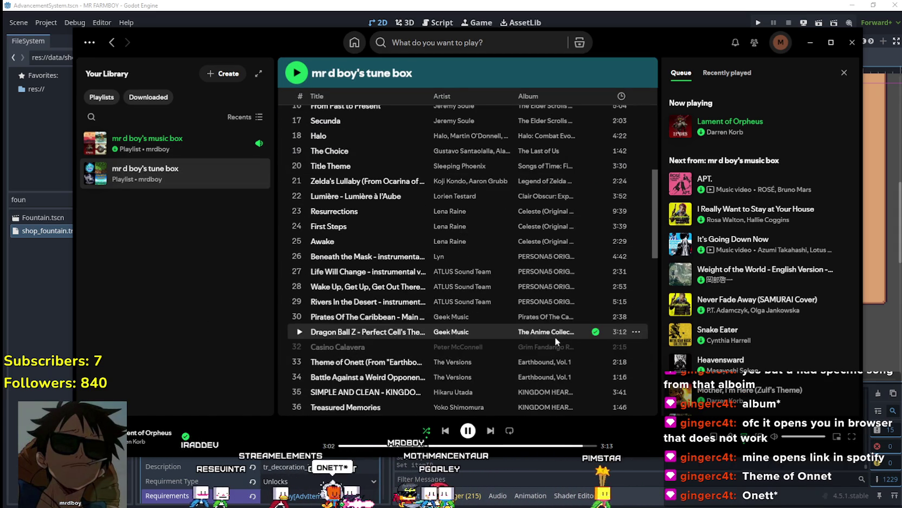
pyautogui.scroll(-3, 552, 325)
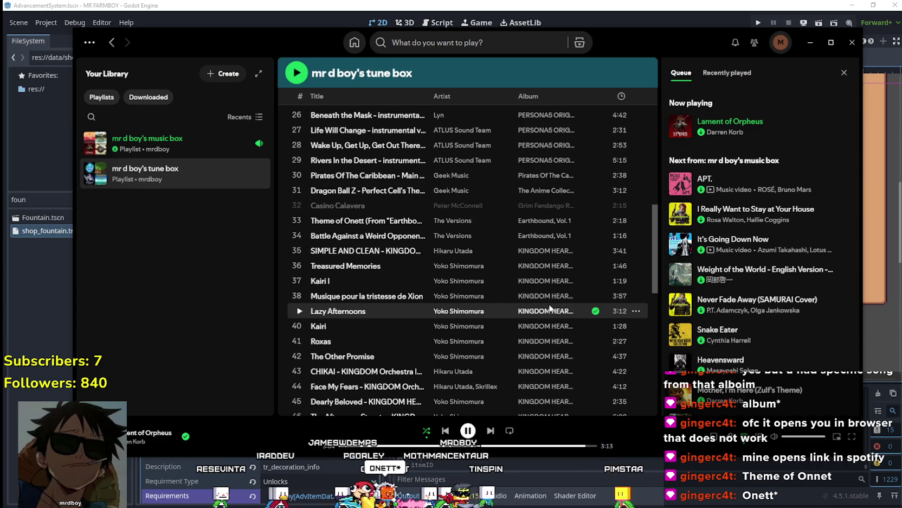
pyautogui.scroll(-2, 549, 304)
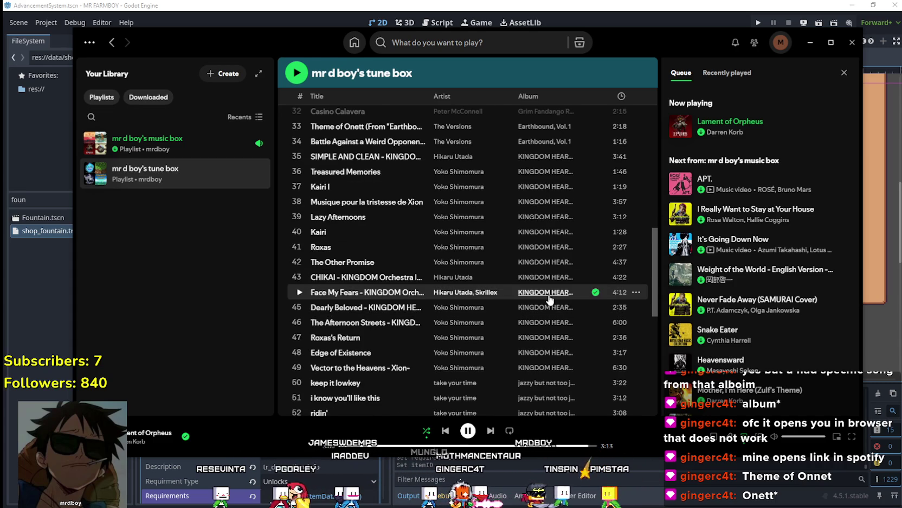
pyautogui.scroll(-3, 548, 295)
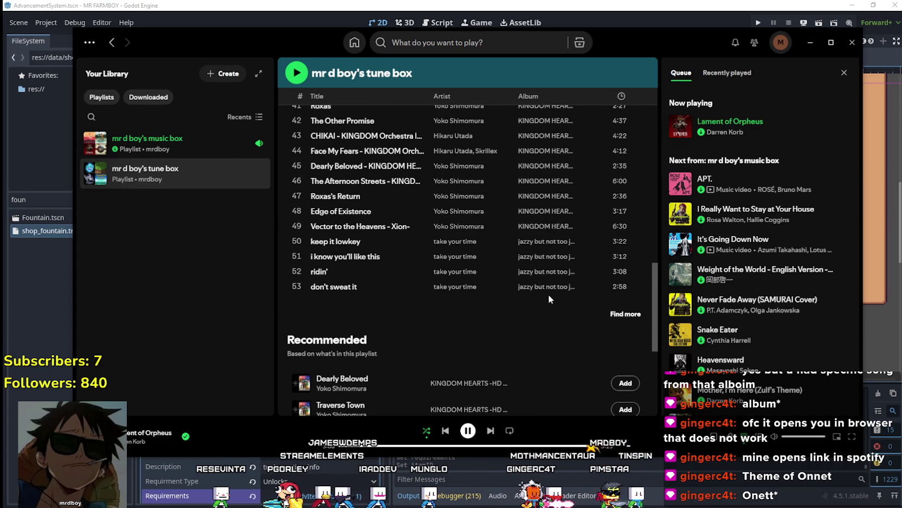
pyautogui.scroll(4, 550, 295)
pyautogui.scroll(4, 558, 292)
pyautogui.click(298, 361)
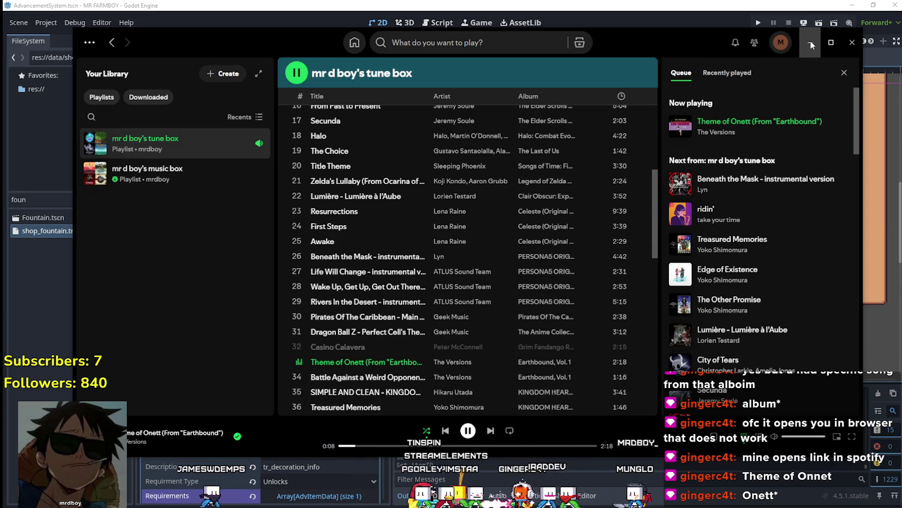
# Hide Spotify and collapse the FountainAdvButton's AdvancementData in the Inspector
pyautogui.click(589, 4)
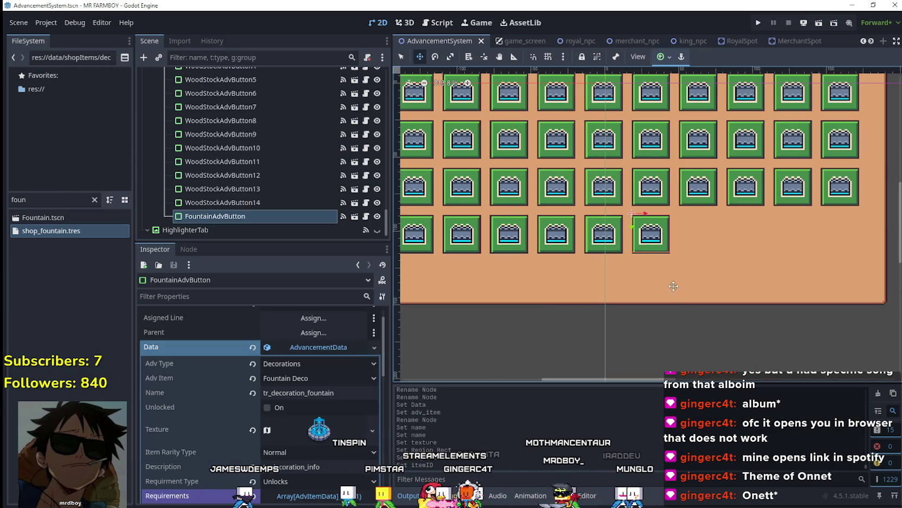
pyautogui.scroll(2, 629, 241)
pyautogui.click(301, 350)
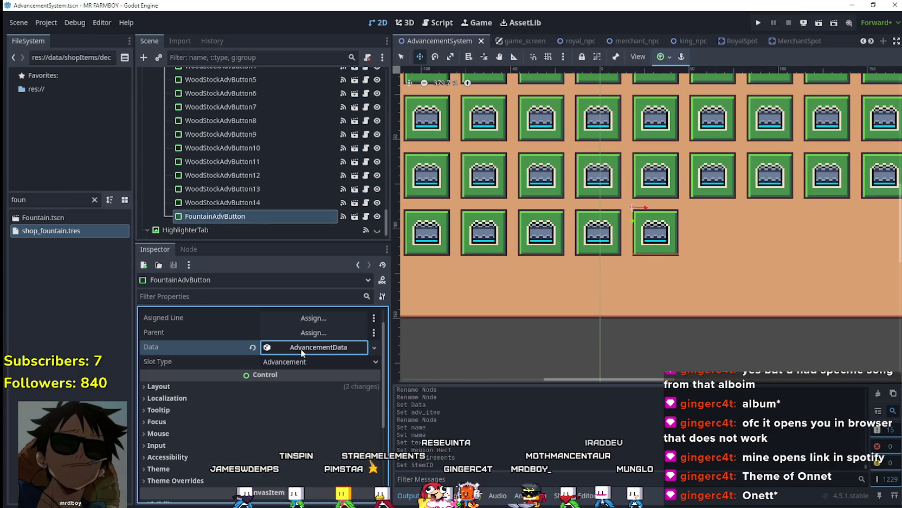
# Save the AdvancementSystem scene with Ctrl+S
pyautogui.scroll(-2, 285, 187)
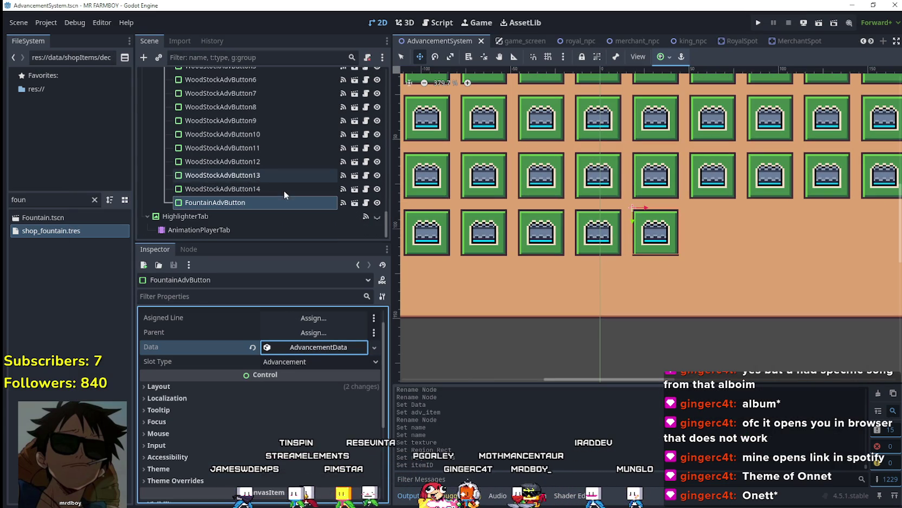
pyautogui.scroll(-5, 761, 181)
pyautogui.scroll(6, 279, 188)
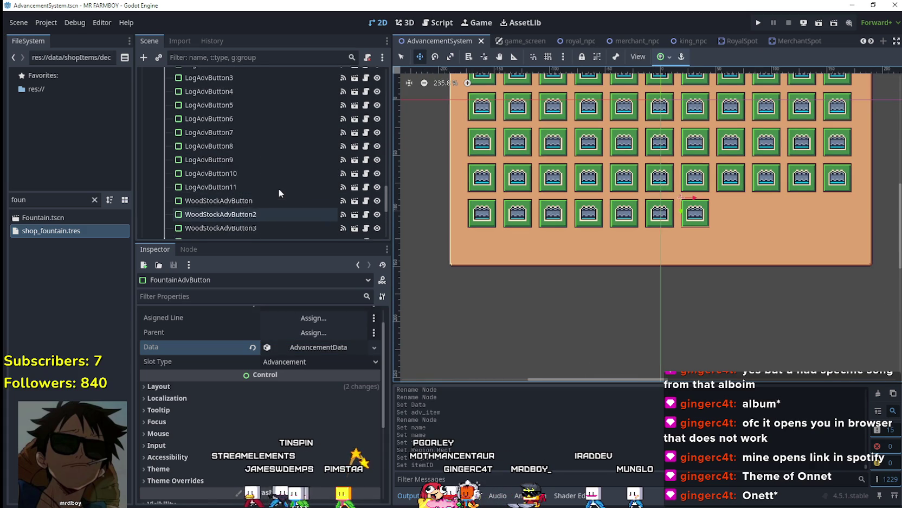
pyautogui.scroll(8, 312, 201)
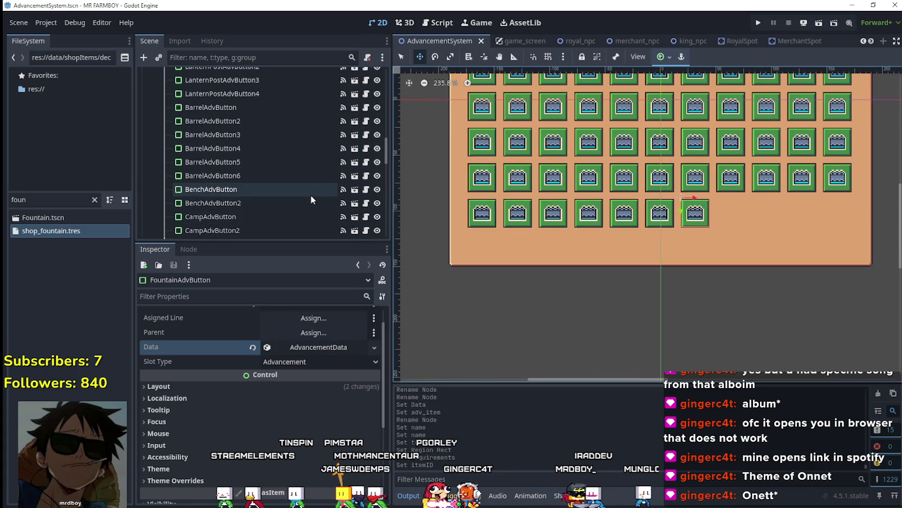
pyautogui.scroll(5, 311, 194)
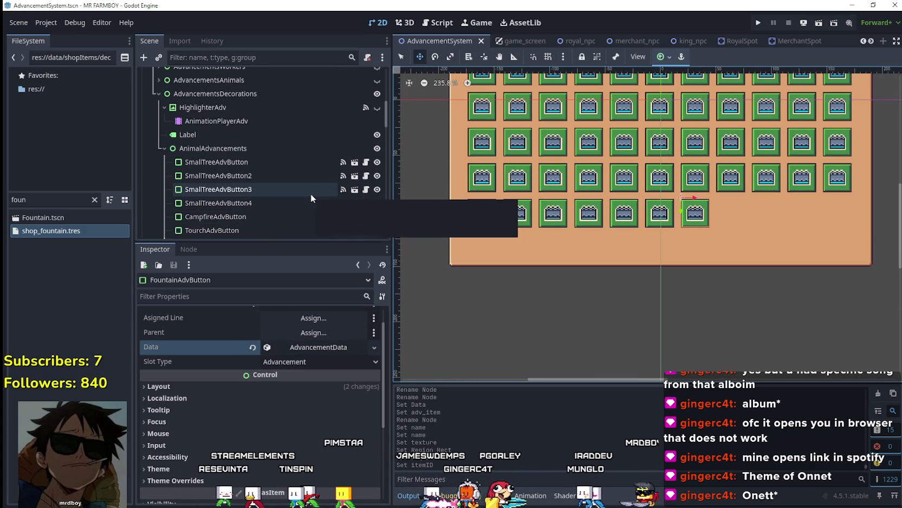
pyautogui.scroll(-3, 644, 134)
pyautogui.scroll(3, 774, 186)
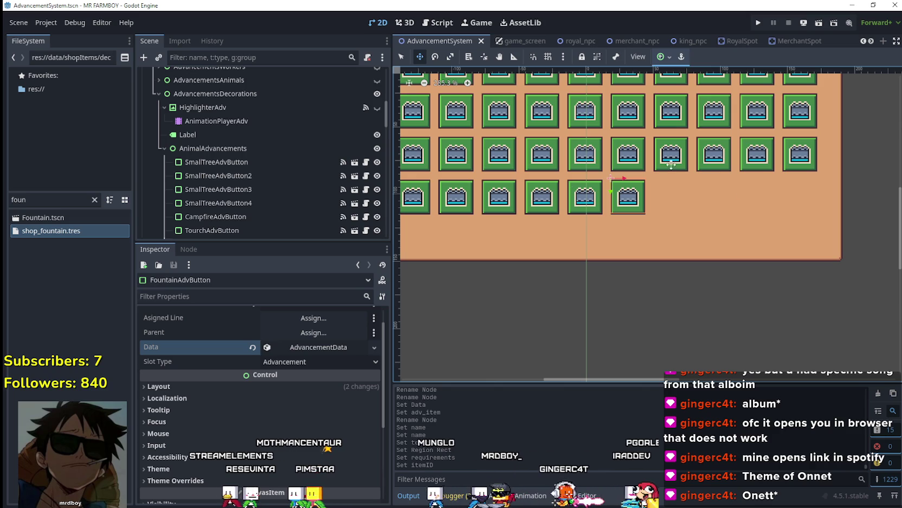
pyautogui.scroll(-5, 230, 200)
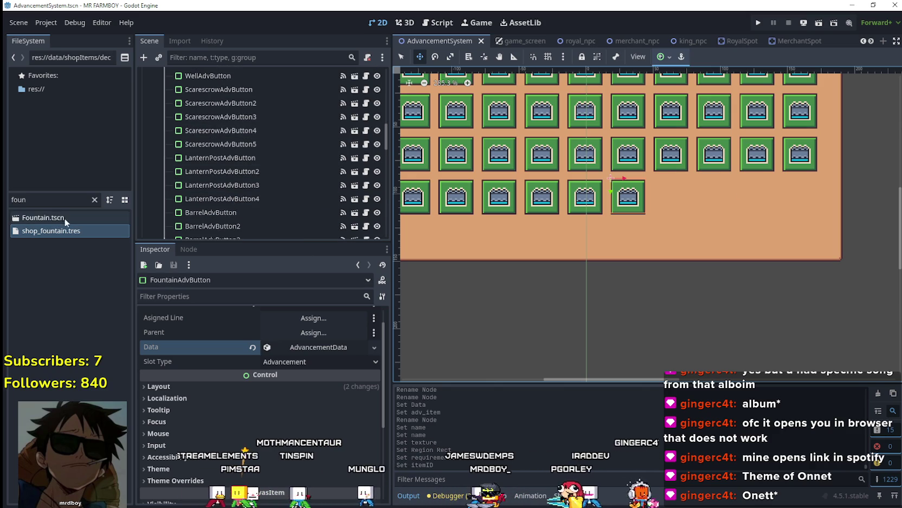
pyautogui.hotkey('ctrl', 's')
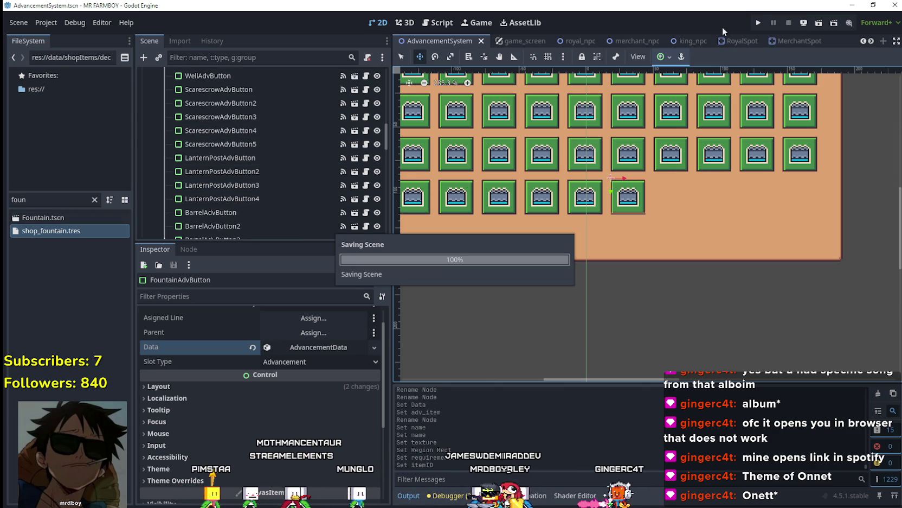
# Run MR FARMBOY, load Save 5 via Continue, and maximize the game window
pyautogui.click(755, 26)
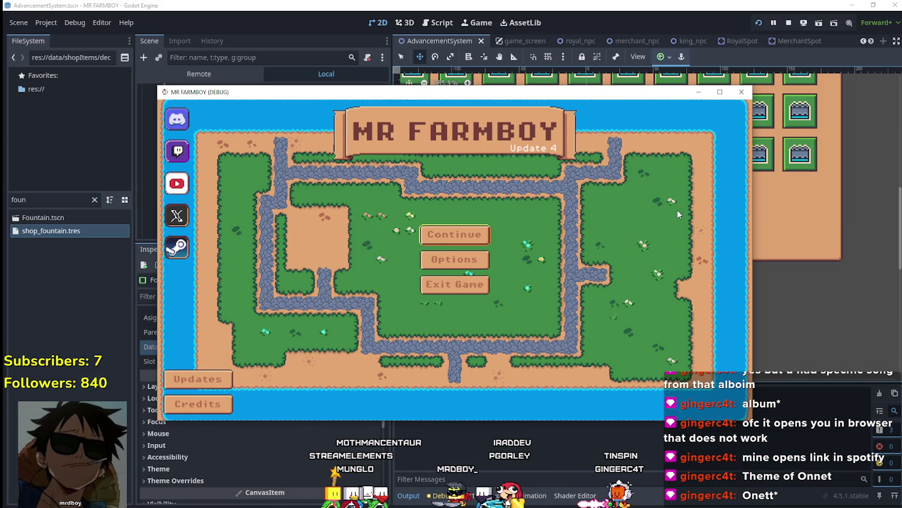
pyautogui.click(455, 234)
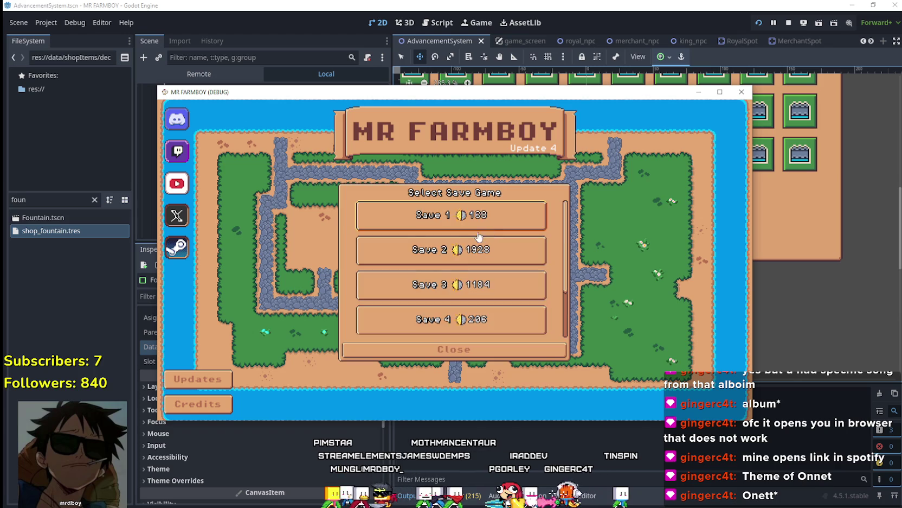
pyautogui.click(422, 285)
pyautogui.click(423, 294)
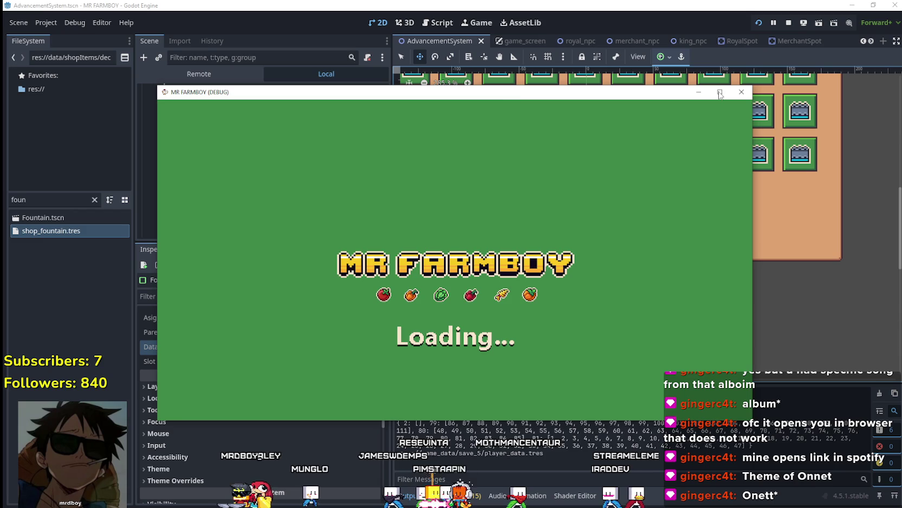
pyautogui.click(720, 93)
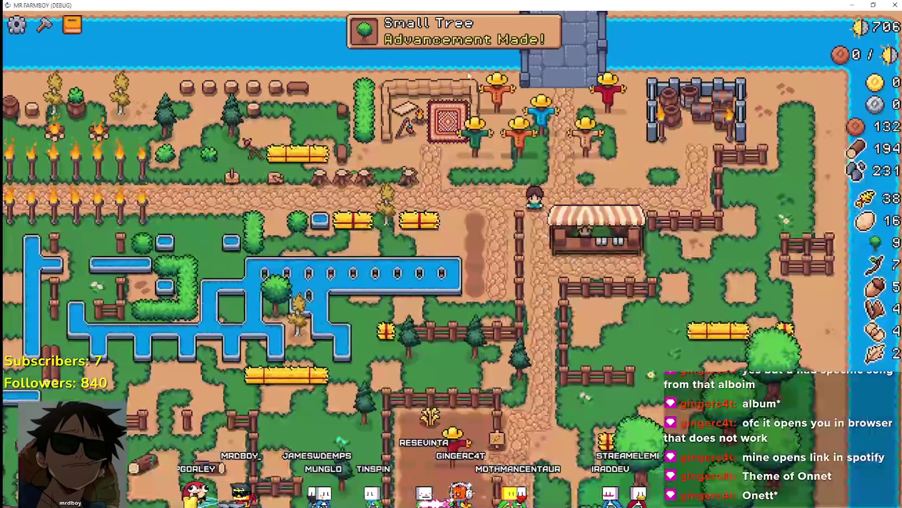
# Check the Crops and Decorations tabs in the Advancements window, then close it
pyautogui.click(481, 45)
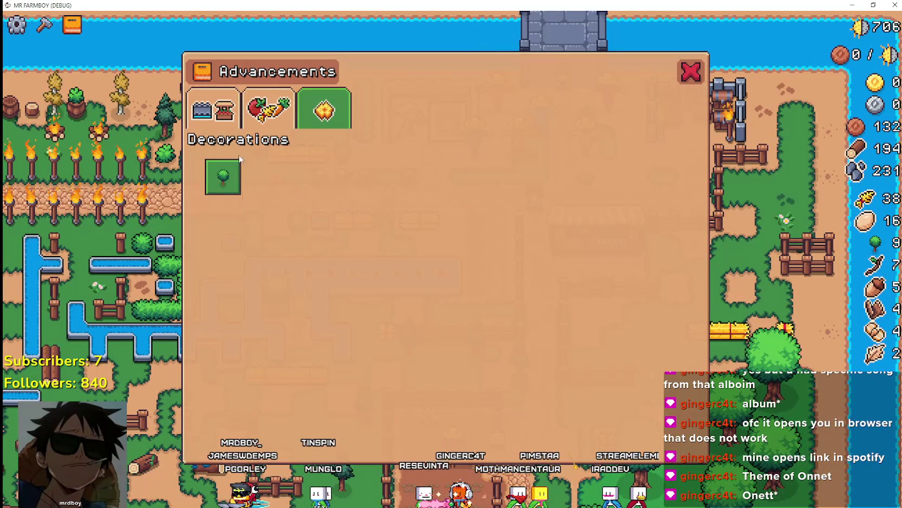
pyautogui.click(270, 109)
pyautogui.moveTo(346, 178)
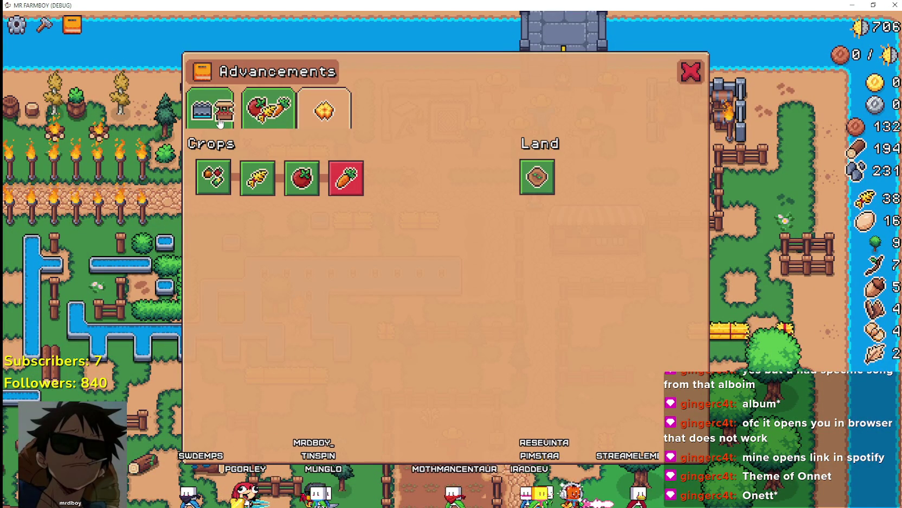
pyautogui.click(346, 125)
pyautogui.click(688, 72)
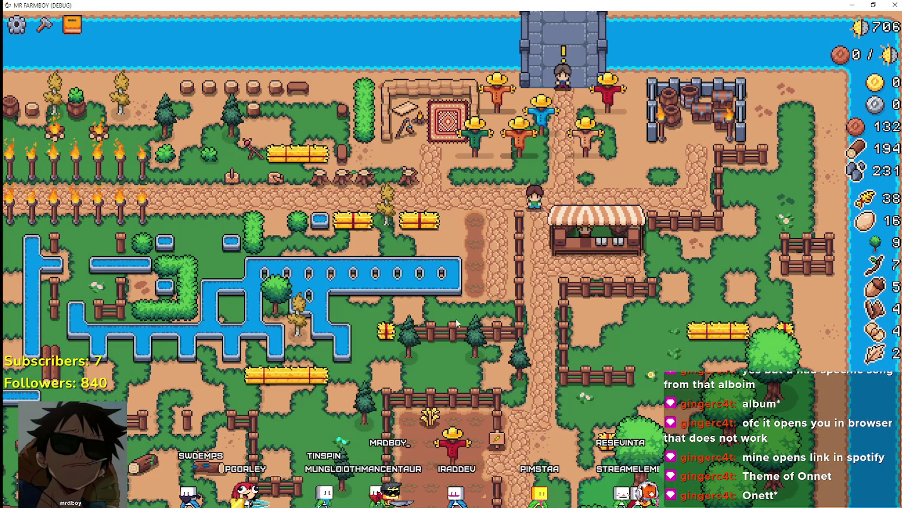
# Visit the market stall, then review the decoration recipes in the crafting panel
pyautogui.click(585, 231)
pyautogui.press('Escape')
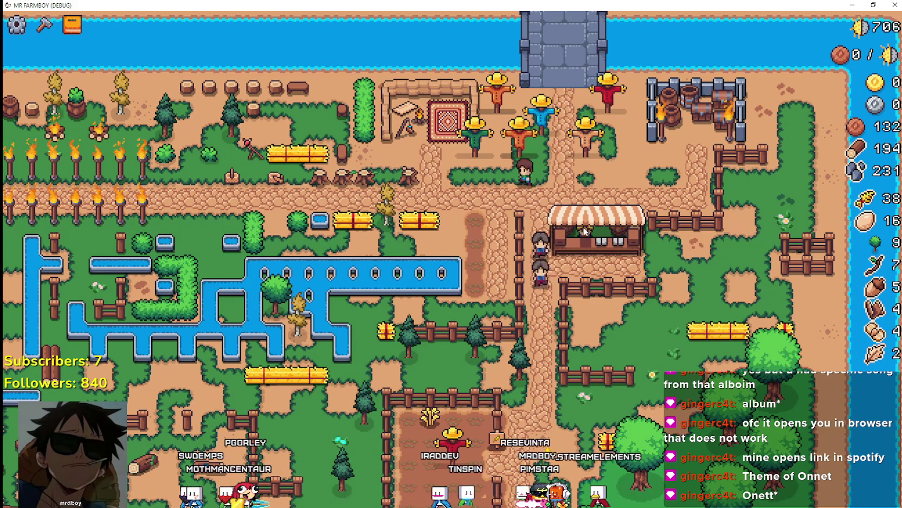
pyautogui.scroll(2, 427, 213)
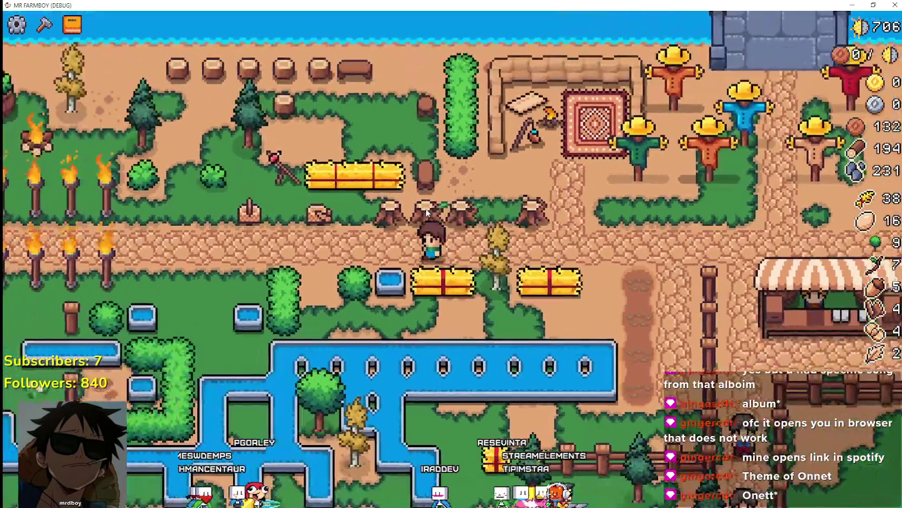
pyautogui.press('a')
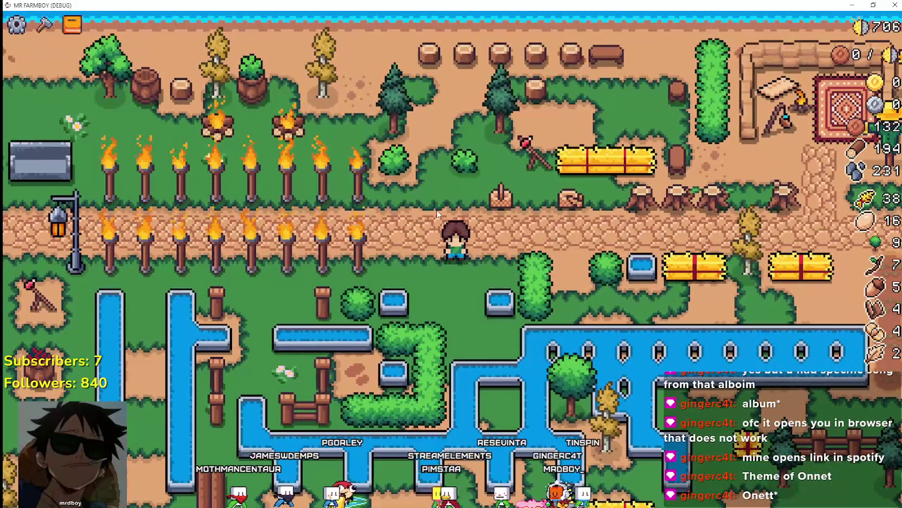
pyautogui.press('c')
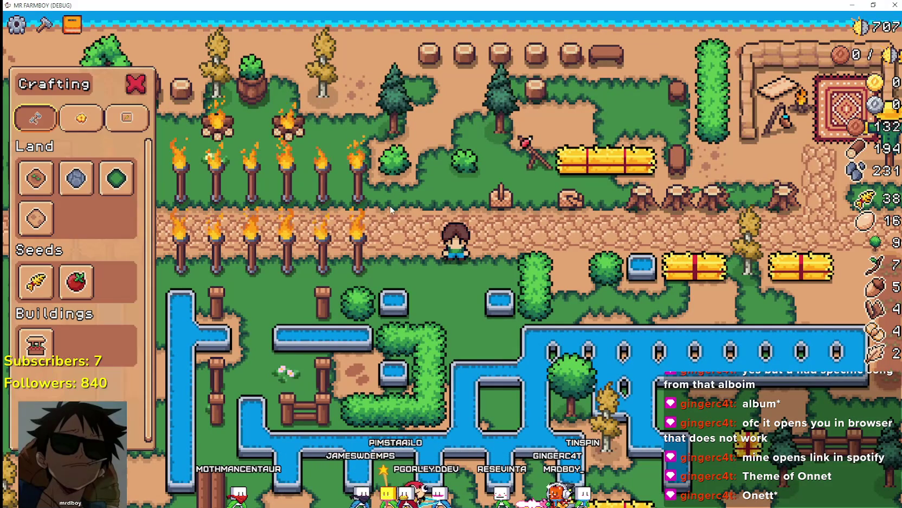
pyautogui.click(81, 120)
pyautogui.click(127, 118)
pyautogui.click(81, 117)
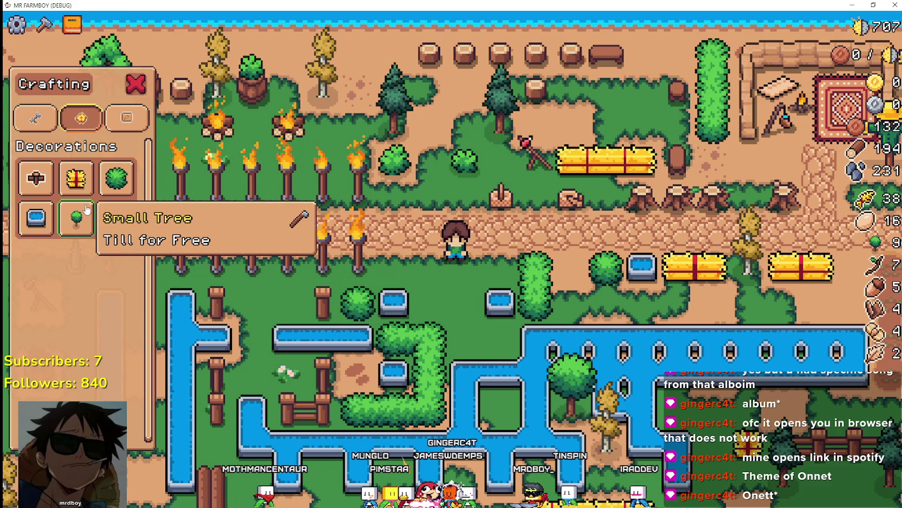
pyautogui.click(135, 84)
# Reopen and close the Advancements window, then switch back to the Godot editor
pyautogui.click(72, 25)
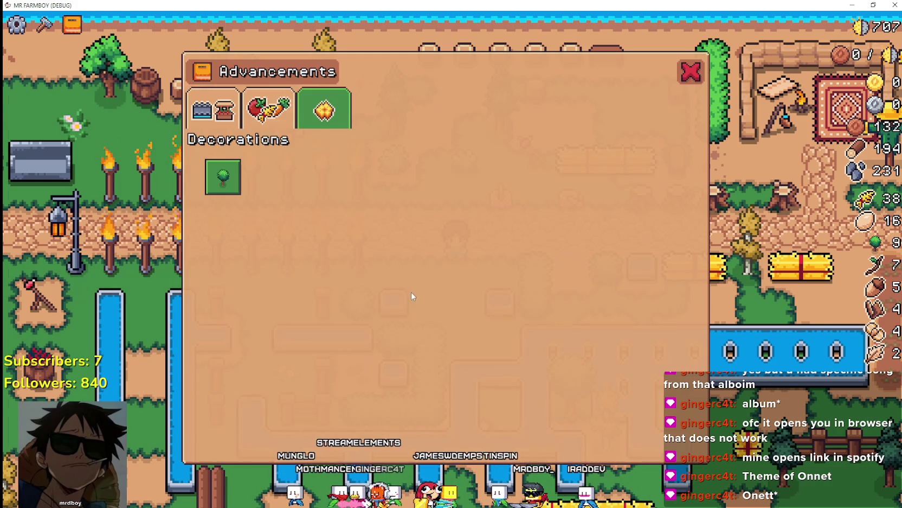
pyautogui.press('Escape')
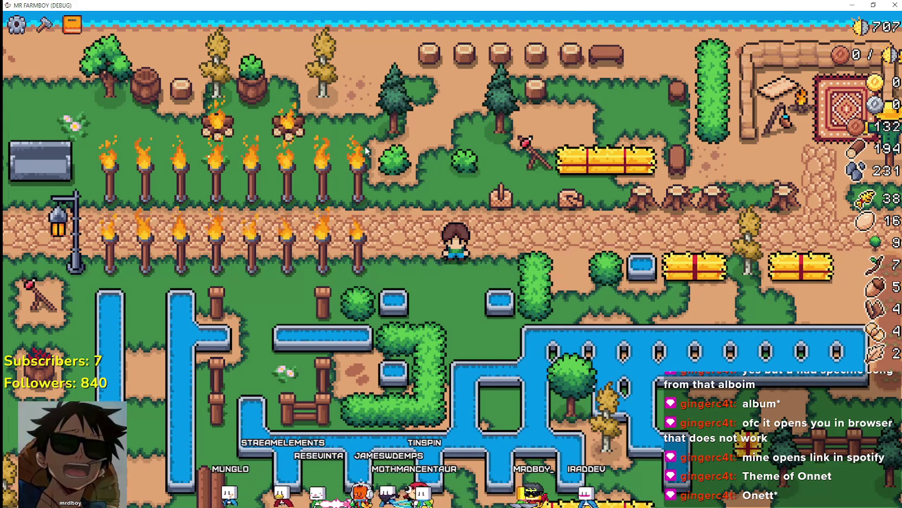
pyautogui.hotkey('alt', 'Tab')
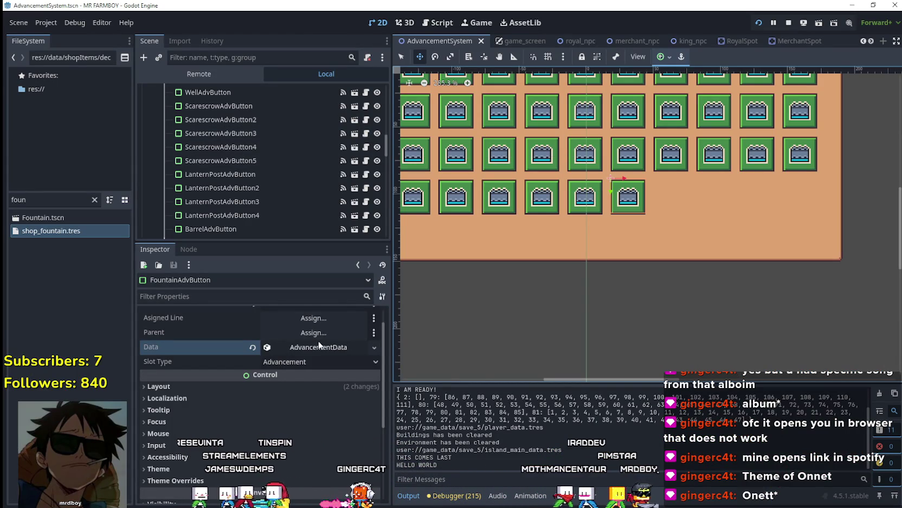
# Filter the FileSystem dock by 'typ' and open data_types.gd
pyautogui.scroll(1, 335, 389)
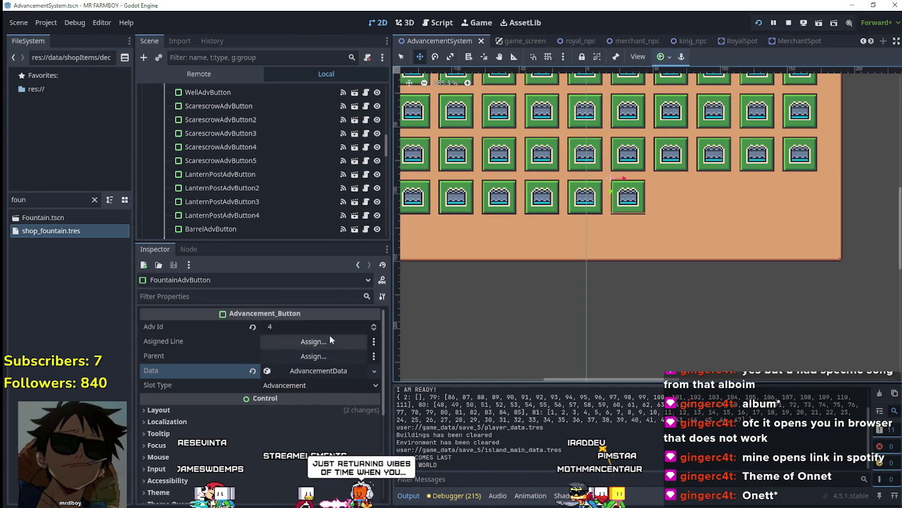
pyautogui.scroll(-15, 277, 176)
pyautogui.scroll(12, 381, 157)
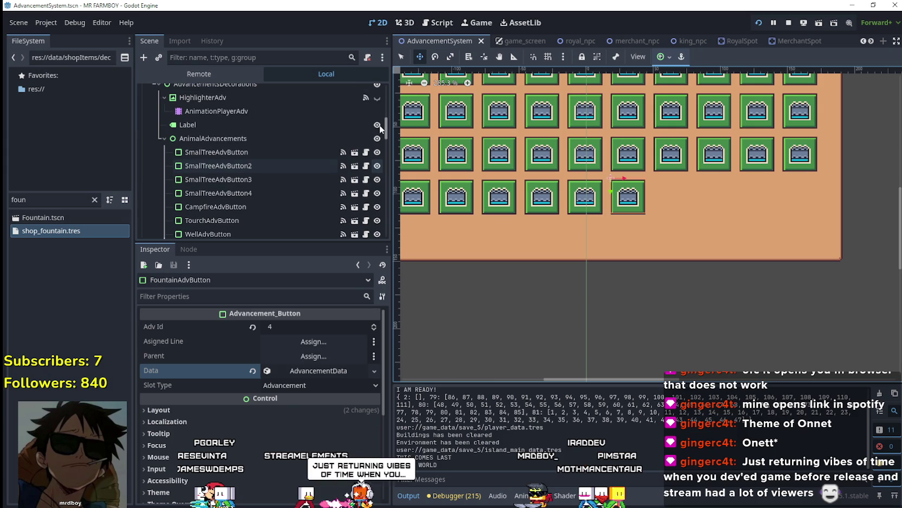
pyautogui.scroll(-5, 596, 219)
pyautogui.scroll(-3, 278, 184)
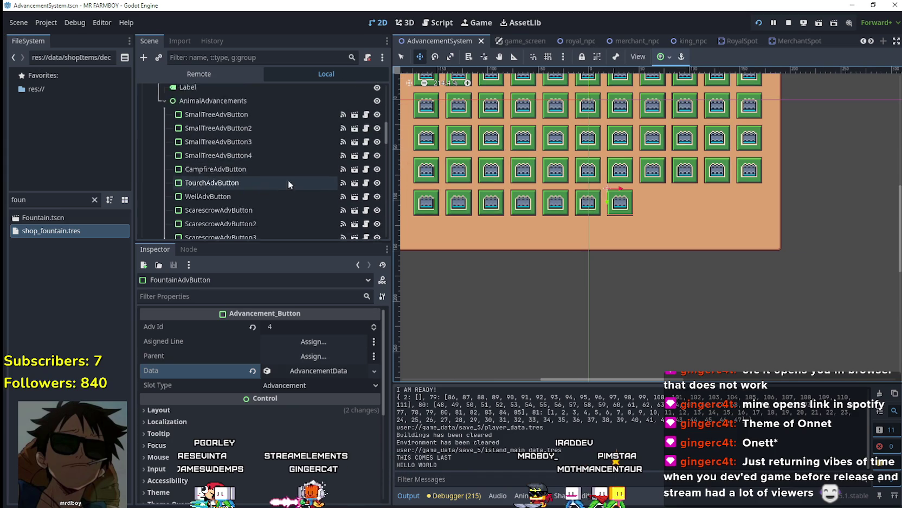
pyautogui.click(16, 200)
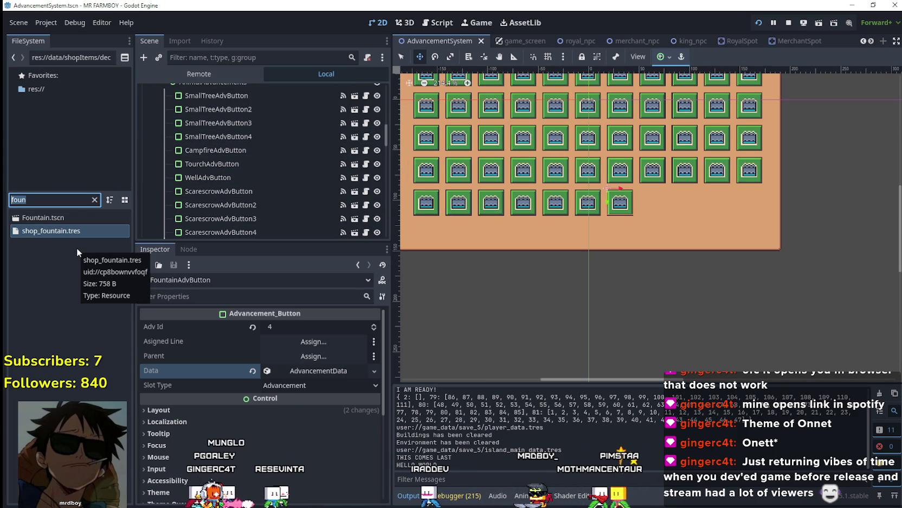
pyautogui.press('BackSpace')
pyautogui.press('BackSpace')
pyautogui.press('BackSpace')
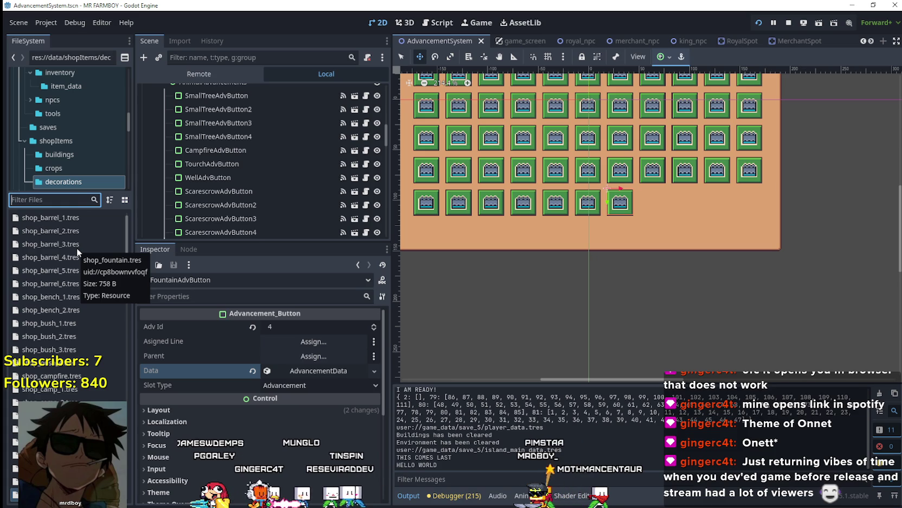
pyautogui.write('ti')
pyautogui.press('BackSpace')
pyautogui.press('BackSpace')
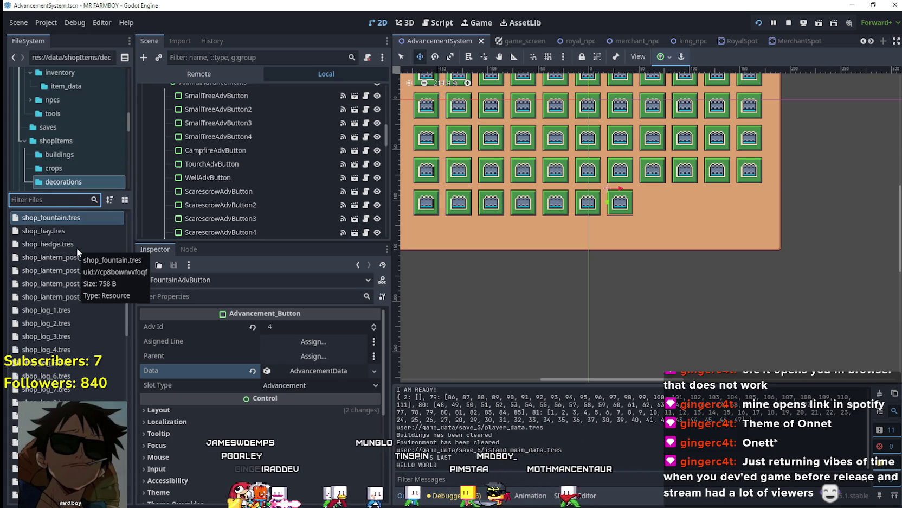
pyautogui.write('typ')
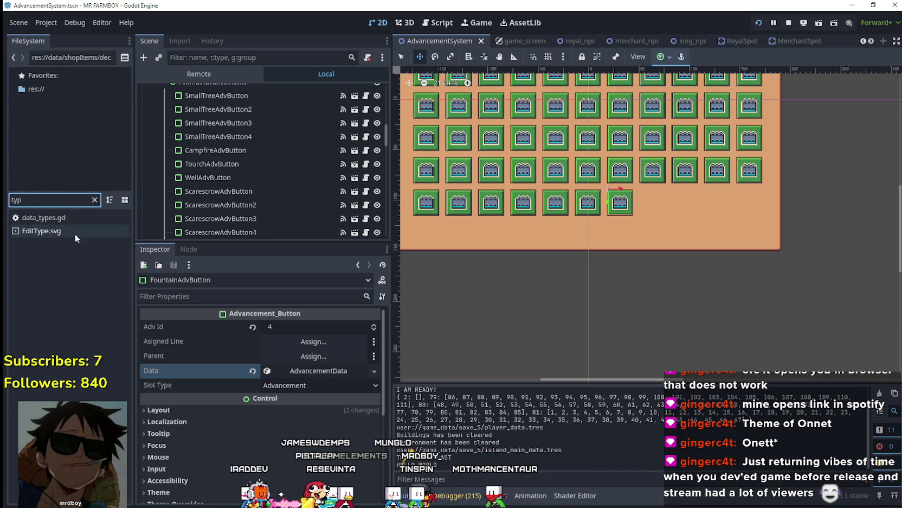
pyautogui.doubleClick(85, 215)
# Scroll data_types.gd to the SMALL_TREE_1–4_DECO enum entries and select all four
pyautogui.scroll(-5, 832, 277)
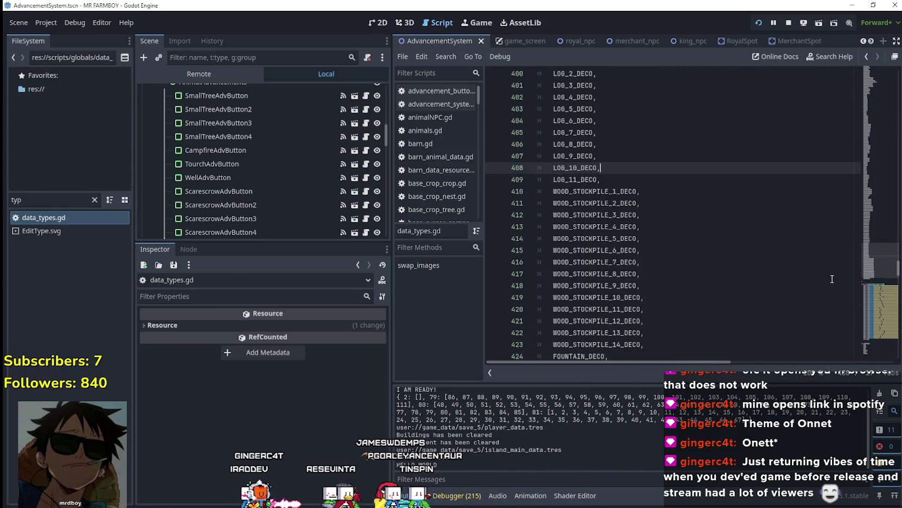
pyautogui.moveTo(869, 280)
pyautogui.mouseDown()
pyautogui.moveTo(874, 261)
pyautogui.moveTo(884, 338)
pyautogui.moveTo(871, 294)
pyautogui.moveTo(872, 356)
pyautogui.moveTo(871, 332)
pyautogui.mouseUp()
pyautogui.scroll(-8, 606, 261)
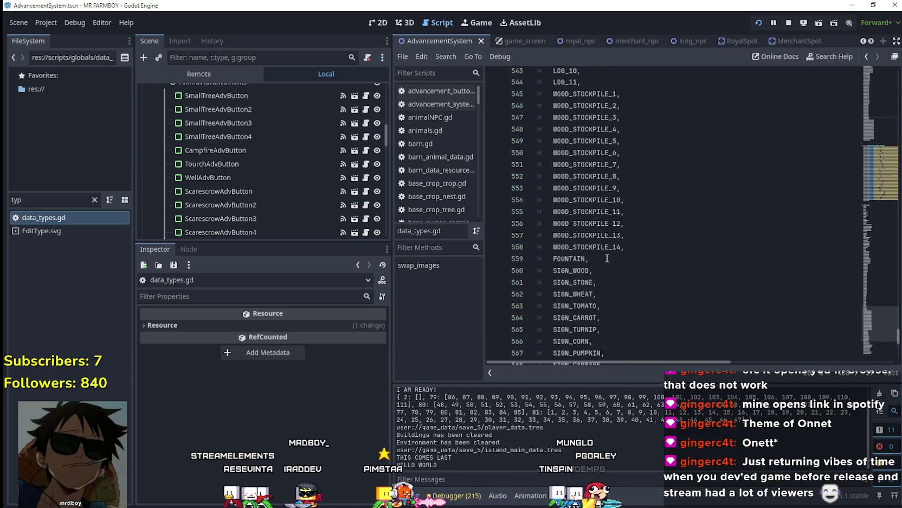
pyautogui.scroll(-4, 606, 253)
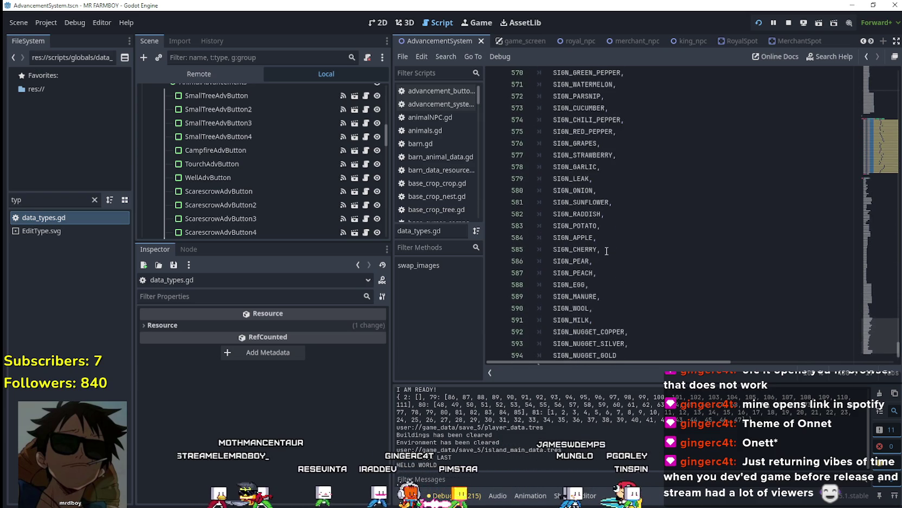
pyautogui.scroll(5, 606, 249)
pyautogui.scroll(2, 607, 248)
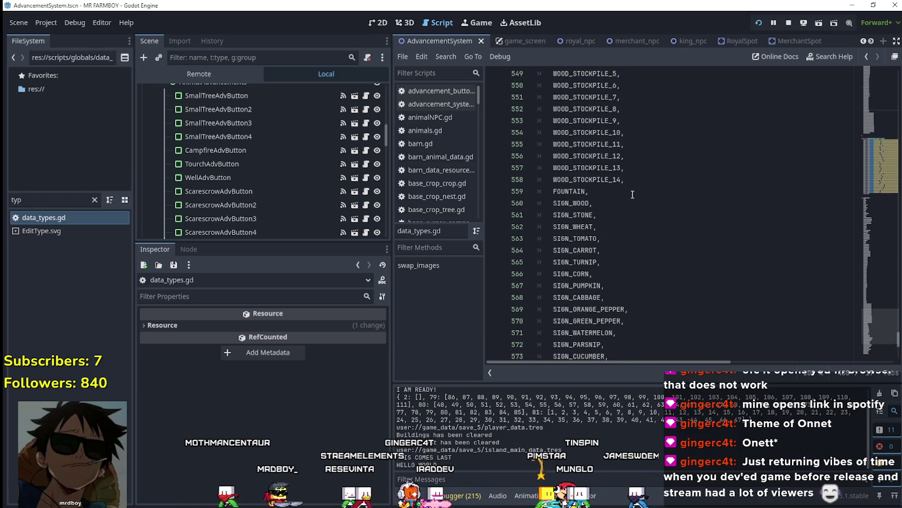
pyautogui.scroll(3, 618, 220)
pyautogui.scroll(1, 705, 261)
pyautogui.scroll(-1, 746, 276)
pyautogui.scroll(17, 745, 276)
pyautogui.moveTo(884, 306)
pyautogui.mouseDown()
pyautogui.moveTo(869, 189)
pyautogui.moveTo(864, 247)
pyautogui.moveTo(862, 237)
pyautogui.mouseUp()
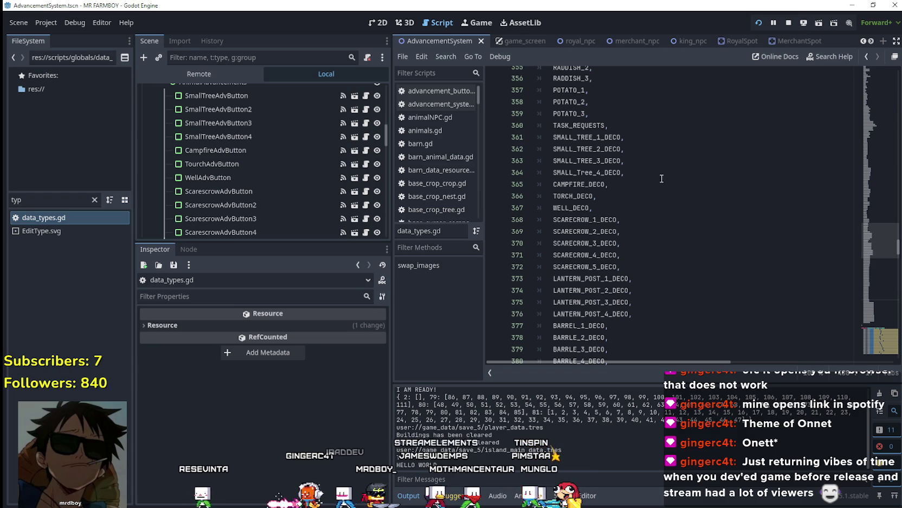
pyautogui.moveTo(624, 173)
pyautogui.mouseDown()
pyautogui.moveTo(591, 148)
pyautogui.moveTo(517, 136)
pyautogui.mouseUp()
pyautogui.hotkey('ctrl', 'c')
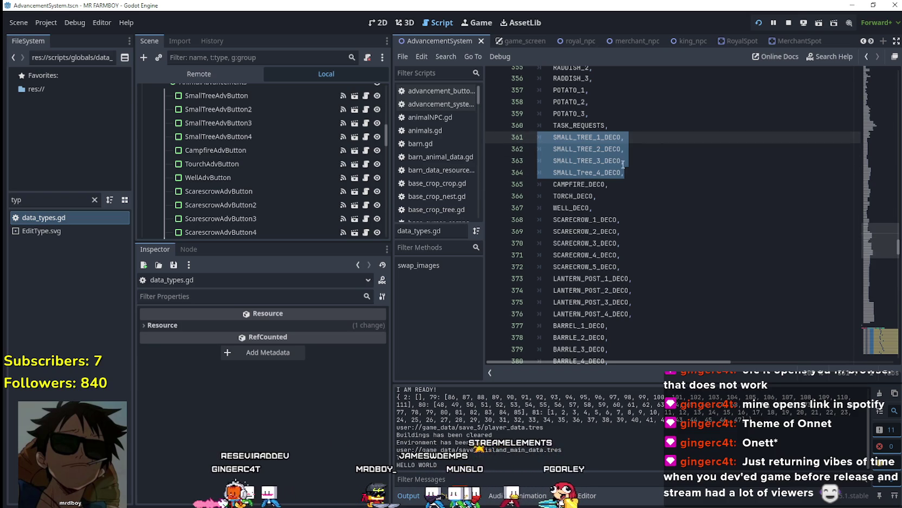
# Paste the four SMALL_TREE decoration entries on the line below FOUNTAIN_DECO
pyautogui.moveTo(867, 245); pyautogui.dragTo(869, 265)
pyautogui.click(635, 228)
pyautogui.click(603, 235)
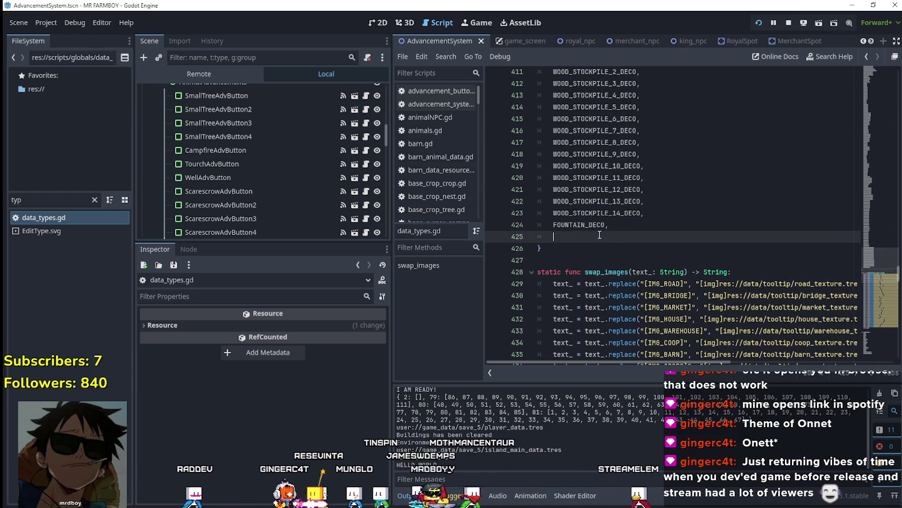
pyautogui.hotkey('ctrl', 'v')
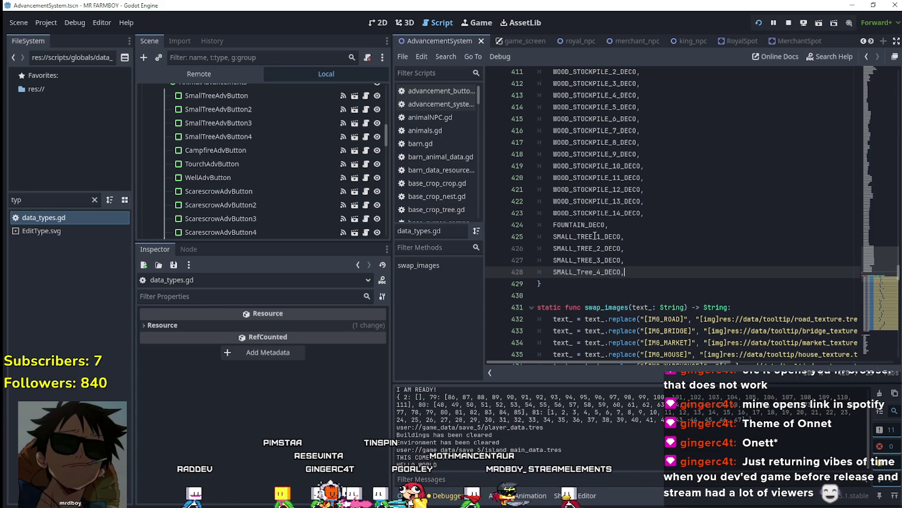
# Rename the pasted entries to SMALL_STONE_1_DECO through SMALL_STONE_4_DECO
pyautogui.click(586, 238)
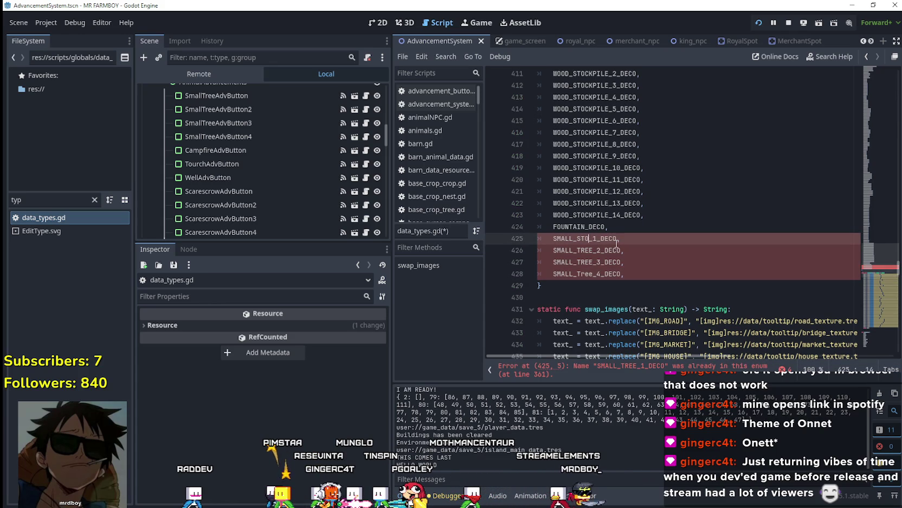
pyautogui.write('STON')
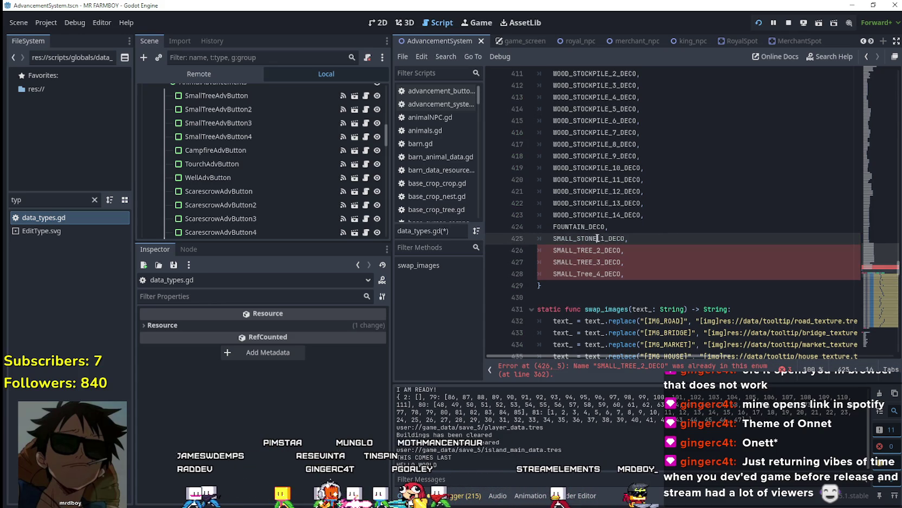
pyautogui.moveTo(593, 251)
pyautogui.mouseDown()
pyautogui.moveTo(585, 250)
pyautogui.moveTo(592, 262)
pyautogui.moveTo(584, 275)
pyautogui.mouseUp()
pyautogui.write('STONESTONE')
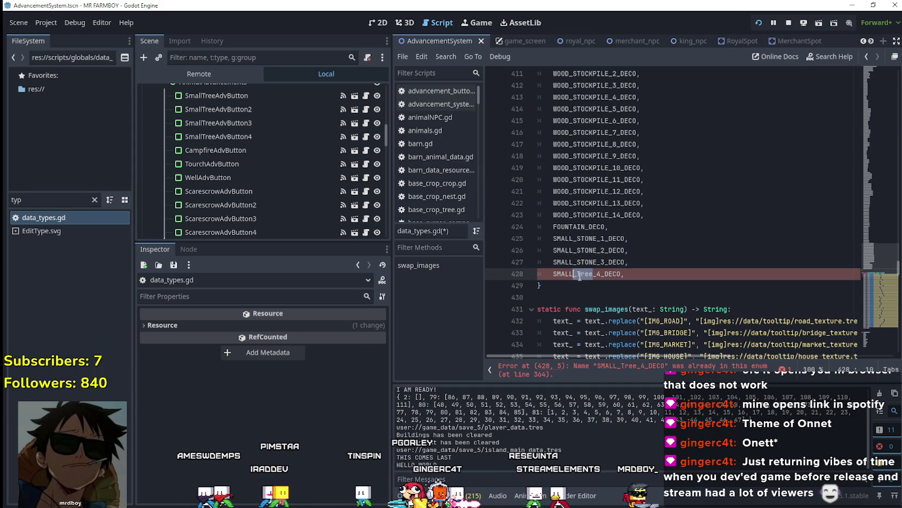
pyautogui.write('STONE')
pyautogui.click(671, 270)
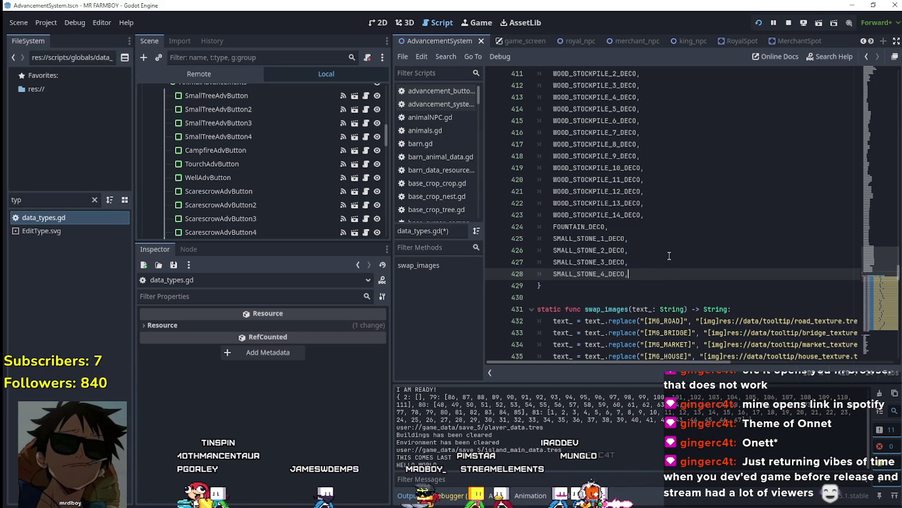
pyautogui.scroll(-2, 669, 257)
pyautogui.click(634, 222)
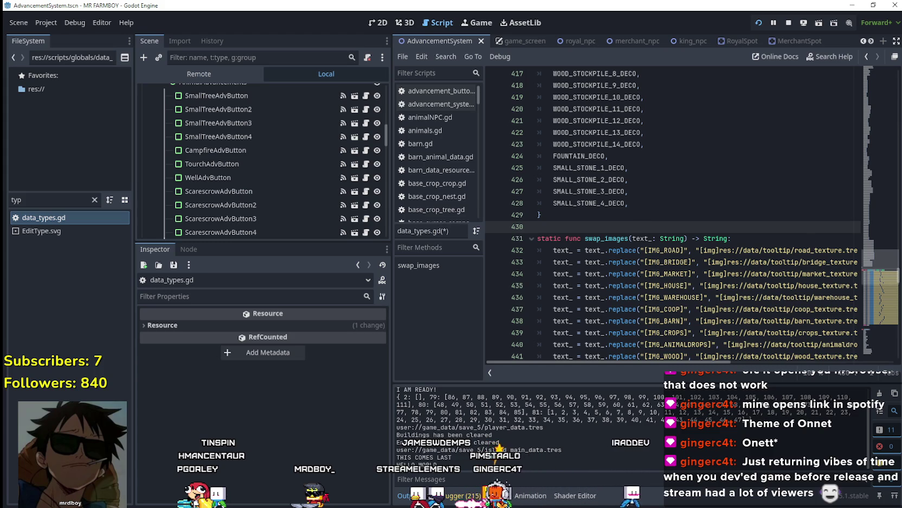
pyautogui.hotkey('alt', 'Tab')
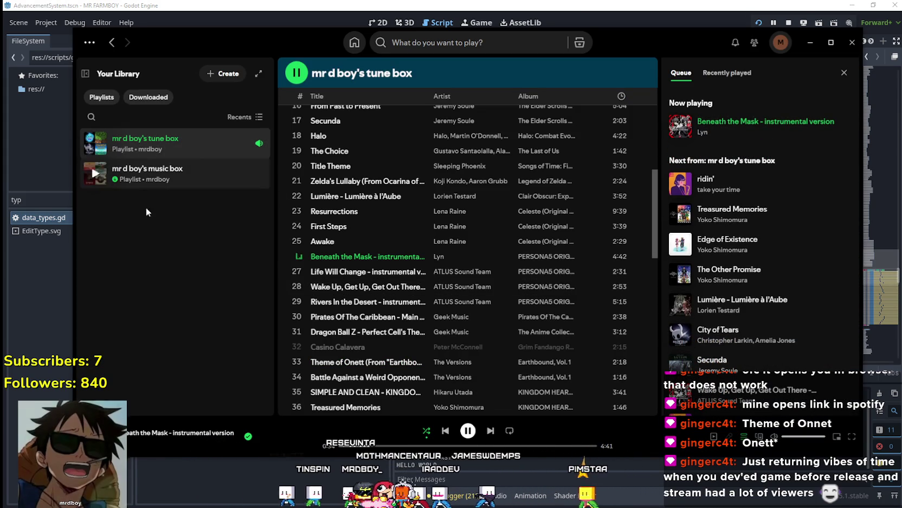
# Scroll the Spotify tune box playlist, then minimize Spotify to show data_types.gd again
pyautogui.scroll(-10, 488, 241)
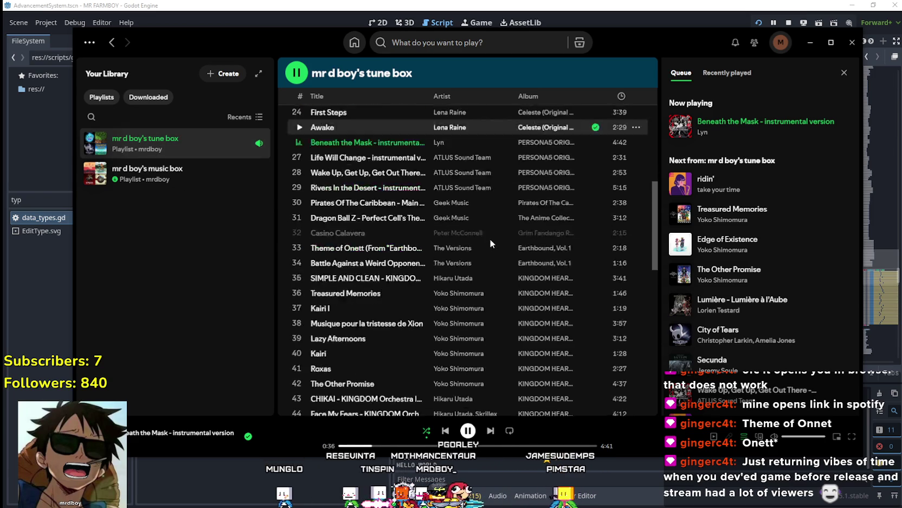
pyautogui.scroll(9, 492, 263)
pyautogui.scroll(10, 492, 259)
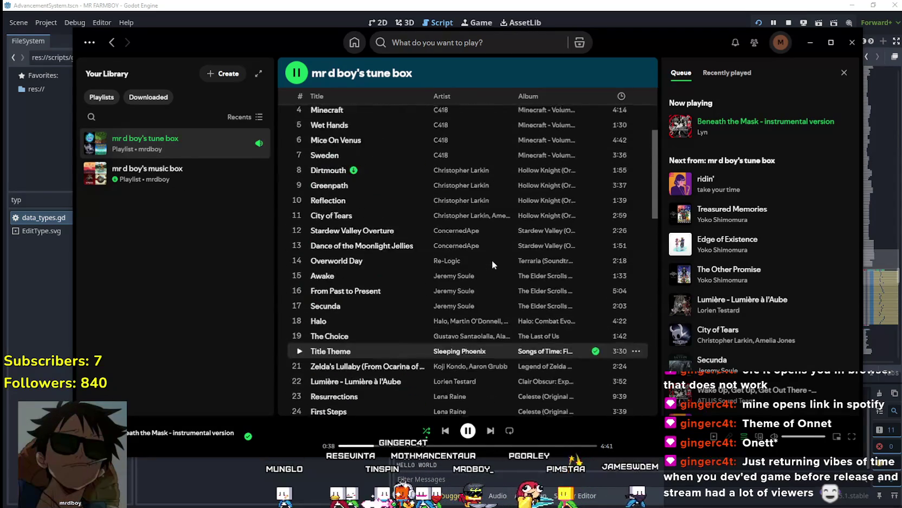
pyautogui.click(811, 42)
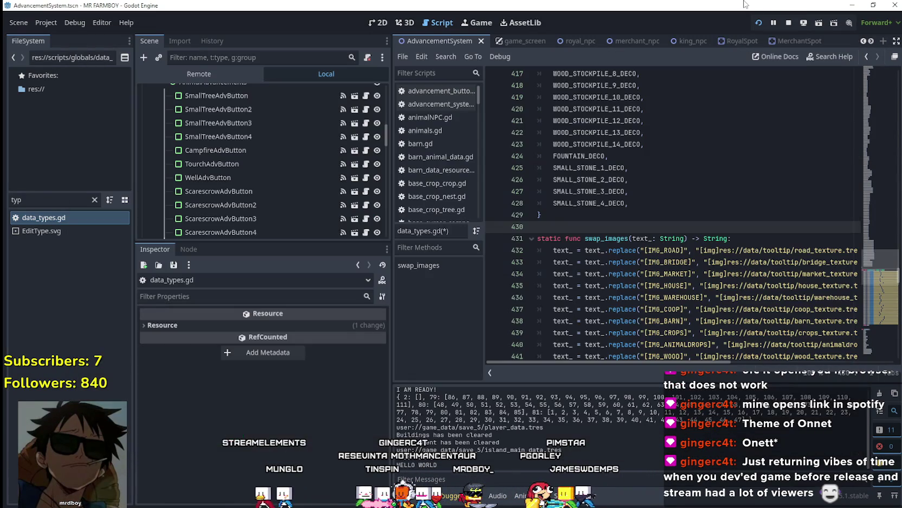
pyautogui.click(592, 226)
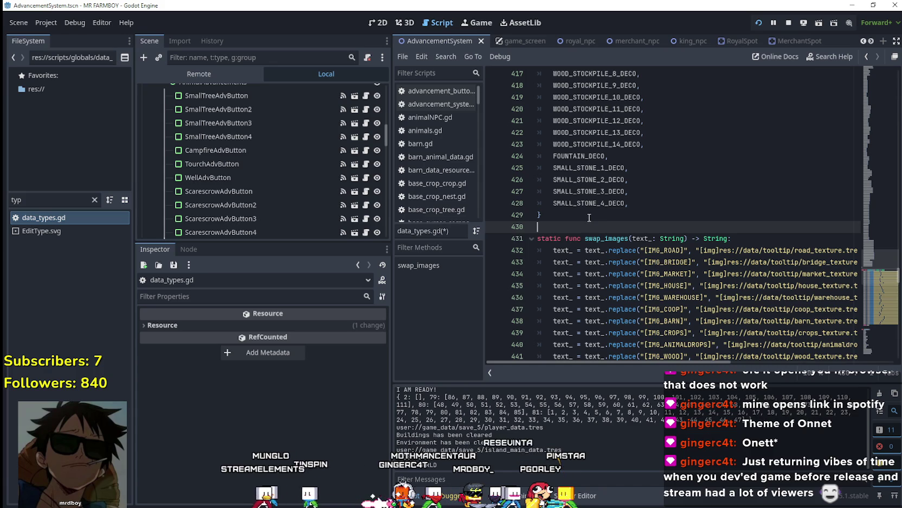
pyautogui.hotkey('alt', 'Tab')
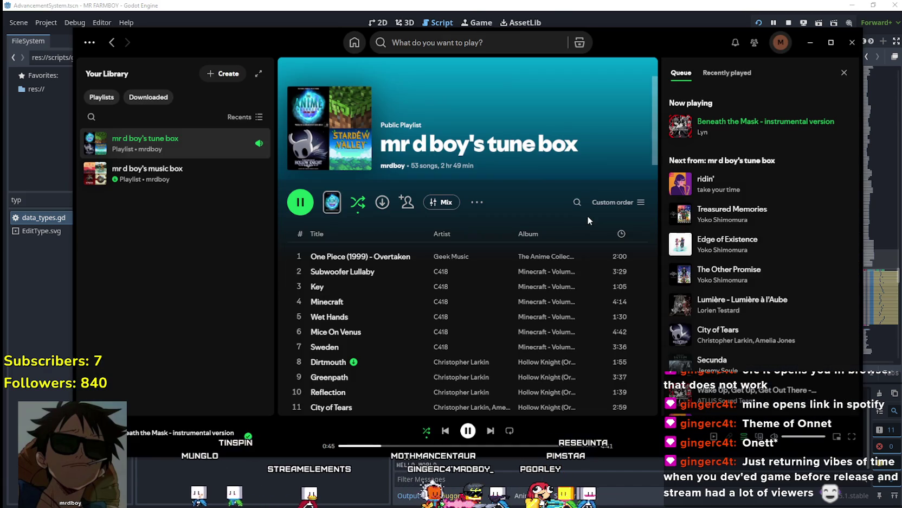
pyautogui.scroll(-5, 401, 325)
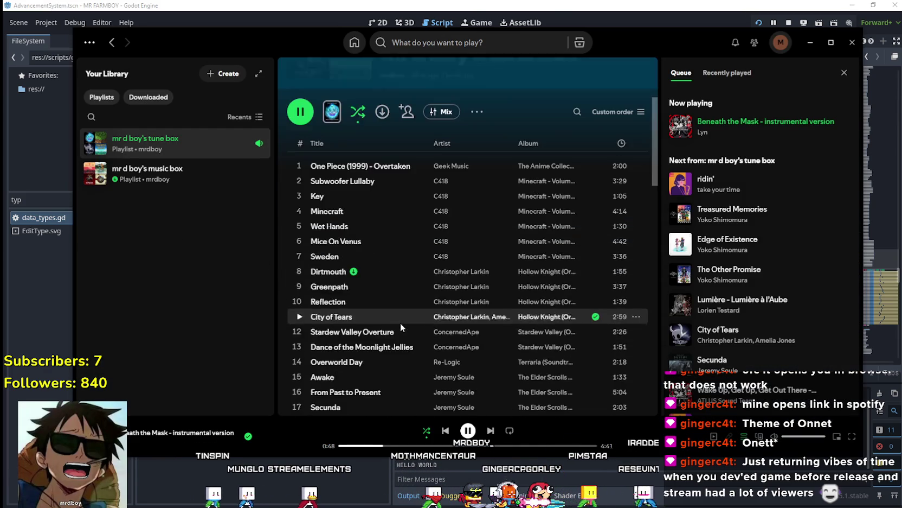
pyautogui.click(650, 5)
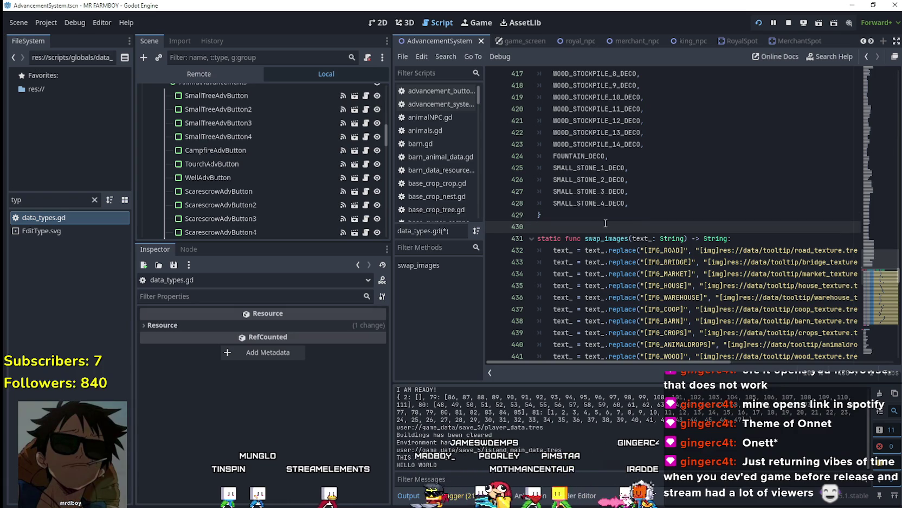
# Paste the four SMALL_STONE entries after SIGN_NUGGET_GOLD at the end of the enum
pyautogui.scroll(-2, 337, 200)
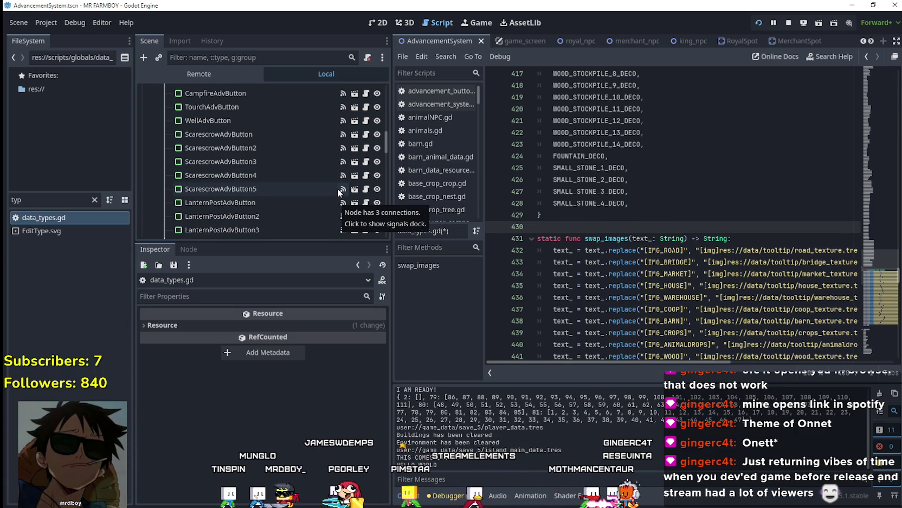
pyautogui.scroll(-2, 338, 192)
pyautogui.moveTo(539, 167); pyautogui.dragTo(699, 202)
pyautogui.hotkey('ctrl', 'c')
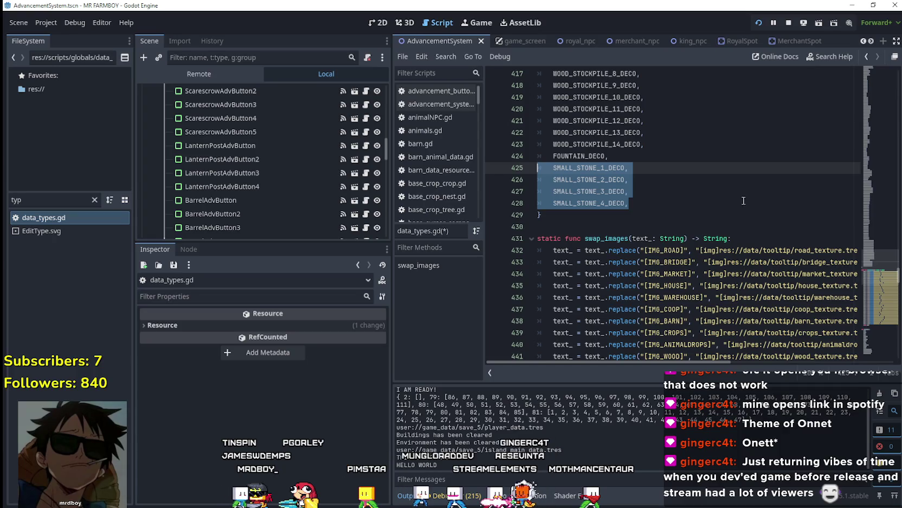
pyautogui.scroll(-20, 868, 288)
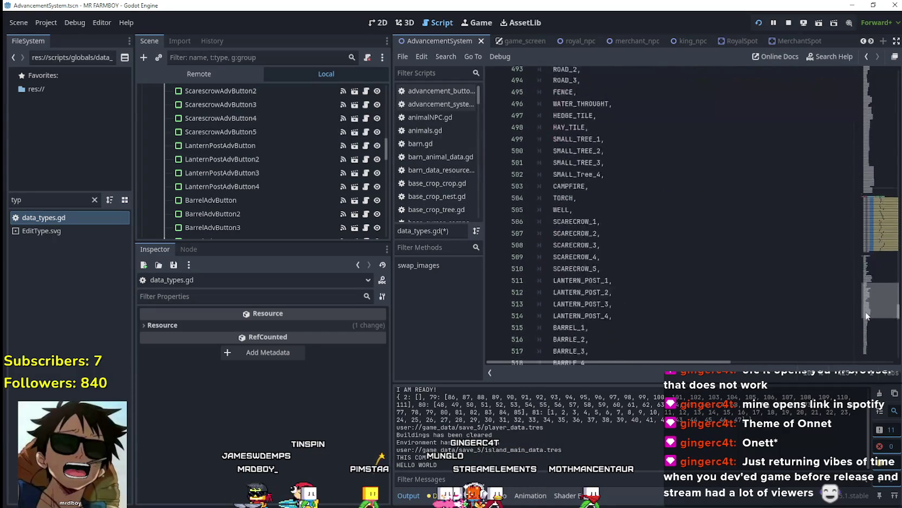
pyautogui.moveTo(865, 332)
pyautogui.mouseDown()
pyautogui.moveTo(858, 292)
pyautogui.moveTo(858, 361)
pyautogui.mouseUp()
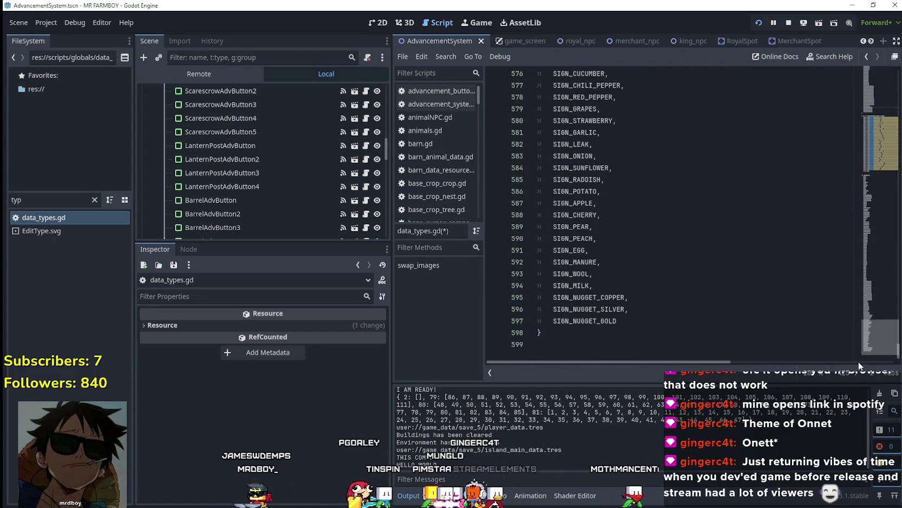
pyautogui.click(647, 323)
pyautogui.write(',')
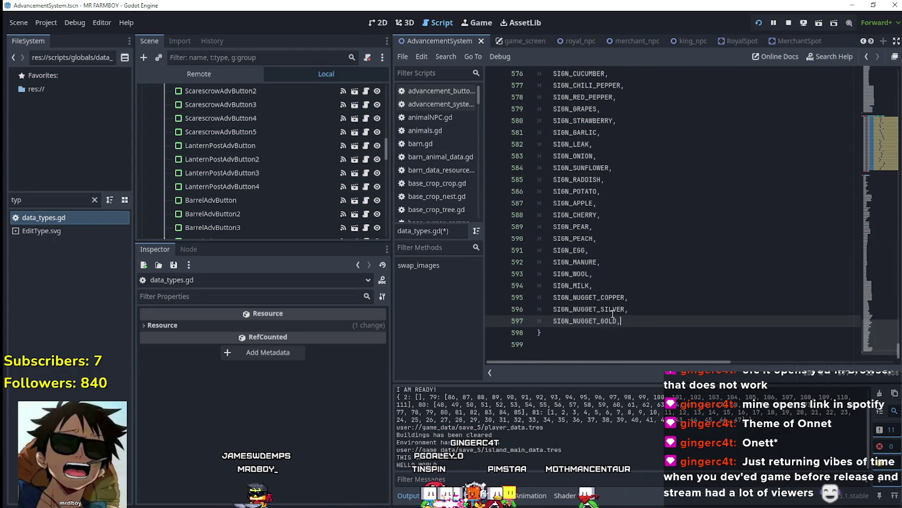
pyautogui.press('Return')
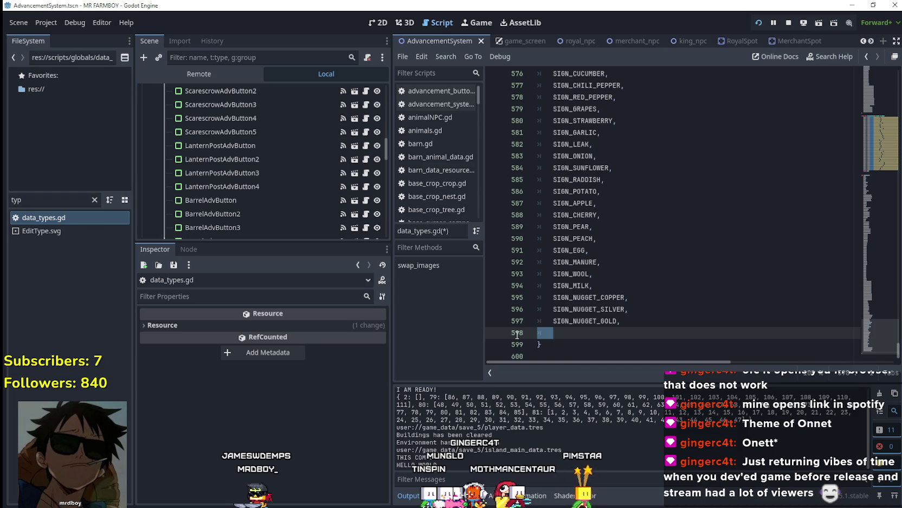
pyautogui.hotkey('ctrl', 'v')
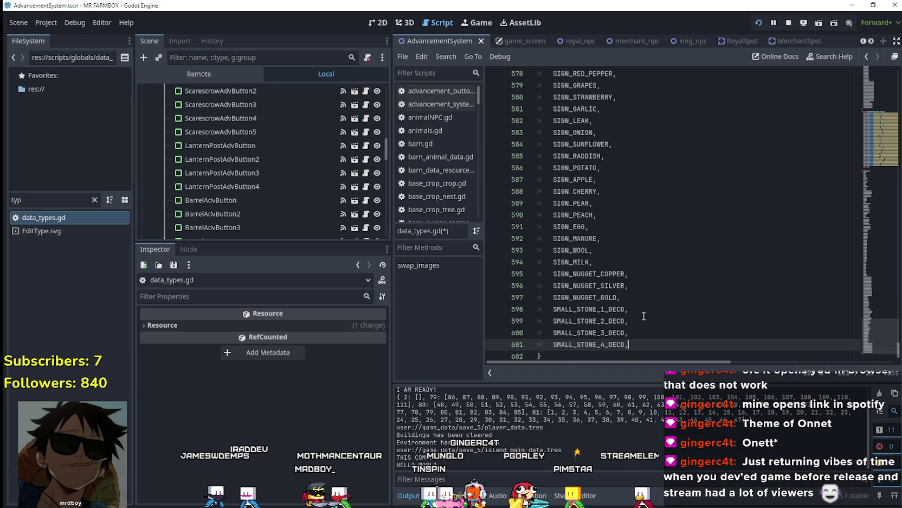
# Strip the _DECO suffix from the pasted small-stone entries and save data_types.gd
pyautogui.click(626, 308)
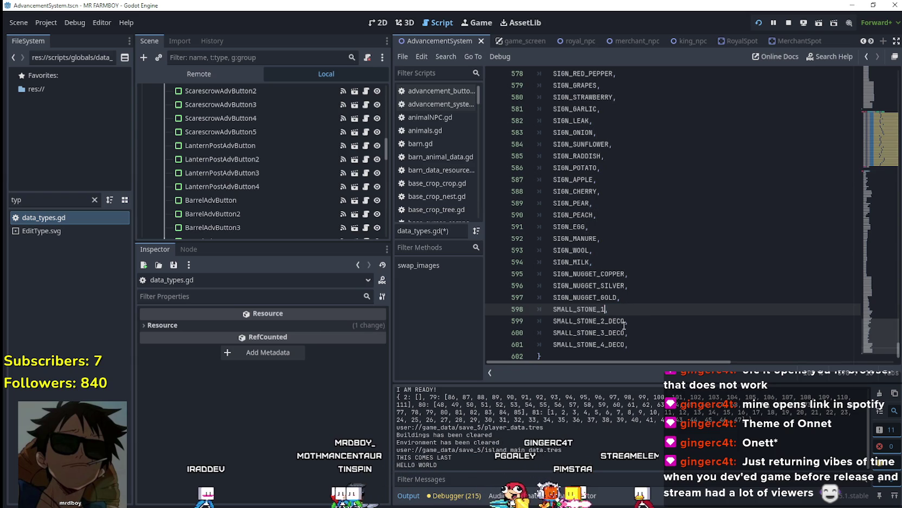
pyautogui.click(624, 324)
pyautogui.moveTo(625, 333); pyautogui.dragTo(605, 345)
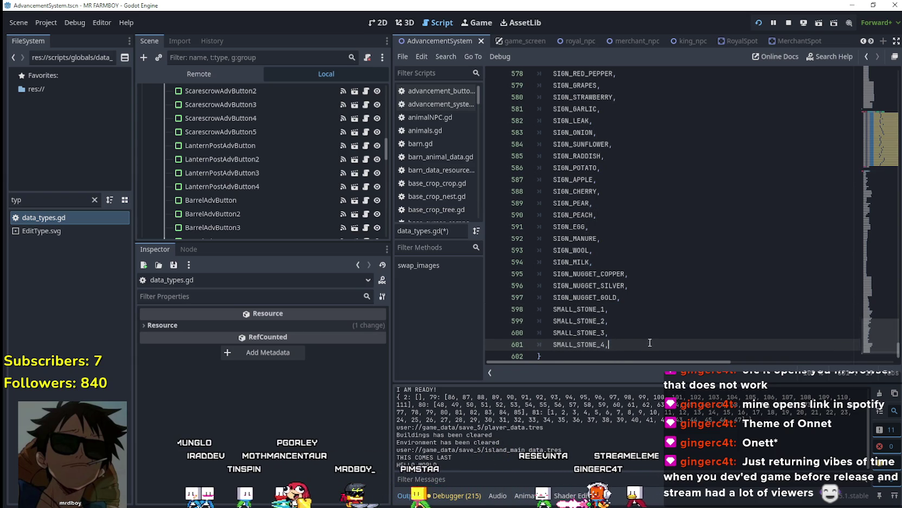
pyautogui.hotkey('ctrl', 's')
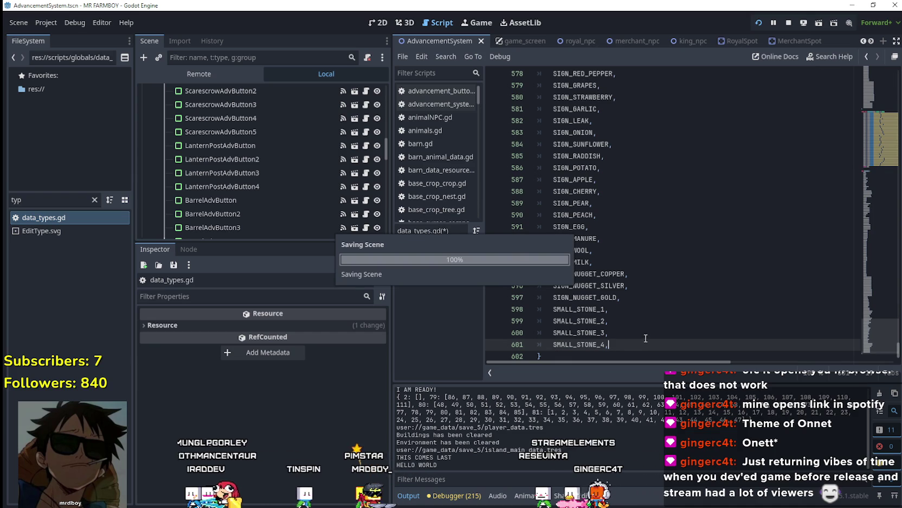
pyautogui.click(94, 201)
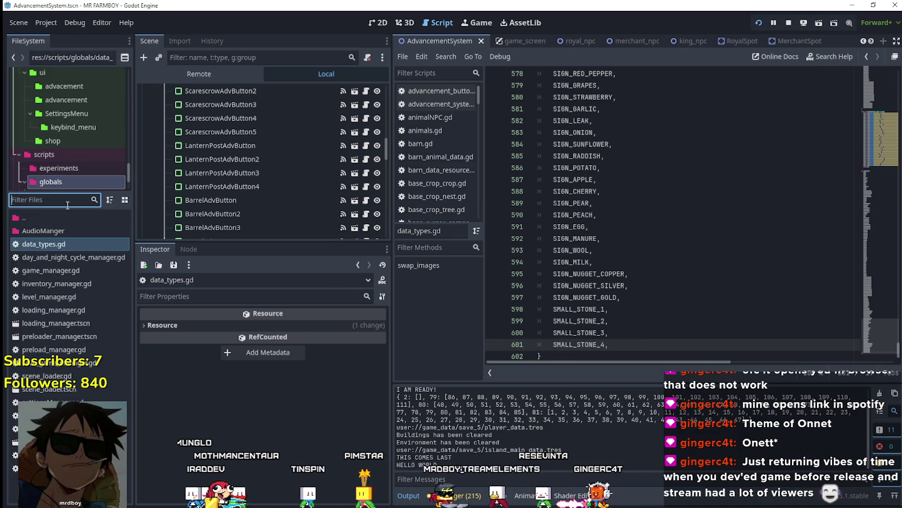
# Stop the running game and browse to the data/shopItems/decorations folder
pyautogui.click(784, 26)
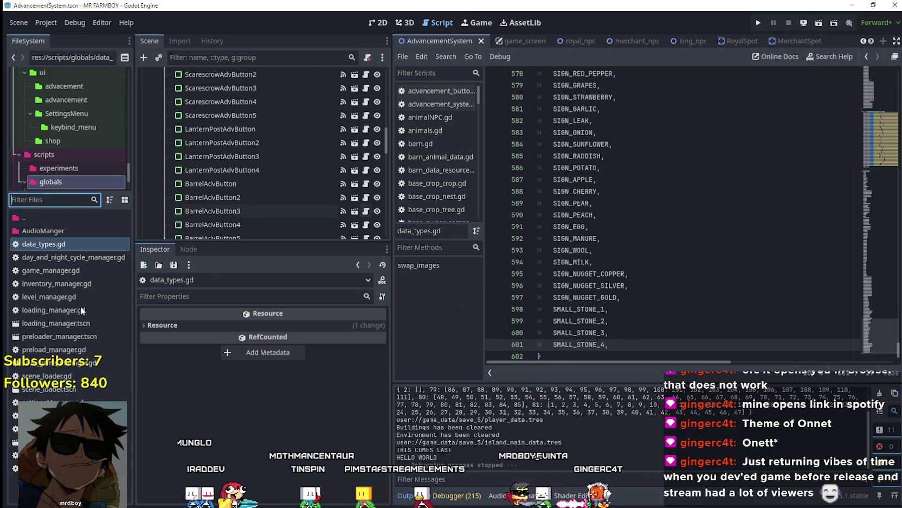
pyautogui.click(37, 199)
pyautogui.write('shop')
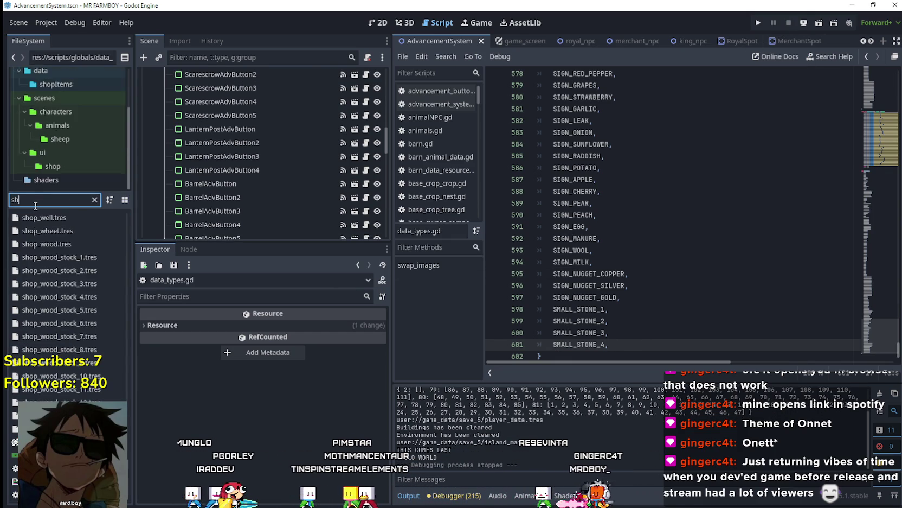
pyautogui.moveTo(127, 478); pyautogui.dragTo(131, 353)
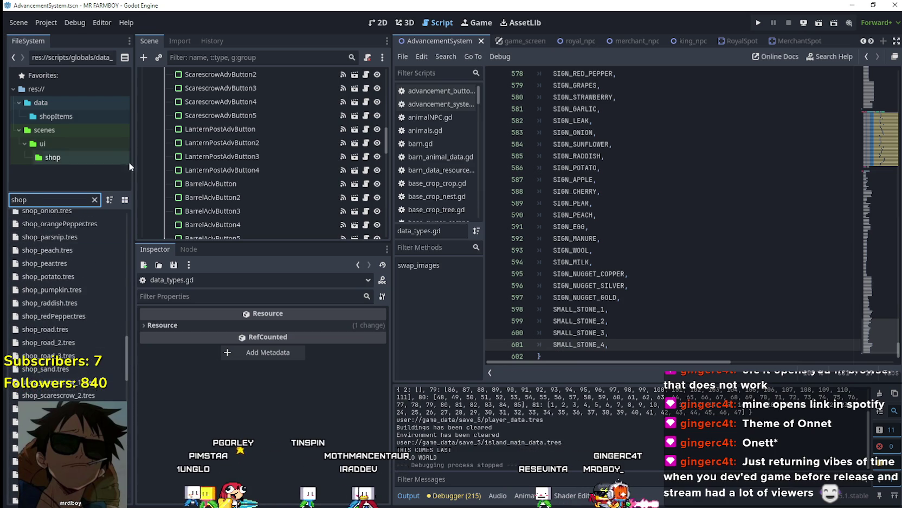
pyautogui.click(88, 163)
pyautogui.press('Up')
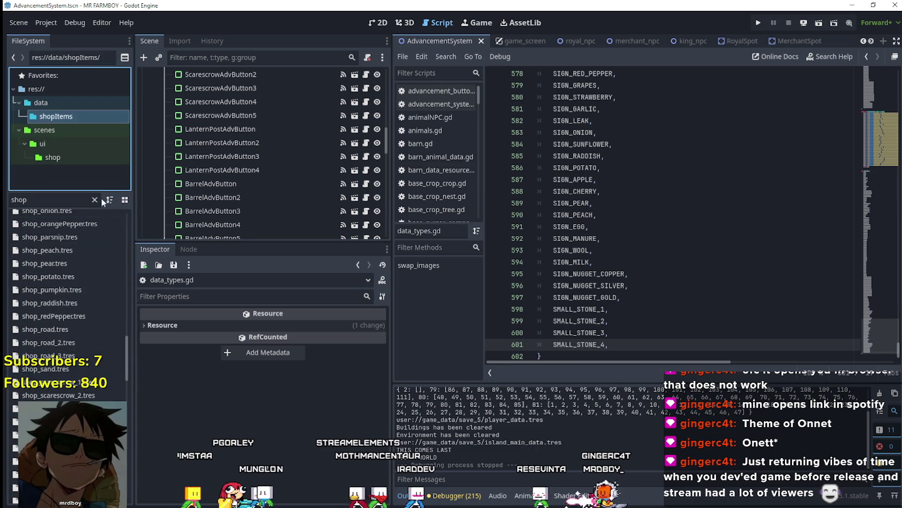
pyautogui.click(94, 199)
pyautogui.click(75, 157)
# Duplicate shop_small_tree_1.tres as shop_small_stone_1.tres and open the copy
pyautogui.scroll(-3, 91, 386)
pyautogui.scroll(-10, 91, 387)
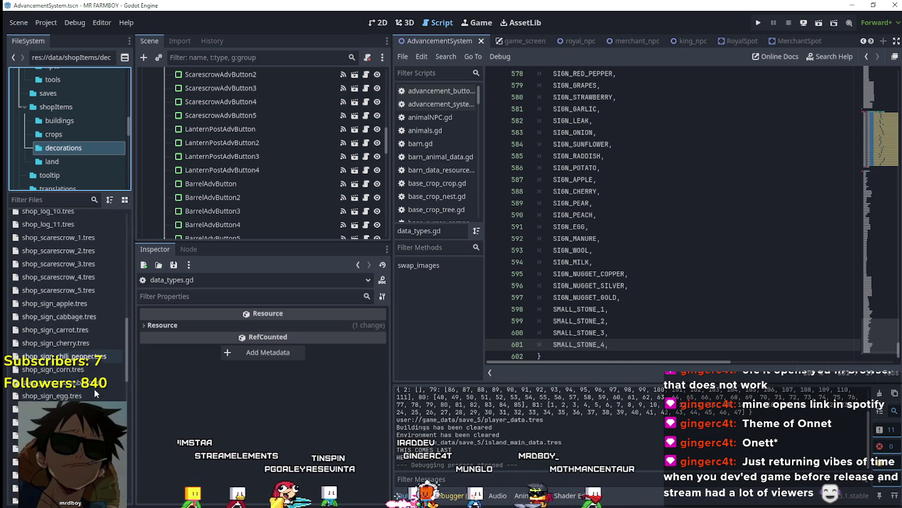
pyautogui.scroll(-9, 93, 387)
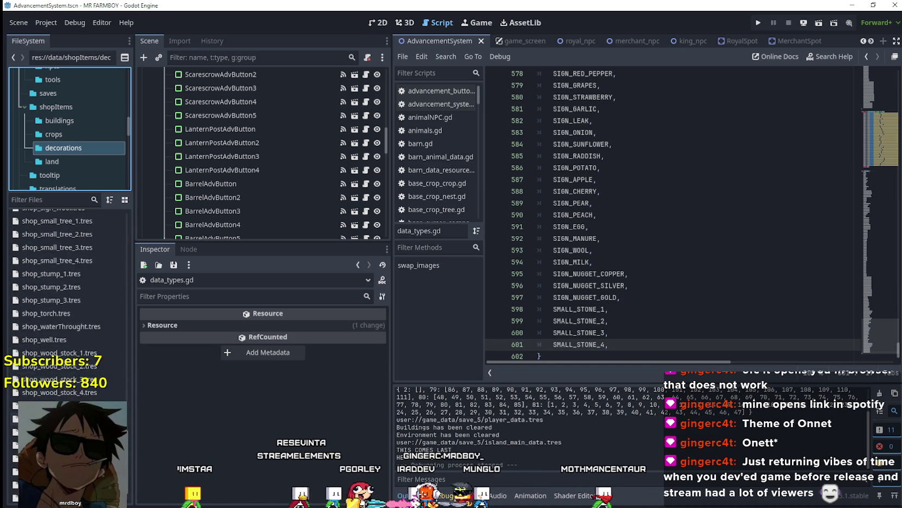
pyautogui.rightClick(57, 374)
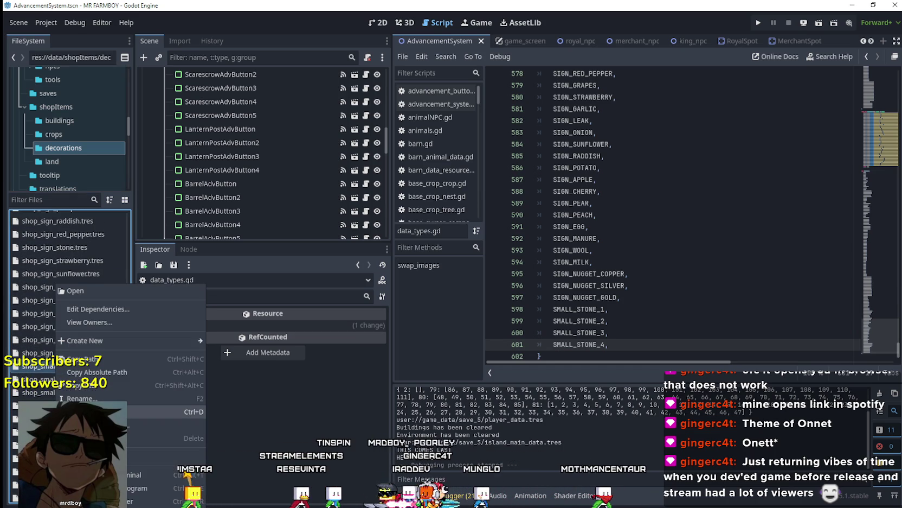
pyautogui.click(86, 411)
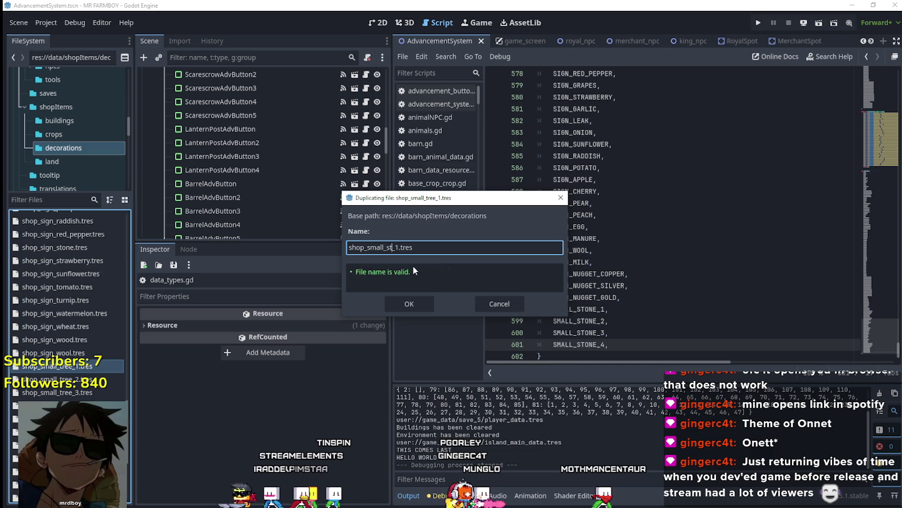
pyautogui.click(401, 303)
pyautogui.click(80, 365)
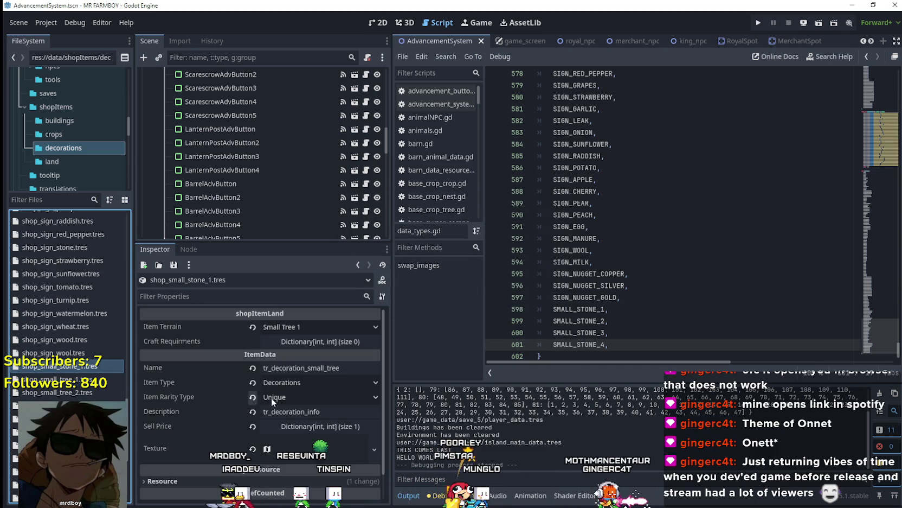
# Check the script and the Item Terrain list, leaving both unchanged
pyautogui.click(628, 334)
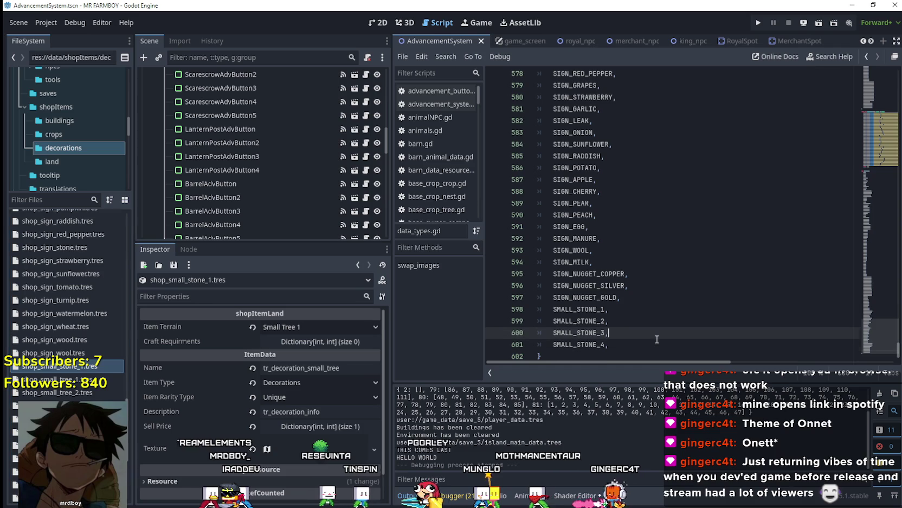
pyautogui.click(318, 327)
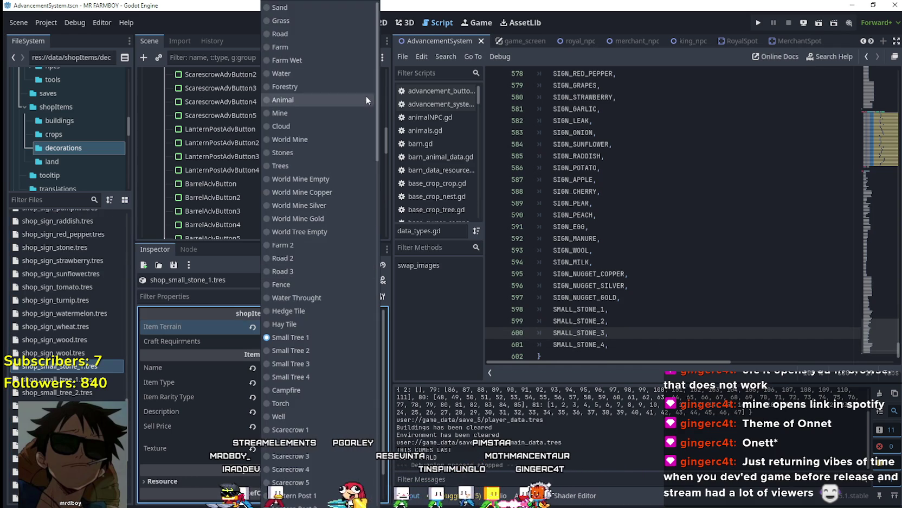
pyautogui.scroll(-15, 371, 125)
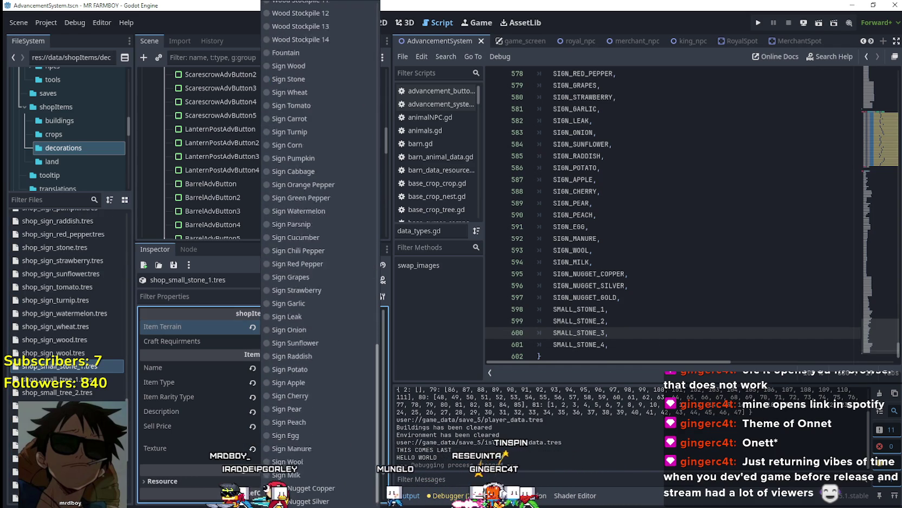
pyautogui.moveTo(581, 341); pyautogui.dragTo(628, 274)
pyautogui.click(627, 273)
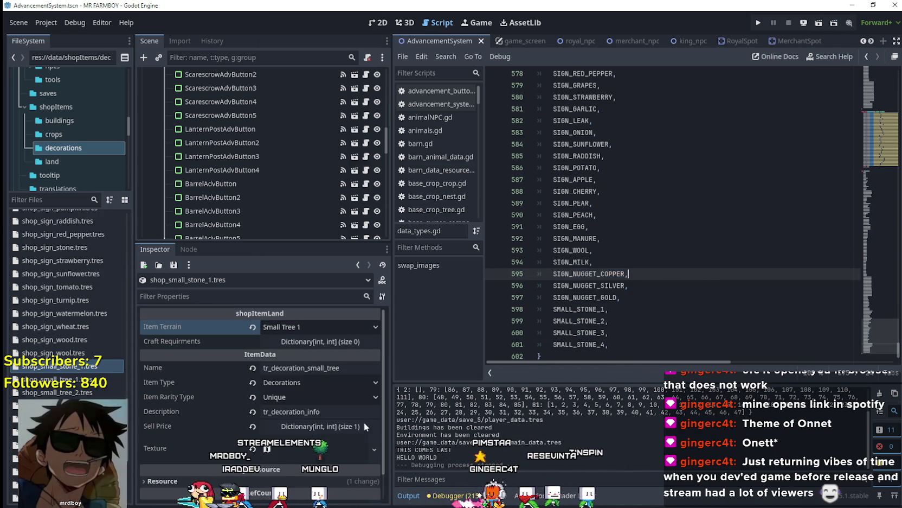
pyautogui.scroll(-1, 341, 436)
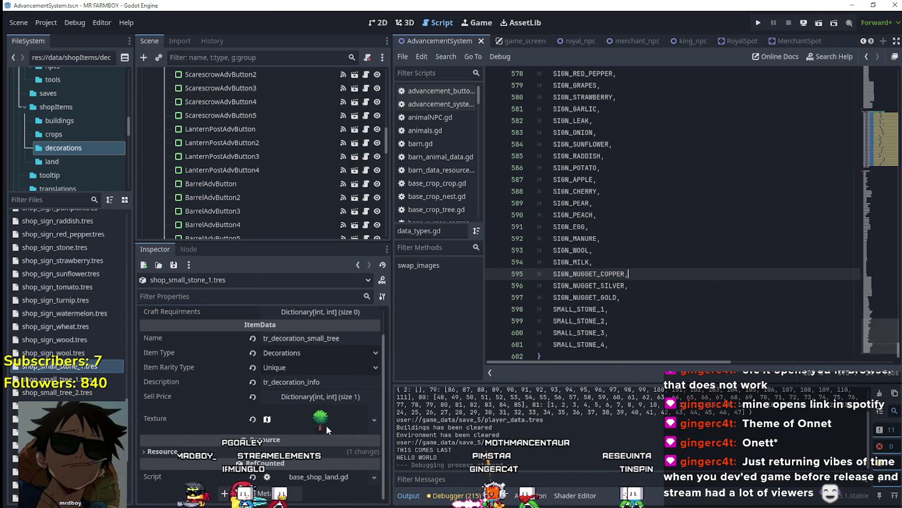
# Expand the AtlasTexture, view its region, then clear the tree atlas image
pyautogui.click(375, 419)
pyautogui.click(396, 404)
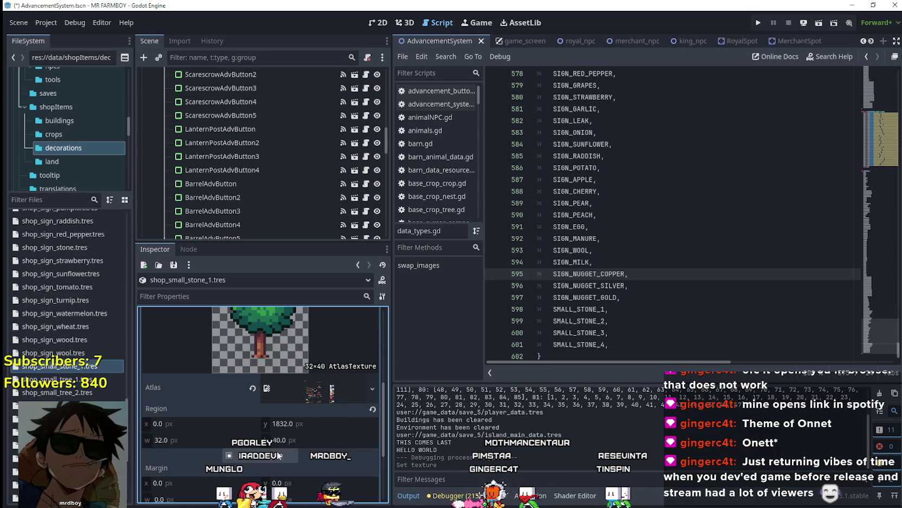
pyautogui.click(261, 455)
pyautogui.scroll(-5, 591, 333)
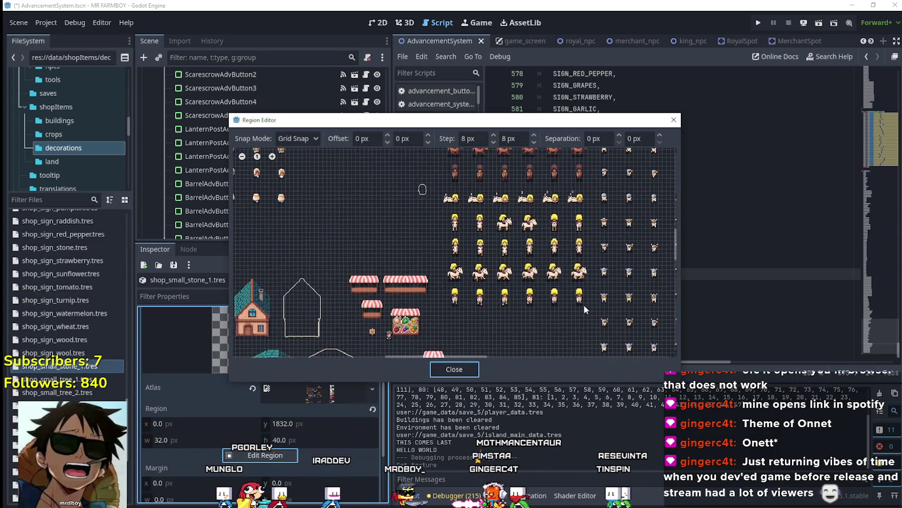
pyautogui.scroll(-4, 594, 294)
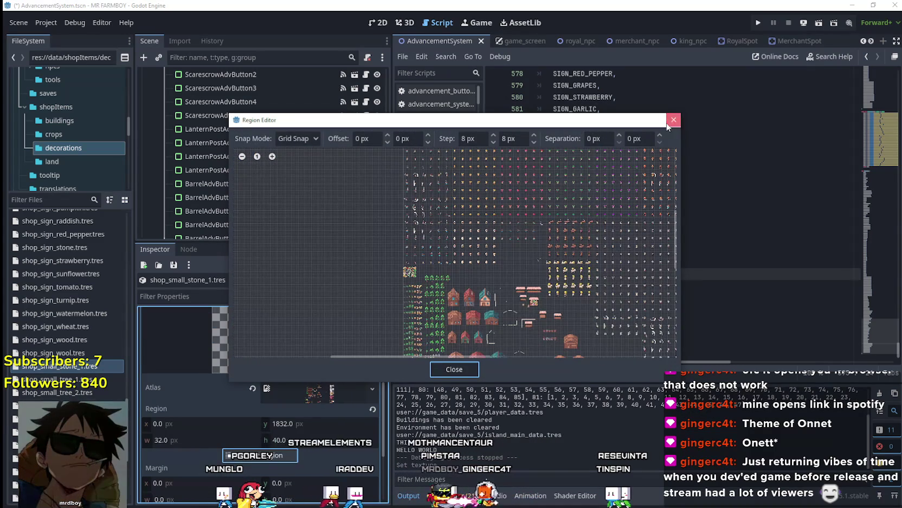
pyautogui.click(668, 121)
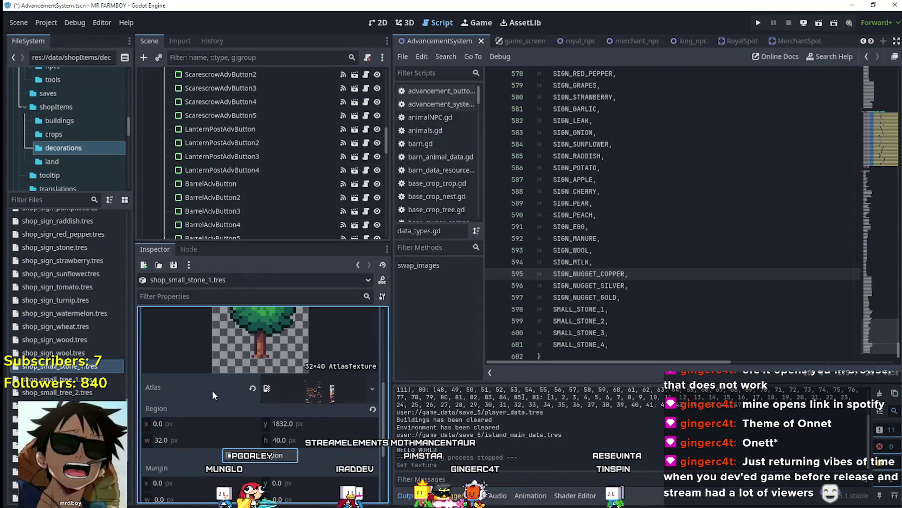
pyautogui.click(253, 388)
pyautogui.scroll(2, 299, 377)
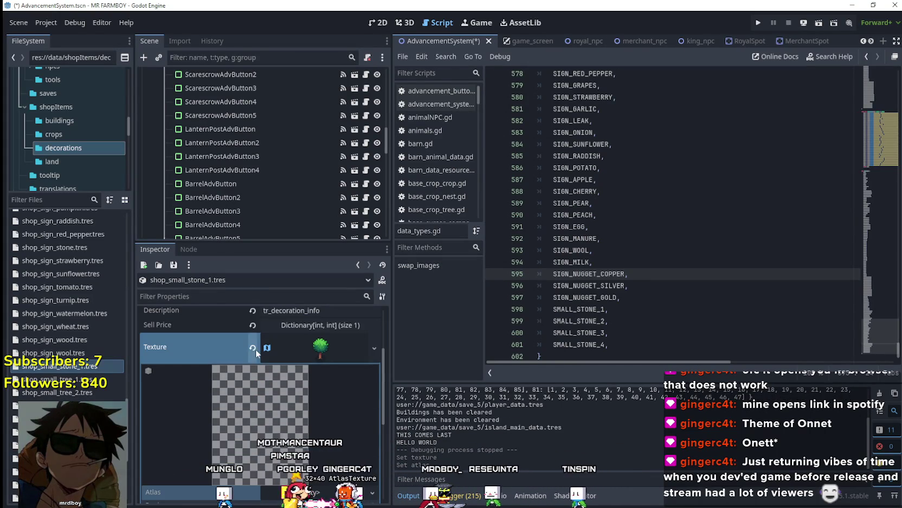
# Load terrainSet.png as the atlas image of shop_small_stone_1's texture
pyautogui.click(254, 348)
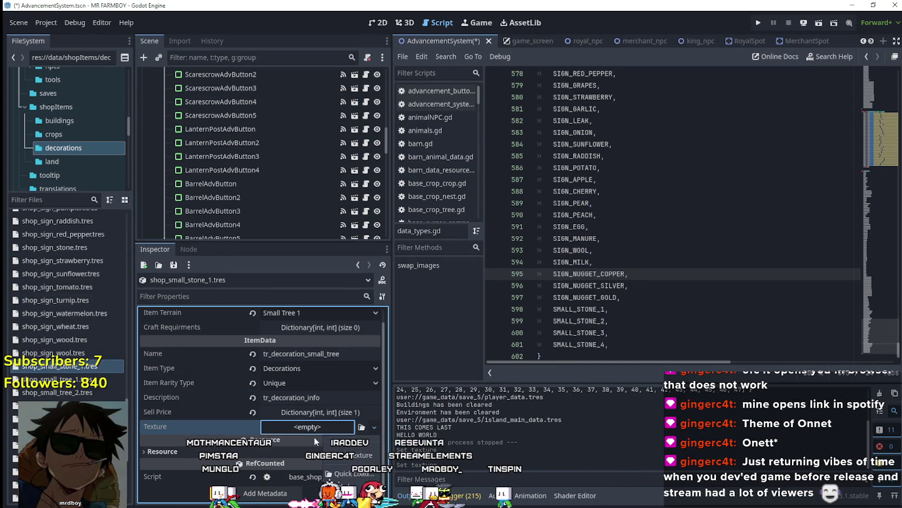
pyautogui.hotkey('ctrl', 'z')
pyautogui.scroll(-3, 292, 423)
pyautogui.click(303, 398)
pyautogui.click(301, 442)
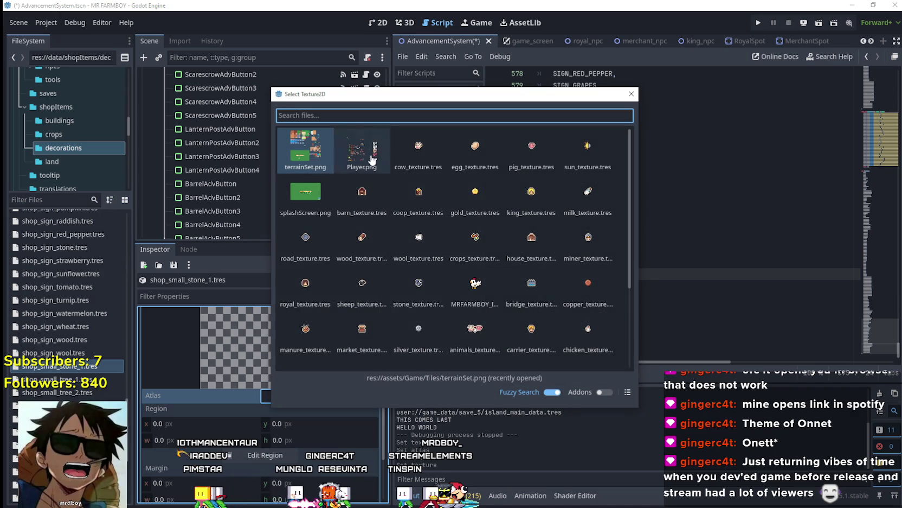
pyautogui.doubleClick(305, 147)
# Mark the 16×16 stone sprite at region 1008, 496 in the region editor
pyautogui.click(255, 470)
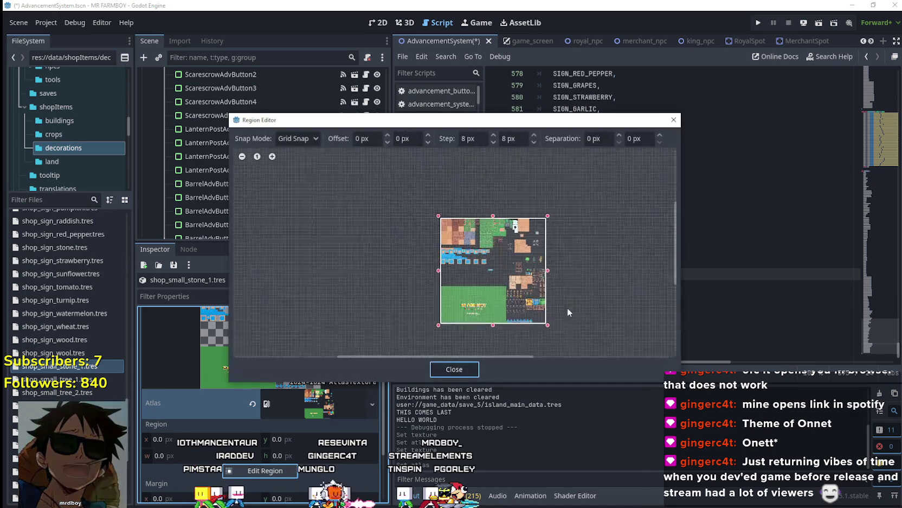
pyautogui.scroll(6, 559, 308)
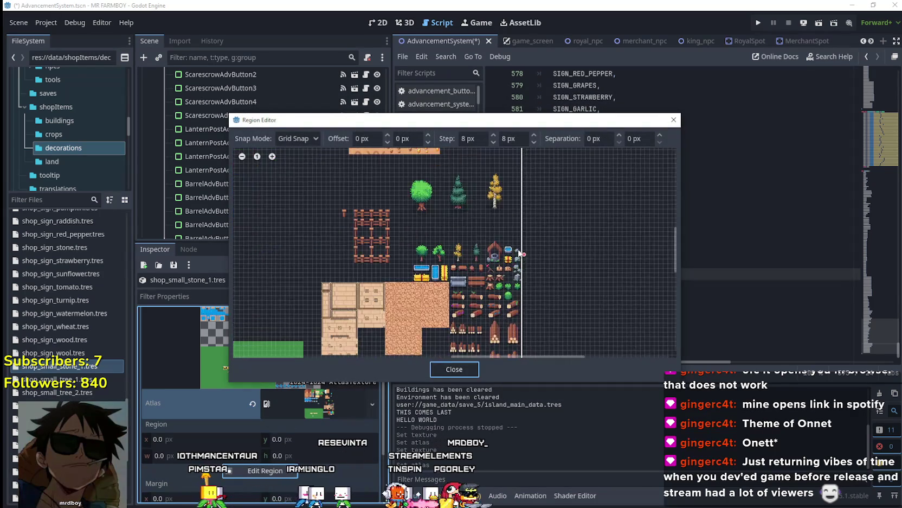
pyautogui.scroll(4, 522, 254)
pyautogui.moveTo(503, 235)
pyautogui.mouseDown()
pyautogui.moveTo(521, 268)
pyautogui.moveTo(534, 268)
pyautogui.mouseUp()
pyautogui.scroll(-1, 523, 301)
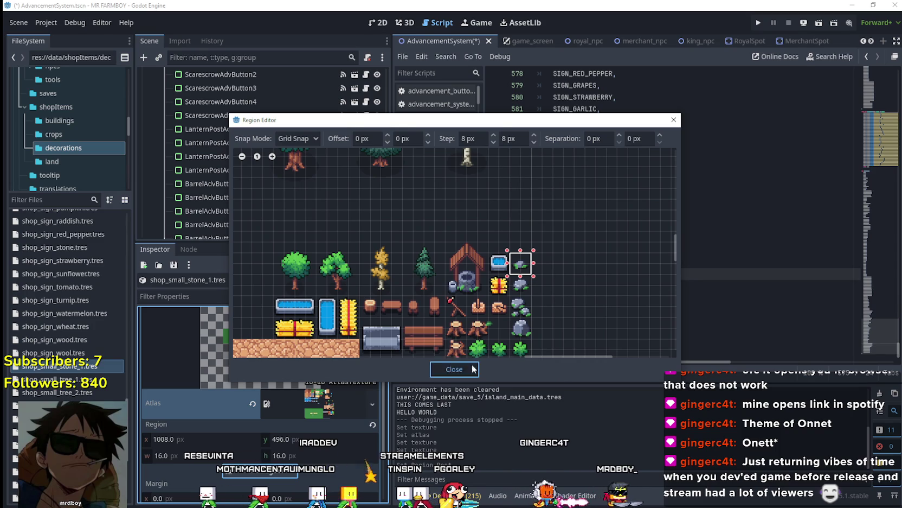
pyautogui.click(474, 369)
pyautogui.click(328, 330)
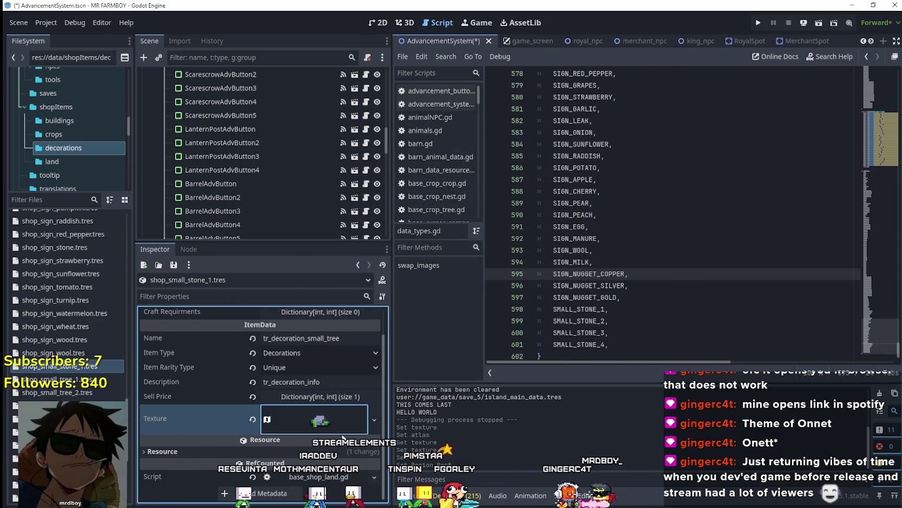
pyautogui.click(341, 398)
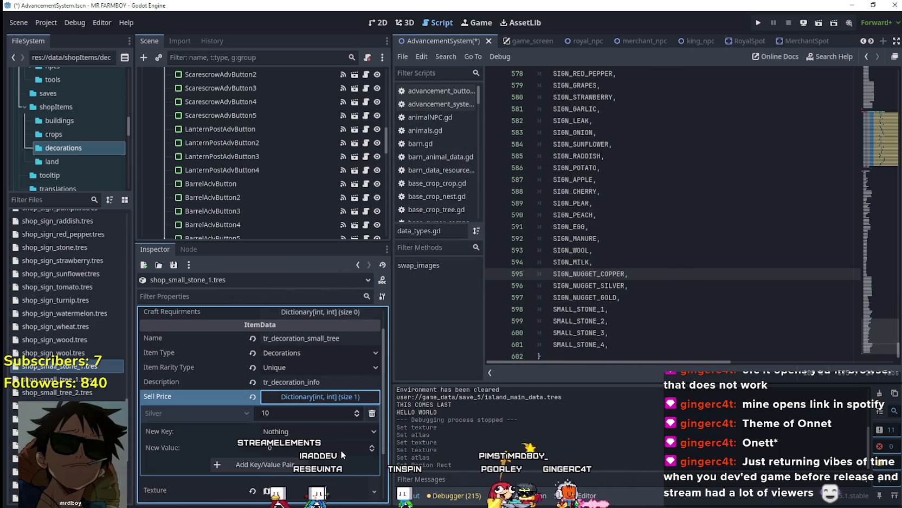
# Change the item Name from tr_decoration_small_tree to tr_decoration_small_stone and save the scene
pyautogui.scroll(1, 347, 447)
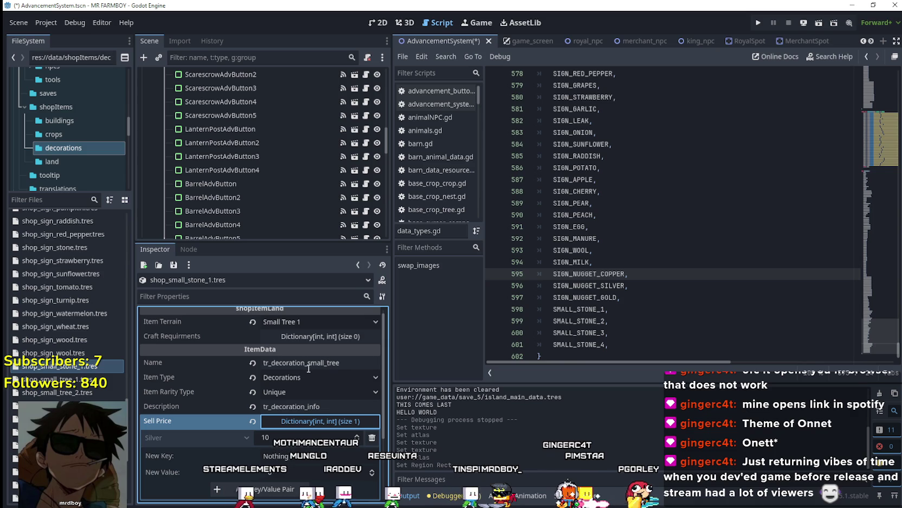
pyautogui.click(343, 367)
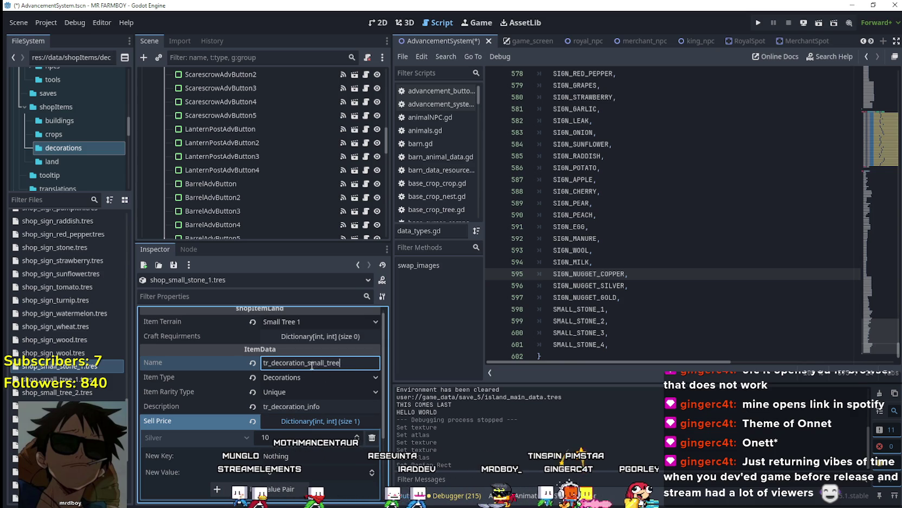
pyautogui.write('ston')
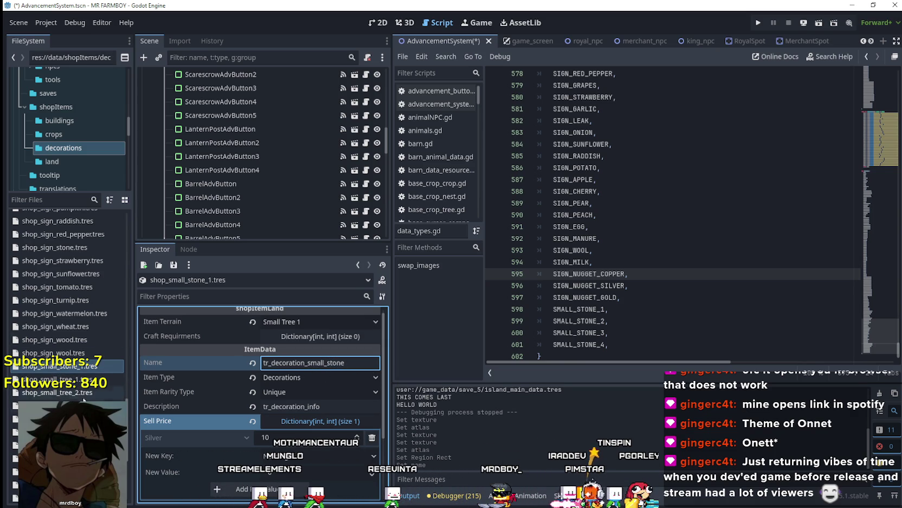
pyautogui.click(79, 392)
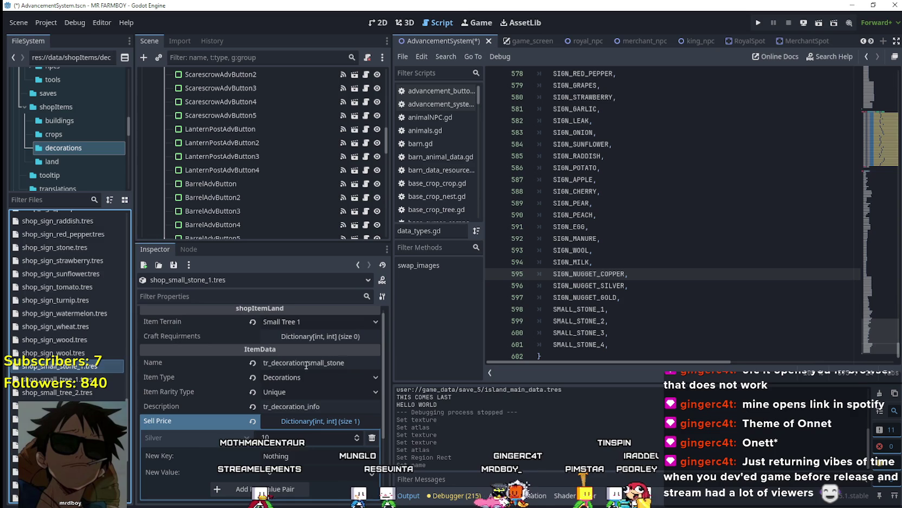
pyautogui.click(357, 359)
pyautogui.hotkey('ctrl', 's')
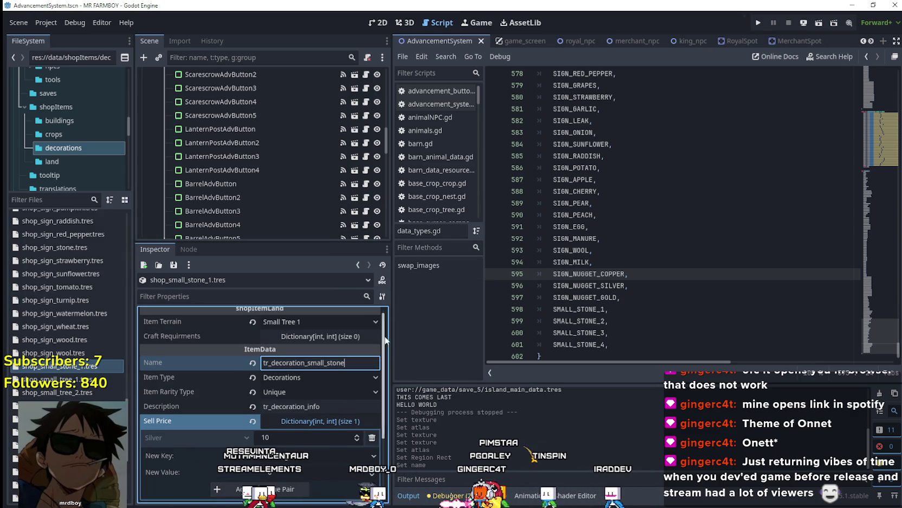
pyautogui.click(585, 298)
pyautogui.click(46, 22)
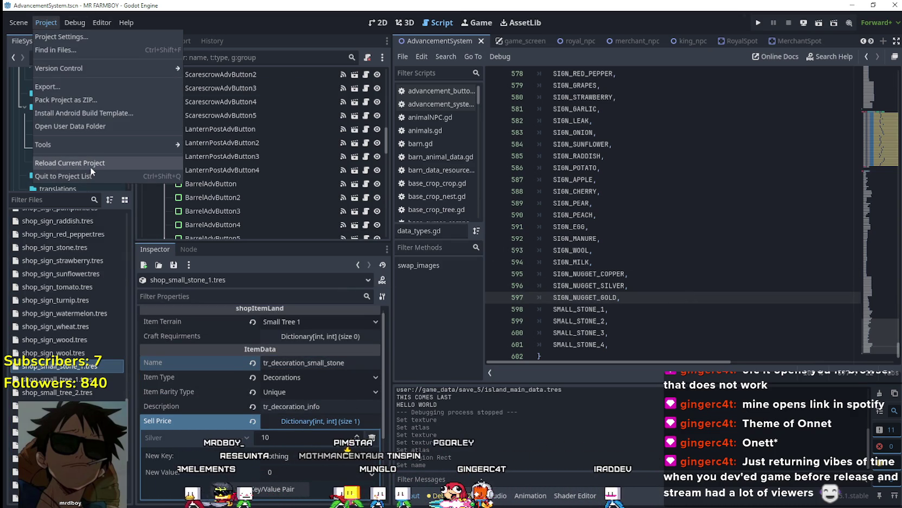
# Choose Project > Reload Current Project so the editor restarts with the new enum entries
pyautogui.keyDown('shift'); pyautogui.click(874, 307); pyautogui.keyUp('shift')
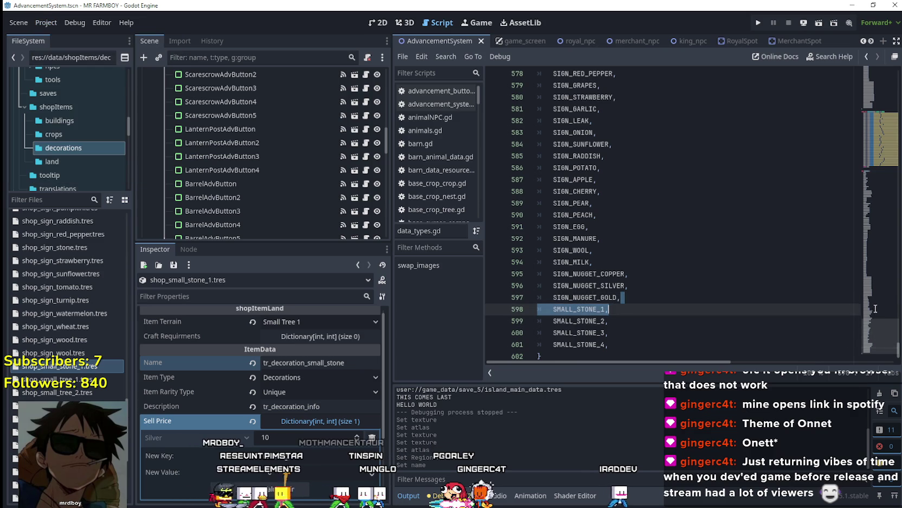
pyautogui.click(734, 319)
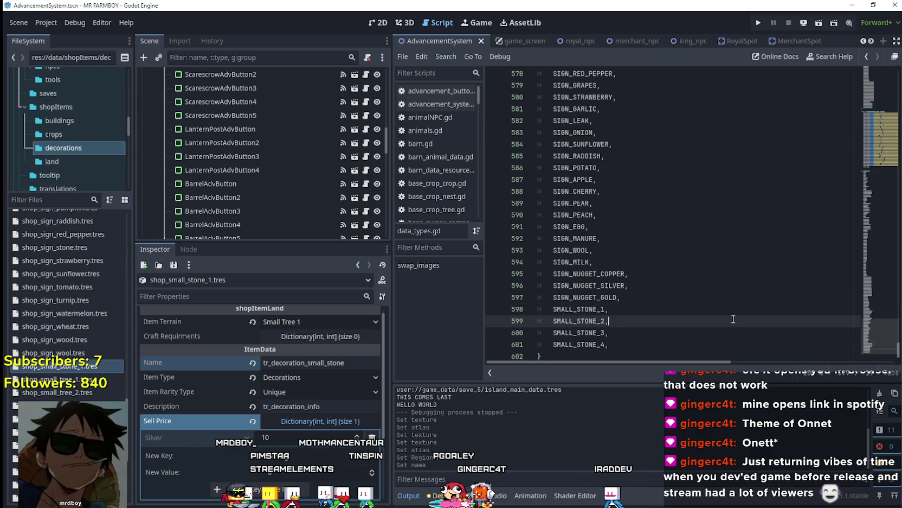
pyautogui.moveTo(890, 351)
pyautogui.mouseDown()
pyautogui.moveTo(874, 305)
pyautogui.moveTo(874, 249)
pyautogui.moveTo(882, 356)
pyautogui.mouseUp()
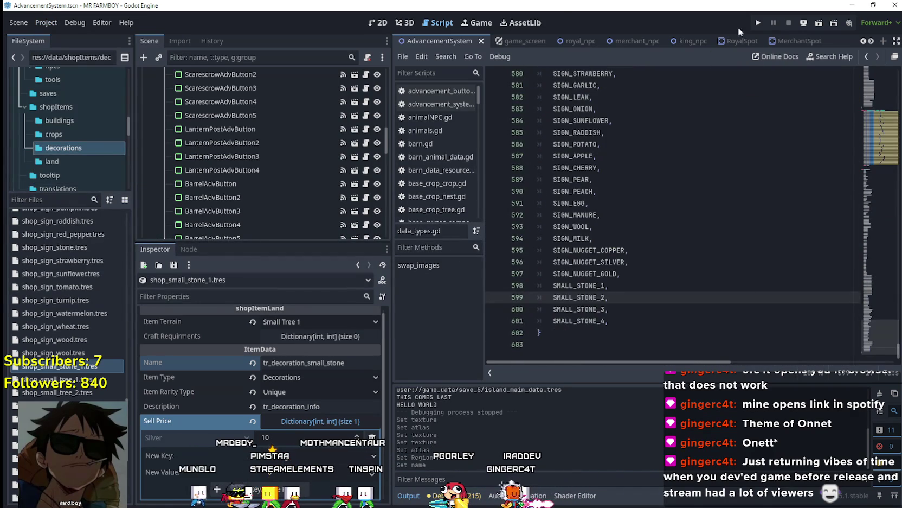
pyautogui.click(46, 23)
pyautogui.click(104, 164)
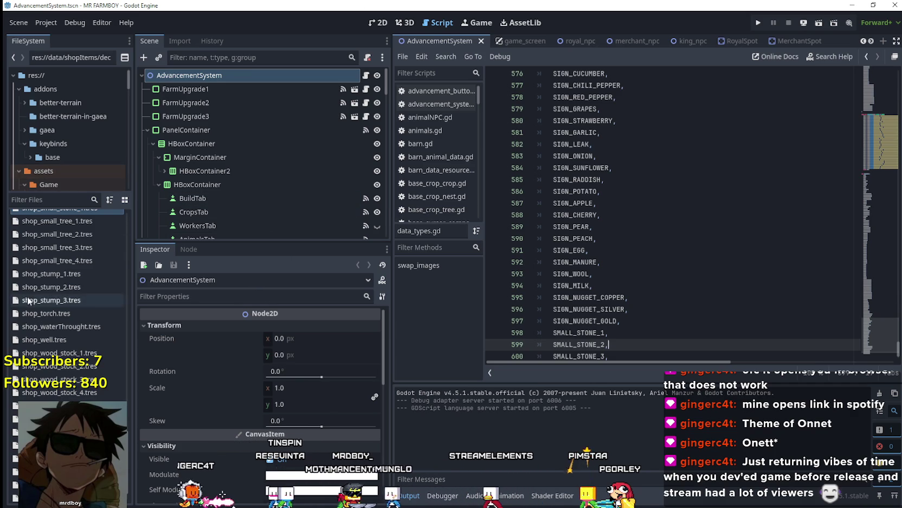
# Select shop_small_stone_1.tres, set its Item Terrain to Small Stone 1, and save
pyautogui.scroll(-2, 67, 303)
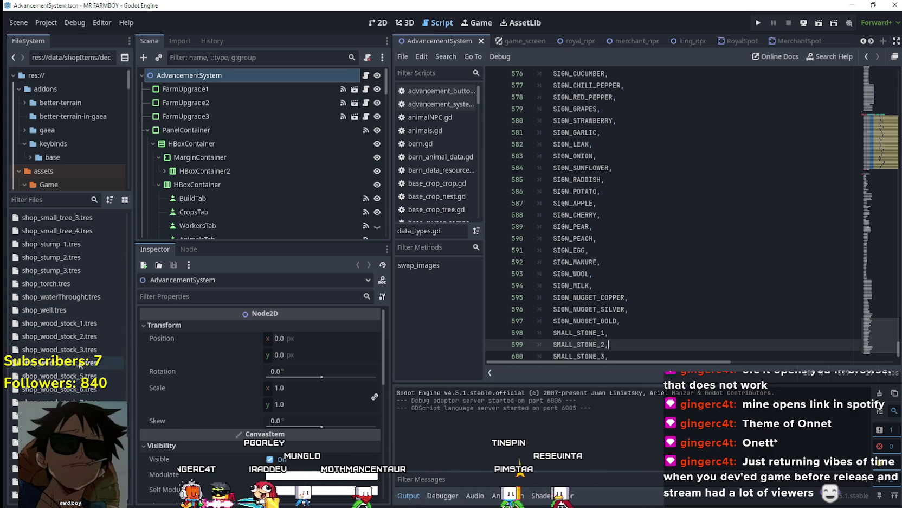
pyautogui.scroll(3, 59, 271)
pyautogui.click(59, 323)
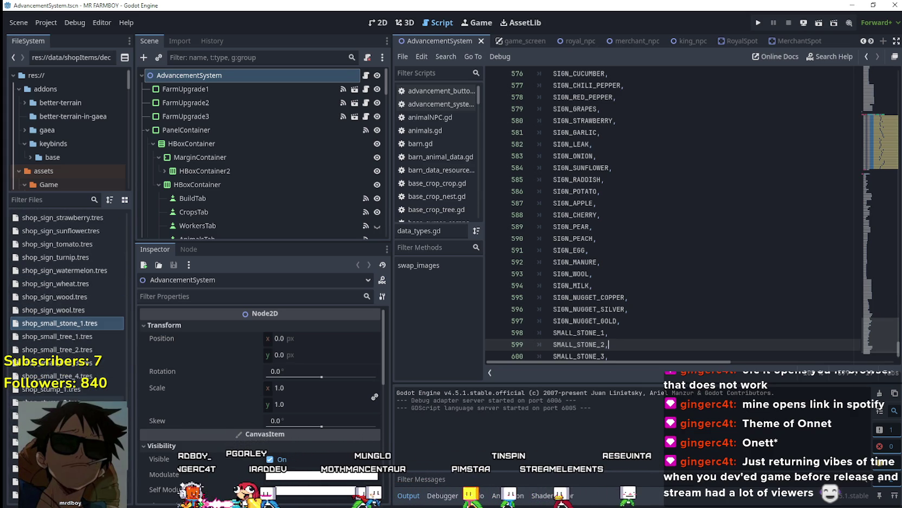
pyautogui.scroll(-4, 68, 353)
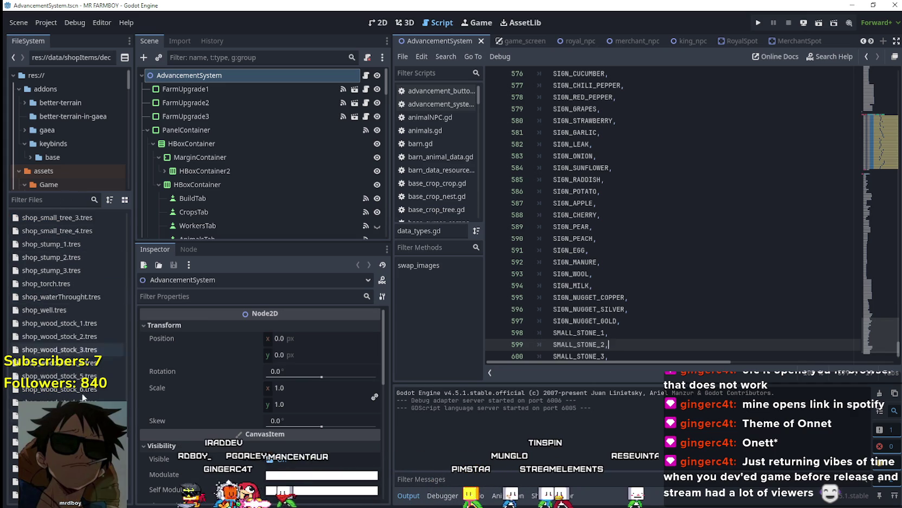
pyautogui.scroll(3, 85, 320)
pyautogui.click(84, 322)
pyautogui.click(318, 327)
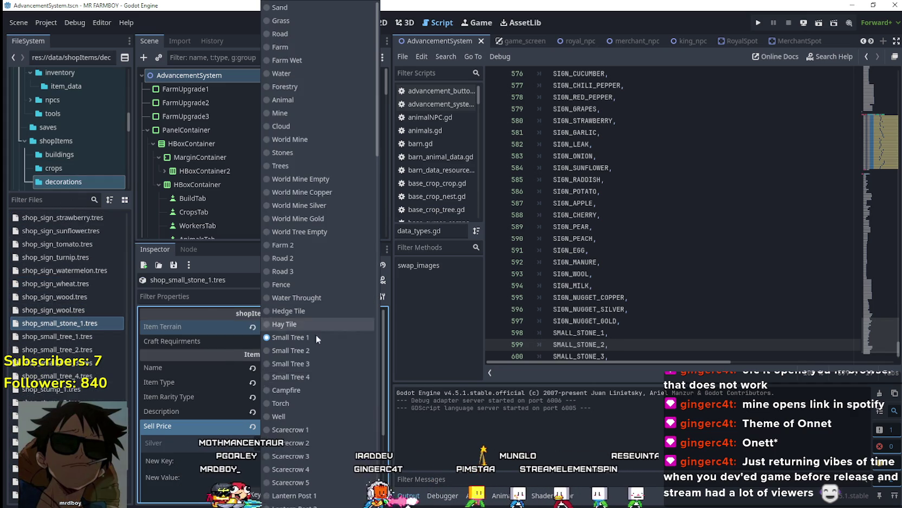
pyautogui.scroll(-15, 322, 415)
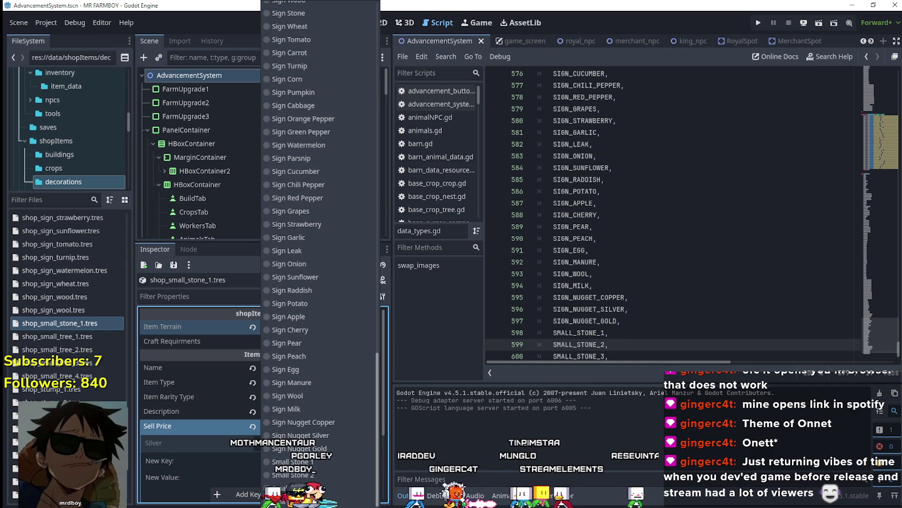
pyautogui.click(305, 465)
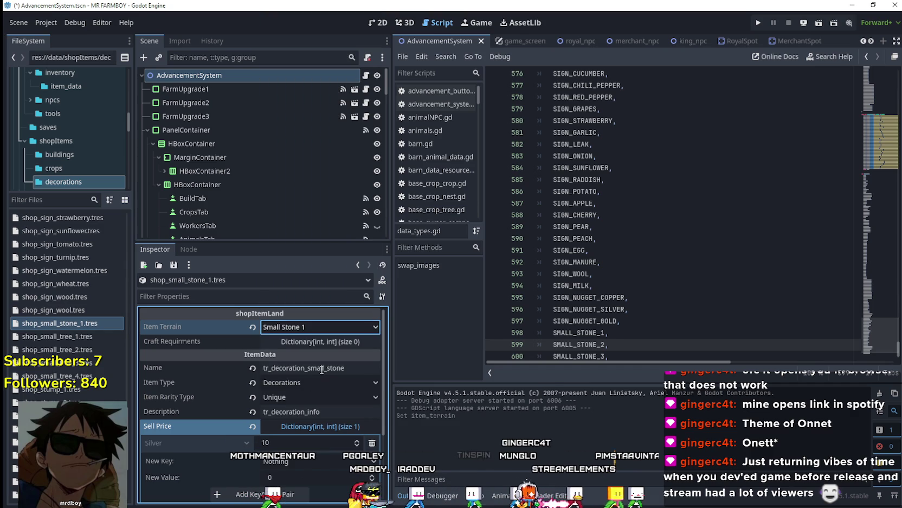
pyautogui.hotkey('ctrl', 's')
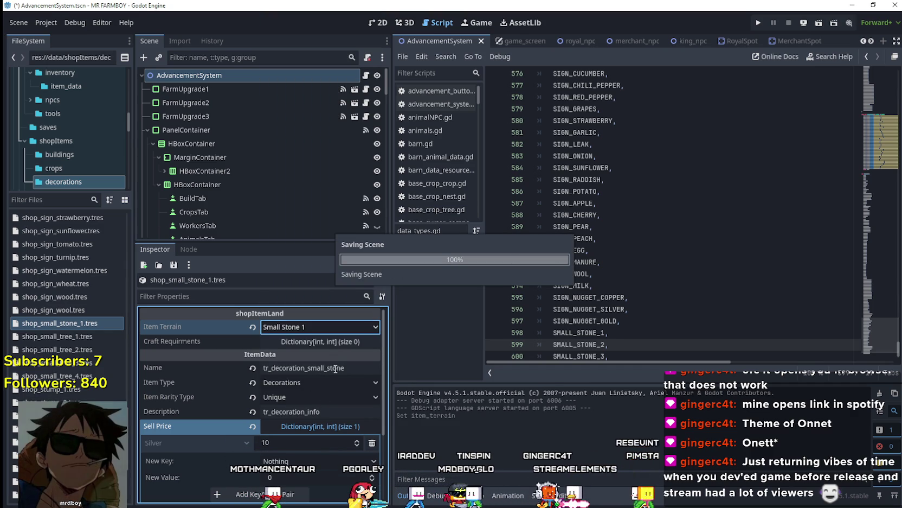
pyautogui.rightClick(69, 321)
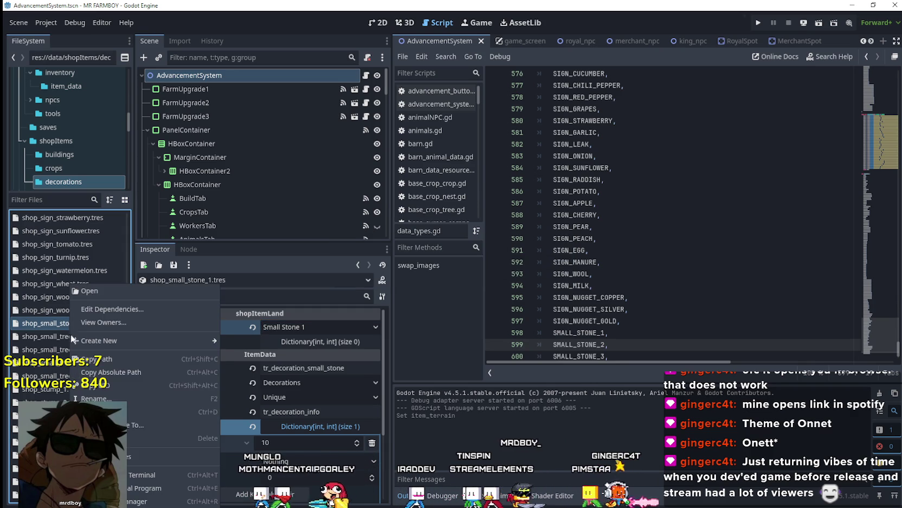
# Duplicate shop_small_stone_1.tres as shop_small_stone_2.tres and open the copy
pyautogui.click(128, 410)
pyautogui.click(408, 247)
pyautogui.press('BackSpace')
pyautogui.write('2')
pyautogui.click(410, 303)
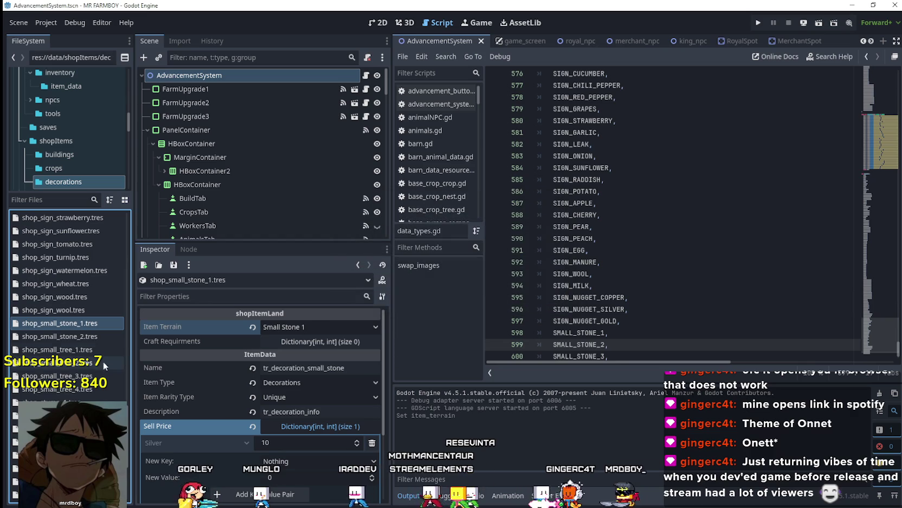
pyautogui.click(86, 337)
# Set Item Terrain to Small Stone 2 and Name to tr_decoration_small_stone_2, then save
pyautogui.click(332, 325)
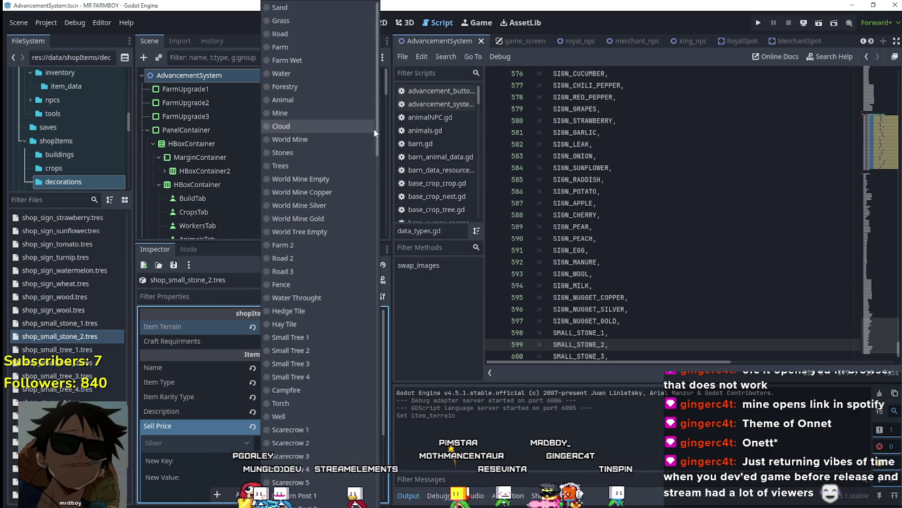
pyautogui.click(291, 474)
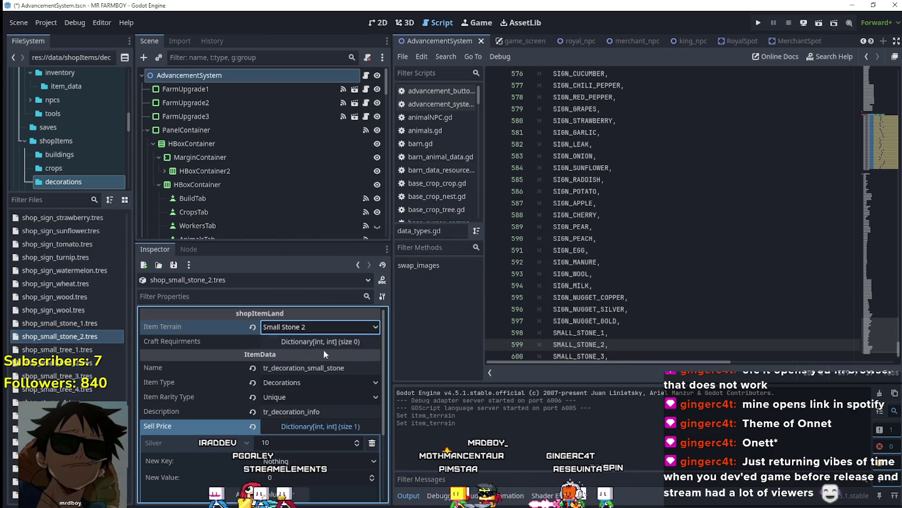
pyautogui.click(350, 367)
pyautogui.write('_2')
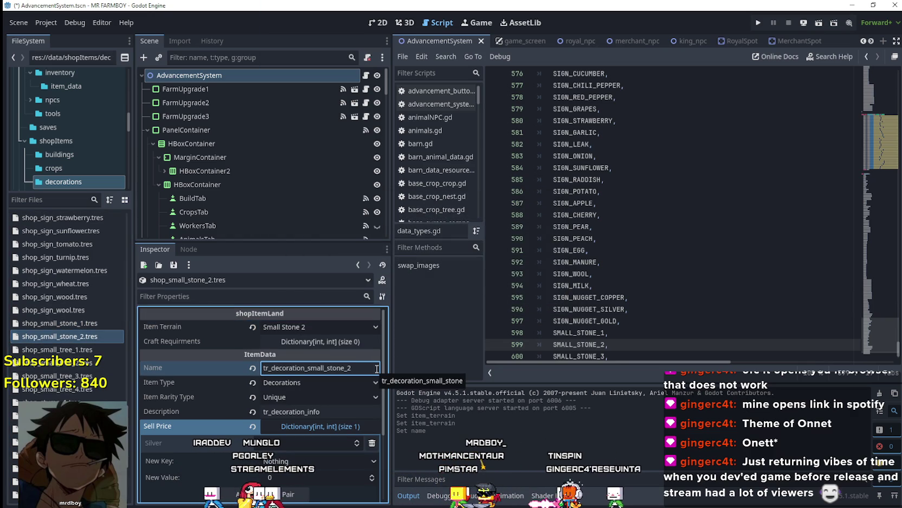
pyautogui.hotkey('ctrl', 's')
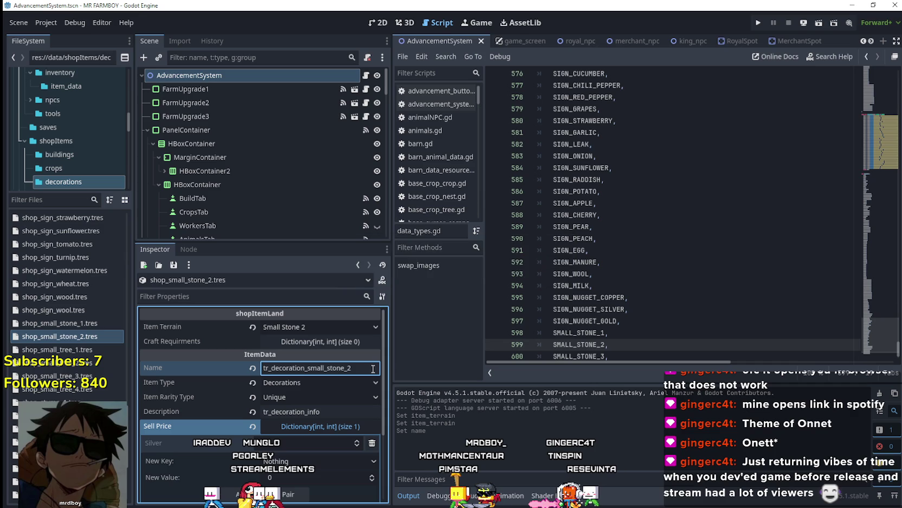
# Move the texture's atlas region to the next stone at 1008, 512 and save
pyautogui.scroll(-3, 347, 375)
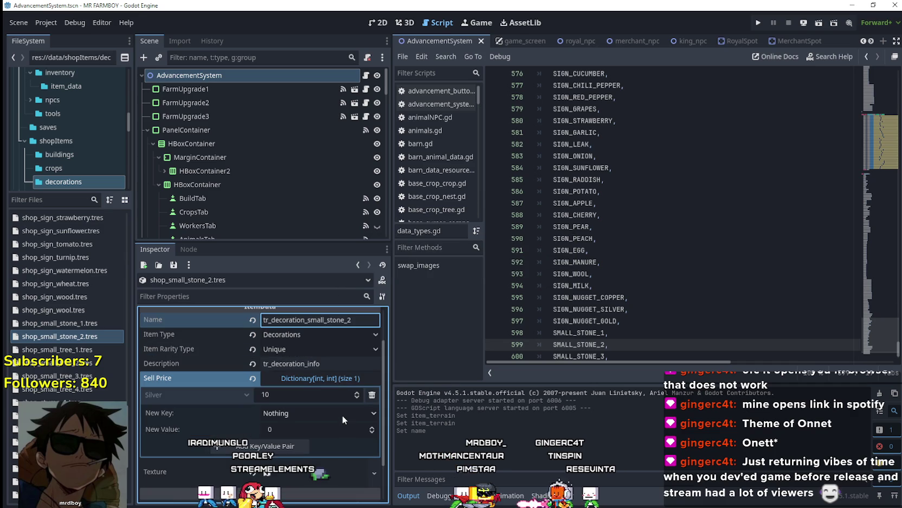
pyautogui.scroll(-2, 342, 420)
pyautogui.click(374, 424)
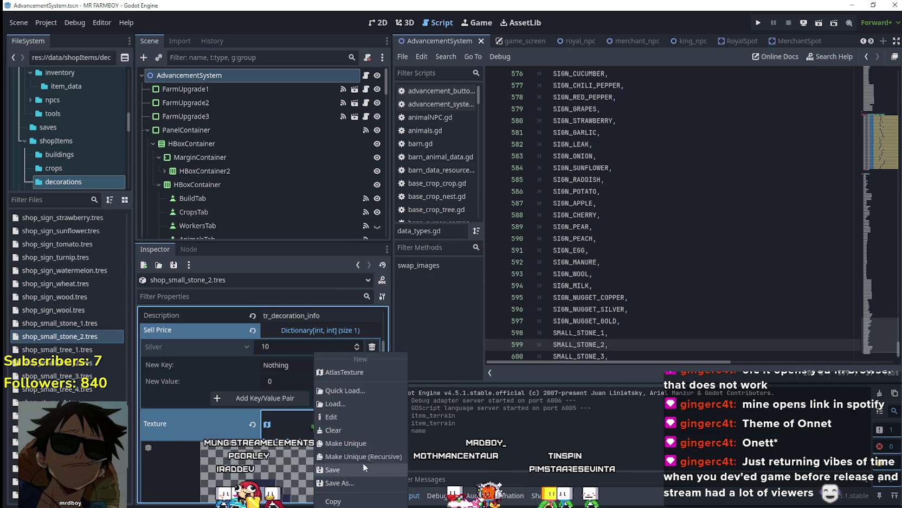
pyautogui.click(361, 445)
pyautogui.scroll(-3, 296, 429)
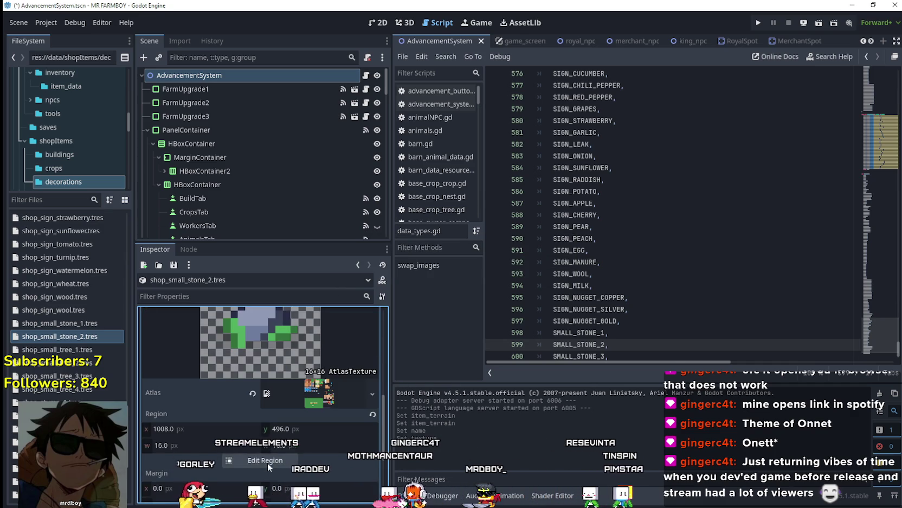
pyautogui.click(268, 461)
pyautogui.scroll(3, 574, 268)
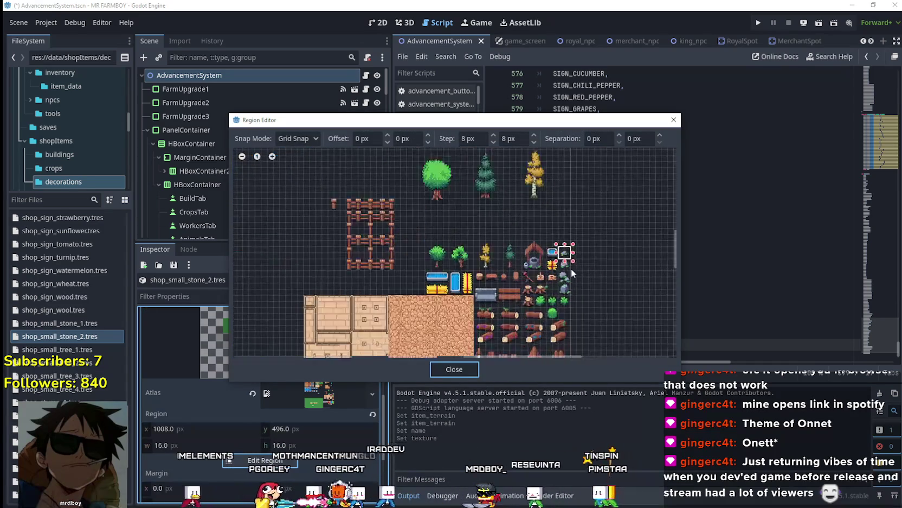
pyautogui.scroll(3, 574, 268)
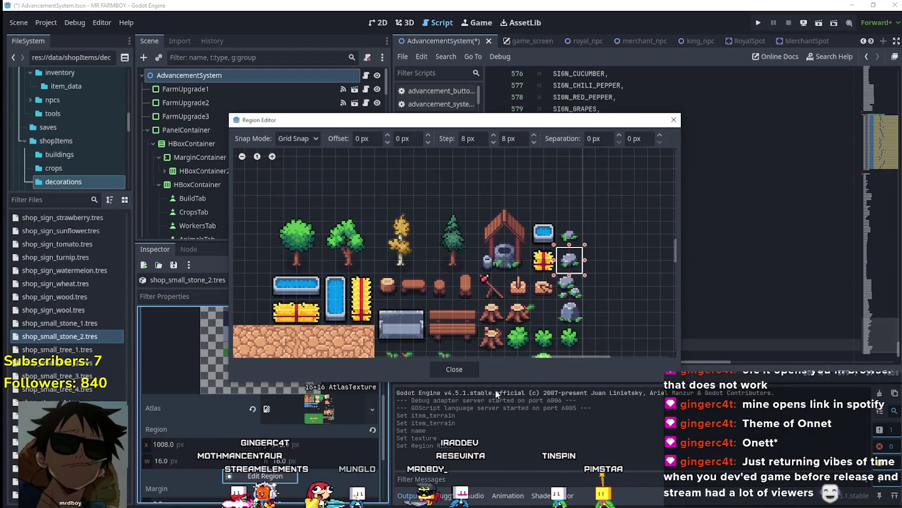
pyautogui.scroll(2, 440, 347)
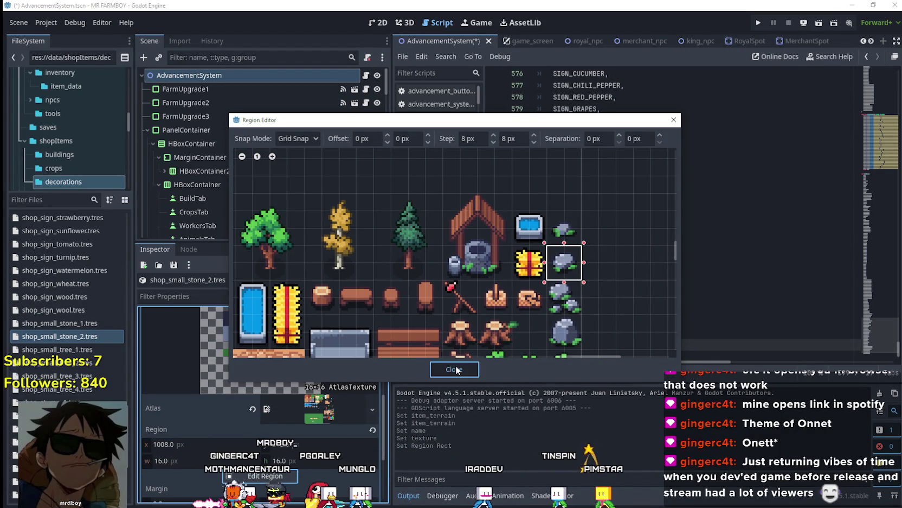
pyautogui.click(456, 369)
pyautogui.scroll(5, 334, 372)
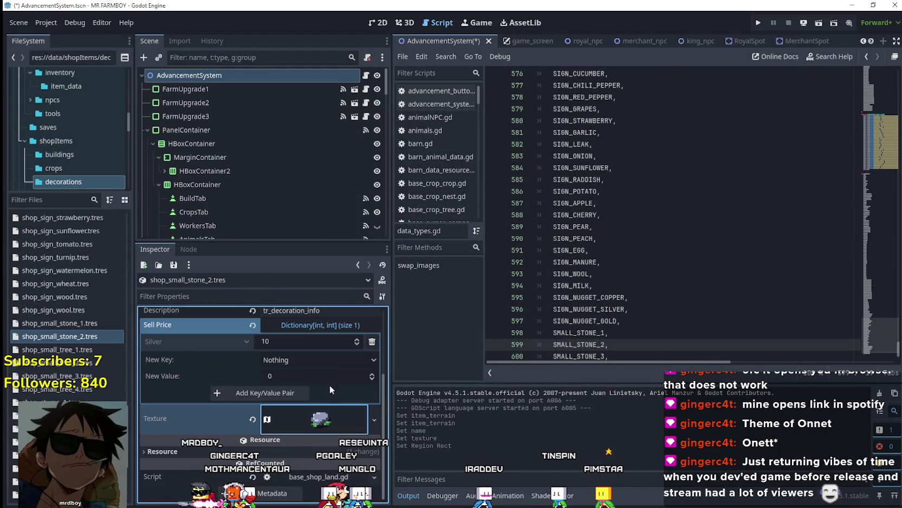
pyautogui.hotkey('ctrl', 's')
pyautogui.rightClick(86, 337)
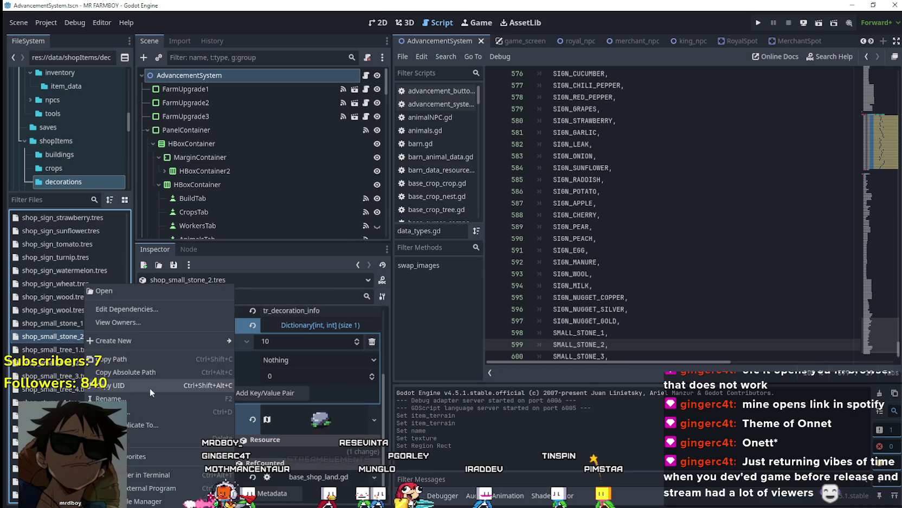
# Duplicate shop_small_stone_2.tres as shop_small_stone_3.tres and open the copy
pyautogui.click(149, 406)
pyautogui.click(407, 240)
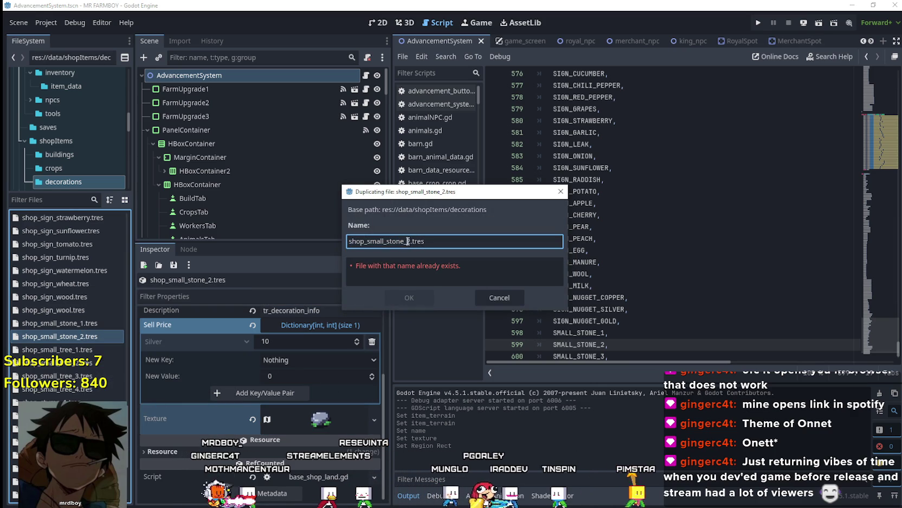
pyautogui.press('Delete')
pyautogui.write('3')
pyautogui.click(405, 299)
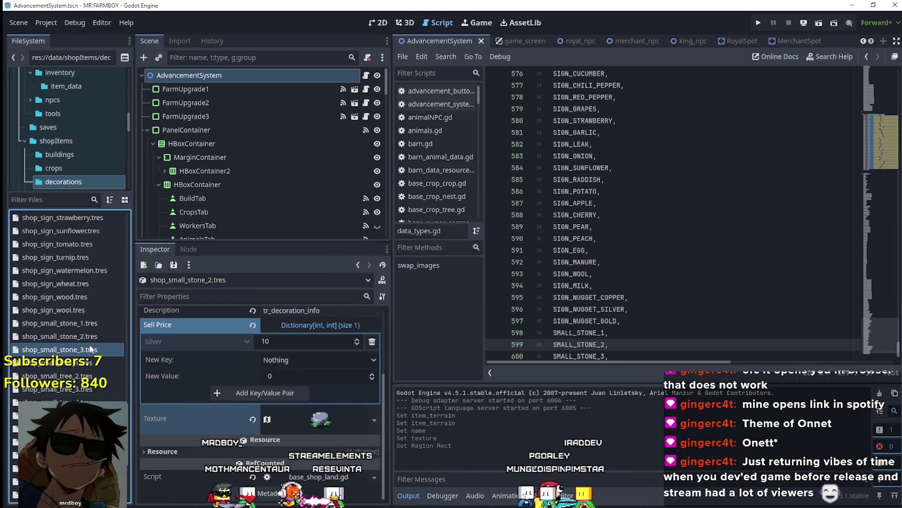
pyautogui.click(91, 349)
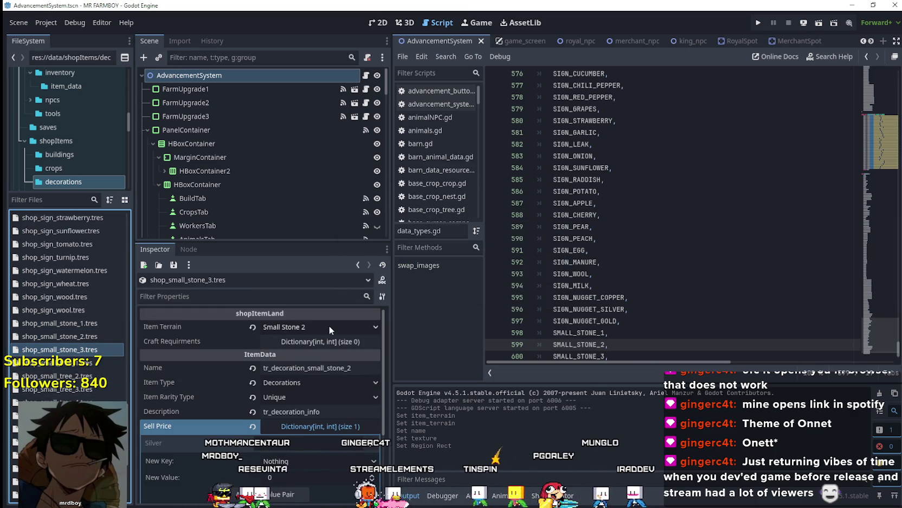
# Set Item Terrain to Small Stone 3 and Name to tr_decoration_small_stone_3
pyautogui.click(329, 326)
pyautogui.scroll(-10, 352, 282)
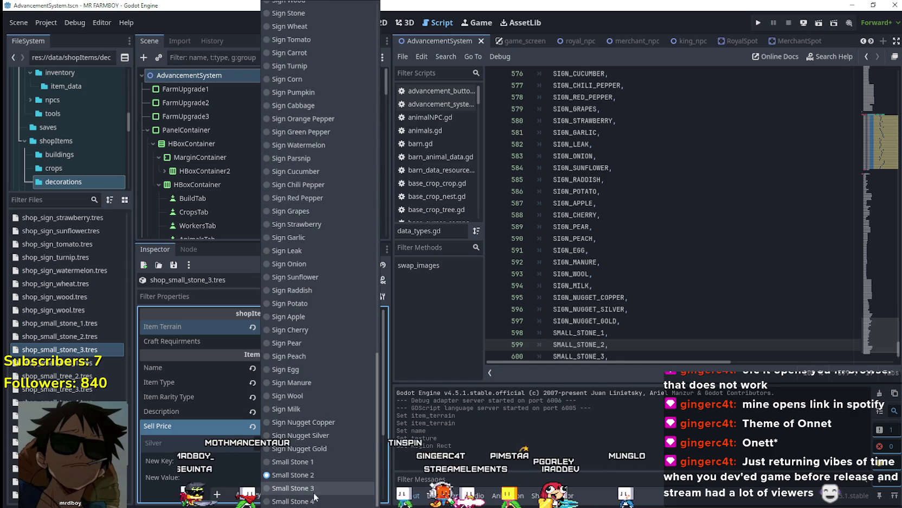
pyautogui.click(315, 488)
pyautogui.click(351, 368)
pyautogui.press('BackSpace')
pyautogui.write('3')
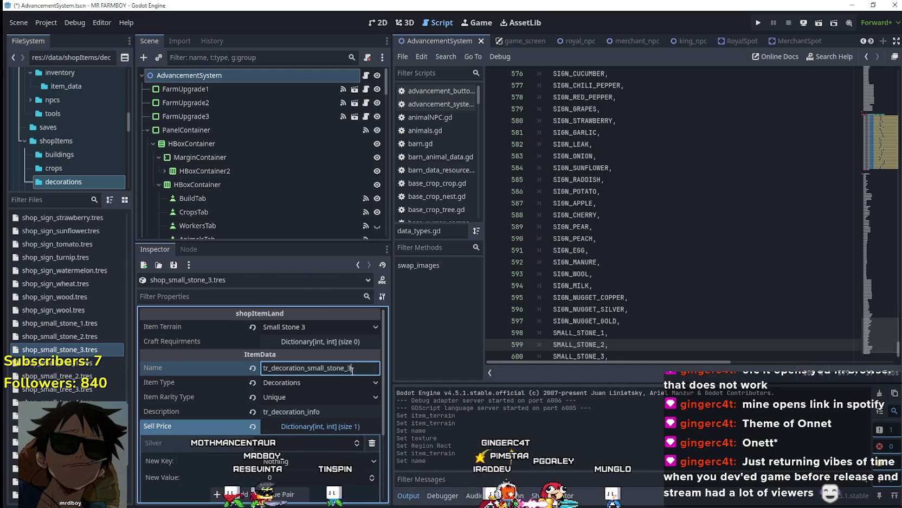
# Shift the icon region down one tile onto the stone-cluster sprite and save
pyautogui.scroll(-1, 326, 428)
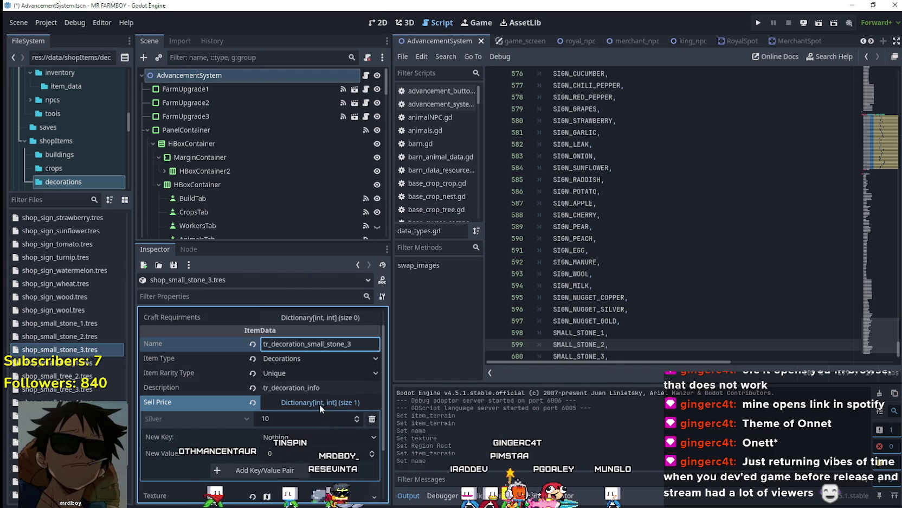
pyautogui.scroll(-2, 319, 408)
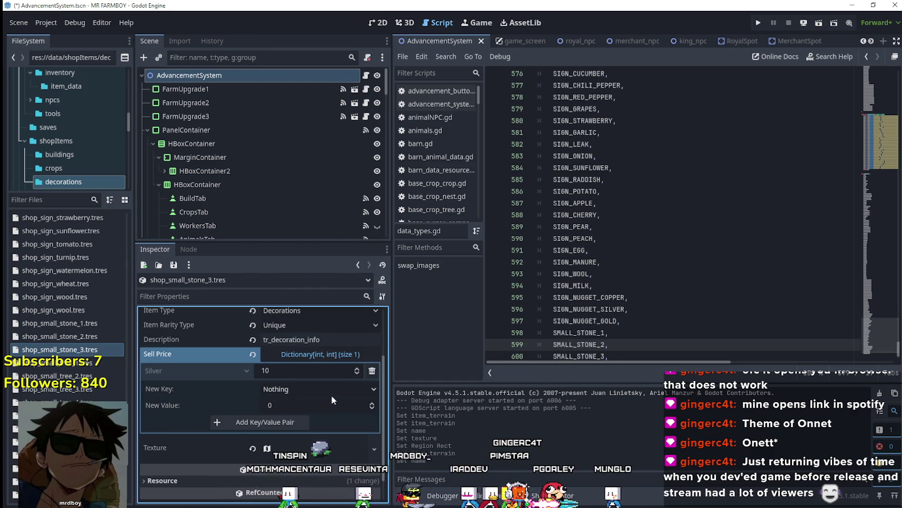
pyautogui.scroll(-2, 331, 401)
pyautogui.click(373, 423)
pyautogui.click(347, 419)
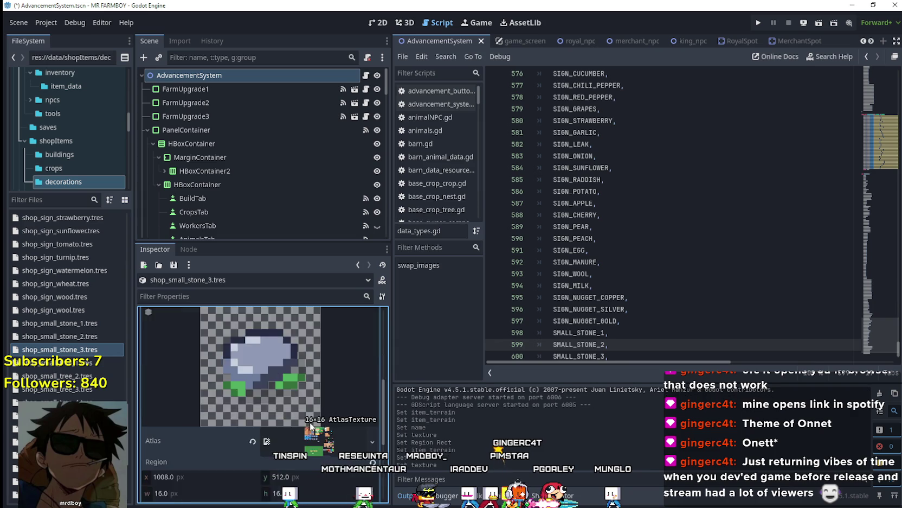
pyautogui.scroll(-3, 311, 427)
pyautogui.click(260, 436)
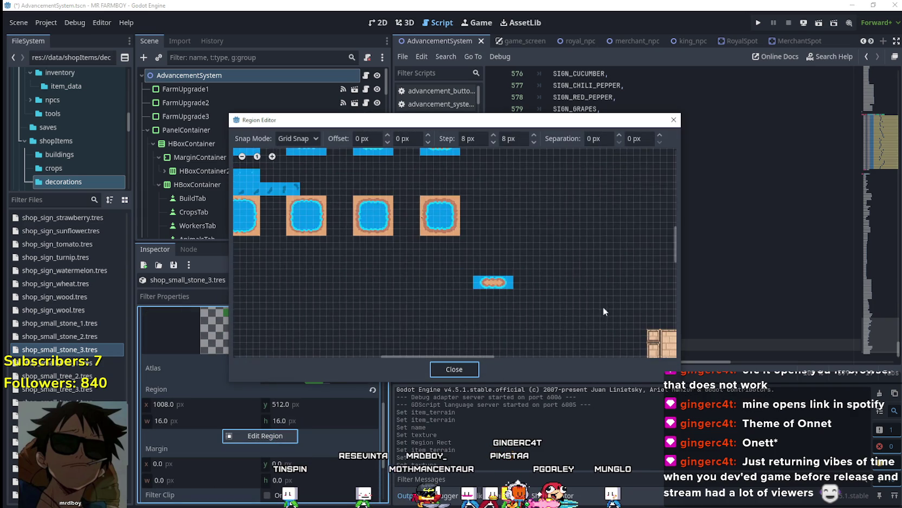
pyautogui.scroll(5, 485, 293)
pyautogui.moveTo(506, 268); pyautogui.dragTo(503, 320)
pyautogui.click(446, 371)
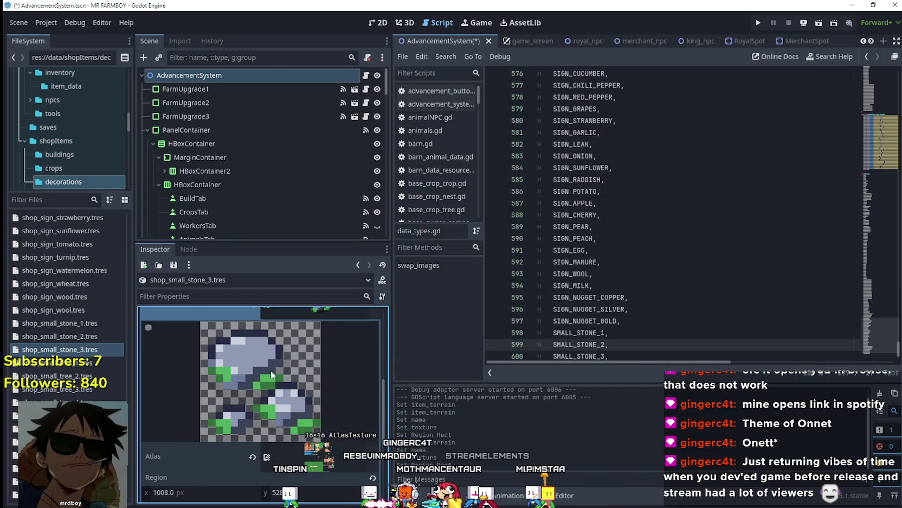
pyautogui.scroll(5, 319, 349)
pyautogui.hotkey('ctrl', 's')
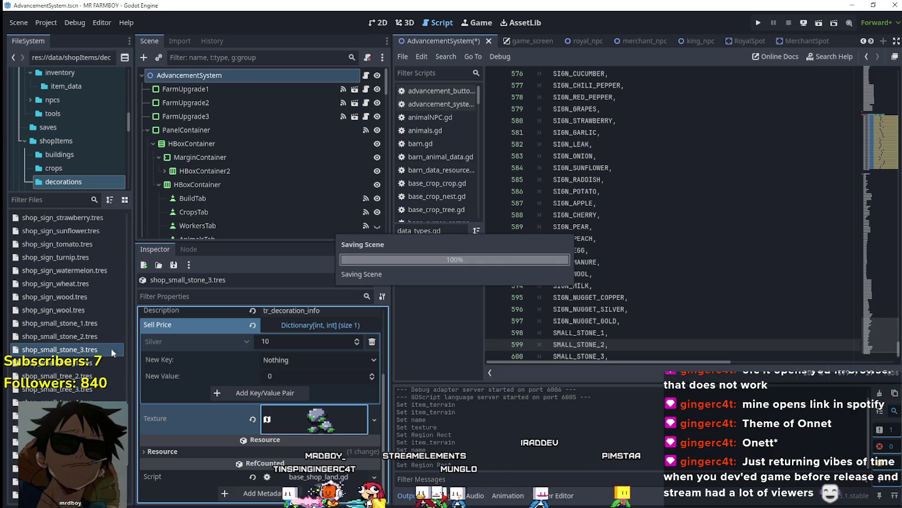
pyautogui.rightClick(79, 349)
pyautogui.hotkey('ctrl', 'd')
# Name the duplicated resource shop_small_stone_4.tres
pyautogui.click(411, 241)
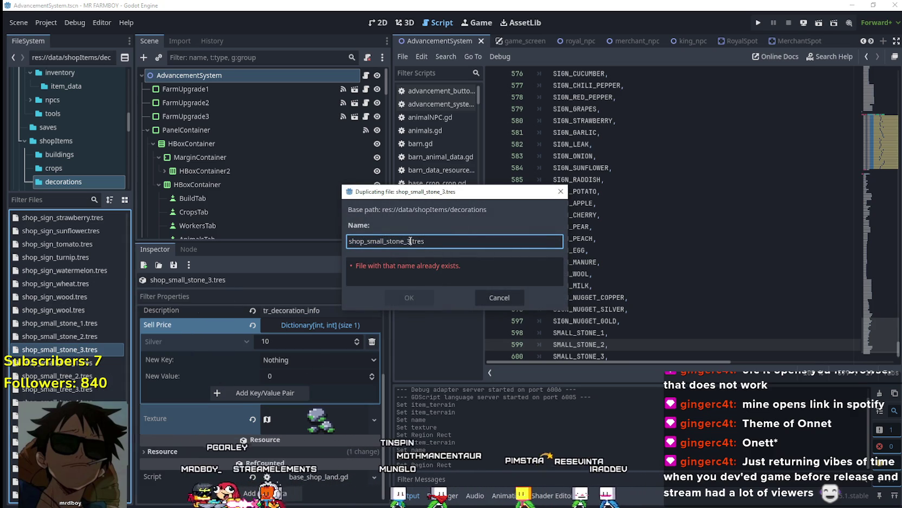
pyautogui.press('BackSpace')
pyautogui.write('4')
pyautogui.click(410, 297)
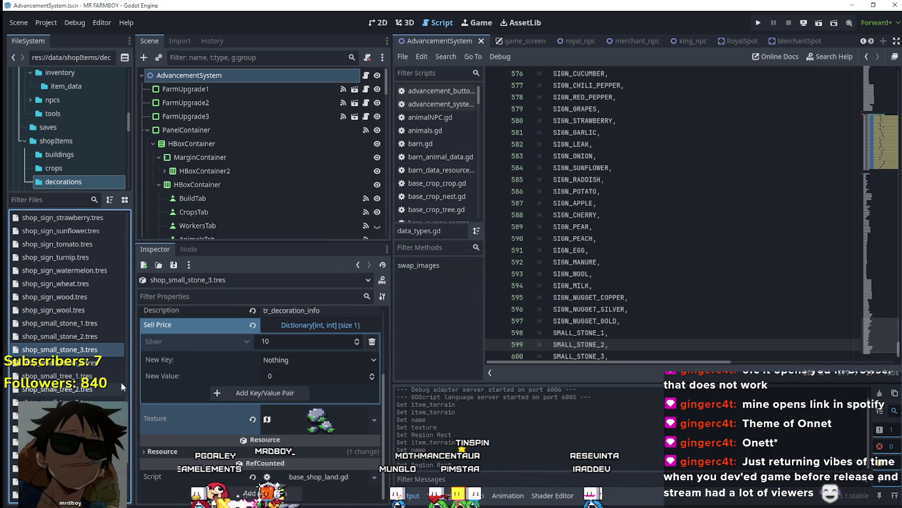
# Set its Item Terrain to Small Stone 4 and rename the item tr_decoration_small_stone_4
pyautogui.click(60, 362)
pyautogui.click(303, 326)
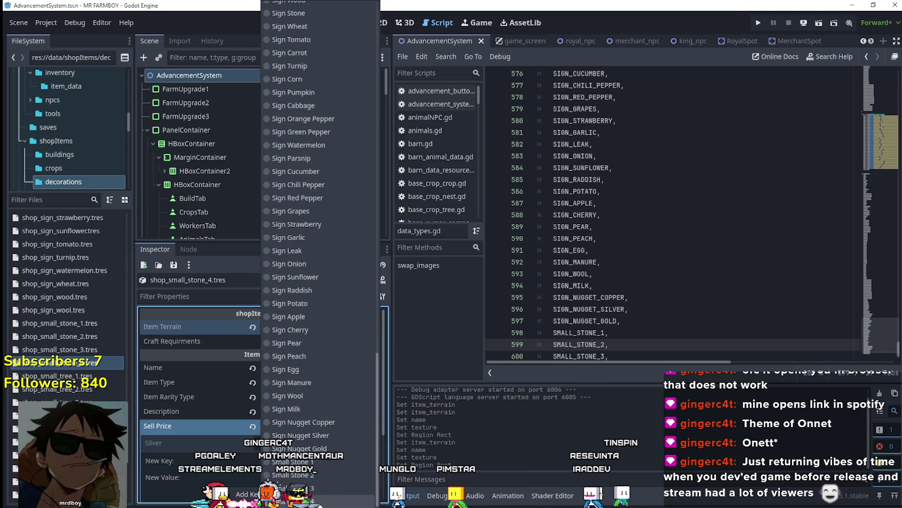
pyautogui.click(293, 500)
pyautogui.click(352, 367)
pyautogui.press('BackSpace')
pyautogui.write('4')
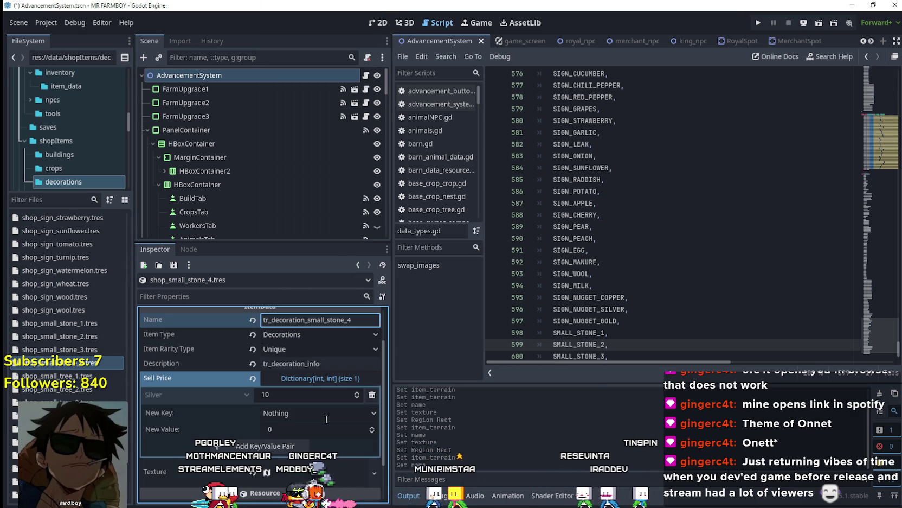
# Move the texture's atlas region one tile down to 1008, 544
pyautogui.scroll(-2, 323, 434)
pyautogui.click(375, 473)
pyautogui.click(379, 438)
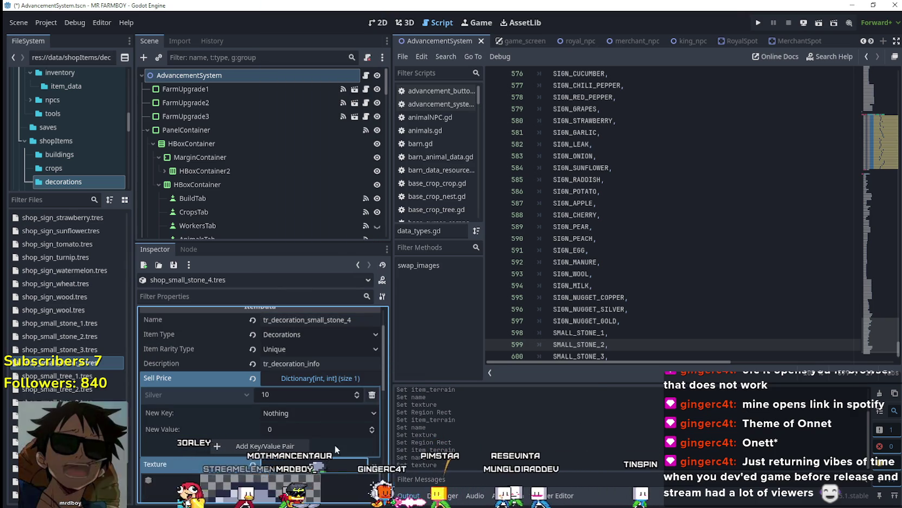
pyautogui.scroll(-3, 320, 442)
pyautogui.click(279, 439)
pyautogui.scroll(-4, 515, 255)
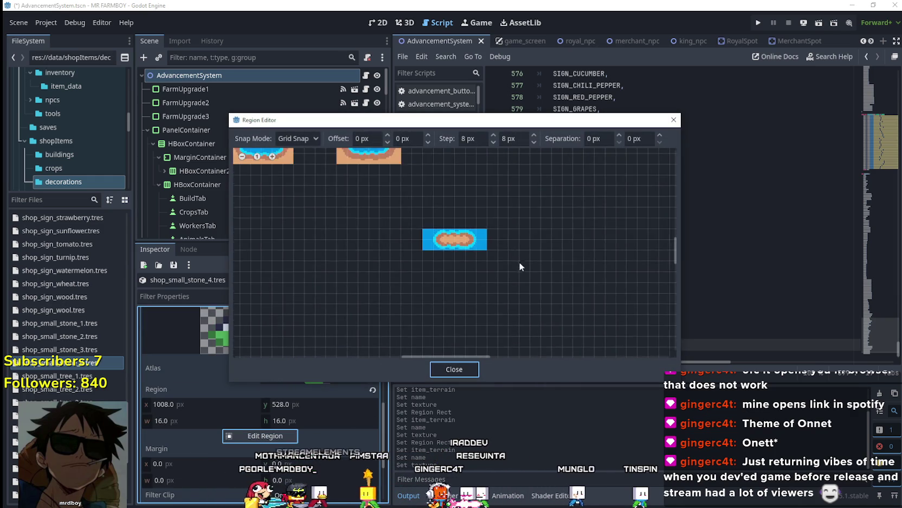
pyautogui.scroll(-5, 533, 284)
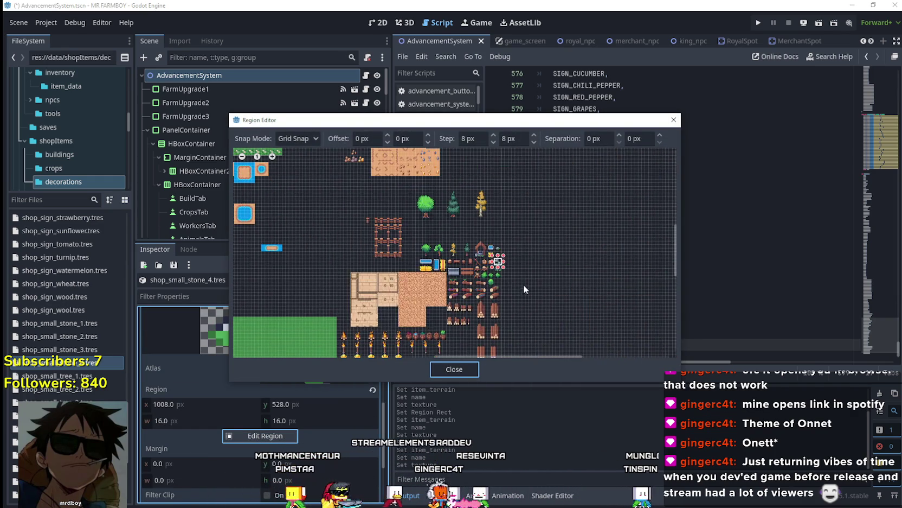
pyautogui.click(495, 262)
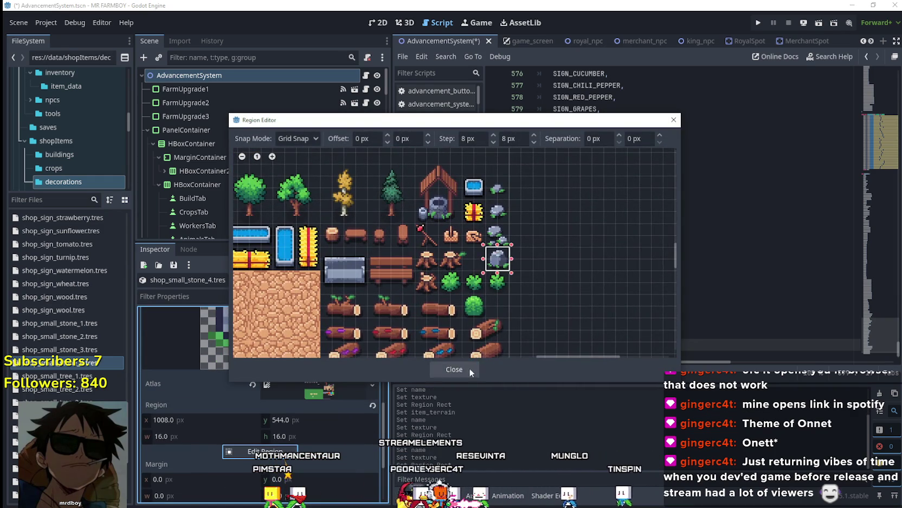
pyautogui.click(468, 369)
# Collapse the Sell Price dictionary and save the scene
pyautogui.scroll(3, 340, 391)
pyautogui.hotkey('ctrl', 's')
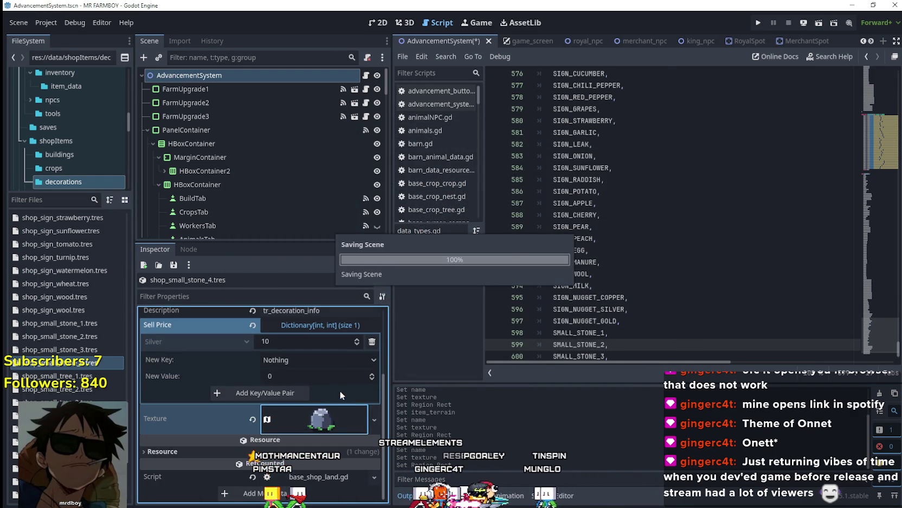
pyautogui.scroll(5, 340, 391)
pyautogui.click(336, 399)
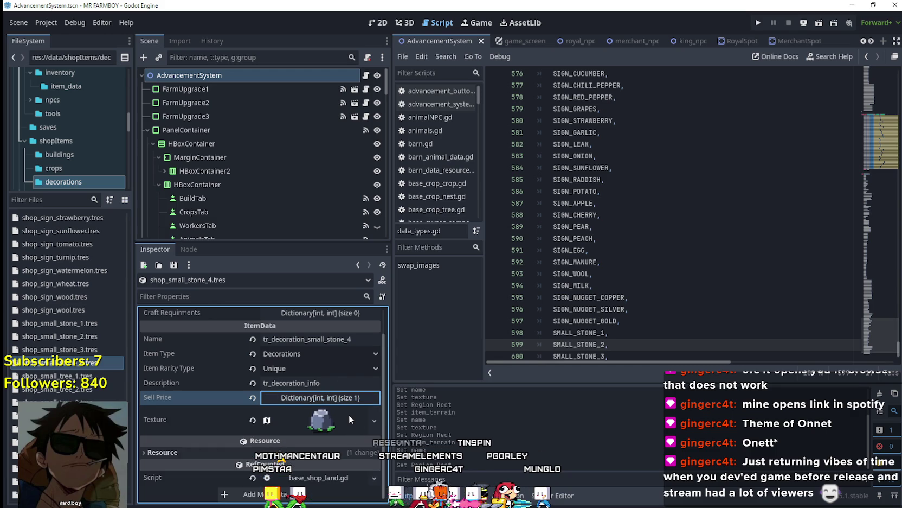
pyautogui.hotkey('ctrl', 's')
# Open preloader_manager.tscn and select the ItemPreloader node
pyautogui.click(52, 200)
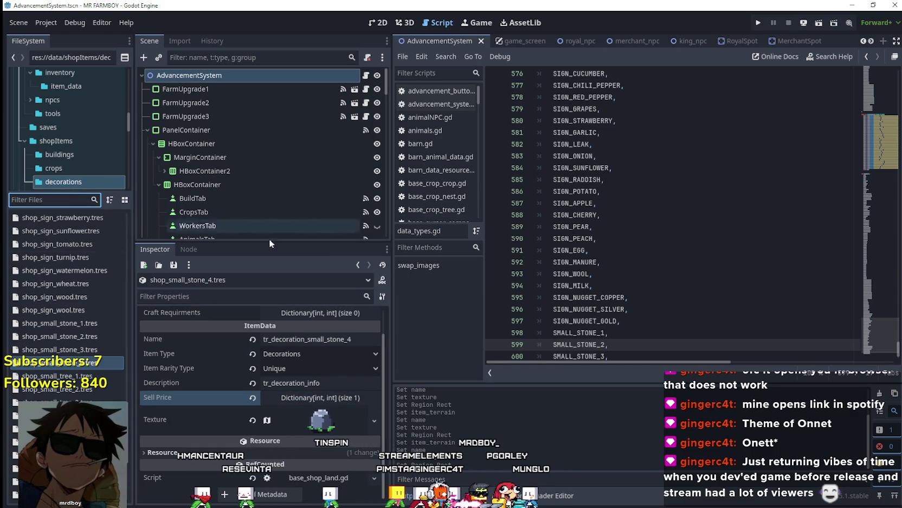
pyautogui.click(863, 256)
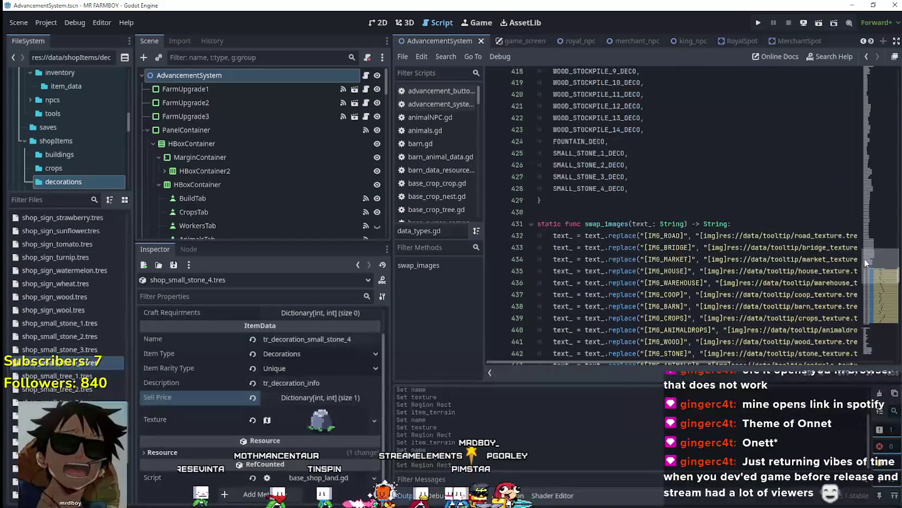
pyautogui.write('prel')
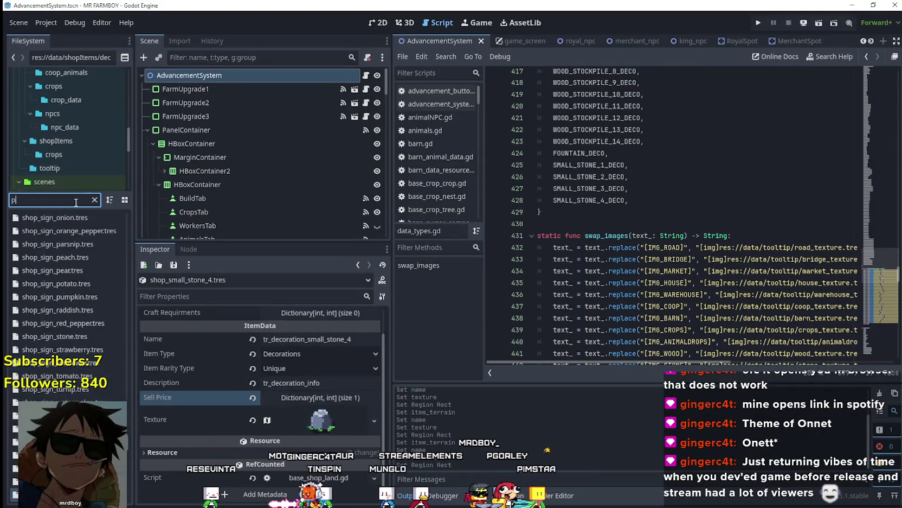
pyautogui.doubleClick(54, 218)
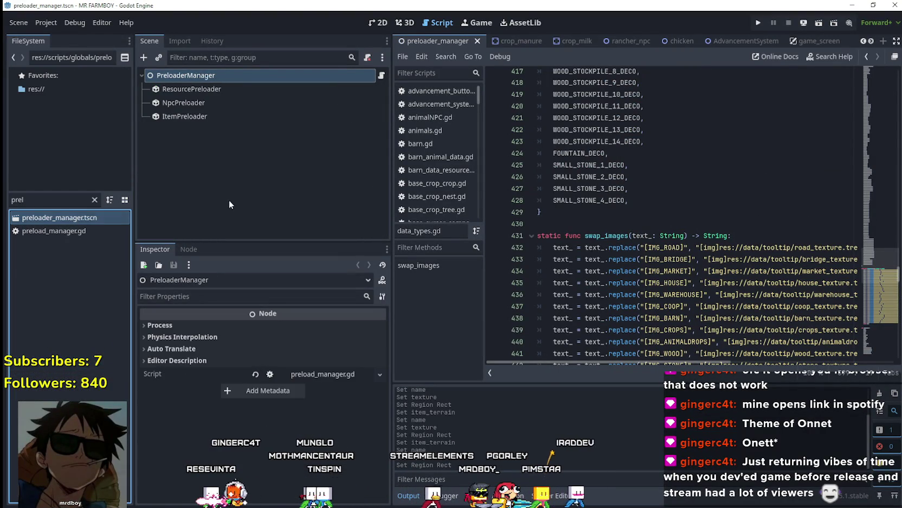
pyautogui.click(214, 116)
# Load shop_small_stone_1 through shop_small_stone_4.tres from data/shopItems/decorations into the preloader
pyautogui.click(404, 378)
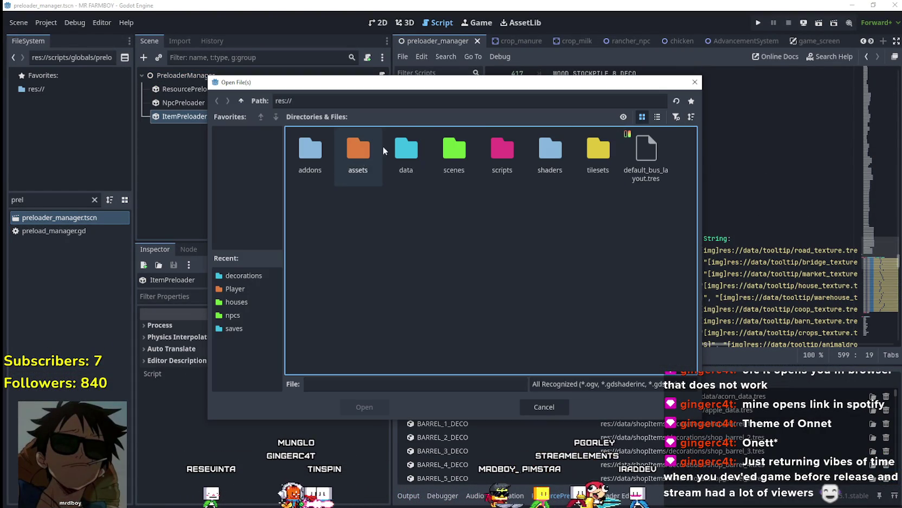
pyautogui.doubleClick(386, 145)
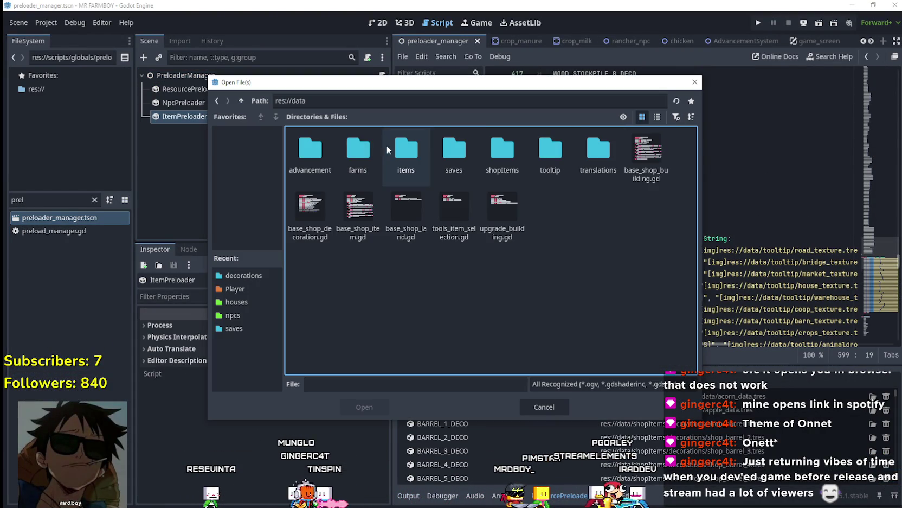
pyautogui.doubleClick(491, 153)
pyautogui.doubleClick(410, 161)
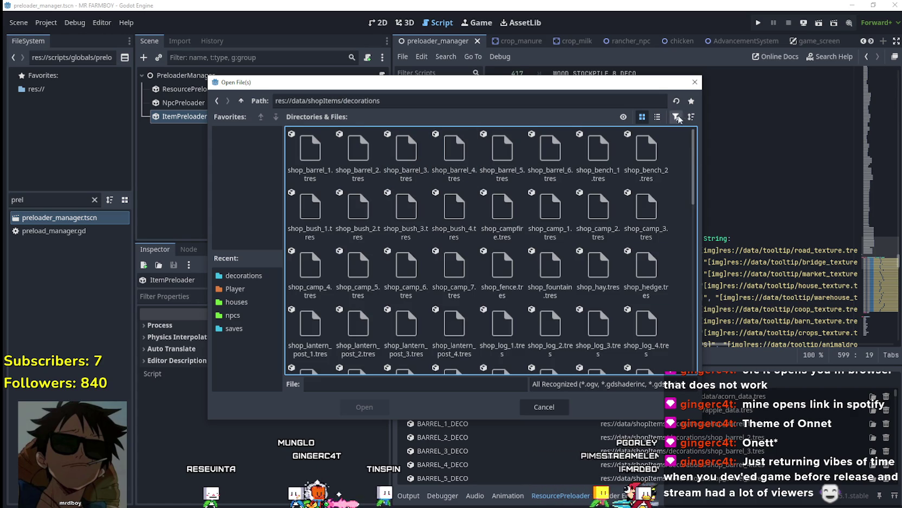
pyautogui.click(657, 117)
pyautogui.scroll(-15, 472, 260)
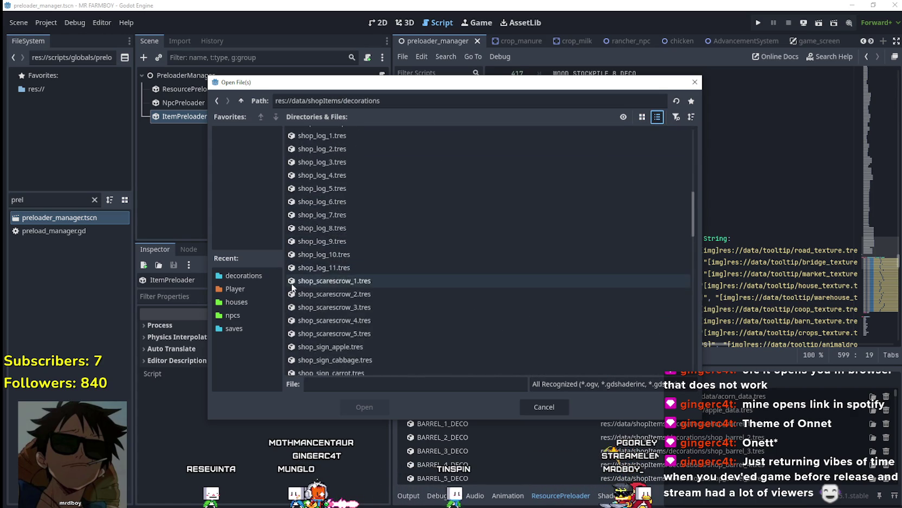
pyautogui.scroll(-10, 352, 306)
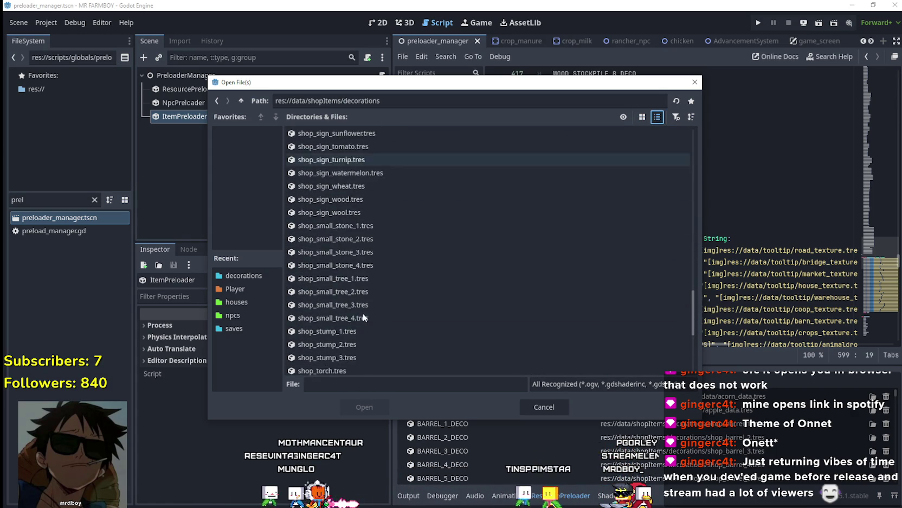
pyautogui.scroll(1, 361, 231)
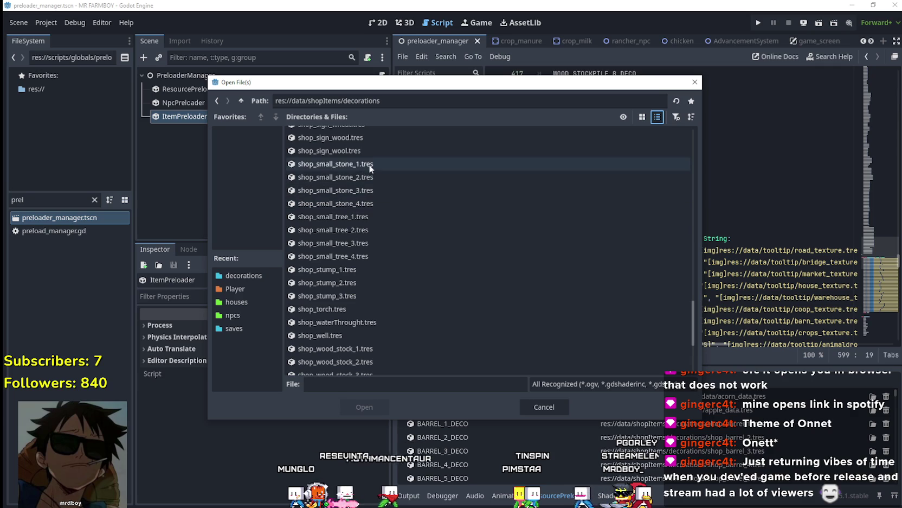
pyautogui.click(369, 164)
pyautogui.keyDown('shift'); pyautogui.click(375, 205); pyautogui.keyUp('shift')
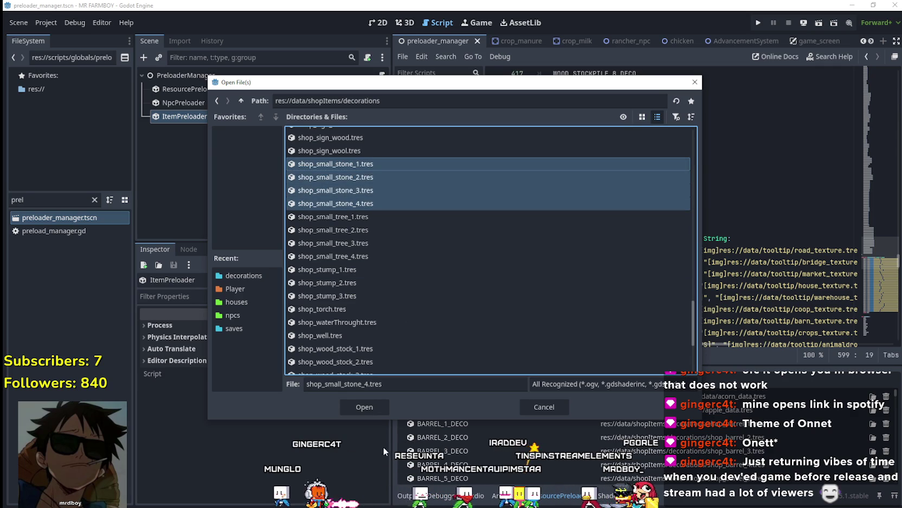
pyautogui.click(365, 407)
pyautogui.scroll(-1, 603, 426)
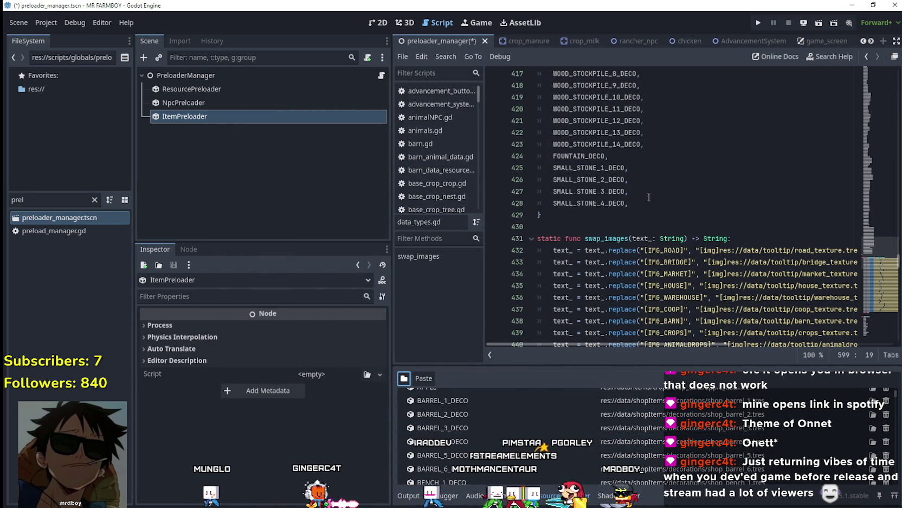
# Rename the four stone preloader entries SMALL_STONE_1_DECO through SMALL_STONE_4_DECO
pyautogui.doubleClick(588, 168)
pyautogui.hotkey('ctrl', 'c')
pyautogui.scroll(-15, 469, 433)
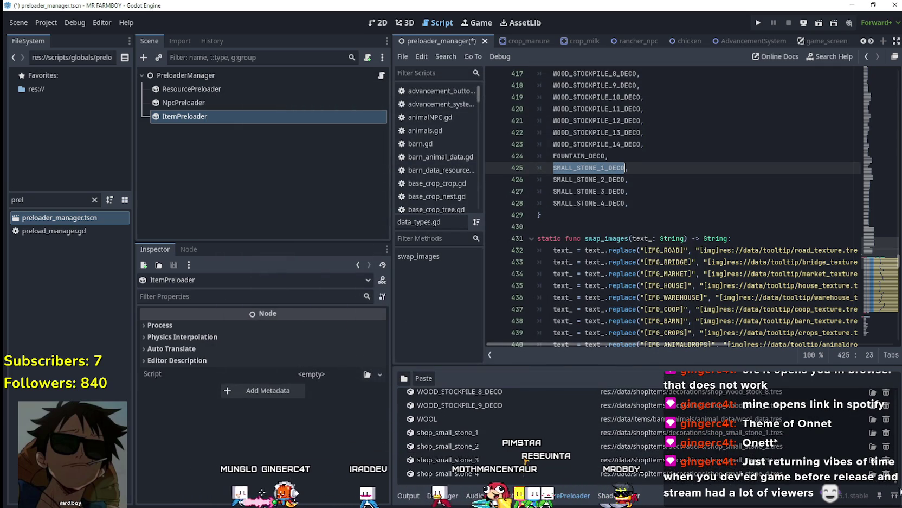
pyautogui.doubleClick(469, 433)
pyautogui.hotkey('ctrl', 'v')
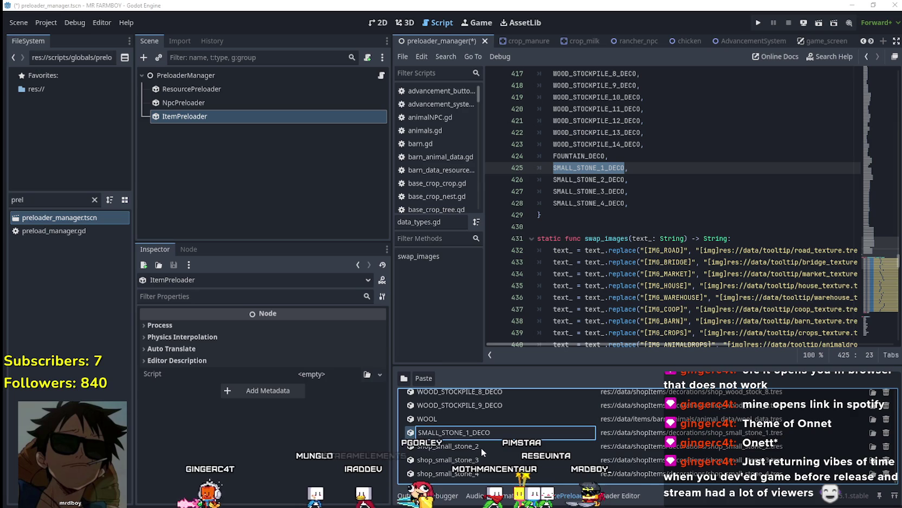
pyautogui.press('Return')
pyautogui.doubleClick(468, 459)
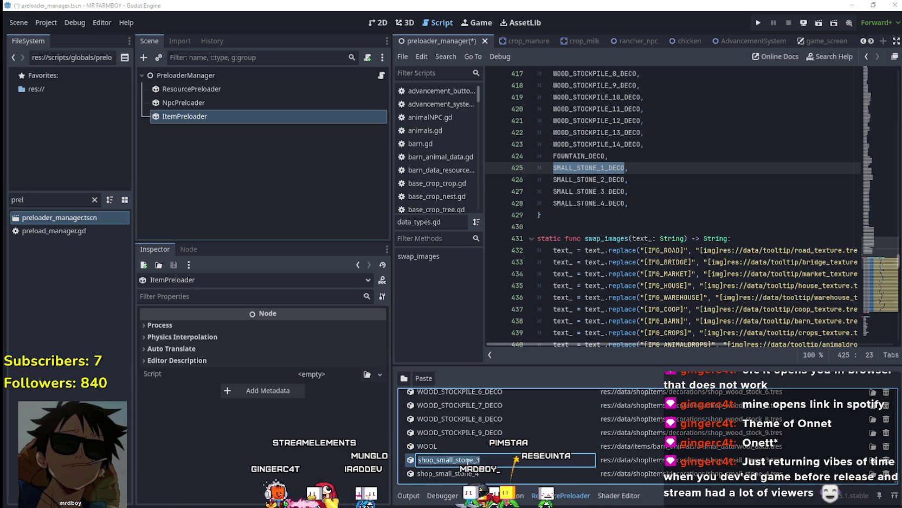
pyautogui.press('Return')
pyautogui.doubleClick(468, 473)
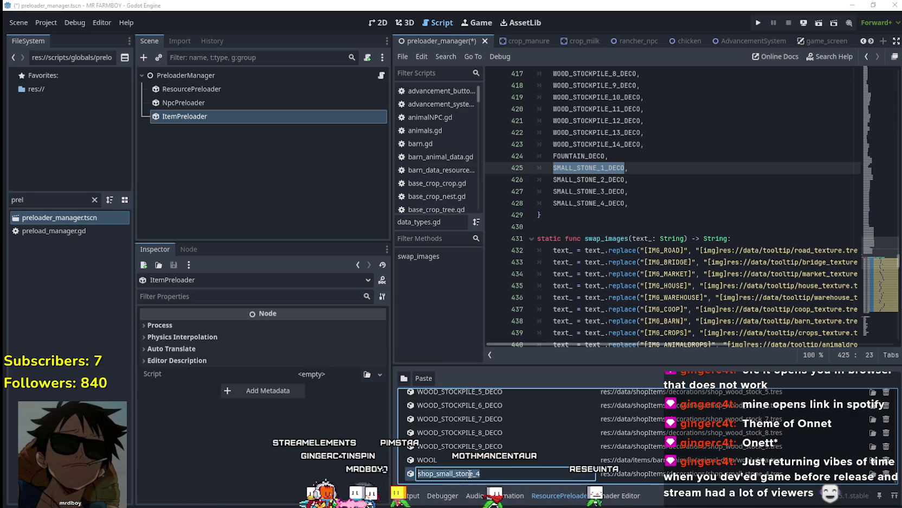
pyautogui.hotkey('ctrl', 'v')
pyautogui.press('Return')
# Save preloader_manager.tscn and clear the FileSystem filter
pyautogui.click(672, 204)
pyautogui.hotkey('ctrl', 's')
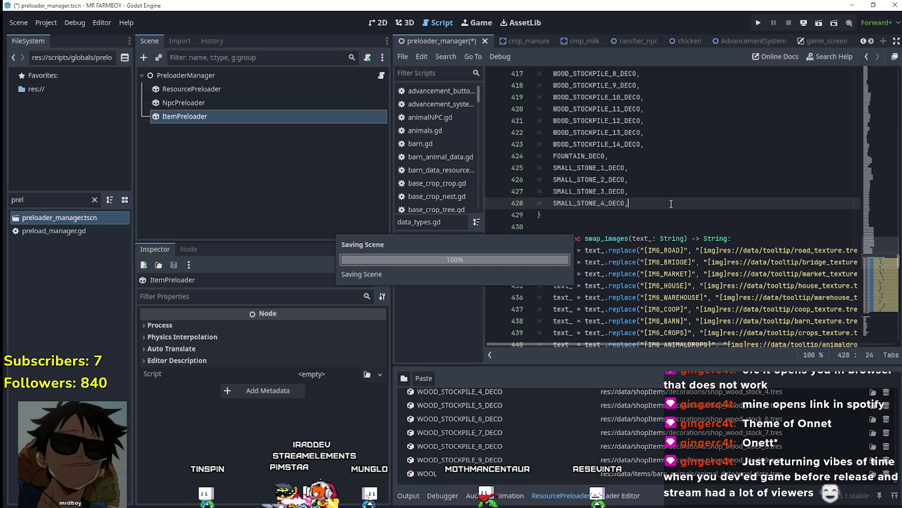
pyautogui.moveTo(735, 49)
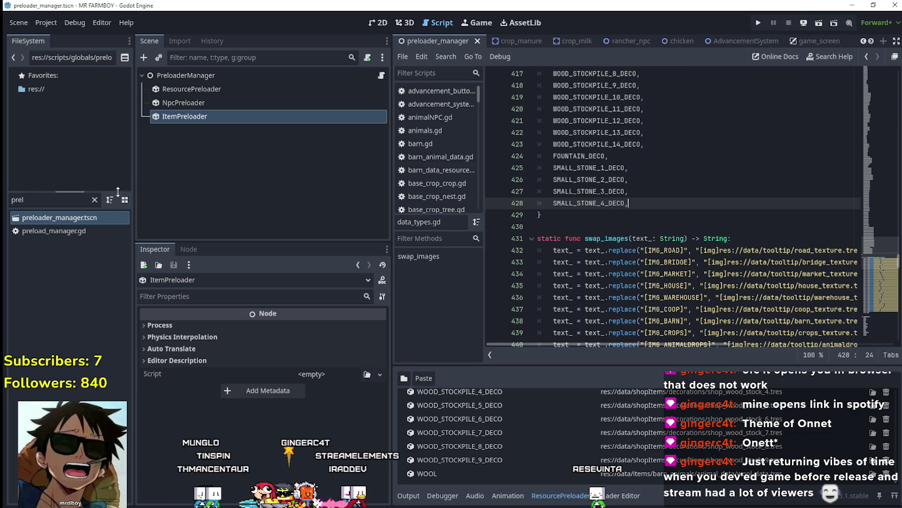
pyautogui.click(94, 200)
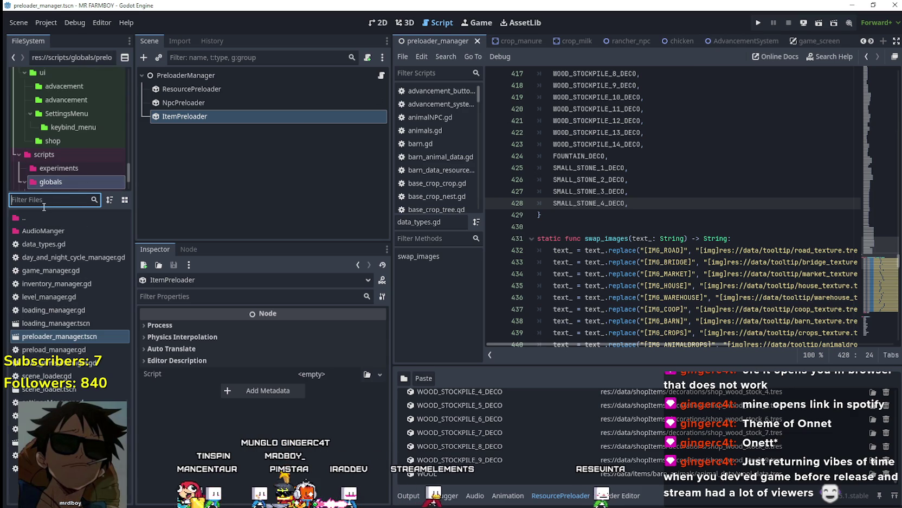
# Open test_scene_everything.tscn and the GameTileMapTop node's script
pyautogui.write('tyesttest')
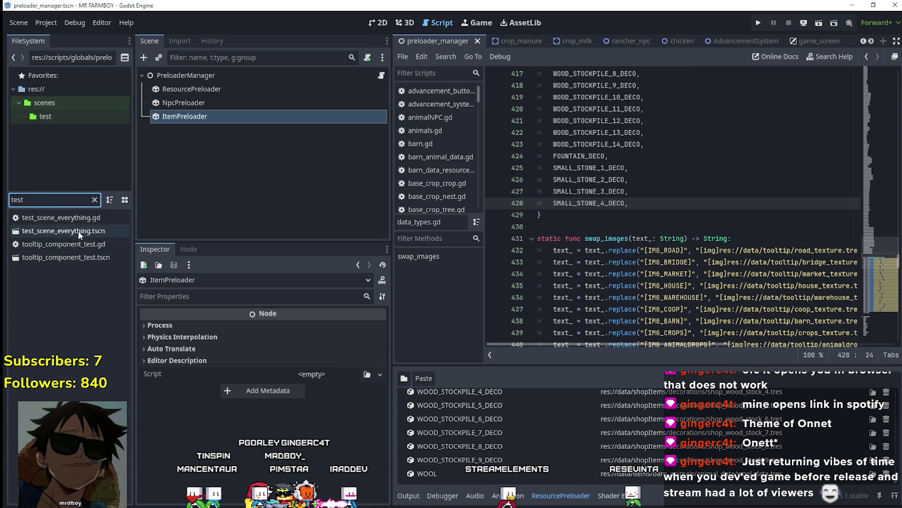
pyautogui.doubleClick(78, 230)
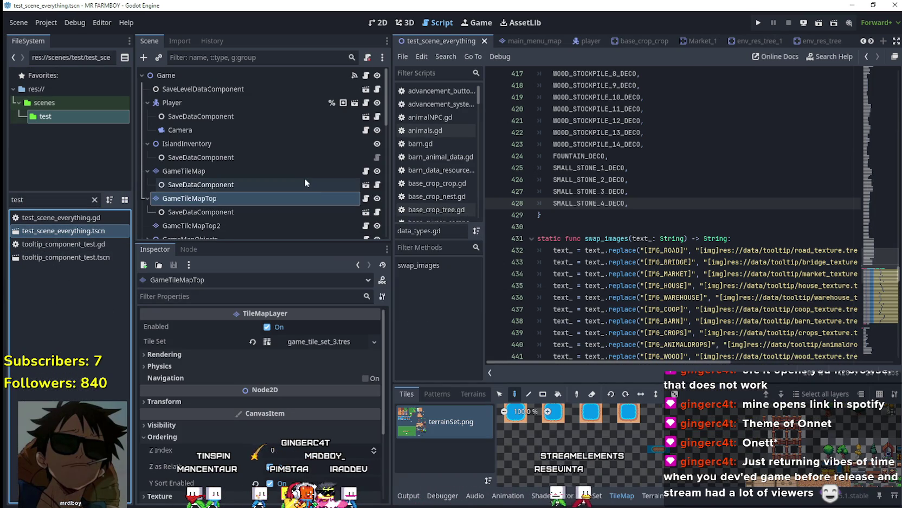
pyautogui.click(593, 500)
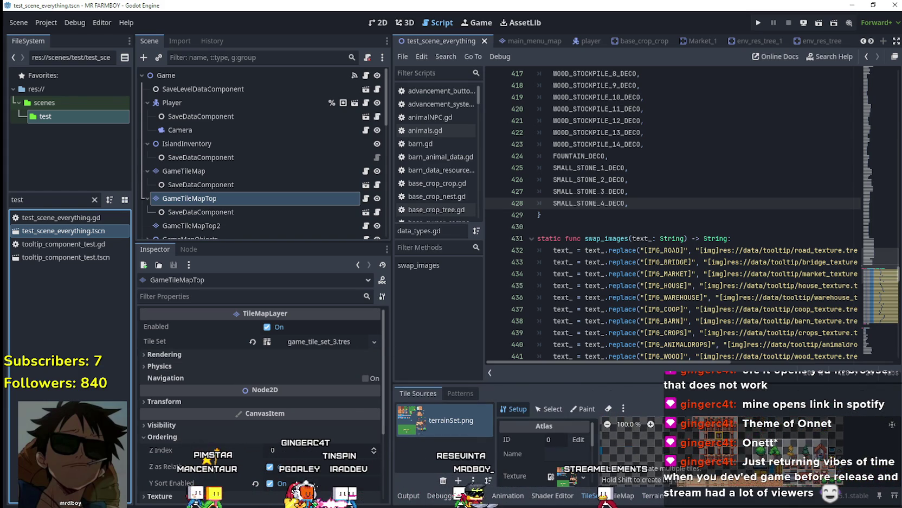
pyautogui.scroll(-5, 757, 466)
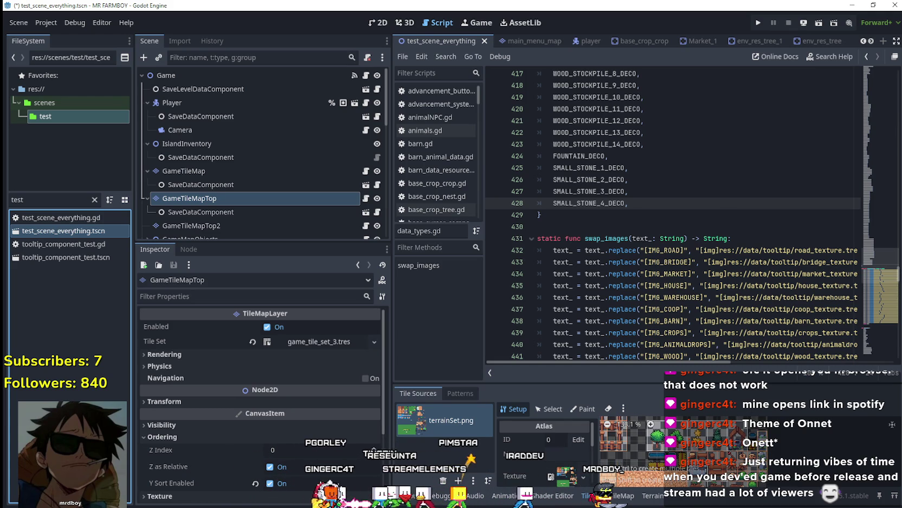
pyautogui.click(625, 496)
pyautogui.scroll(4, 735, 436)
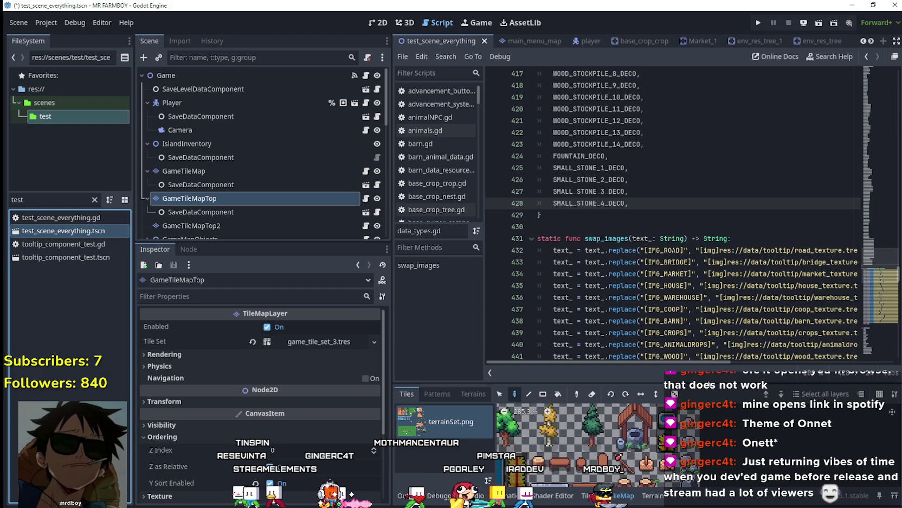
pyautogui.moveTo(707, 386); pyautogui.dragTo(708, 343)
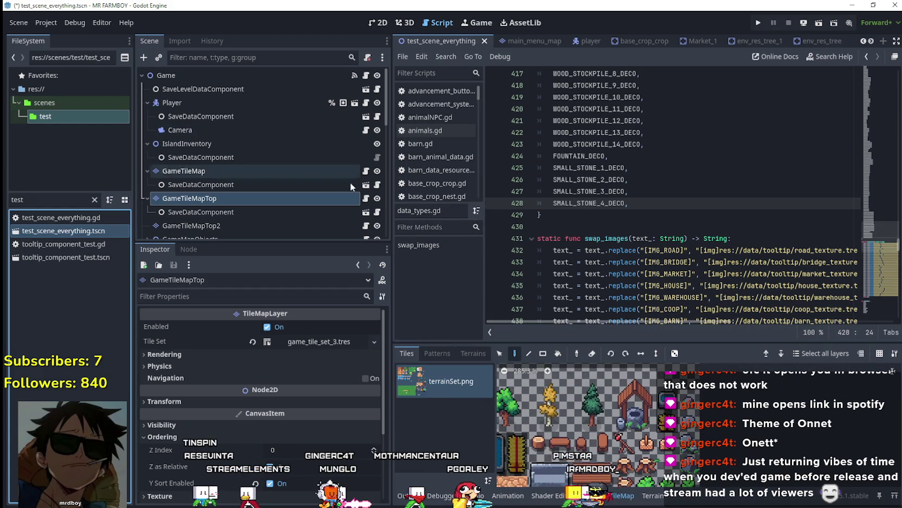
pyautogui.click(385, 196)
pyautogui.click(366, 197)
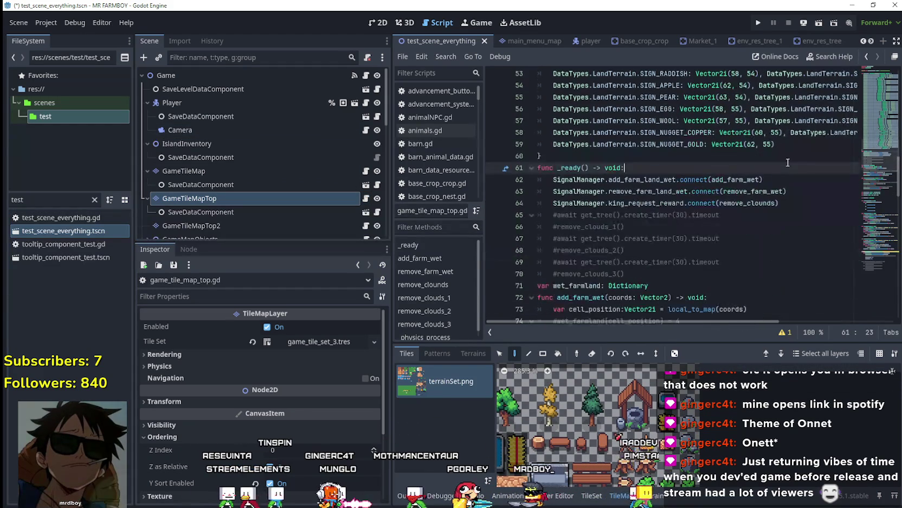
# Copy the SIGN_NUGGET_GOLD mapping into a SMALL_STONE_1 entry at Vector2i(63, 31)
pyautogui.click(789, 144)
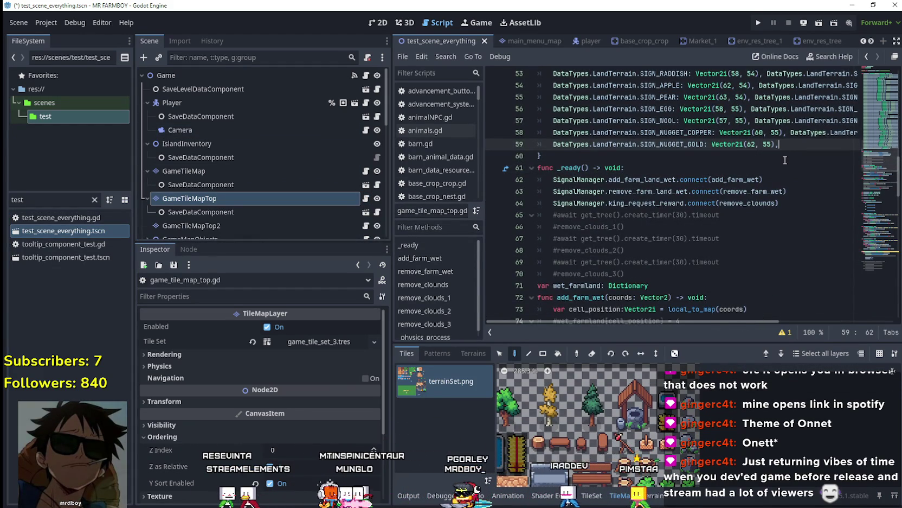
pyautogui.press('Return')
pyautogui.moveTo(553, 144); pyautogui.dragTo(777, 142)
pyautogui.hotkey('ctrl', 'c')
pyautogui.press('Down')
pyautogui.hotkey('ctrl', 'v')
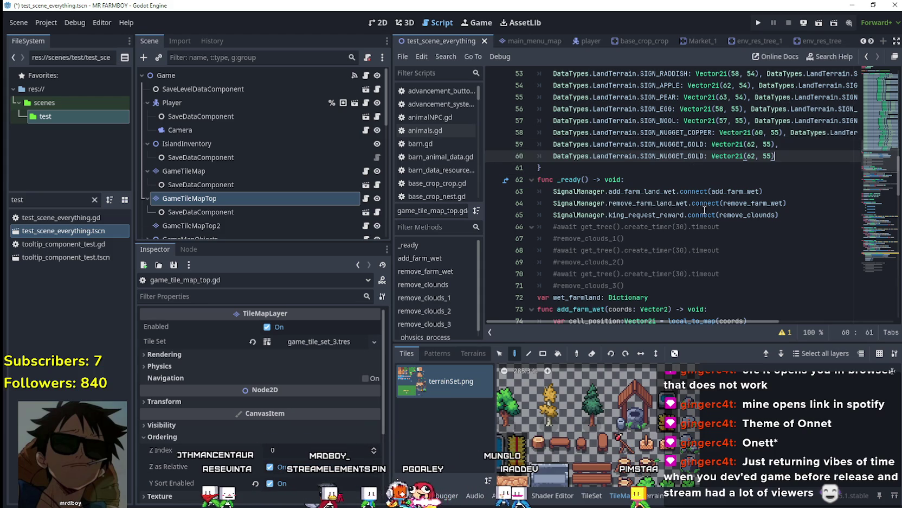
pyautogui.doubleClick(685, 158)
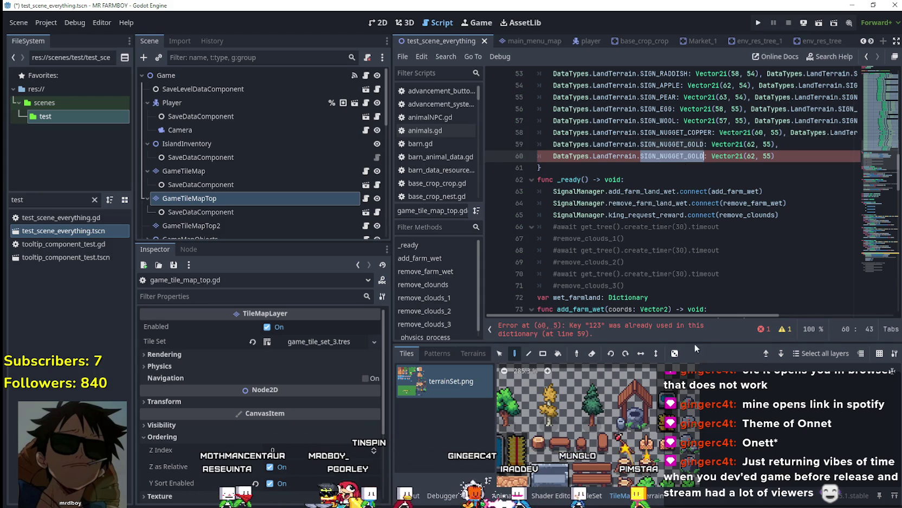
pyautogui.write('Stone')
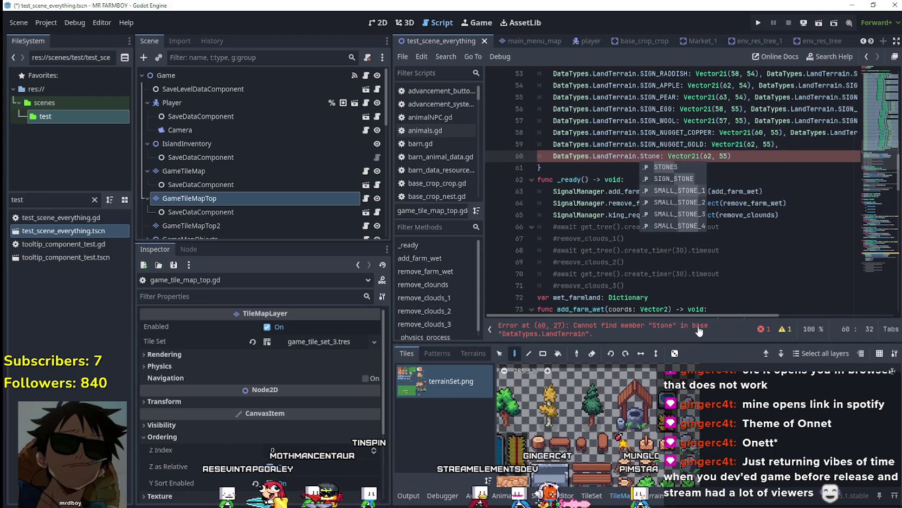
pyautogui.press('Down')
pyautogui.press('Down')
pyautogui.press('Return')
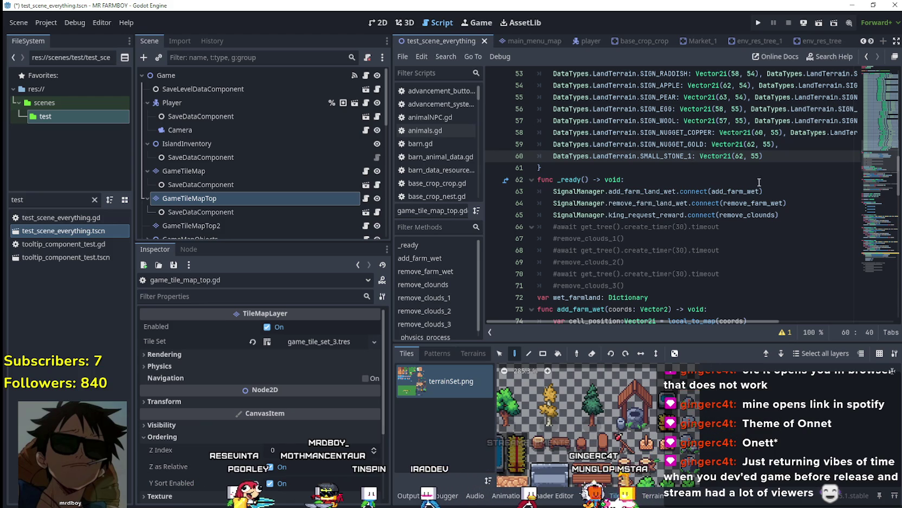
pyautogui.moveTo(743, 158); pyautogui.dragTo(741, 159)
pyautogui.write('3')
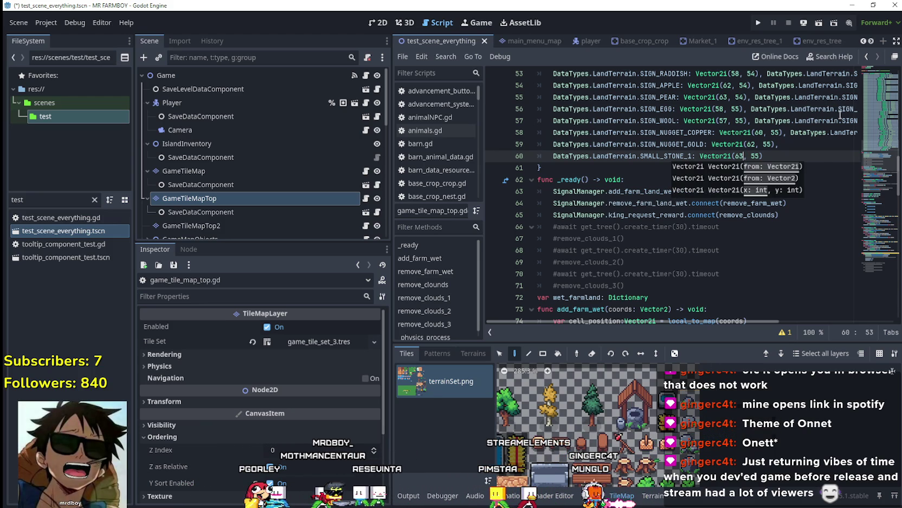
pyautogui.doubleClick(757, 156)
pyautogui.write('31')
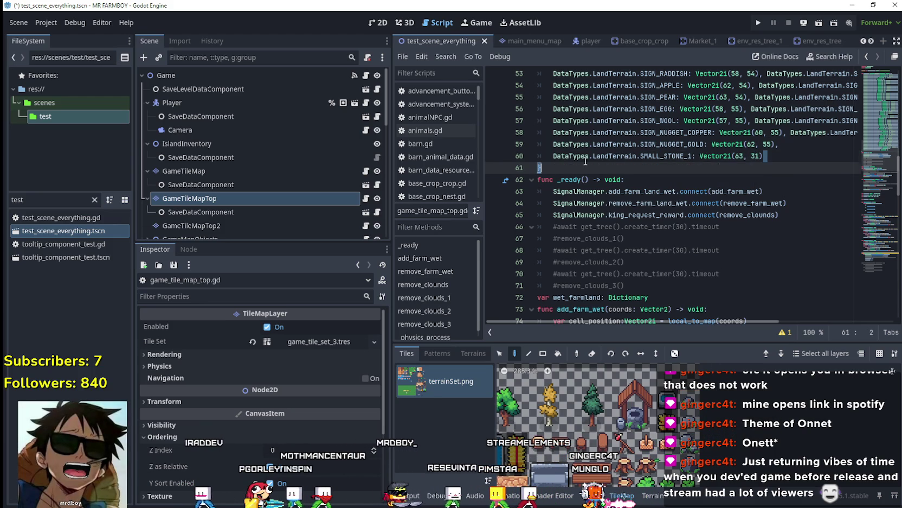
# Add SMALL_STONE_2 at Vector2i(63, 32) and SMALL_STONE_3 at Vector2i(63, 33)
pyautogui.hotkey('shift', 'Home')
pyautogui.click(783, 162)
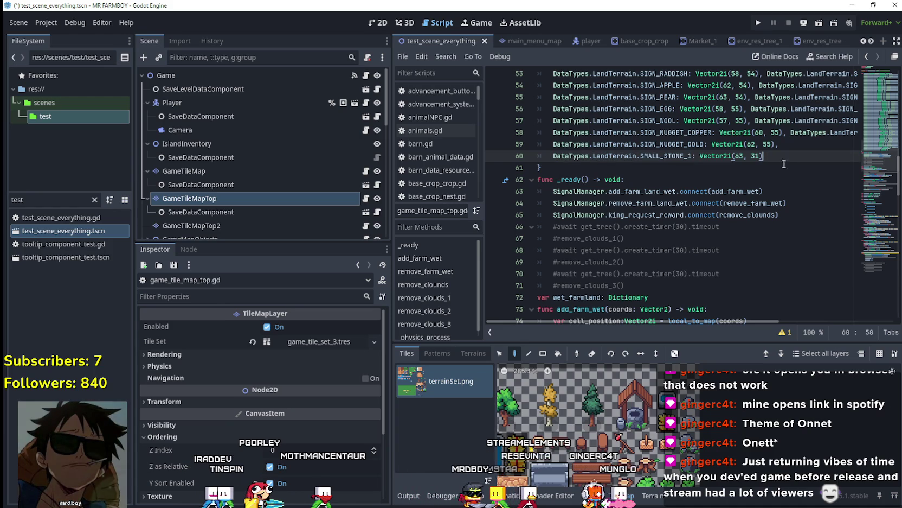
pyautogui.hotkey('ctrl', 'v')
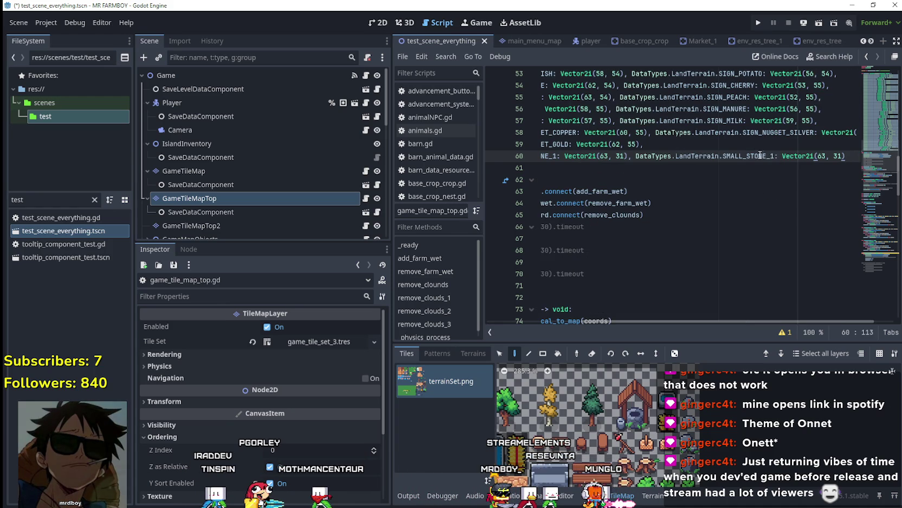
pyautogui.write('2')
pyautogui.doubleClick(838, 156)
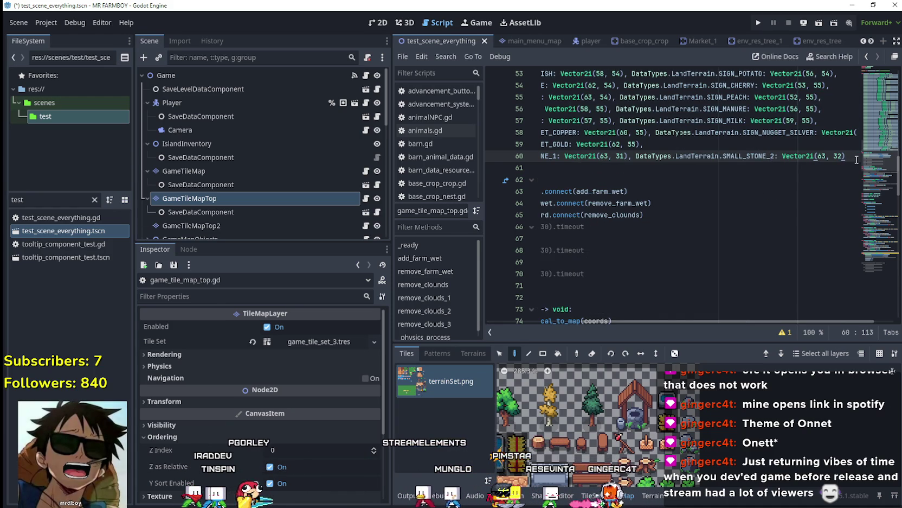
pyautogui.press('End')
pyautogui.press('Return')
pyautogui.hotkey('ctrl', 'v')
pyautogui.press('Delete')
pyautogui.write('3')
pyautogui.click(769, 167)
pyautogui.press('BackSpace')
pyautogui.write('3')
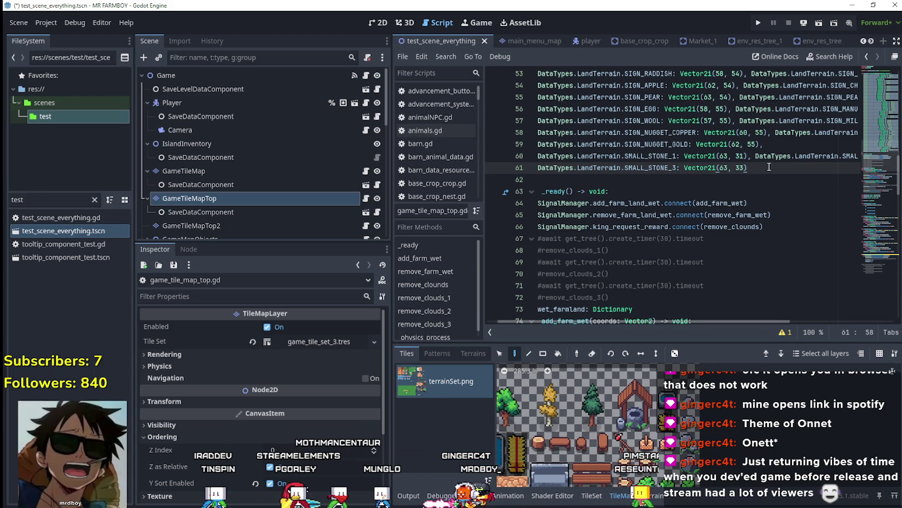
pyautogui.write(',')
# Add SMALL_STONE_4 at Vector2i(63, 34) and save the script
pyautogui.hotkey('ctrl', 'v')
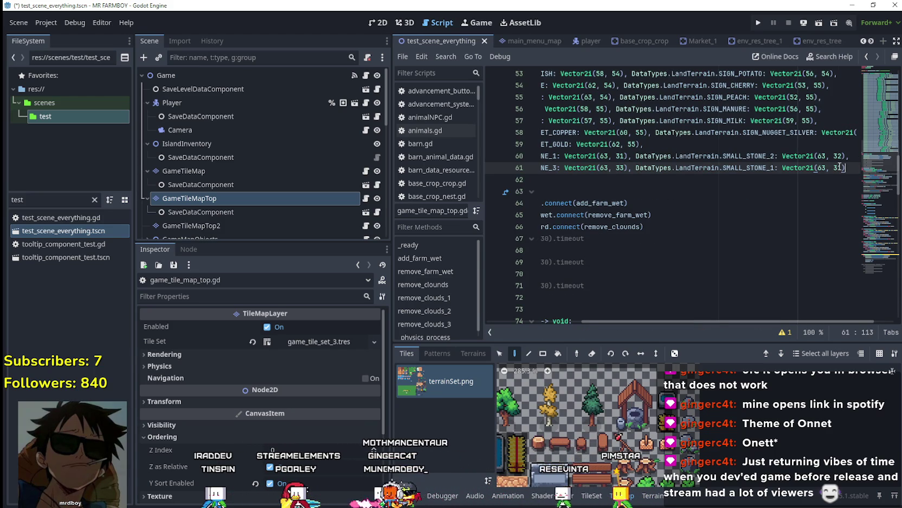
pyautogui.press('Left')
pyautogui.press('BackSpace')
pyautogui.write('4')
pyautogui.press('Right')
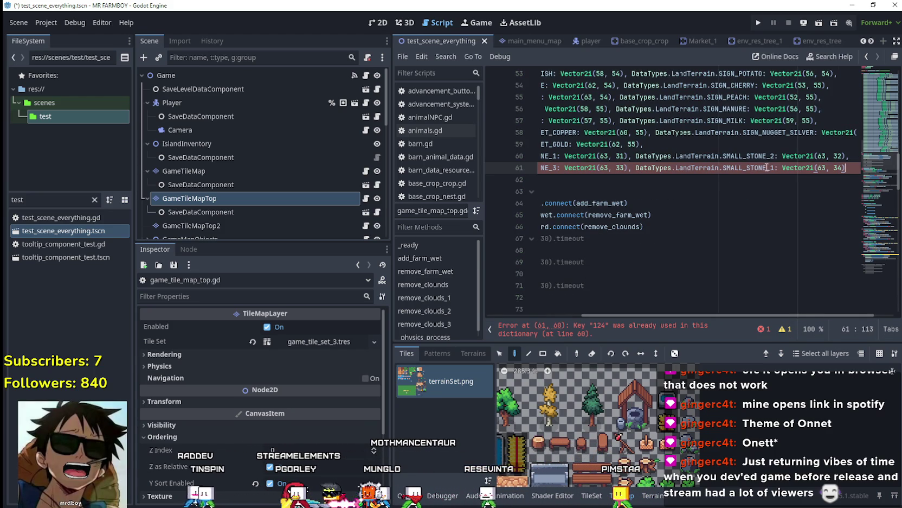
pyautogui.press('Down')
pyautogui.hotkey('ctrl', 's')
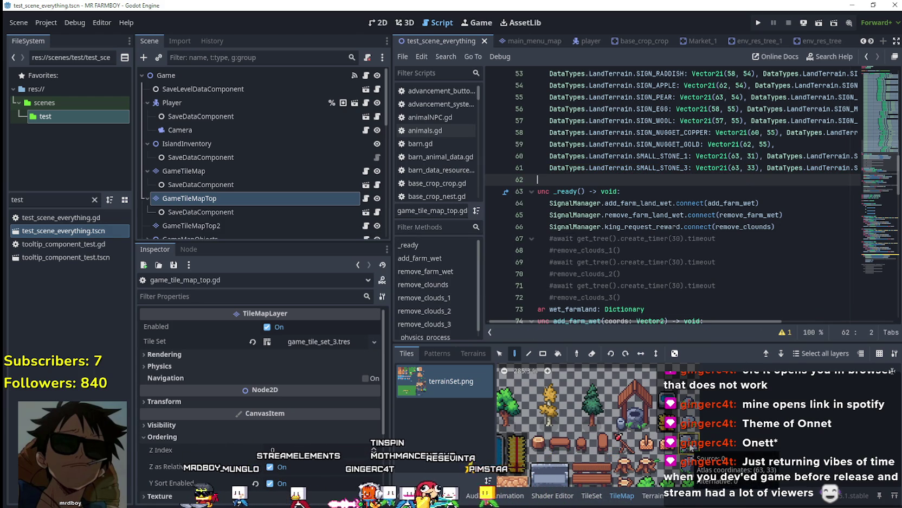
pyautogui.hotkey('ctrl', 's')
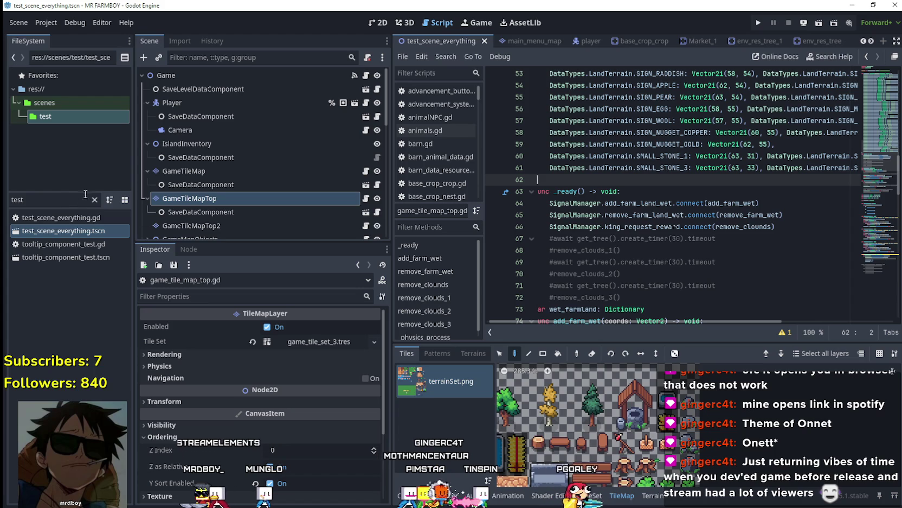
pyautogui.scroll(-3, 759, 41)
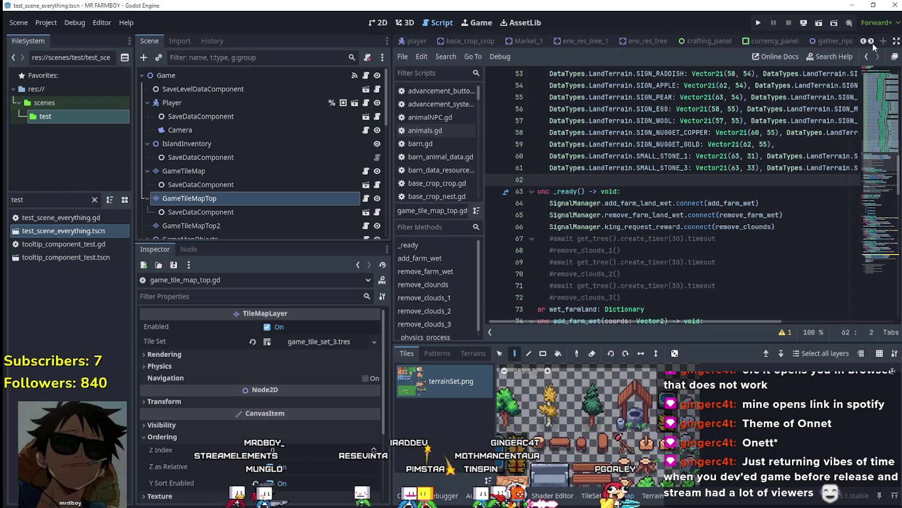
# In crafting_panel, collapse Signs Data, expand Decoration Data, and drag shop_bench_1 above the small trees
pyautogui.click(667, 42)
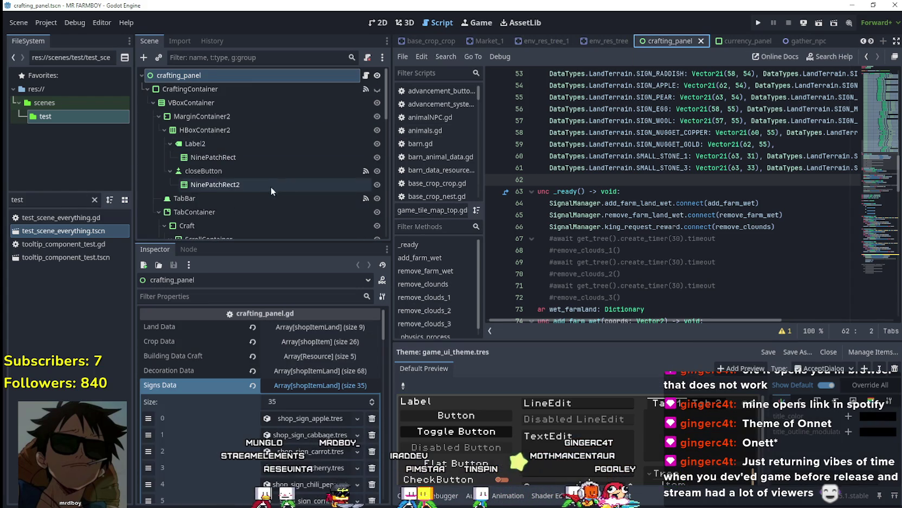
pyautogui.scroll(-4, 319, 410)
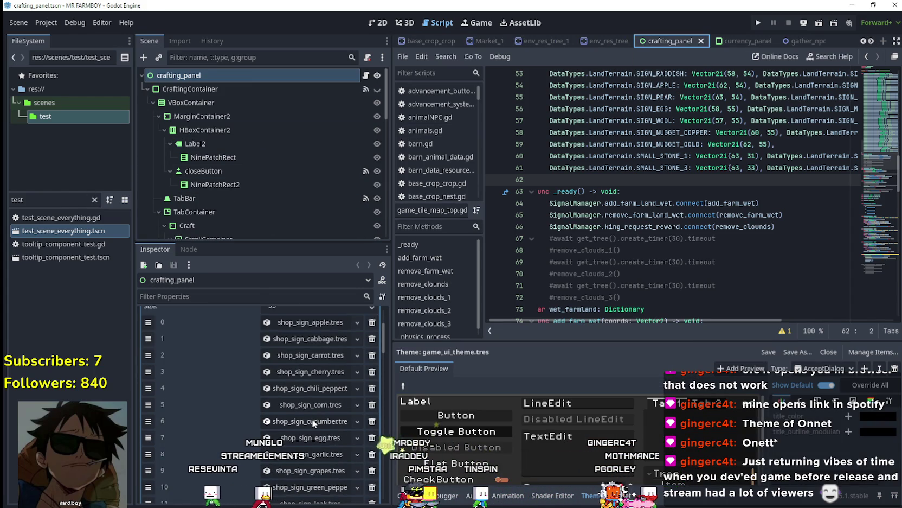
pyautogui.scroll(4, 311, 408)
pyautogui.click(322, 385)
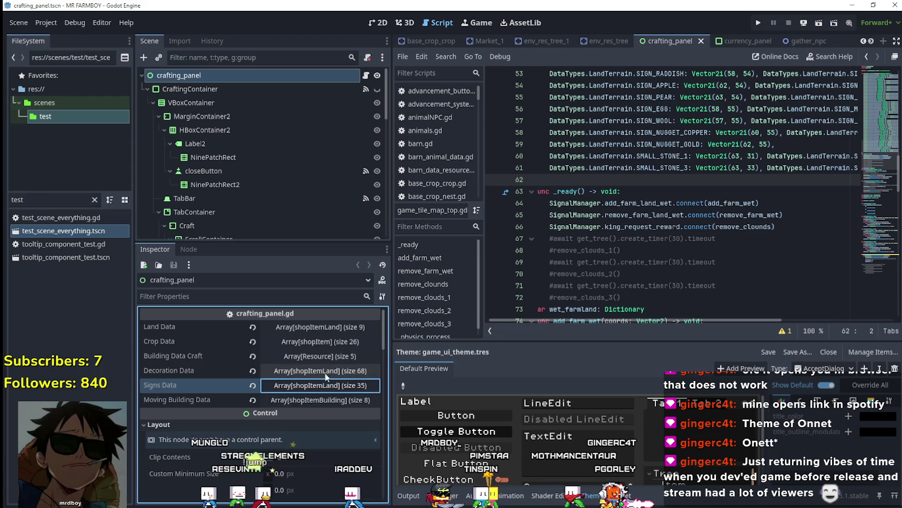
pyautogui.click(326, 370)
pyautogui.scroll(-6, 310, 408)
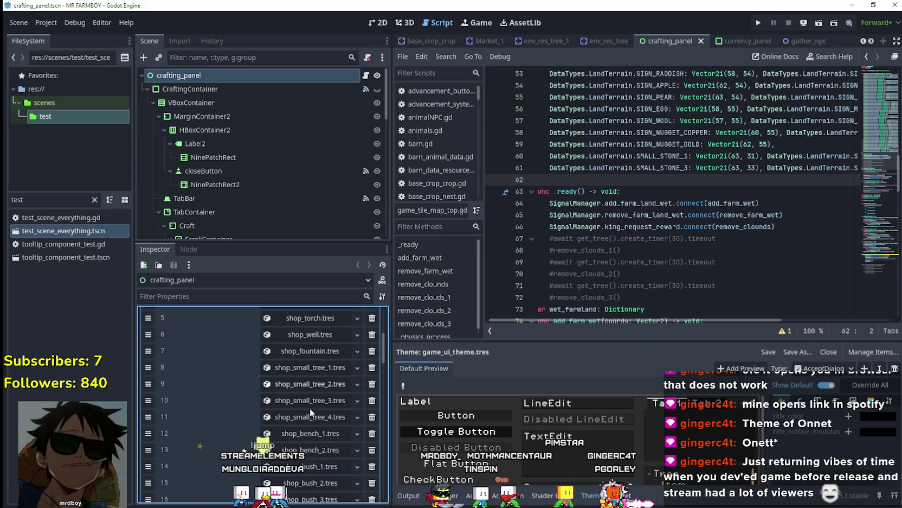
pyautogui.scroll(-2, 310, 407)
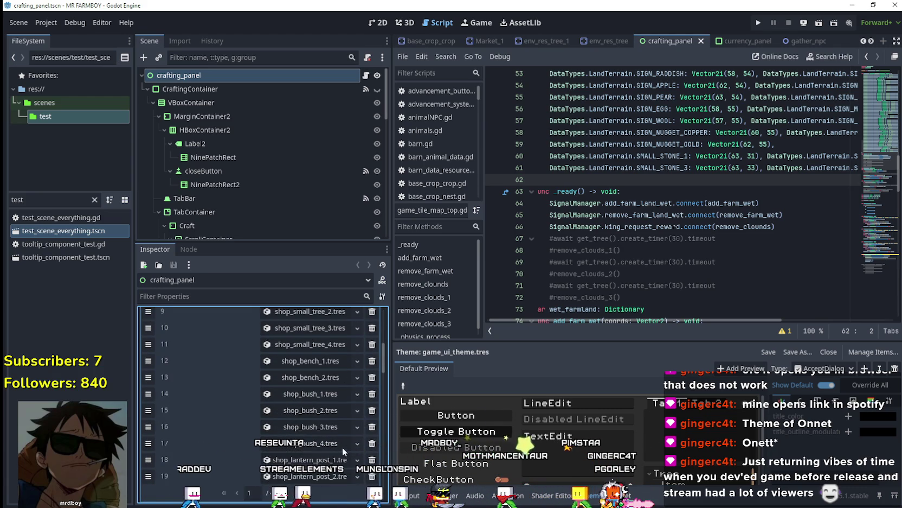
pyautogui.scroll(-3, 337, 437)
pyautogui.scroll(2, 335, 436)
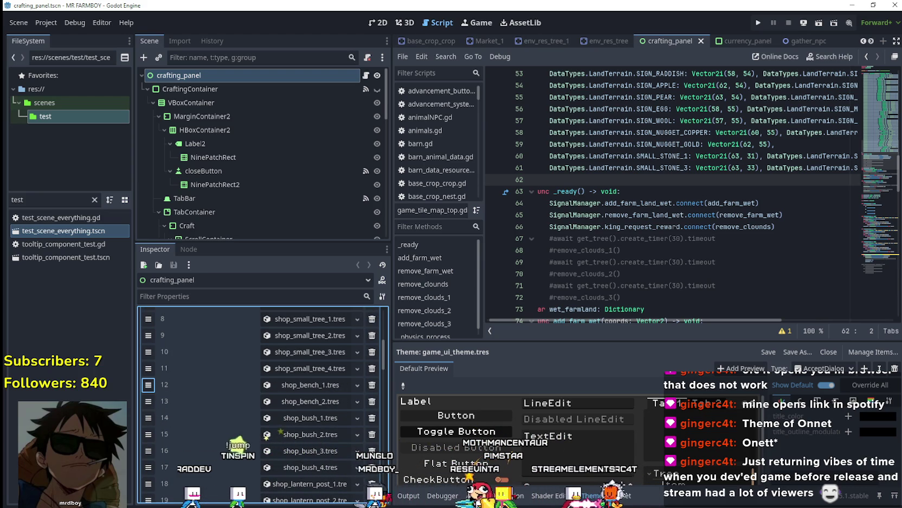
pyautogui.moveTo(148, 368); pyautogui.dragTo(148, 318)
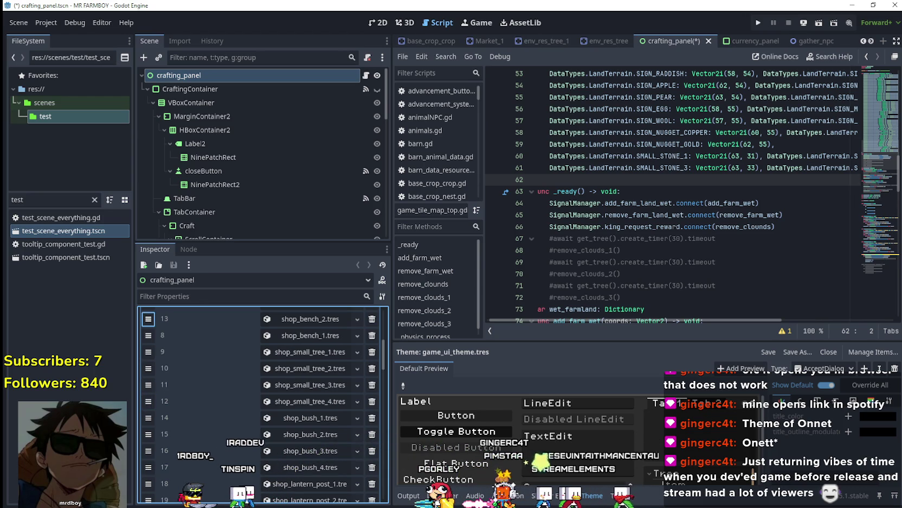
# Page to 4/4 of Decoration Data and add empty entry 68 after shop_wood_stock_14
pyautogui.scroll(1, 170, 340)
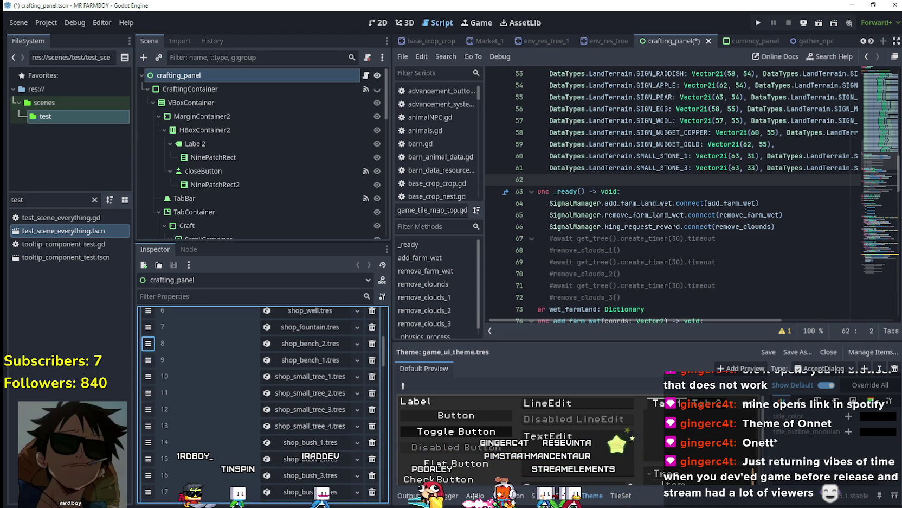
pyautogui.scroll(-3, 228, 389)
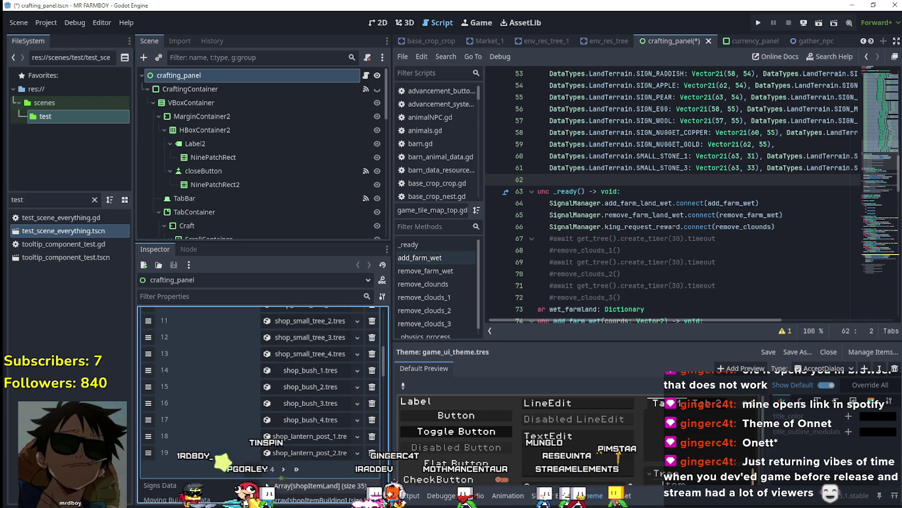
pyautogui.click(282, 468)
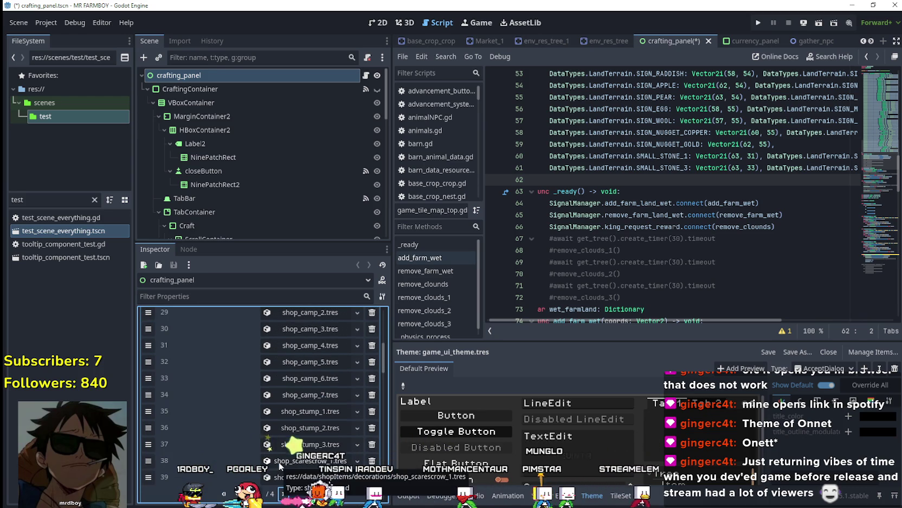
pyautogui.scroll(-2, 322, 407)
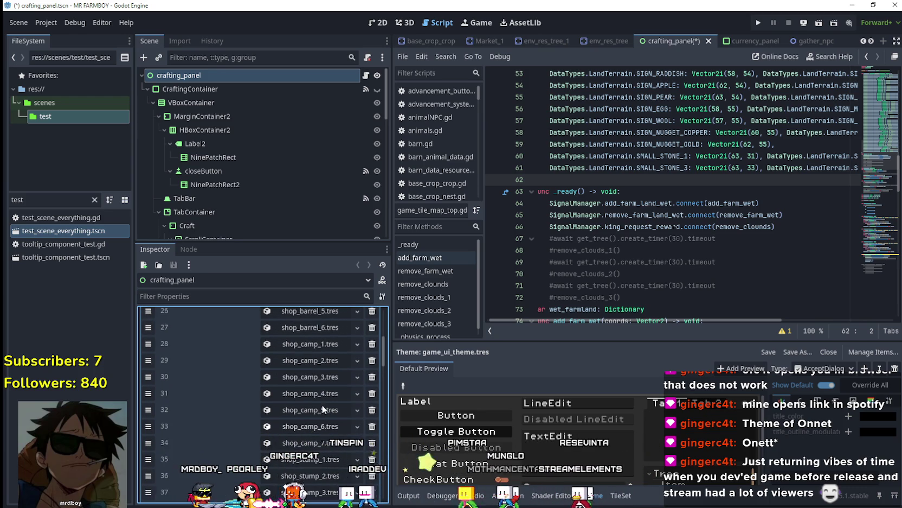
pyautogui.scroll(5, 307, 419)
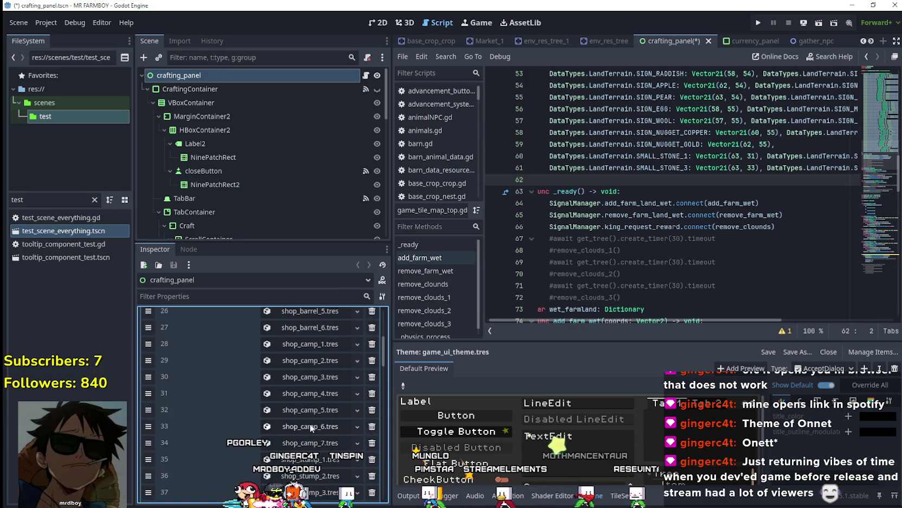
pyautogui.scroll(-3, 311, 420)
pyautogui.click(283, 446)
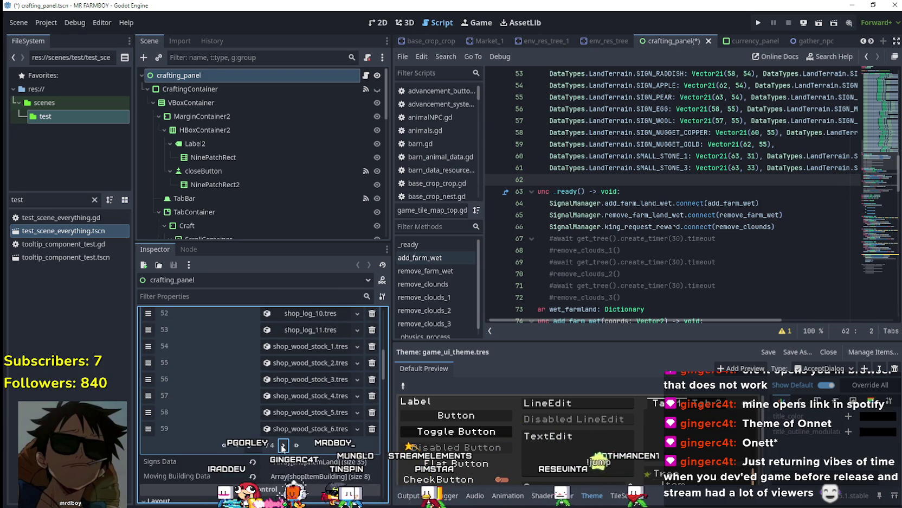
pyautogui.click(283, 446)
pyautogui.scroll(3, 302, 421)
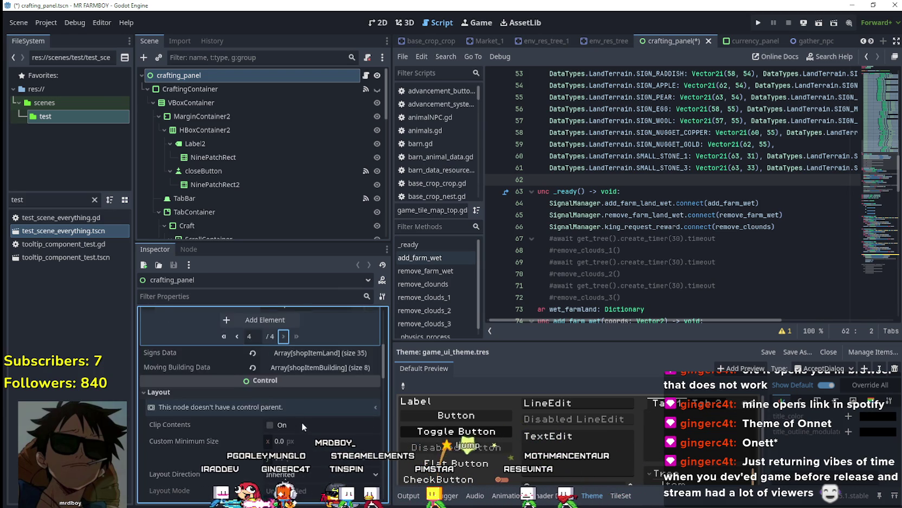
pyautogui.click(277, 392)
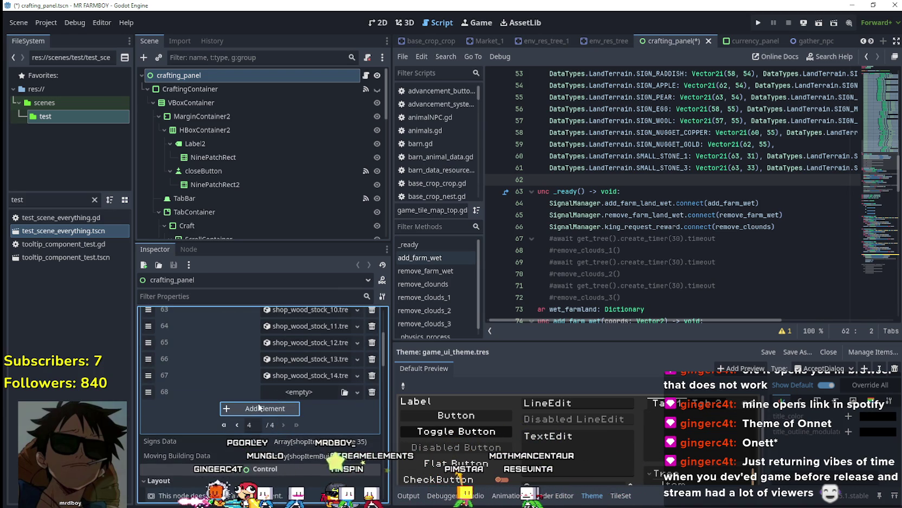
# Add three more empty slots and drag shop_small_stone_1–4 from decorations into Decoration Data
pyautogui.click(259, 409)
pyautogui.click(250, 425)
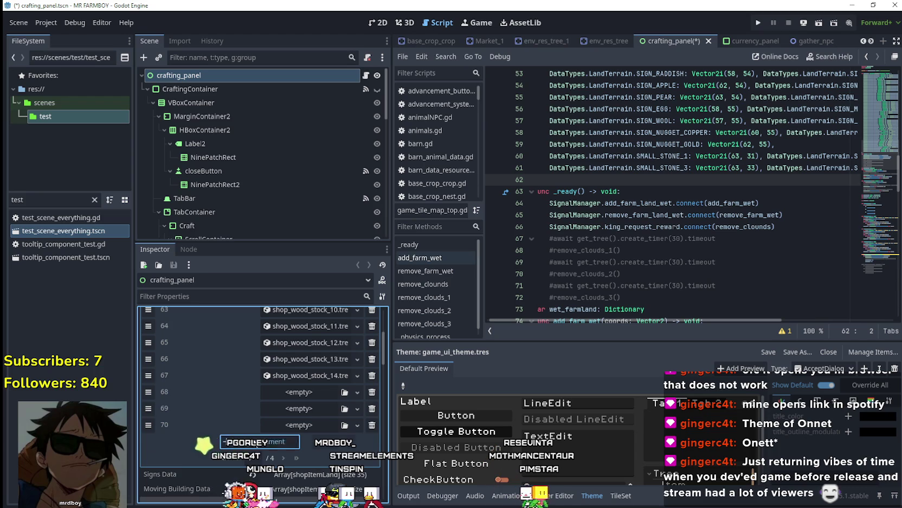
pyautogui.click(255, 441)
pyautogui.click(94, 199)
pyautogui.scroll(-3, 81, 121)
pyautogui.scroll(2, 82, 134)
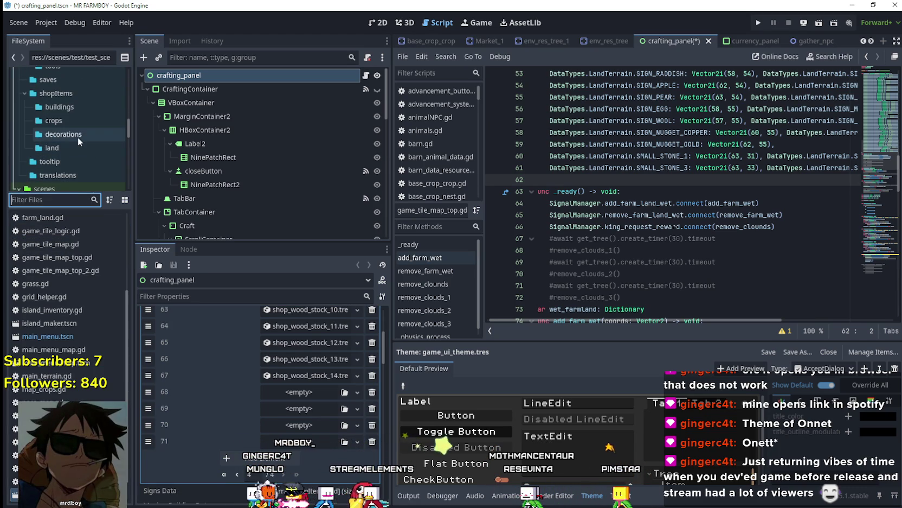
pyautogui.click(76, 135)
pyautogui.scroll(-10, 72, 355)
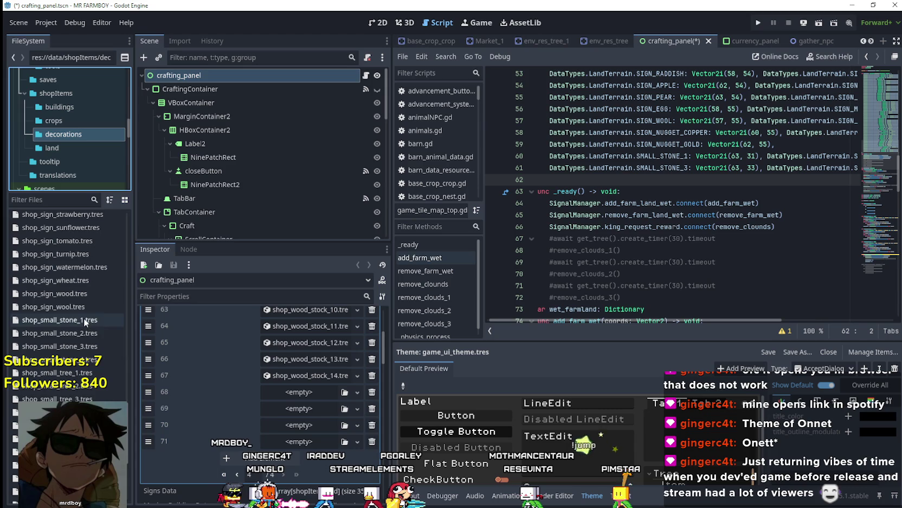
pyautogui.click(59, 319)
pyautogui.keyDown('shift'); pyautogui.click(60, 359); pyautogui.keyUp('shift')
pyautogui.moveTo(59, 359); pyautogui.dragTo(363, 419)
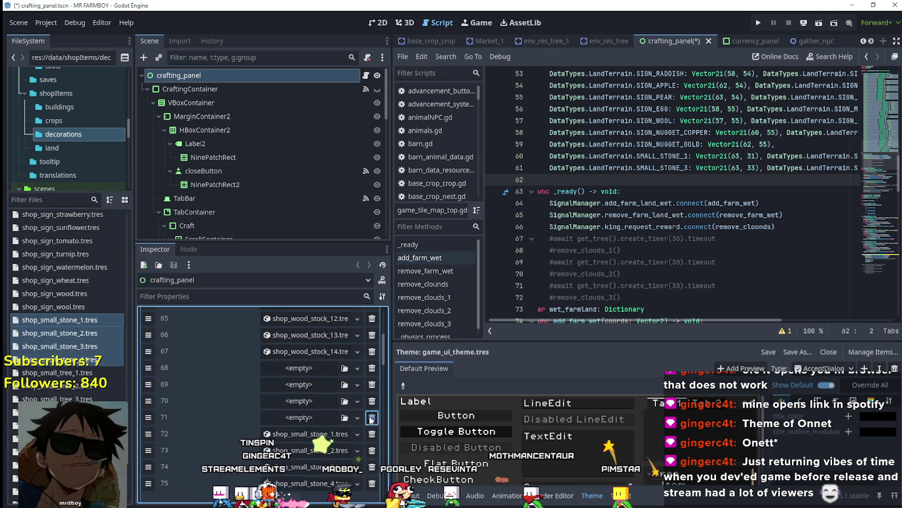
# Delete the four leftover empty slots and check shop_small_stone_2's properties
pyautogui.click(372, 417)
pyautogui.click(372, 401)
pyautogui.click(372, 384)
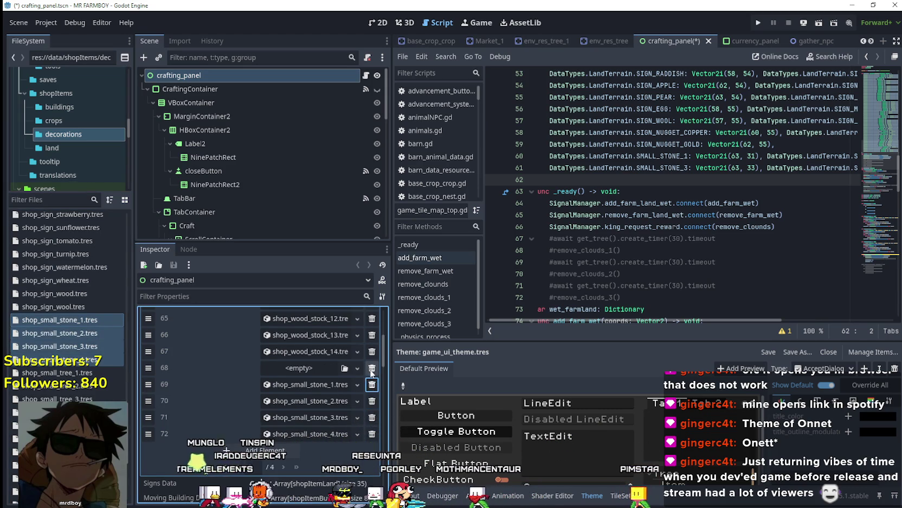
pyautogui.click(372, 368)
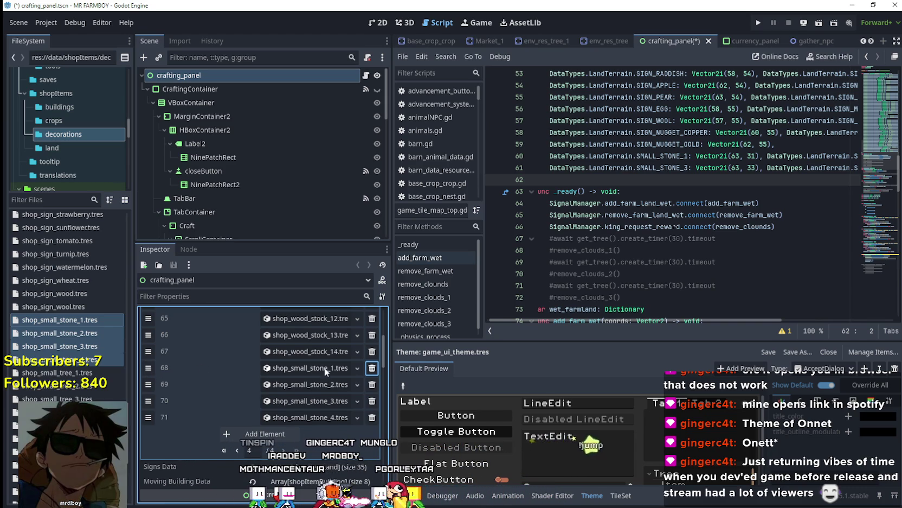
pyautogui.click(294, 386)
pyautogui.click(294, 382)
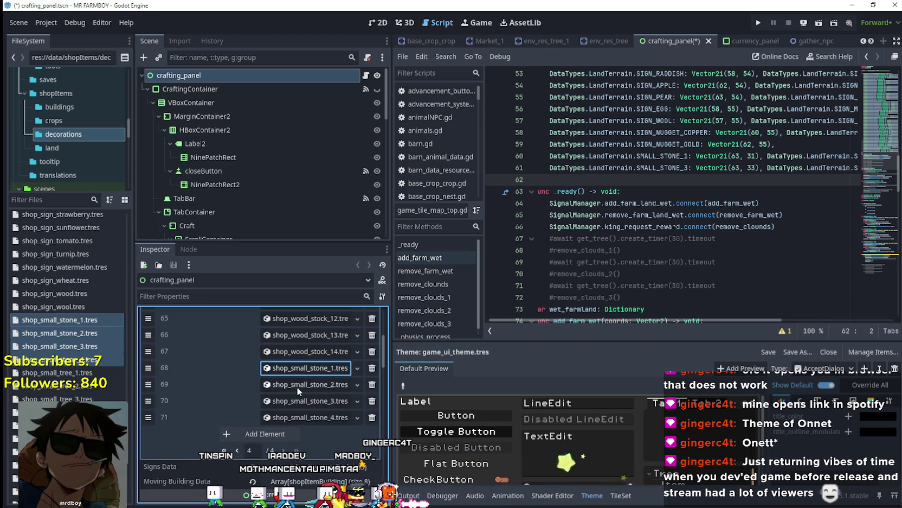
pyautogui.click(297, 385)
pyautogui.click(293, 386)
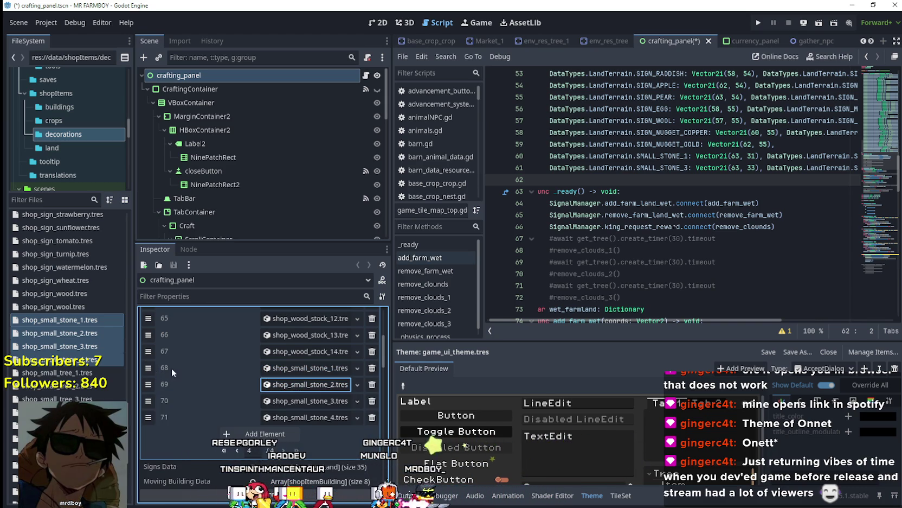
pyautogui.click(148, 368)
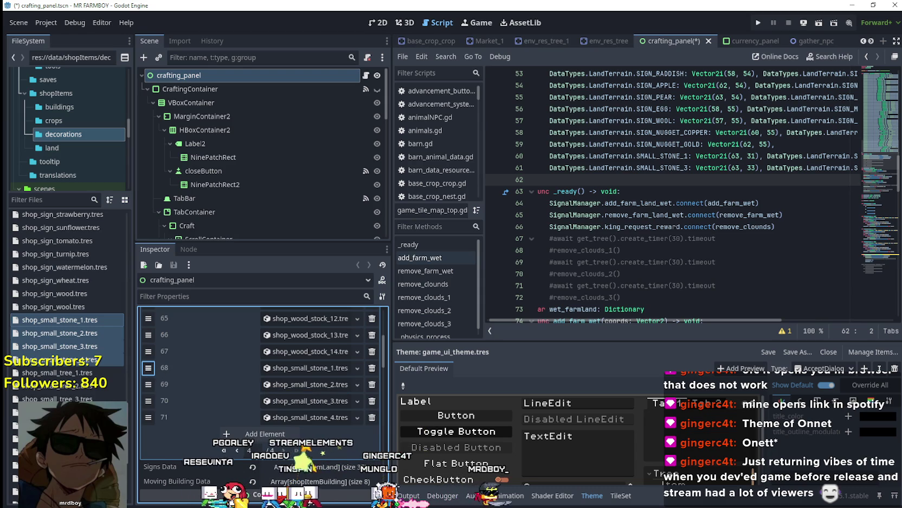
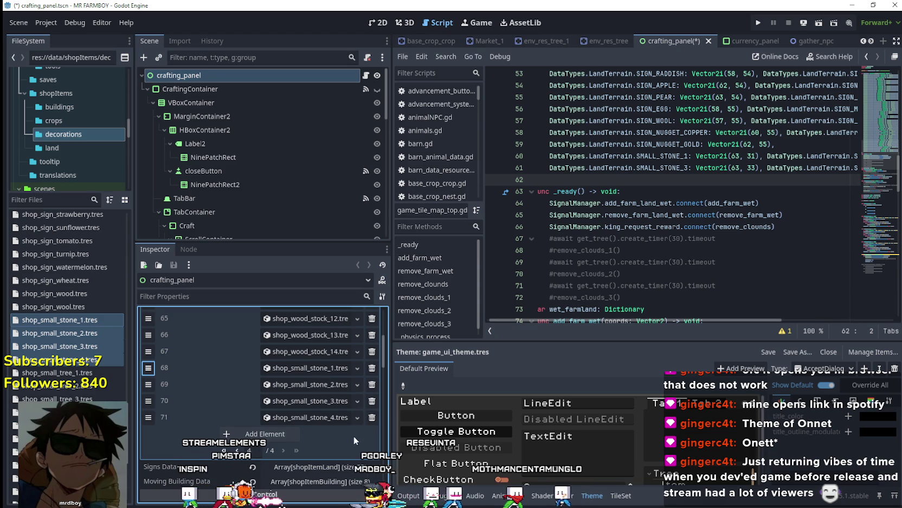
# Start moving the shop_small_stone_1 and _2 rows up the Decoration Data array
pyautogui.moveTo(287, 370)
pyautogui.mouseDown()
pyautogui.moveTo(323, 404)
pyautogui.moveTo(301, 373)
pyautogui.mouseUp()
pyautogui.click(306, 384)
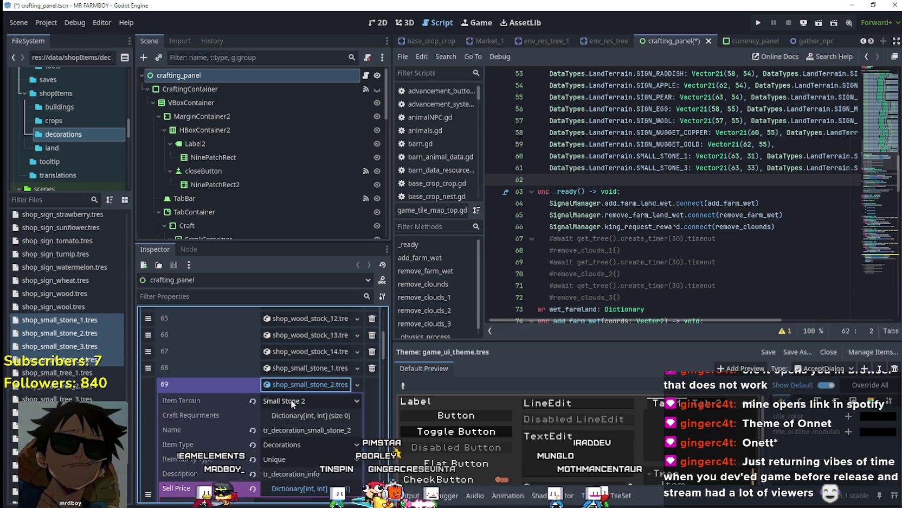
pyautogui.click(296, 387)
pyautogui.click(293, 369)
pyautogui.click(292, 369)
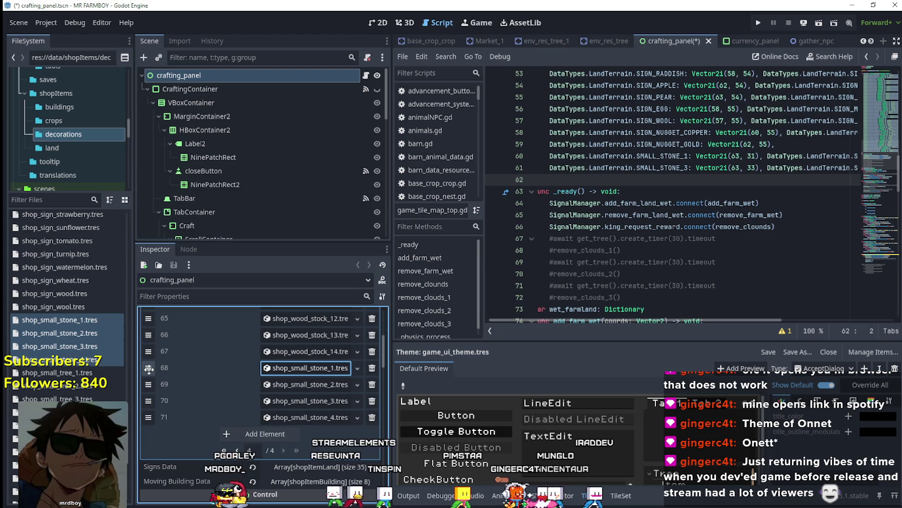
pyautogui.moveTo(149, 369)
pyautogui.mouseDown()
pyautogui.moveTo(148, 313)
pyautogui.moveTo(148, 495)
pyautogui.mouseUp()
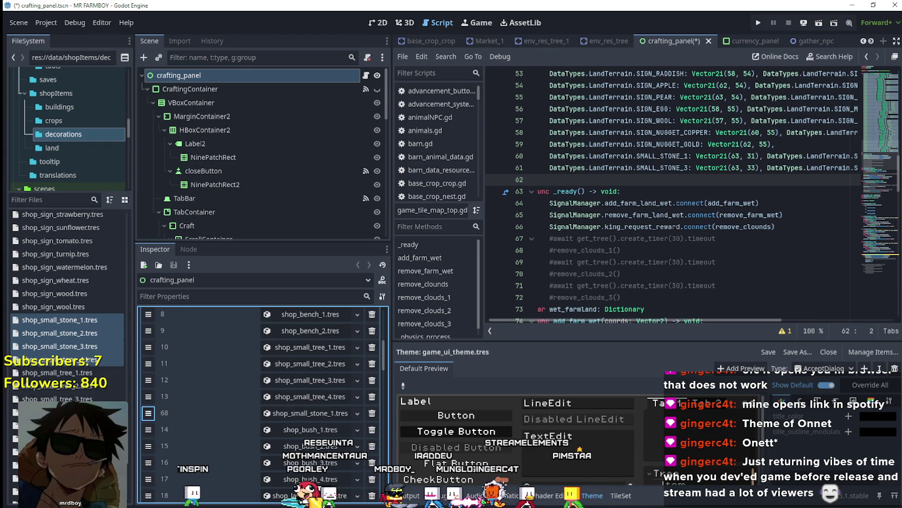
pyautogui.moveTo(148, 413); pyautogui.dragTo(148, 413)
# Move shop_small_stone_3 up beside the other small stone entries
pyautogui.scroll(-2, 240, 417)
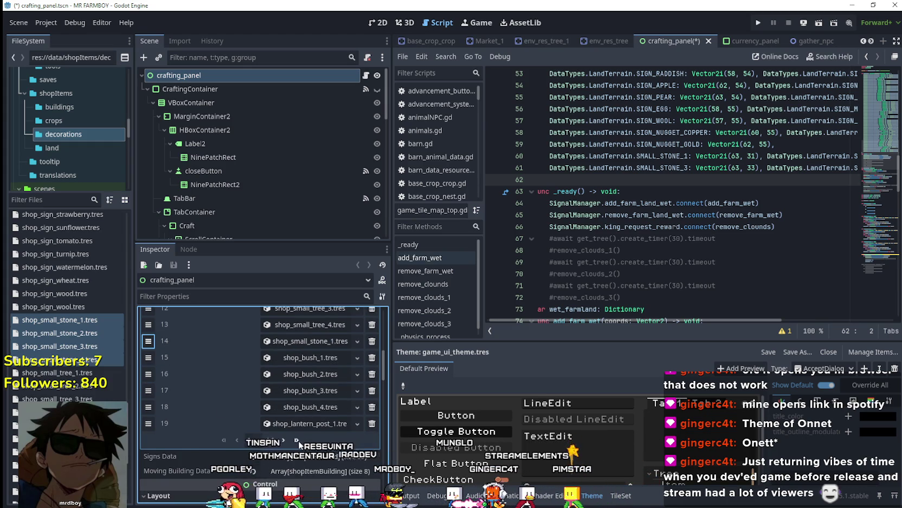
pyautogui.scroll(-15, 299, 439)
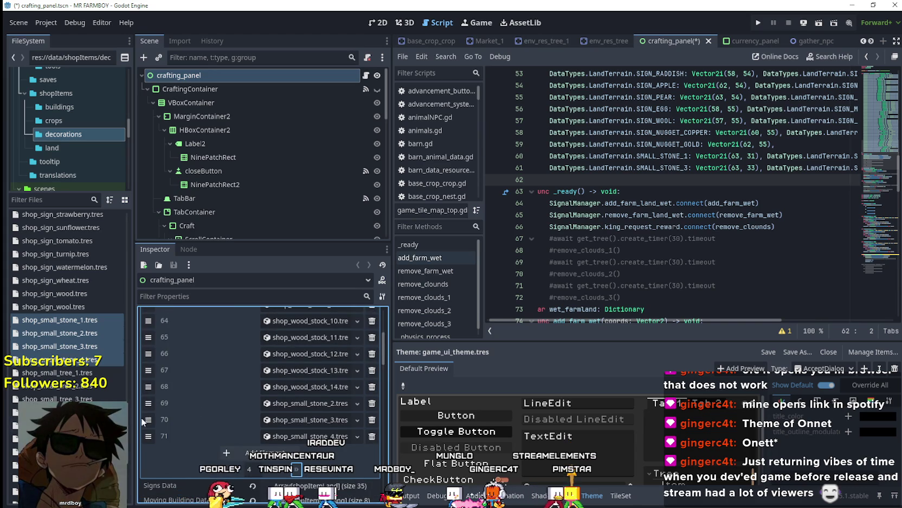
pyautogui.moveTo(148, 403)
pyautogui.mouseDown()
pyautogui.moveTo(148, 315)
pyautogui.moveTo(148, 363)
pyautogui.mouseUp()
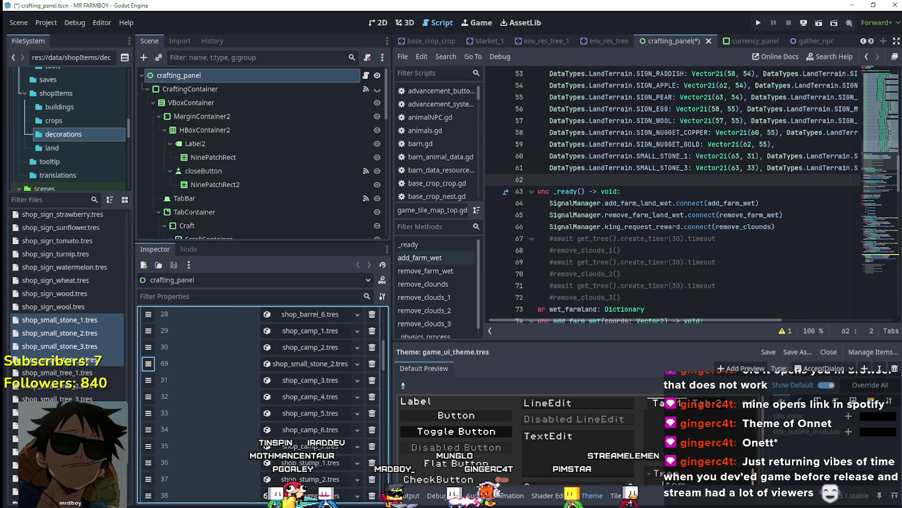
pyautogui.moveTo(148, 314); pyautogui.dragTo(148, 312)
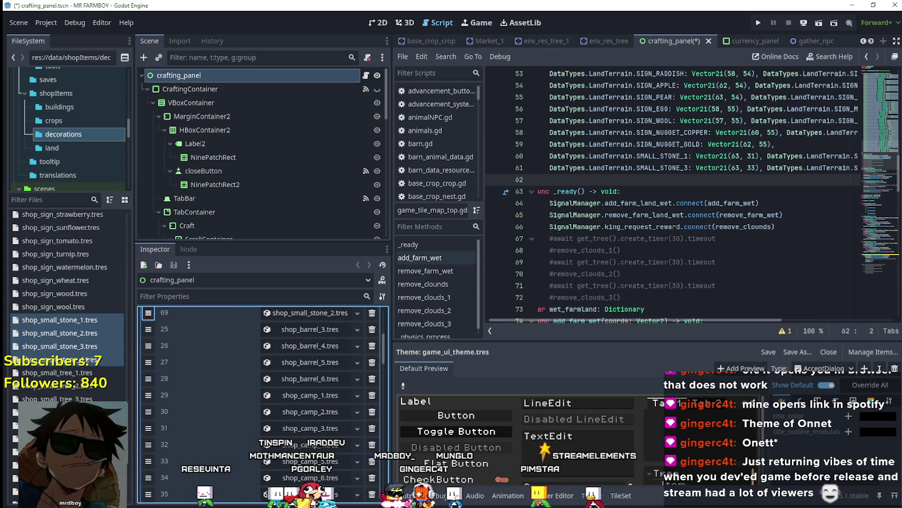
pyautogui.moveTo(148, 312); pyautogui.dragTo(148, 429)
pyautogui.scroll(-5, 181, 419)
pyautogui.click(296, 391)
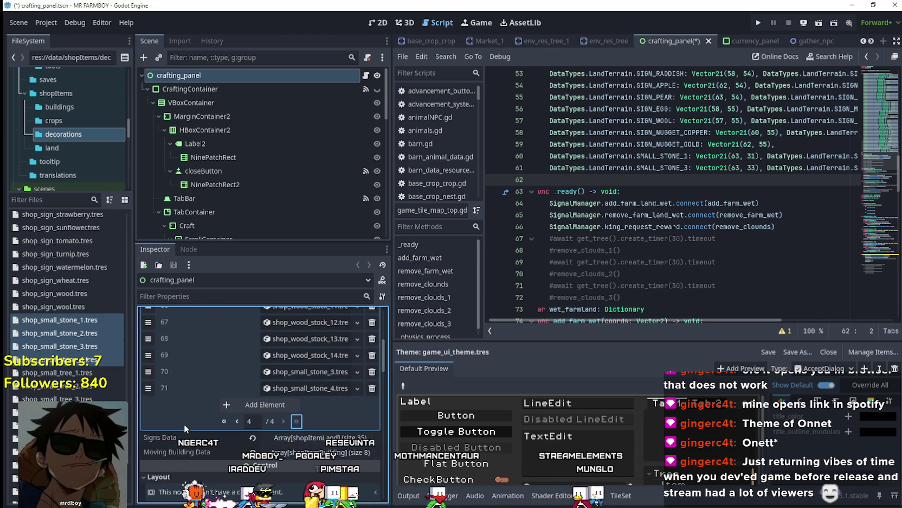
pyautogui.moveTo(148, 371)
pyautogui.mouseDown()
pyautogui.moveTo(148, 495)
pyautogui.moveTo(148, 346)
pyautogui.moveTo(148, 444)
pyautogui.mouseUp()
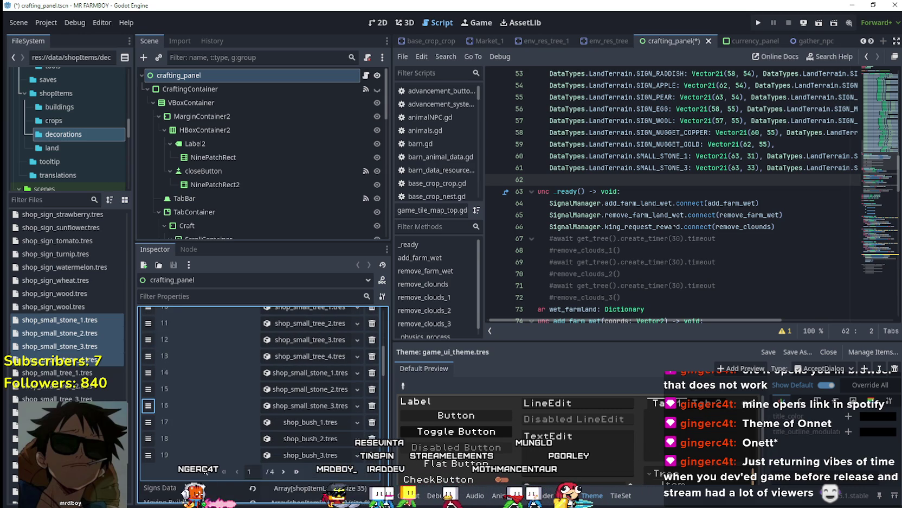
# Place shop_small_stone_4 at index 17 after shop_small_stone_3 and save the scene
pyautogui.scroll(-10, 283, 472)
pyautogui.scroll(3, 300, 461)
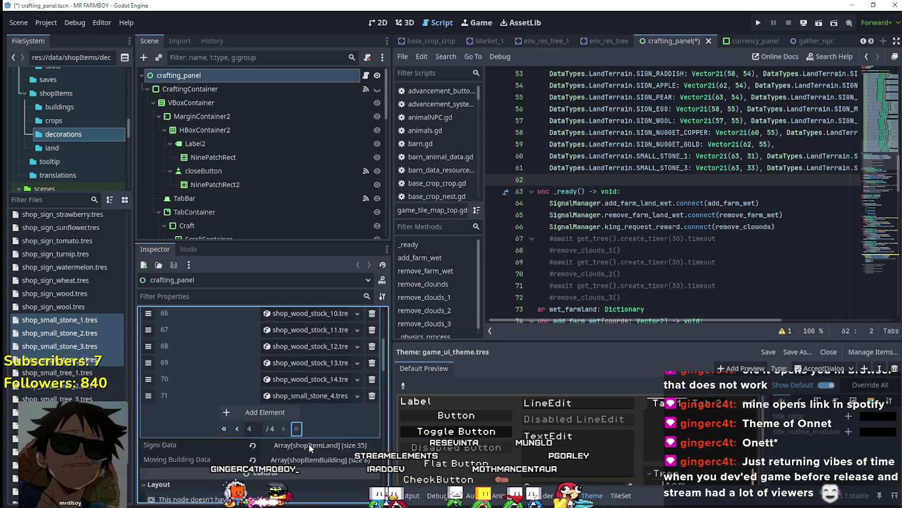
pyautogui.moveTo(150, 422)
pyautogui.mouseDown()
pyautogui.moveTo(149, 314)
pyautogui.moveTo(148, 346)
pyautogui.mouseUp()
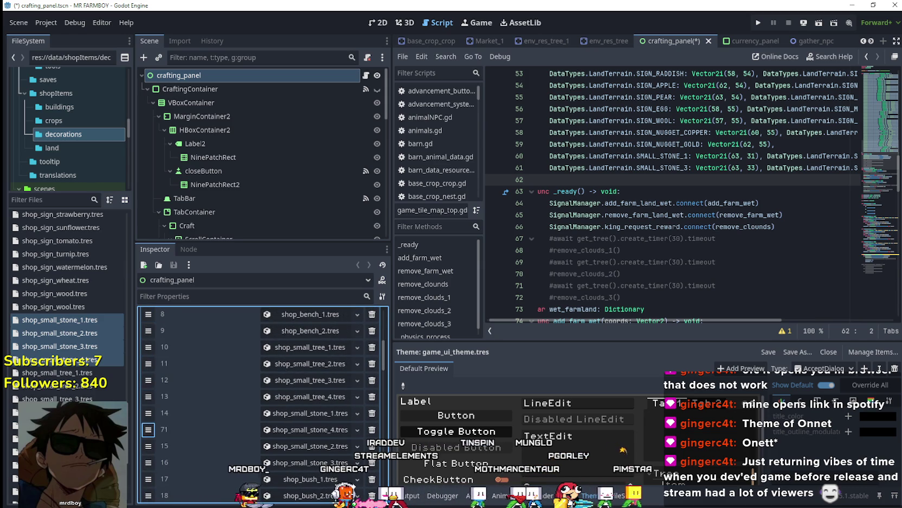
pyautogui.moveTo(148, 463)
pyautogui.mouseDown()
pyautogui.moveTo(148, 479)
pyautogui.moveTo(236, 466)
pyautogui.moveTo(227, 460)
pyautogui.mouseUp()
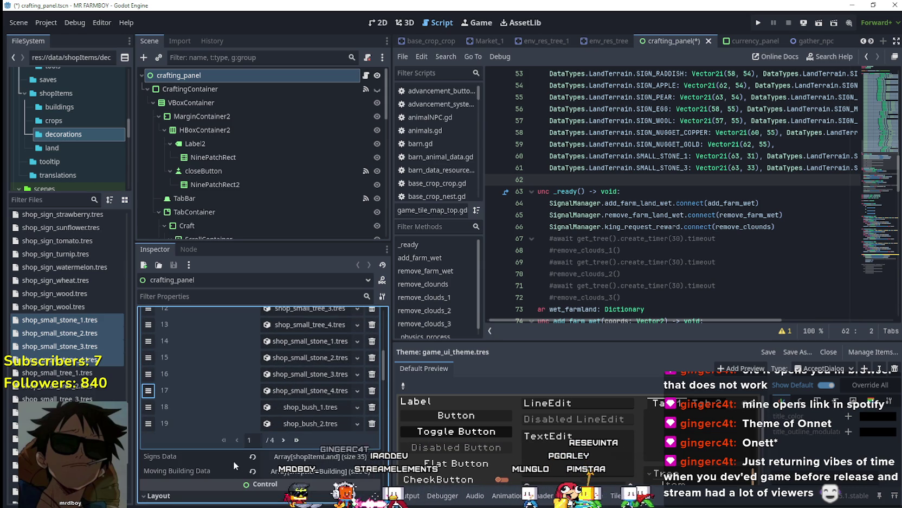
pyautogui.hotkey('ctrl', 's')
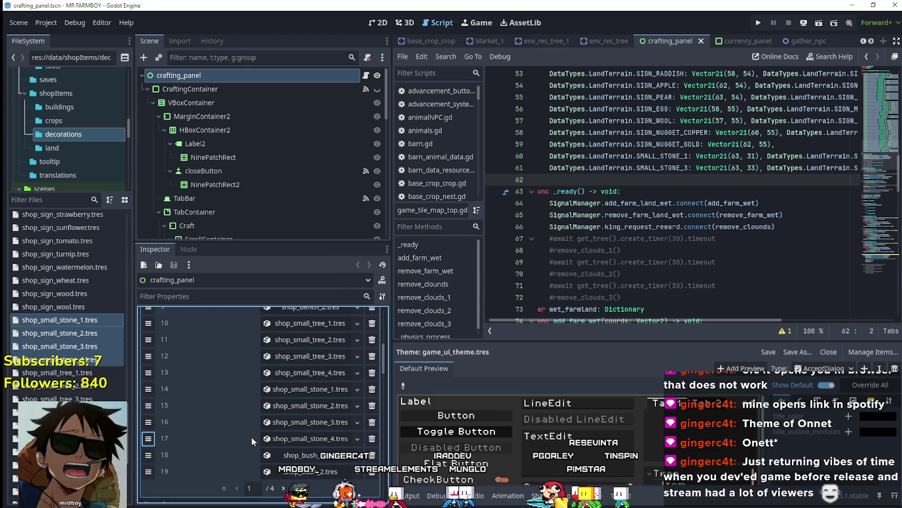
# Collapse the Decoration Data list and save the crafting panel scene again
pyautogui.scroll(3, 270, 408)
pyautogui.scroll(3, 271, 409)
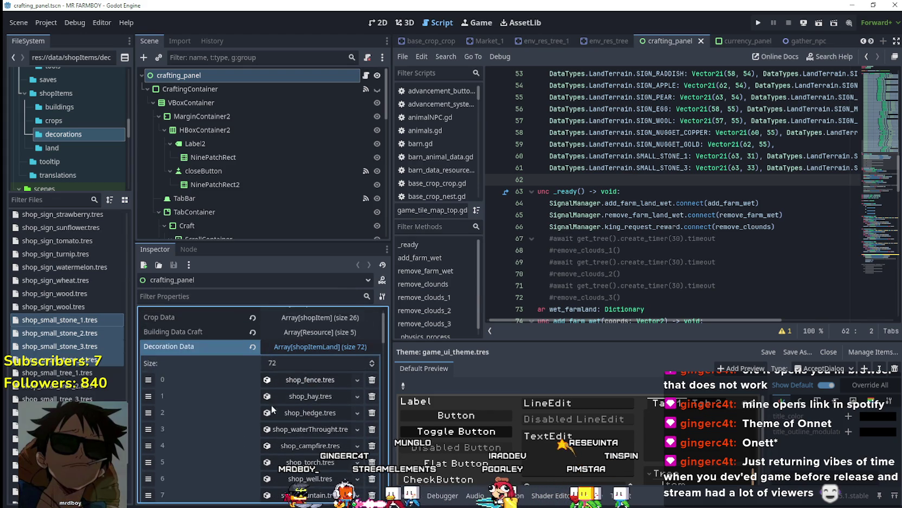
pyautogui.click(309, 350)
pyautogui.hotkey('ctrl', 's')
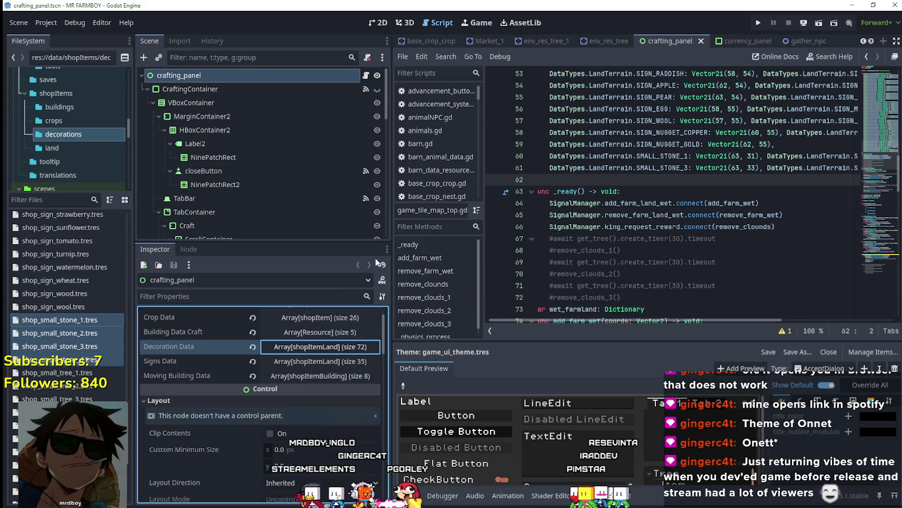
# Filter the FileSystem for 'adva' and open AdvancementSystem.tscn
pyautogui.click(49, 199)
pyautogui.write('adva')
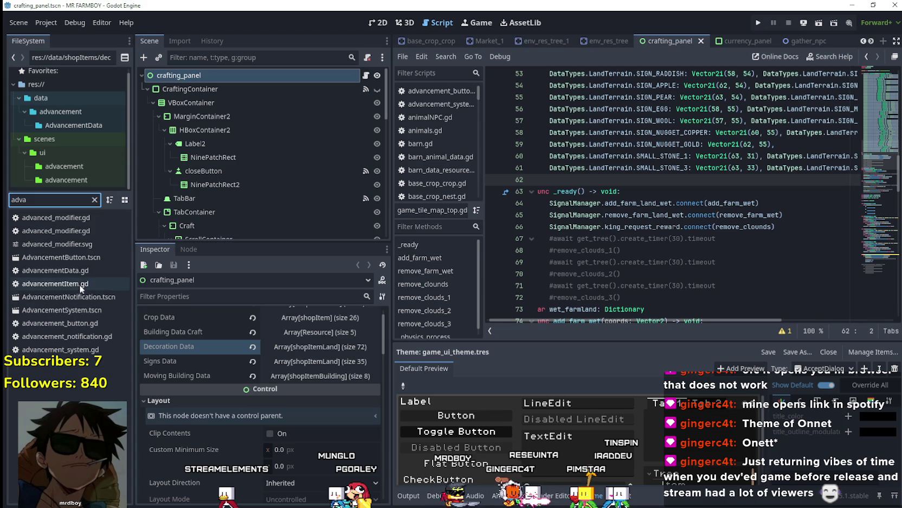
pyautogui.doubleClick(76, 310)
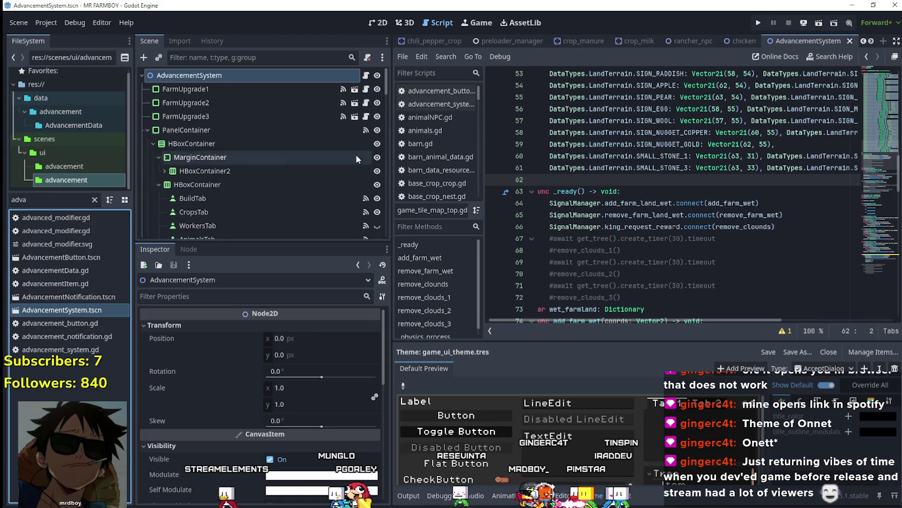
# Duplicate the FountainAdvButton node with Ctrl+D in the 2D view
pyautogui.scroll(-4, 369, 151)
pyautogui.moveTo(387, 106); pyautogui.dragTo(370, 237)
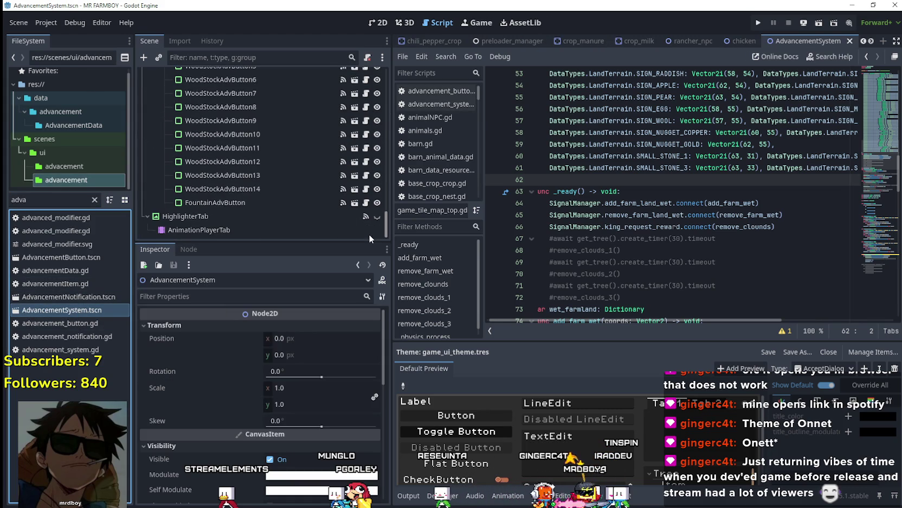
pyautogui.click(248, 200)
pyautogui.click(386, 22)
pyautogui.scroll(3, 662, 202)
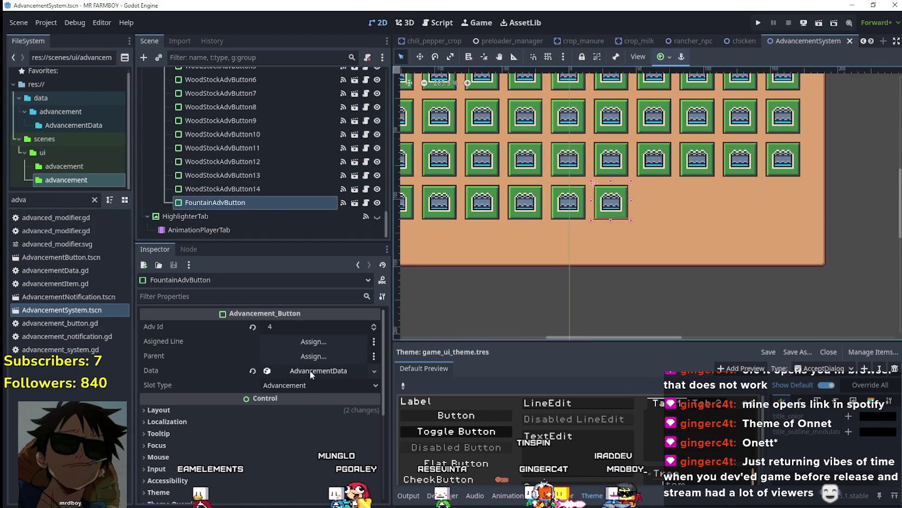
pyautogui.hotkey('ctrl', 'd')
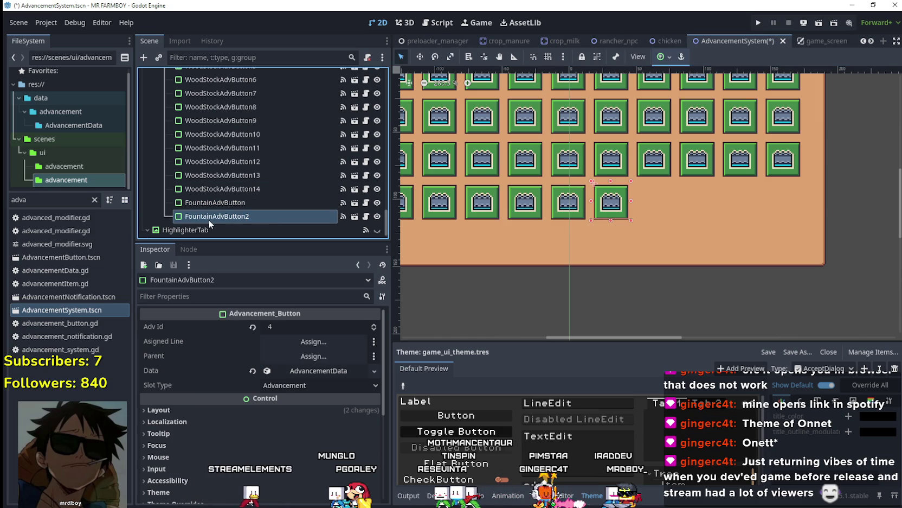
# Rename the duplicated node to SmallStoneAdvButton
pyautogui.doubleClick(209, 216)
pyautogui.write('SmallSton')
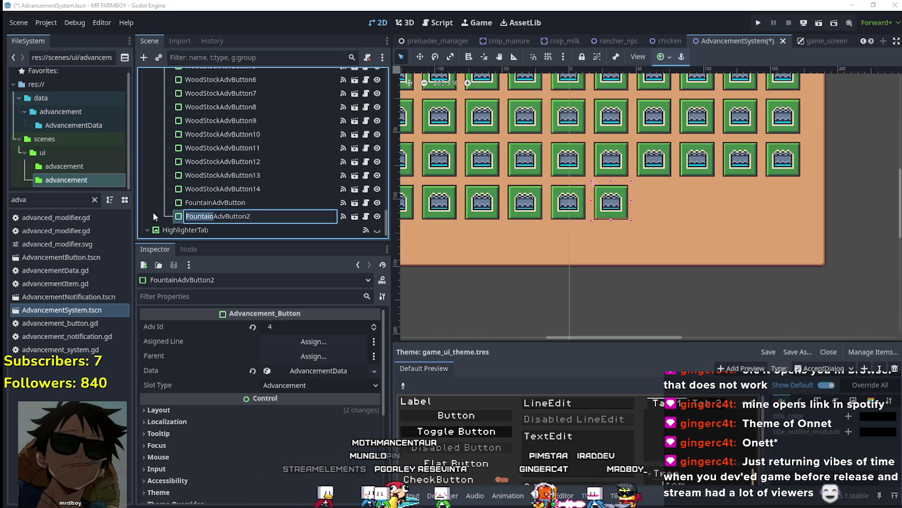
pyautogui.write('e')
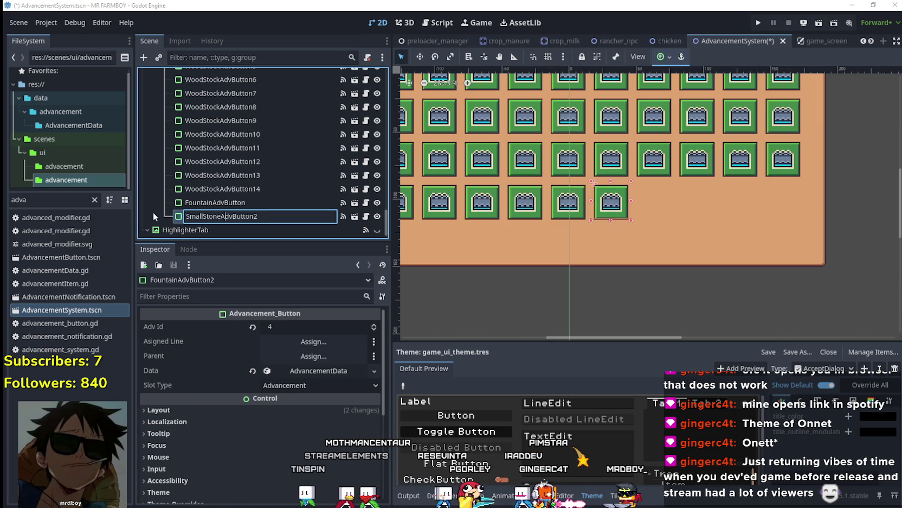
pyautogui.press('End')
pyautogui.press('BackSpace')
pyautogui.press('Return')
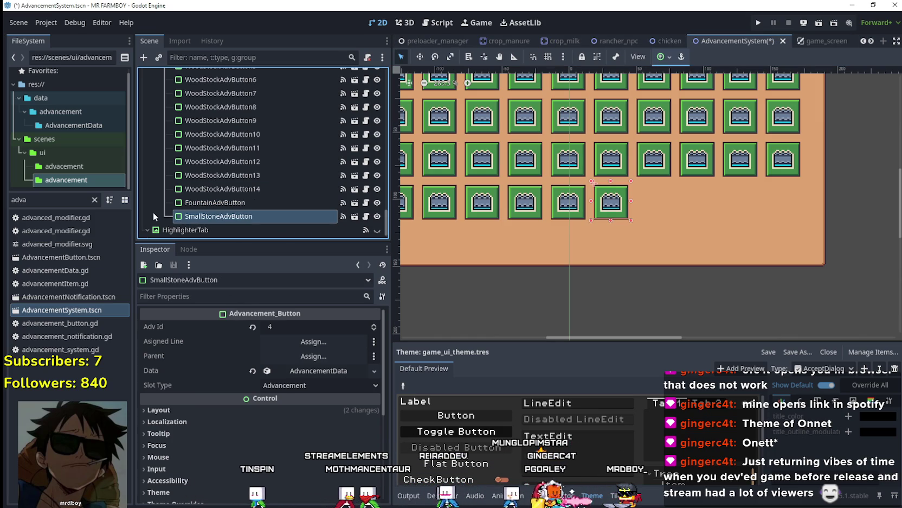
pyautogui.click(314, 374)
# Set the button's advancement item to Small Stone 1 Deco
pyautogui.rightClick(310, 375)
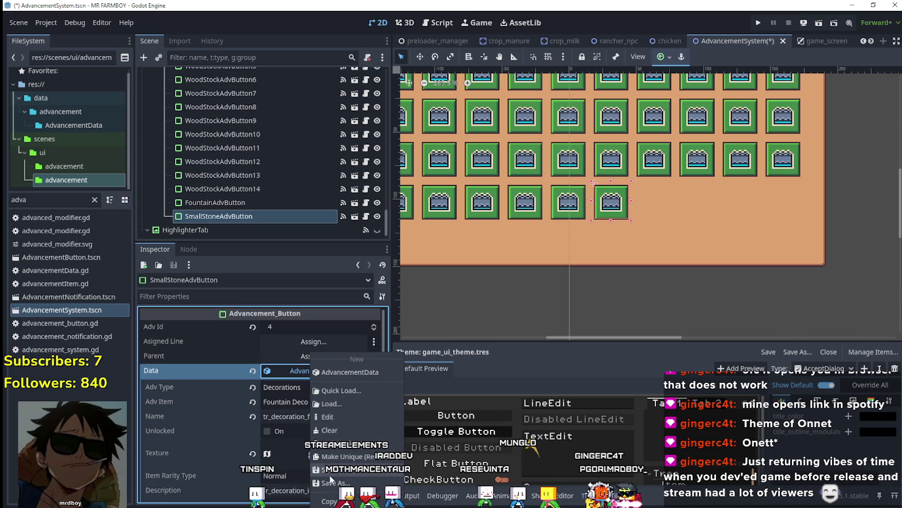
pyautogui.click(339, 448)
pyautogui.scroll(-2, 319, 414)
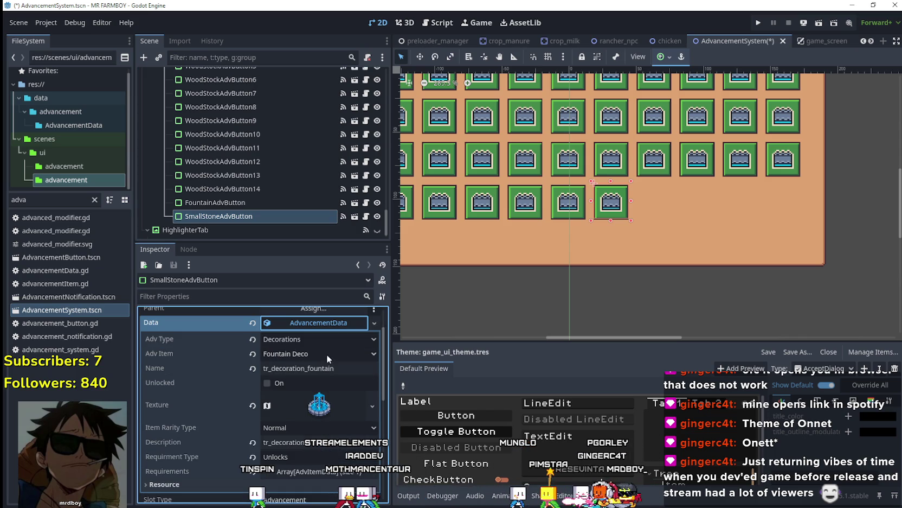
pyautogui.click(327, 355)
pyautogui.moveTo(375, 62); pyautogui.dragTo(376, 466)
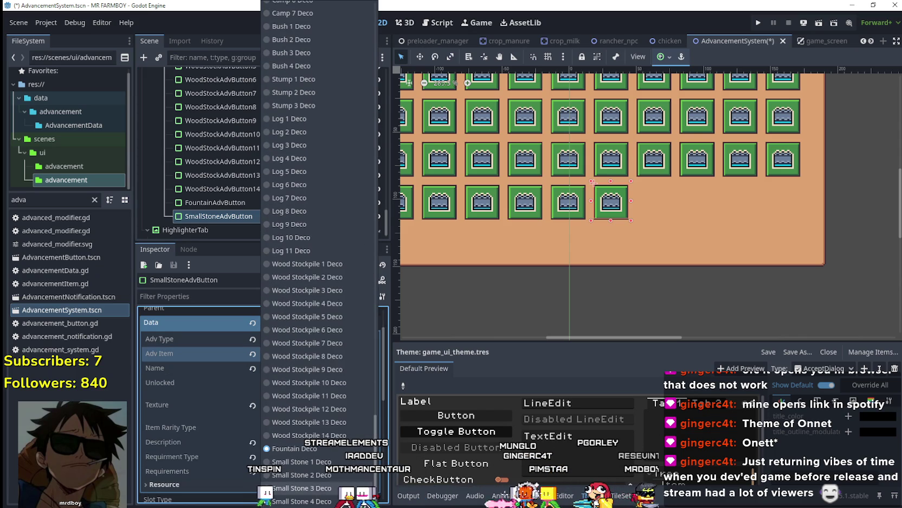
pyautogui.click(302, 461)
pyautogui.click(345, 368)
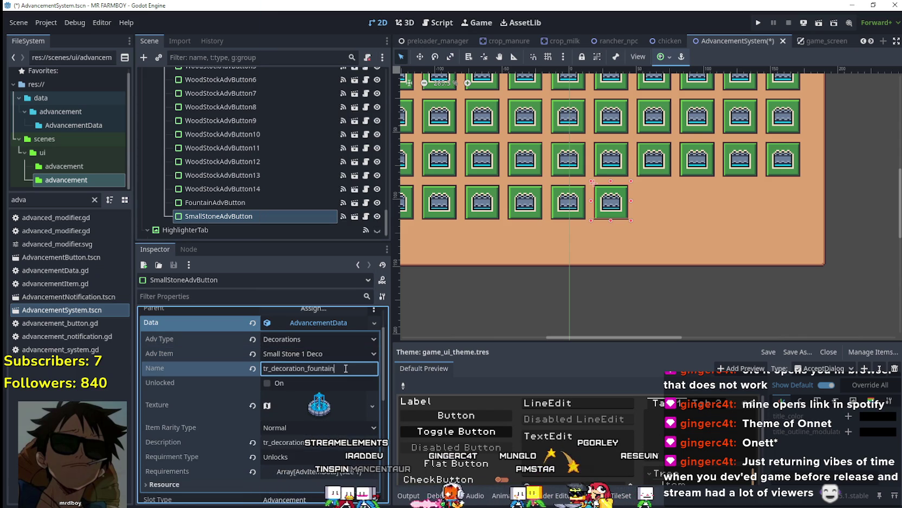
# Copy the Name from shop_small_stone_1.tres into the button's Data Name as tr_decoration_small_stone
pyautogui.doubleClick(31, 199)
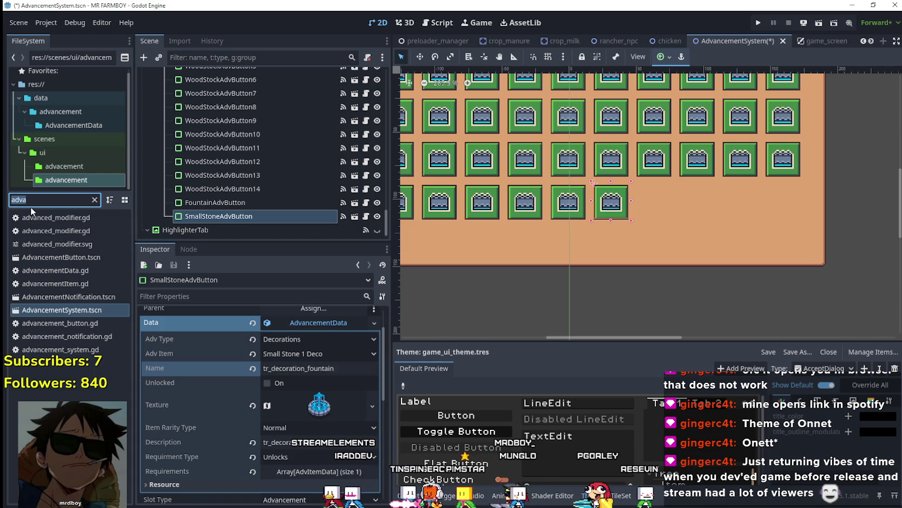
pyautogui.write('shop_smal')
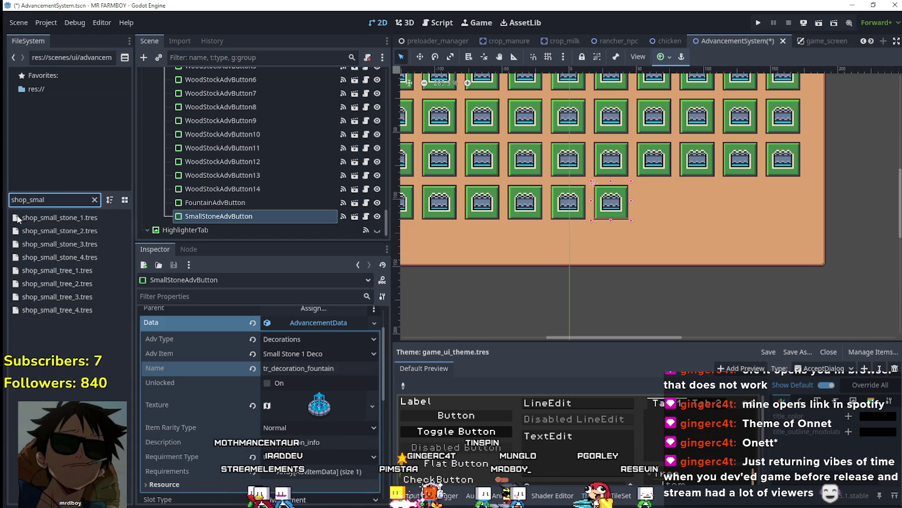
pyautogui.click(71, 218)
pyautogui.click(307, 368)
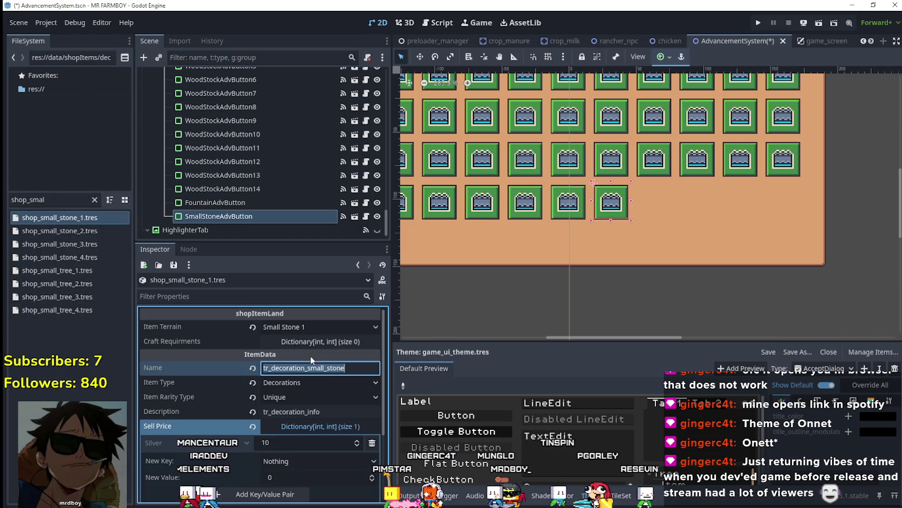
pyautogui.click(252, 229)
pyautogui.click(256, 216)
pyautogui.click(313, 369)
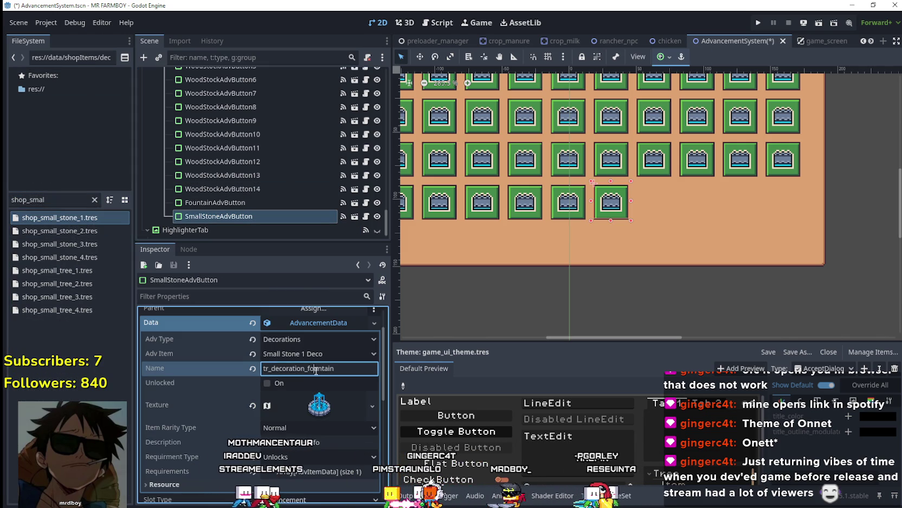
# Expand the button's icon AtlasTexture settings
pyautogui.click(320, 404)
pyautogui.rightClick(317, 405)
pyautogui.click(363, 458)
pyautogui.scroll(-5, 312, 397)
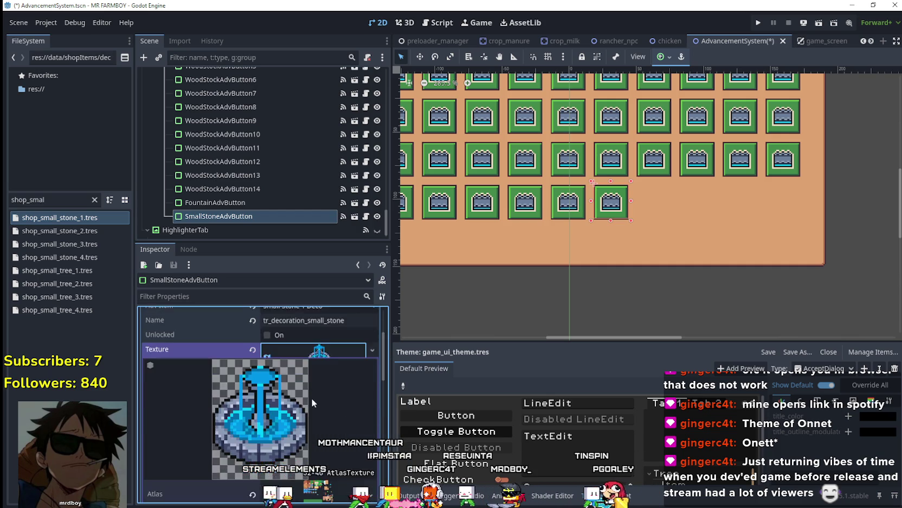
# Crop the icon atlas region to the small grey stone at 1008, 496 (8×16 px)
pyautogui.click(292, 441)
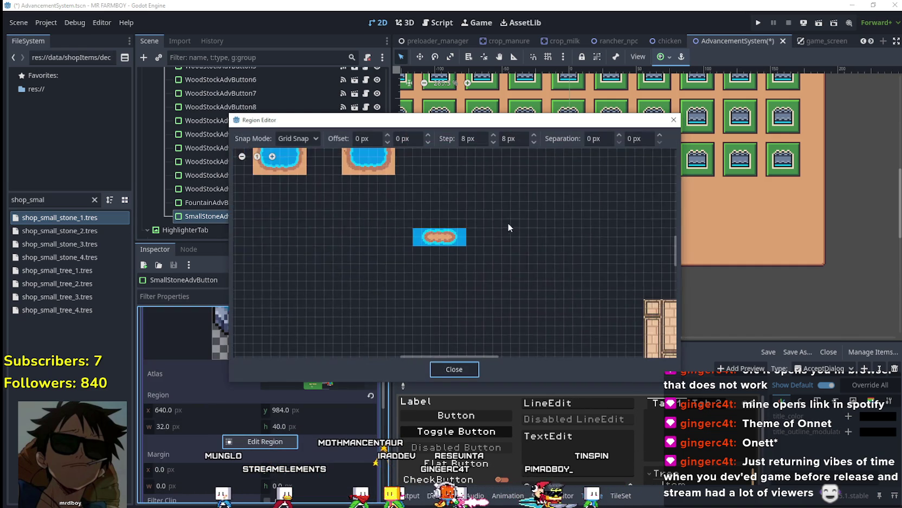
pyautogui.scroll(-4, 508, 222)
pyautogui.moveTo(568, 277); pyautogui.dragTo(440, 257)
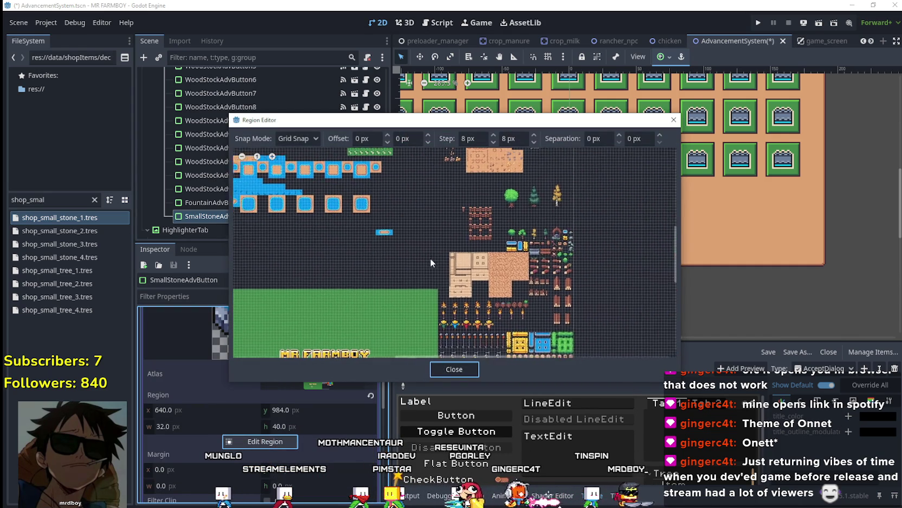
pyautogui.moveTo(614, 269); pyautogui.dragTo(564, 258)
pyautogui.scroll(4, 564, 258)
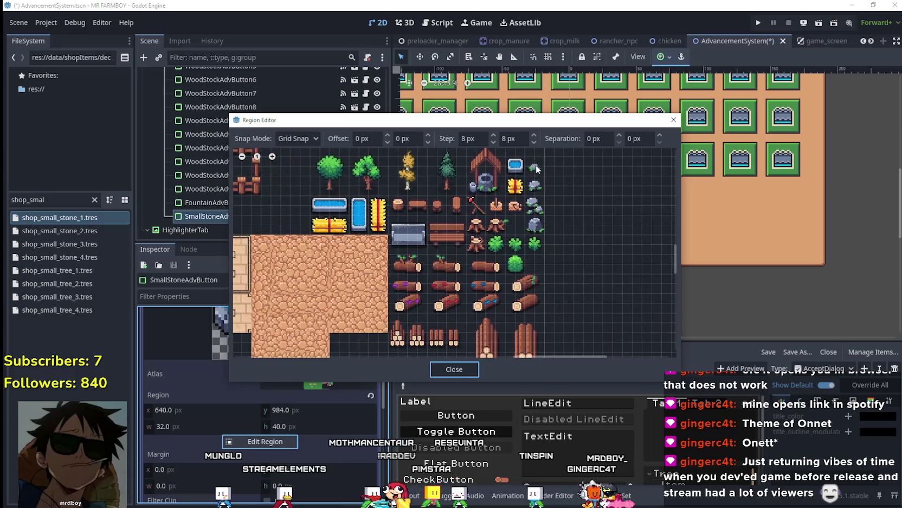
pyautogui.moveTo(519, 198); pyautogui.dragTo(539, 213)
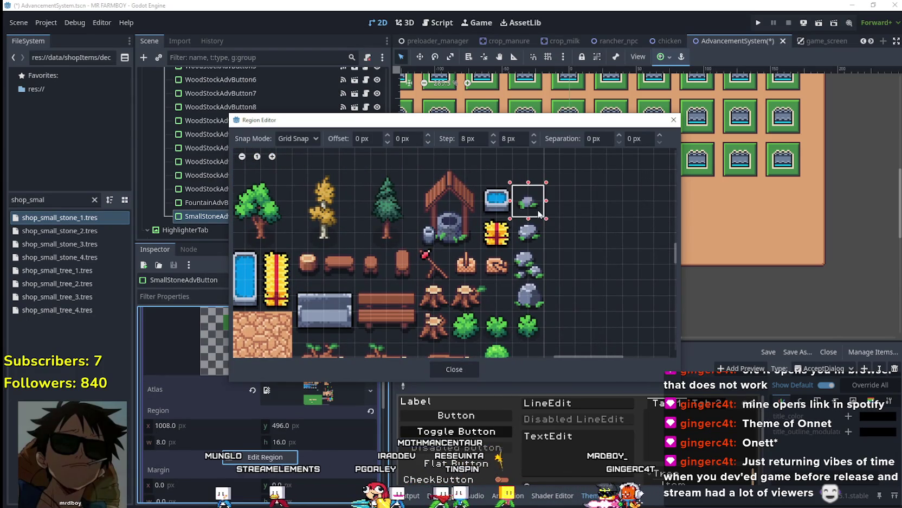
pyautogui.click(450, 369)
pyautogui.click(324, 344)
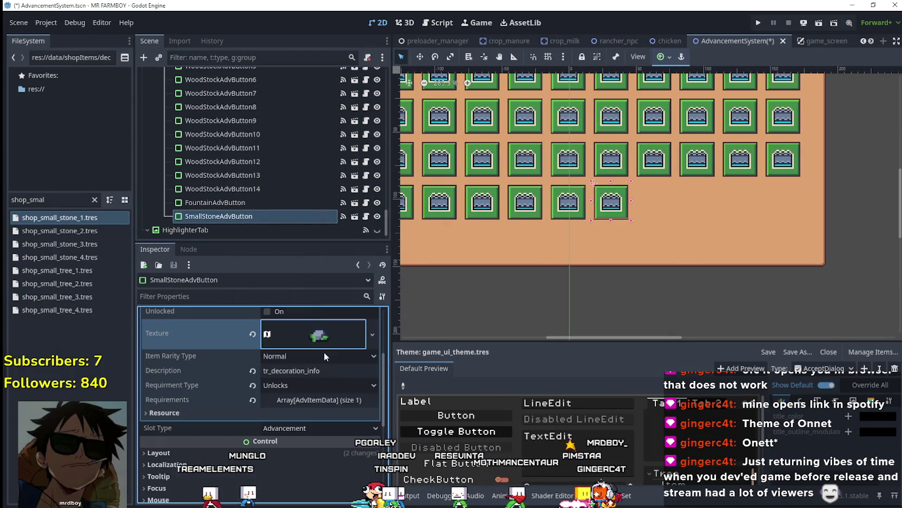
# Set requirement element 0's Item Id to Small Stone 1 Deco and save the scene
pyautogui.click(324, 401)
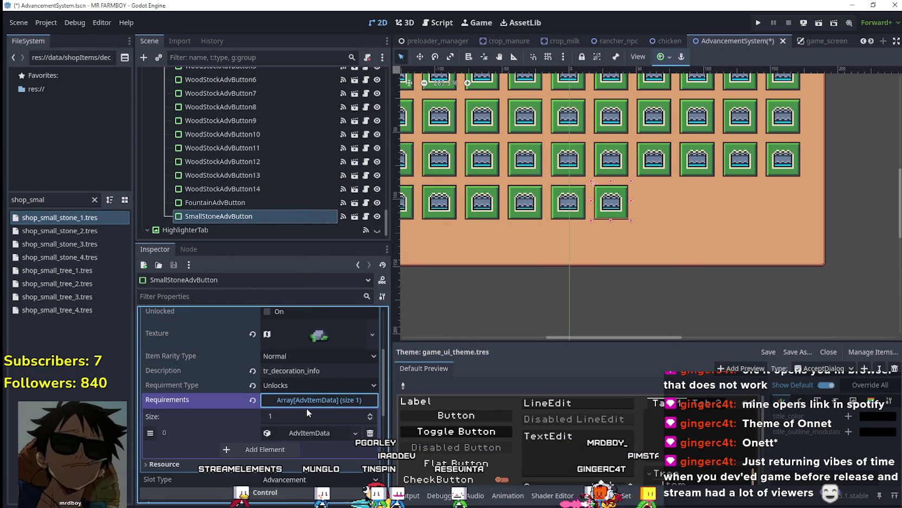
pyautogui.rightClick(298, 433)
pyautogui.click(292, 433)
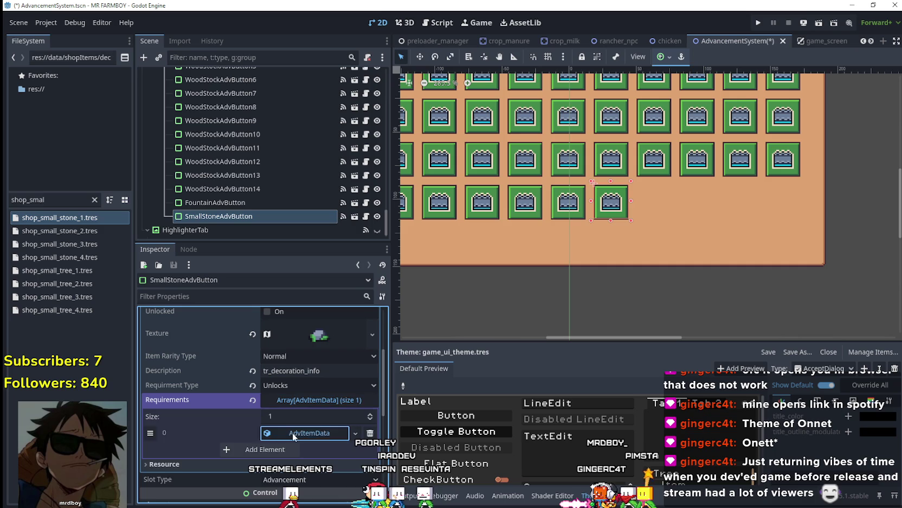
pyautogui.rightClick(296, 435)
pyautogui.click(327, 456)
pyautogui.scroll(-3, 314, 447)
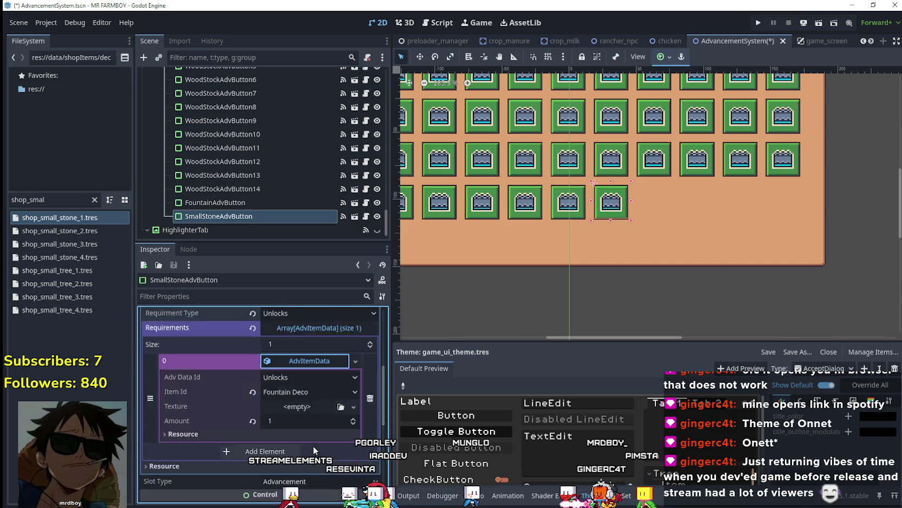
pyautogui.click(314, 375)
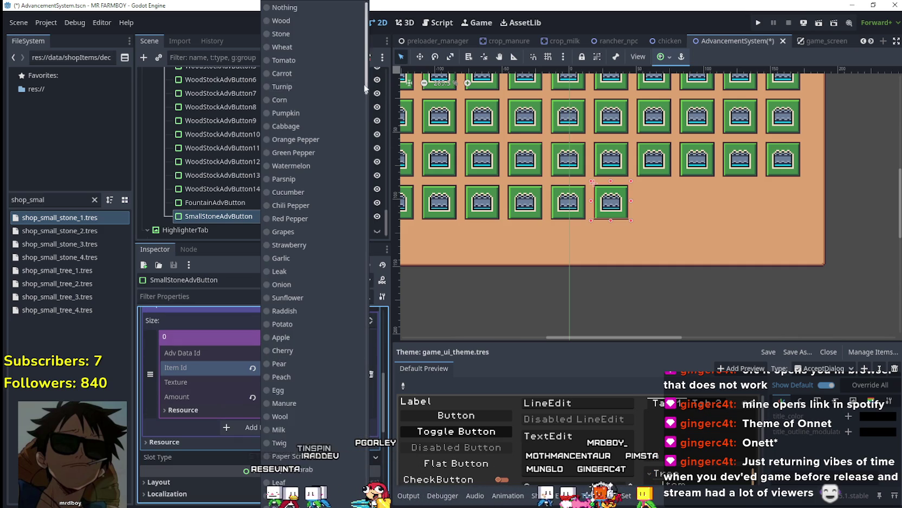
pyautogui.scroll(-15, 307, 462)
pyautogui.click(308, 462)
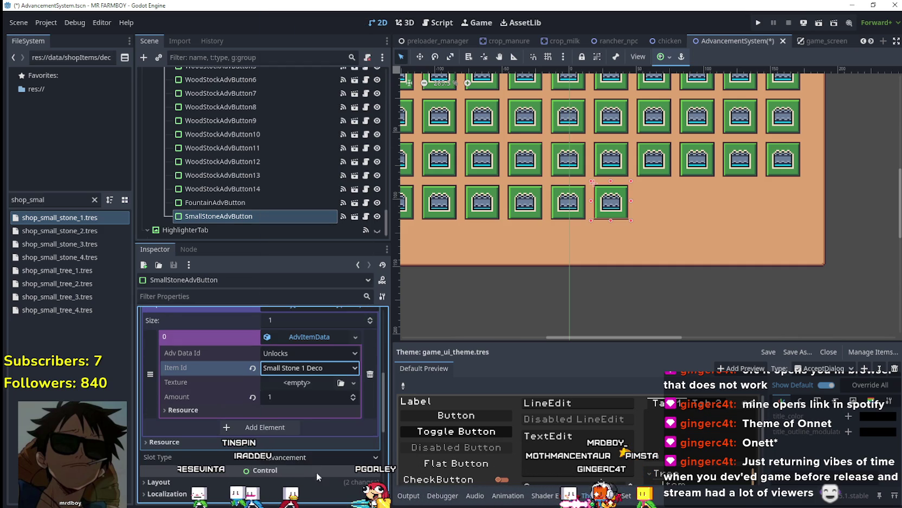
pyautogui.scroll(5, 323, 429)
pyautogui.hotkey('ctrl', 's')
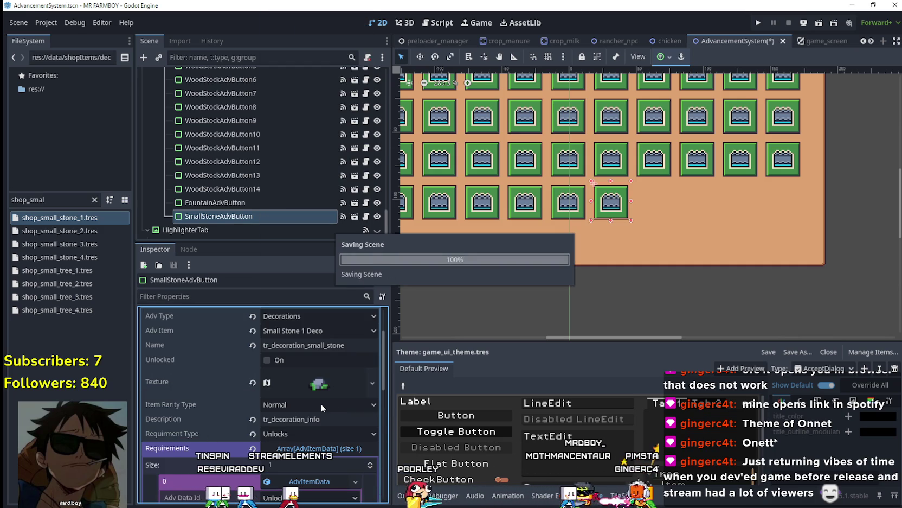
# Duplicate the SmallStoneAdvButton node
pyautogui.scroll(3, 323, 400)
pyautogui.click(227, 216)
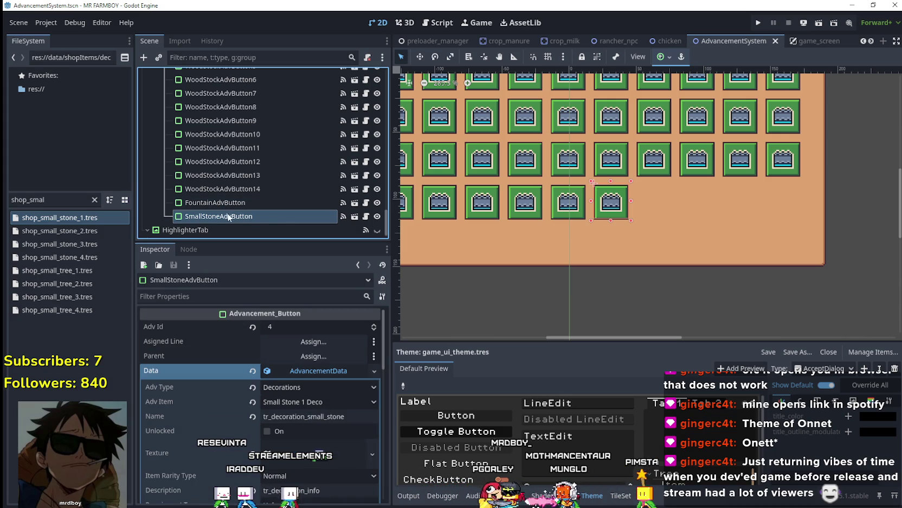
pyautogui.hotkey('ctrl', 'd')
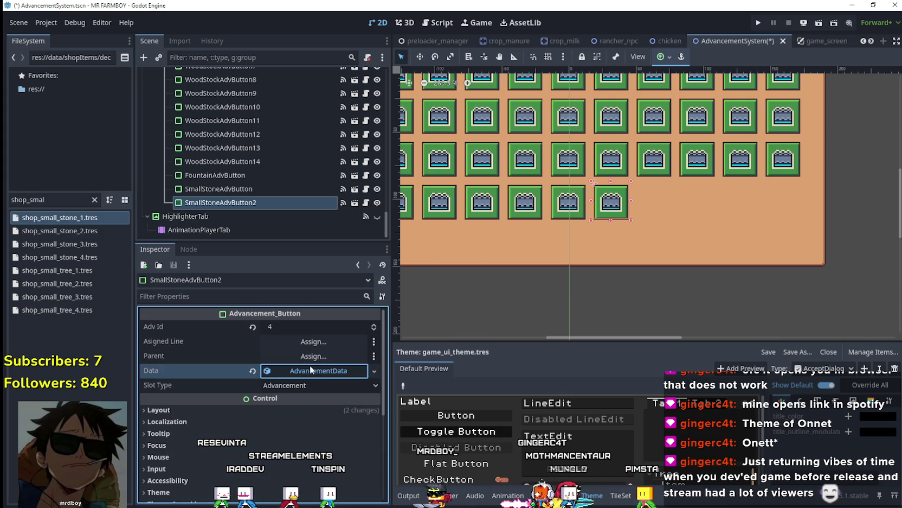
# Make the copy's Data unique, set Small Stone 2 Deco, and rename it tr_decoration_small_stone_2
pyautogui.click(310, 371)
pyautogui.rightClick(310, 373)
pyautogui.click(341, 442)
pyautogui.click(285, 401)
pyautogui.moveTo(378, 40); pyautogui.dragTo(376, 450)
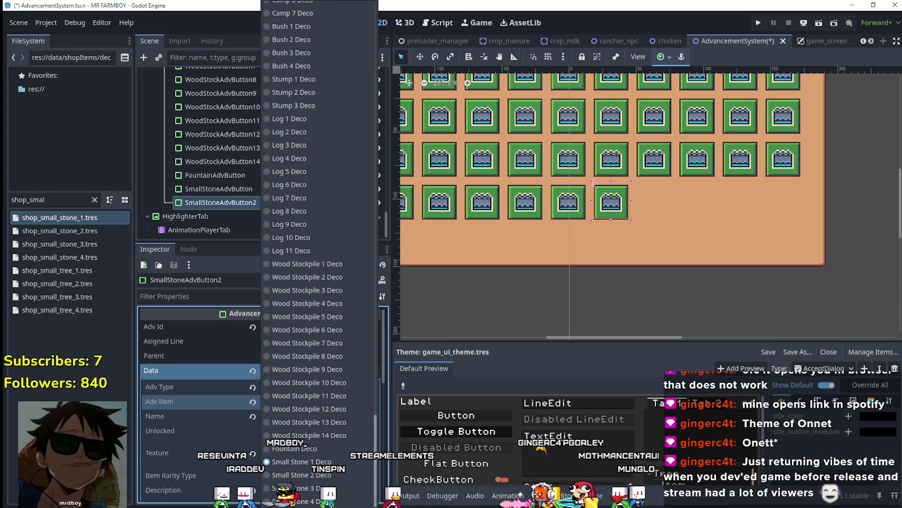
pyautogui.click(334, 474)
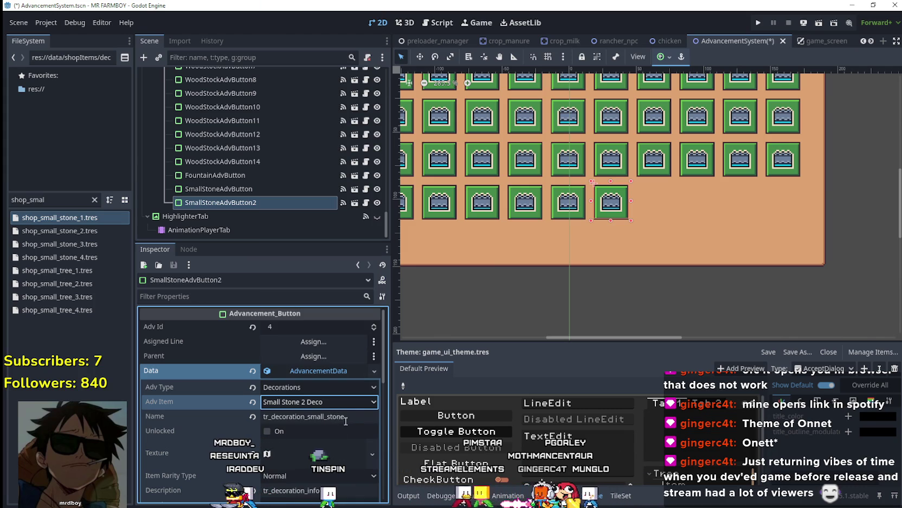
pyautogui.click(367, 421)
pyautogui.write('_2')
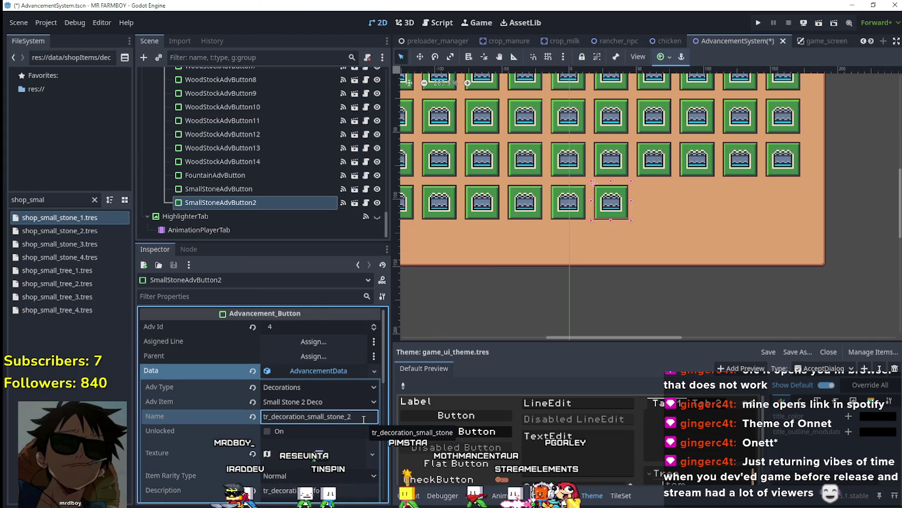
# Review the icon's atlas region in the Region Editor and save the scene
pyautogui.scroll(-3, 335, 407)
pyautogui.rightClick(325, 355)
pyautogui.click(320, 415)
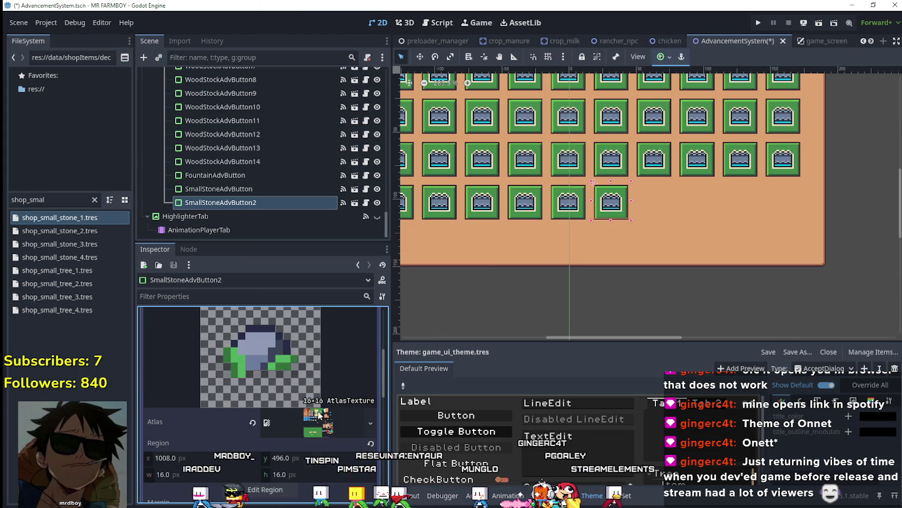
pyautogui.click(271, 489)
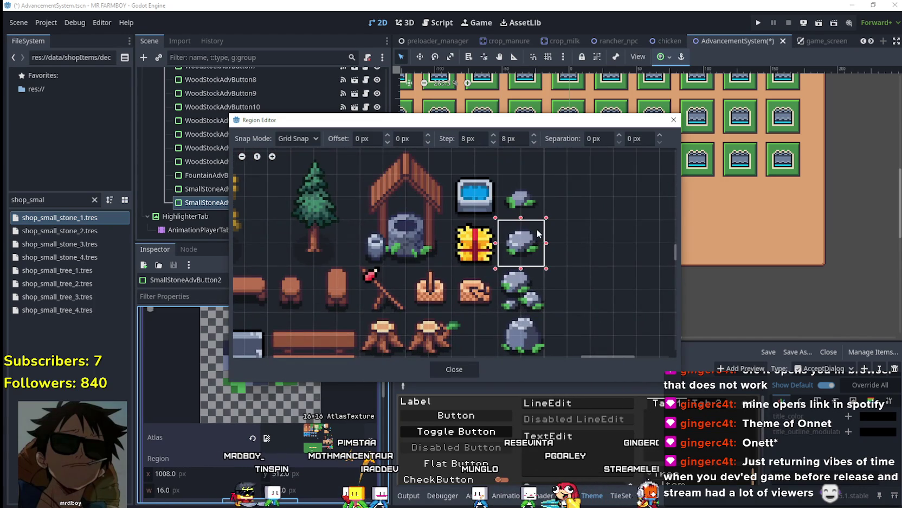
pyautogui.click(455, 368)
pyautogui.click(325, 341)
pyautogui.hotkey('ctrl', 's')
# Set the requirement Item Id to Small Stone 2 Deco and save the scene
pyautogui.click(330, 402)
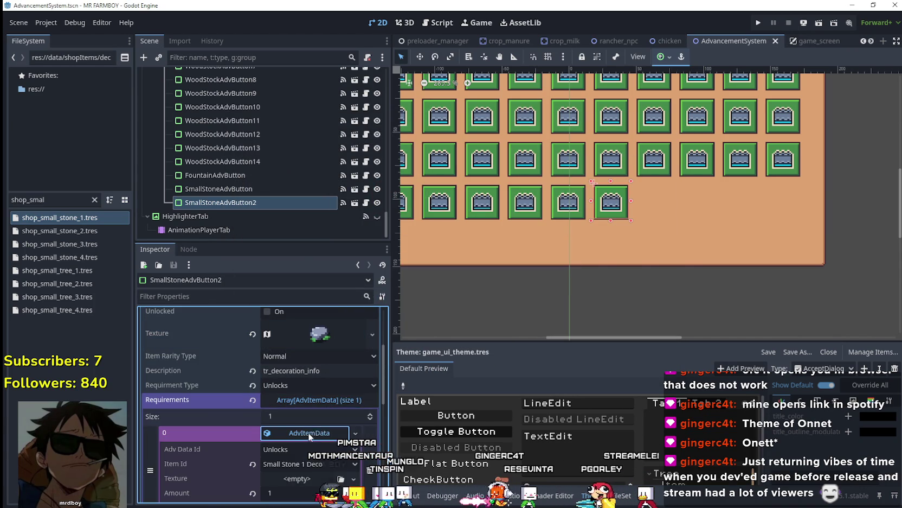
pyautogui.click(310, 433)
pyautogui.click(300, 369)
pyautogui.scroll(-10, 370, 268)
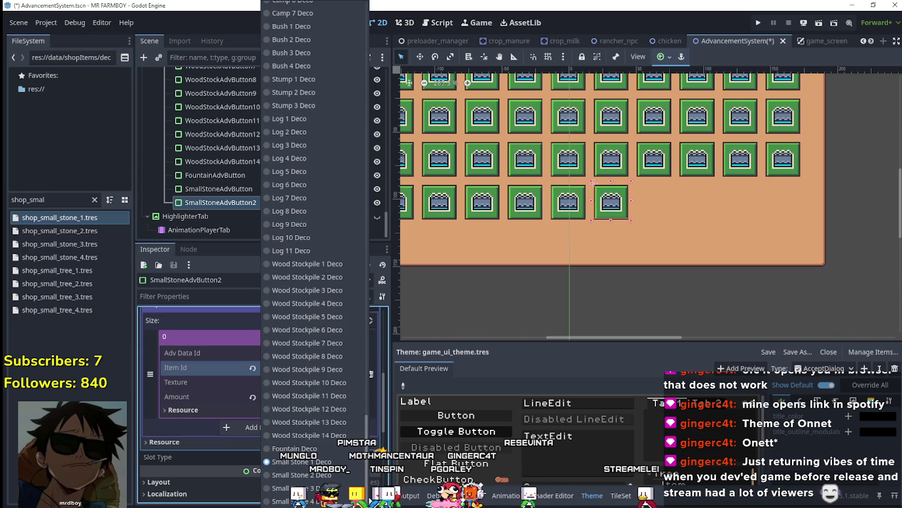
pyautogui.click(345, 474)
pyautogui.hotkey('ctrl', 's')
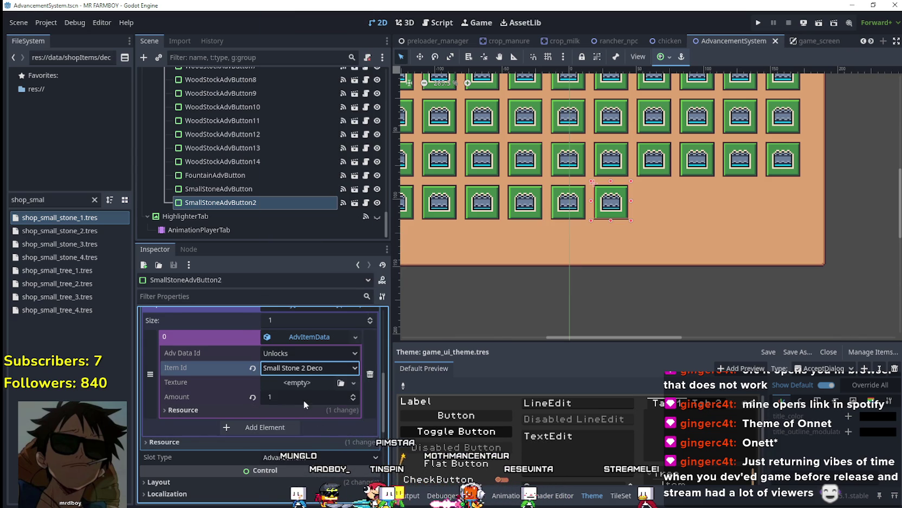
pyautogui.scroll(10, 319, 380)
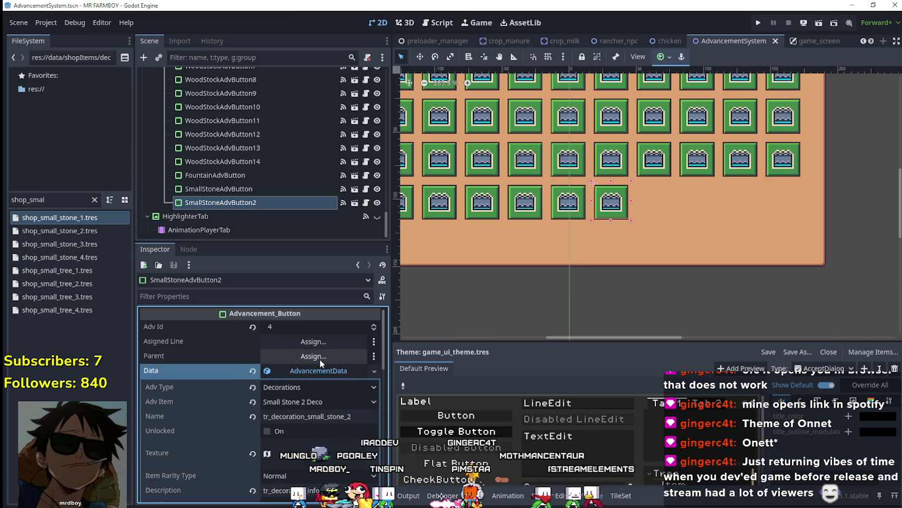
pyautogui.click(239, 205)
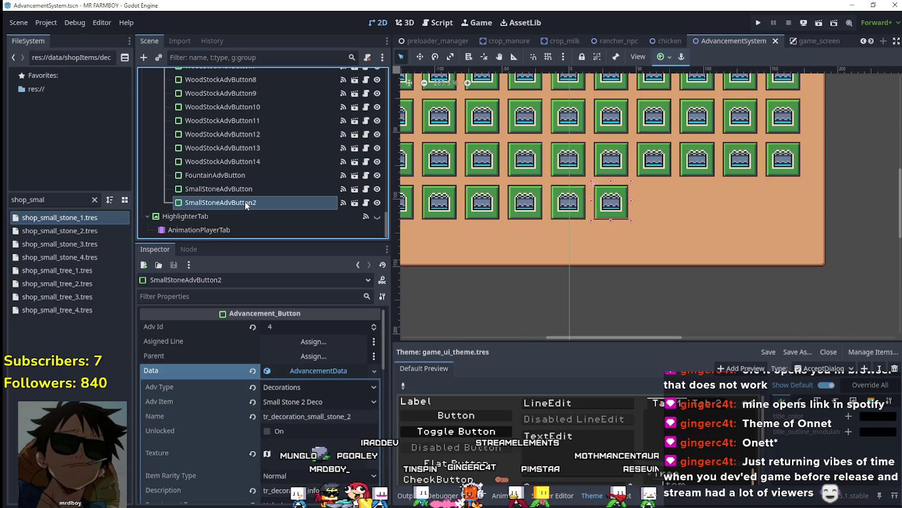
# Set SmallStoneAdvButton3's advancement item to Small Stone 3 Deco and edit its Name
pyautogui.click(317, 370)
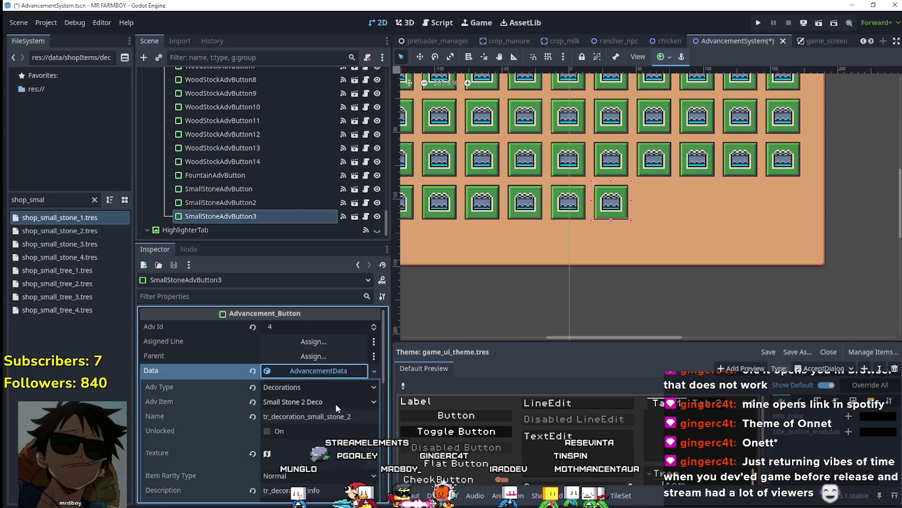
pyautogui.click(334, 404)
pyautogui.scroll(-10, 365, 69)
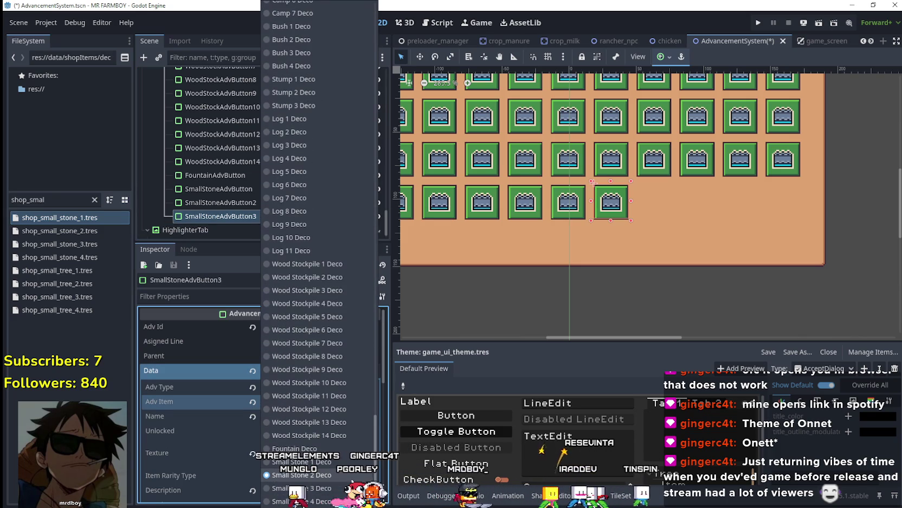
pyautogui.click(314, 488)
pyautogui.click(353, 416)
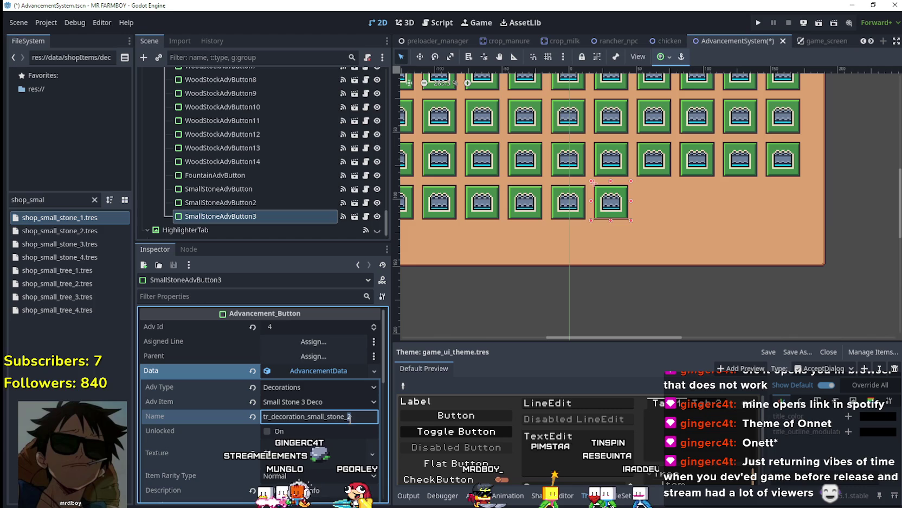
# Select the small stone sprite as the icon region and save the scene
pyautogui.scroll(-2, 350, 414)
pyautogui.click(350, 414)
pyautogui.click(372, 405)
pyautogui.click(360, 442)
pyautogui.scroll(-3, 361, 442)
pyautogui.click(255, 465)
pyautogui.scroll(-5, 436, 264)
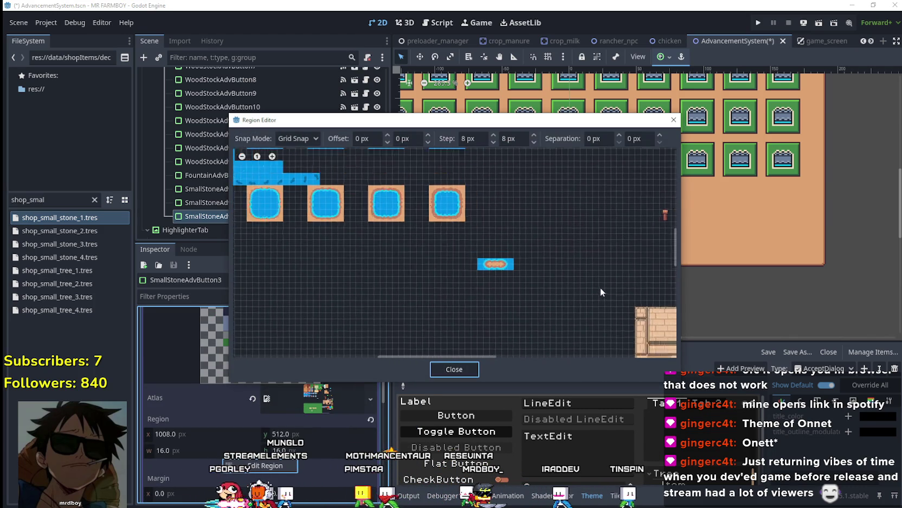
pyautogui.moveTo(608, 282)
pyautogui.mouseDown()
pyautogui.moveTo(505, 236)
pyautogui.moveTo(520, 222)
pyautogui.moveTo(528, 228)
pyautogui.mouseUp()
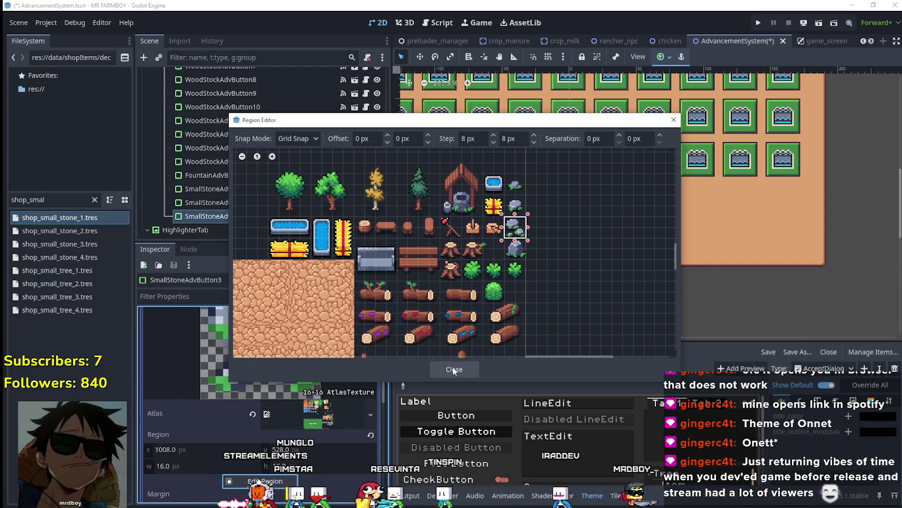
pyautogui.click(454, 369)
pyautogui.scroll(3, 331, 360)
pyautogui.click(323, 345)
pyautogui.hotkey('ctrl', 's')
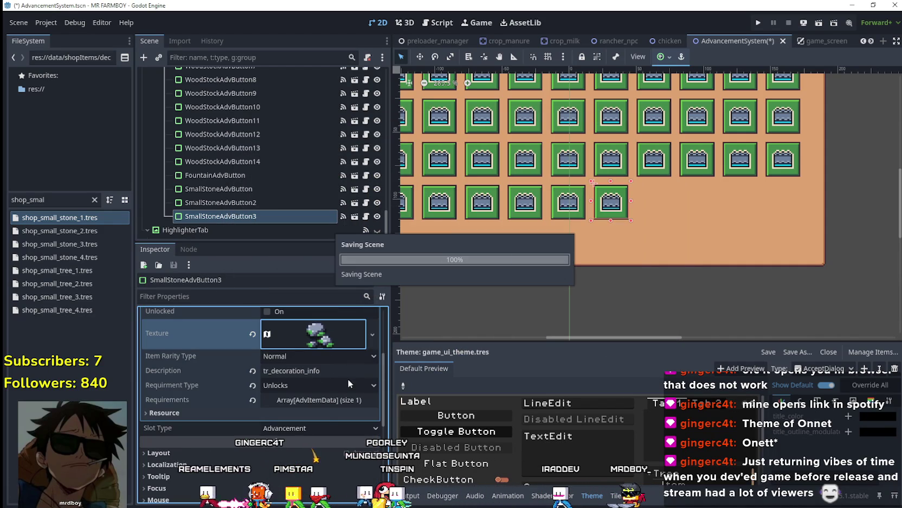
# Set the requirement Item Id to Small Stone 3 Deco and save the scene
pyautogui.click(325, 401)
pyautogui.rightClick(310, 434)
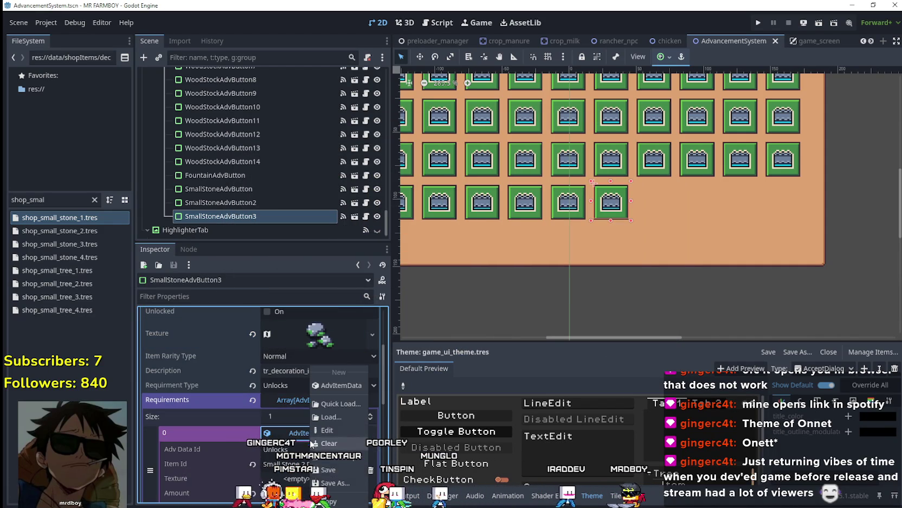
pyautogui.click(337, 460)
pyautogui.click(337, 463)
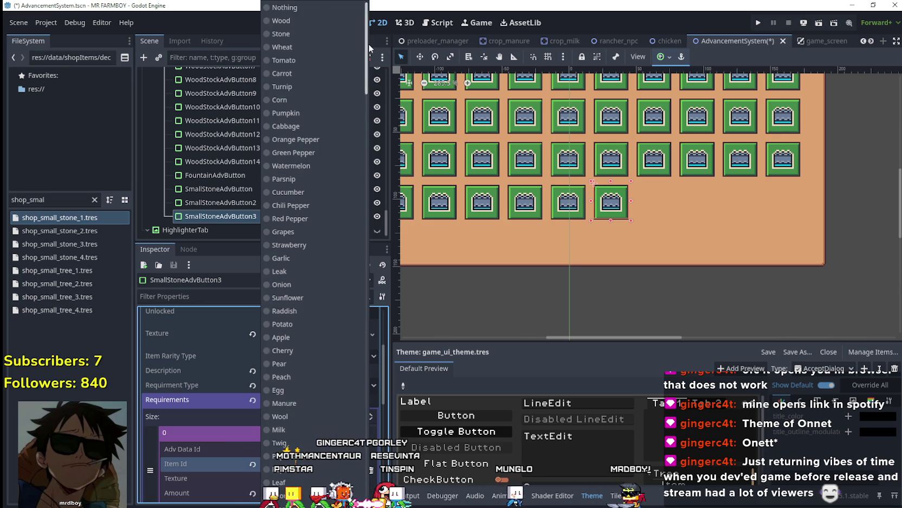
pyautogui.scroll(-15, 314, 325)
pyautogui.click(314, 480)
pyautogui.hotkey('ctrl', 's')
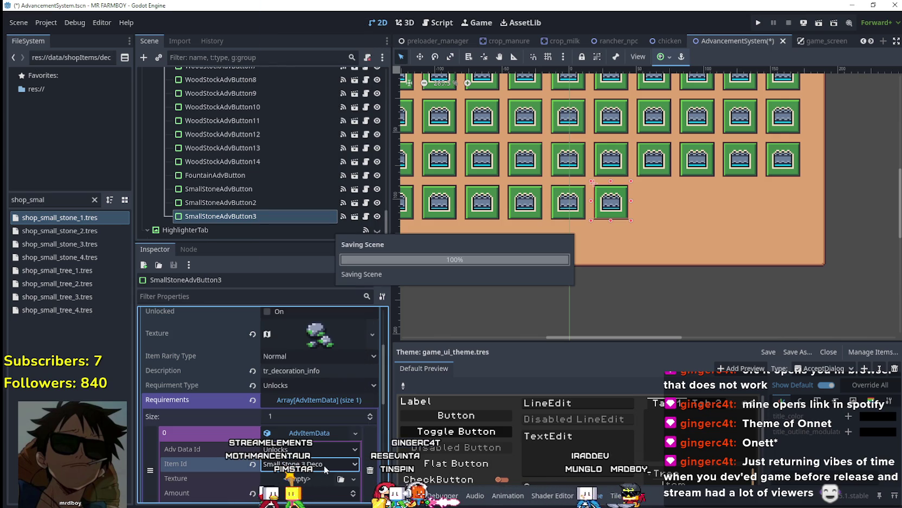
# Collapse the advancement data and reselect the stone button in the scene tree
pyautogui.scroll(8, 322, 469)
pyautogui.click(316, 370)
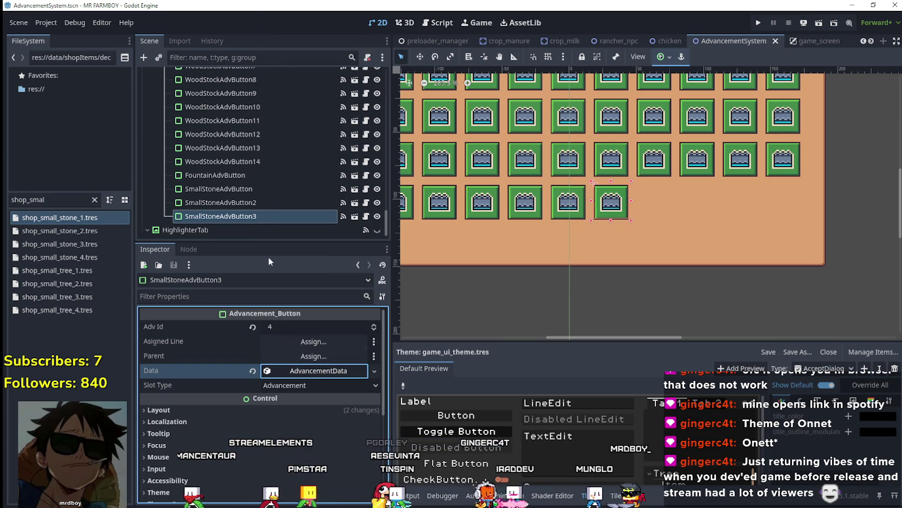
pyautogui.scroll(-1, 268, 210)
pyautogui.click(247, 217)
# Duplicate SmallStoneAdvButton3 and set the copy's advancement item to Small Stone 4 Deco
pyautogui.hotkey('ctrl', 'd')
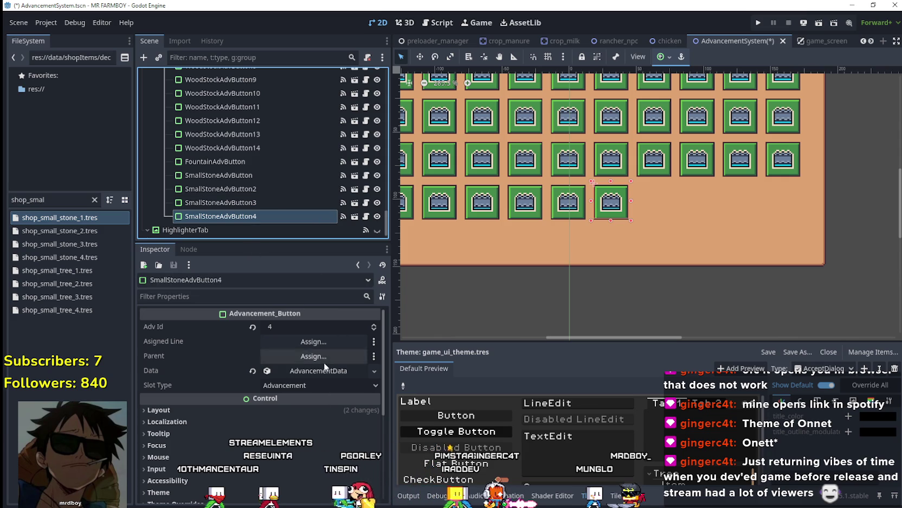
pyautogui.click(320, 370)
pyautogui.rightClick(323, 371)
pyautogui.click(347, 443)
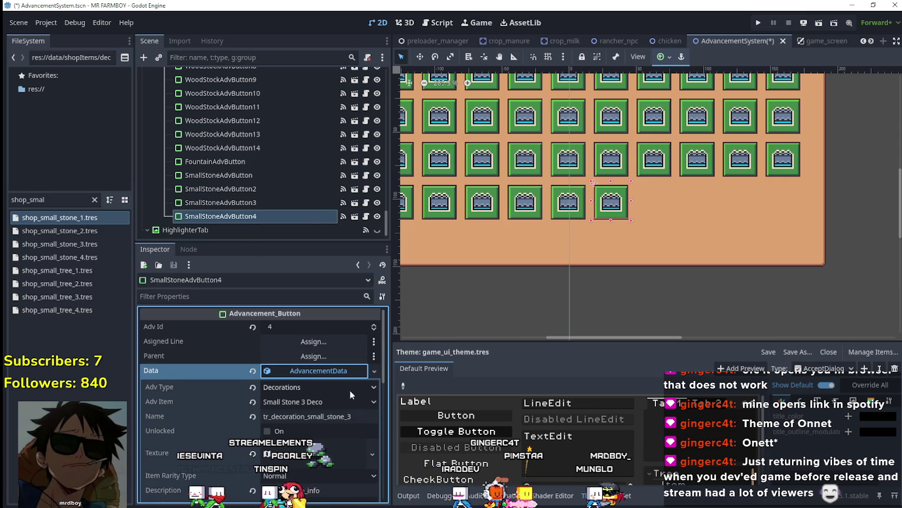
pyautogui.scroll(-1, 354, 400)
pyautogui.click(347, 377)
pyautogui.scroll(-10, 373, 62)
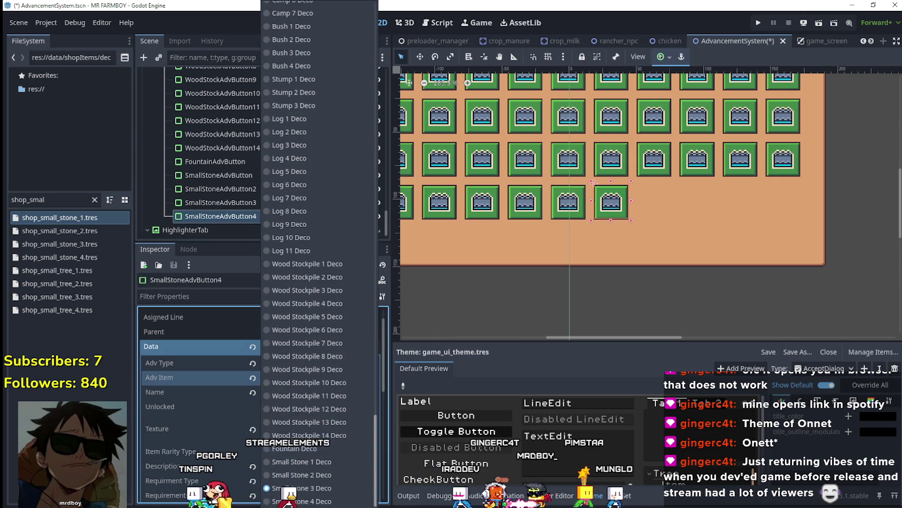
pyautogui.click(343, 400)
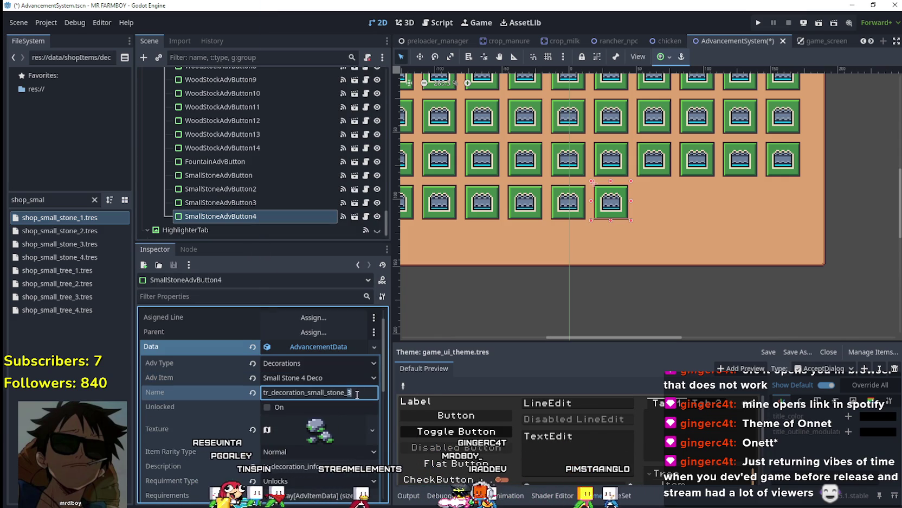
# Set the icon texture region to the lower stone sprite in the Region Editor
pyautogui.click(320, 429)
pyautogui.rightClick(323, 431)
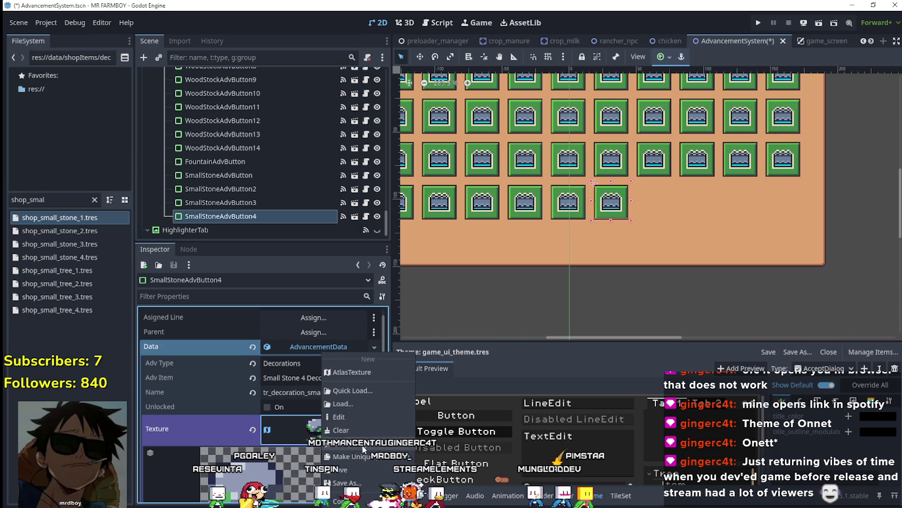
pyautogui.click(338, 416)
pyautogui.click(266, 465)
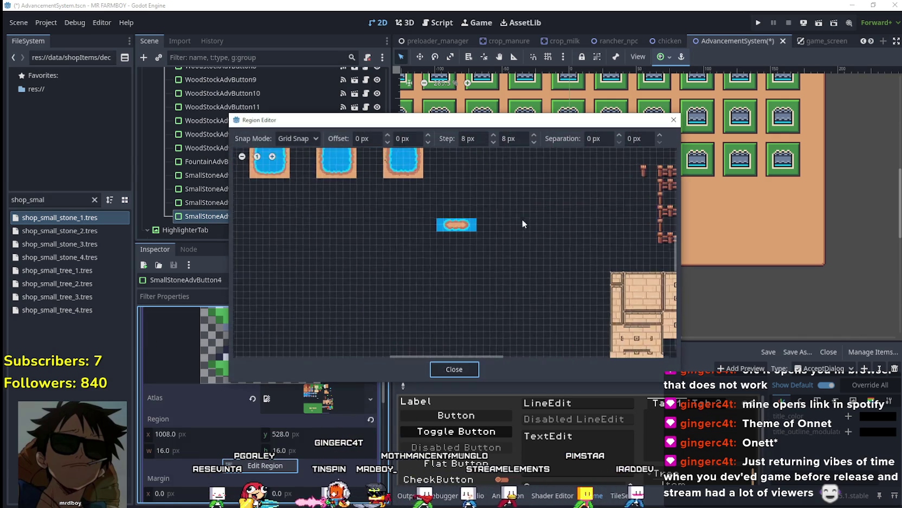
pyautogui.scroll(5, 520, 217)
pyautogui.scroll(5, 427, 232)
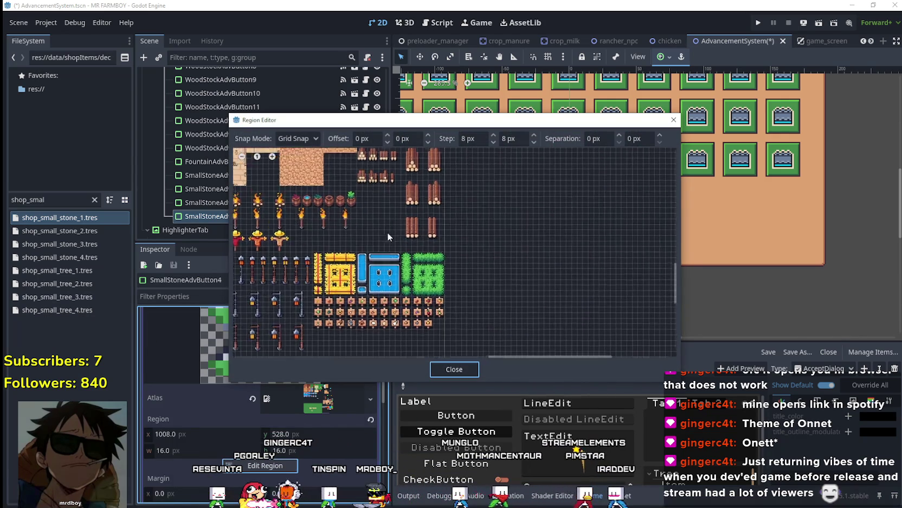
pyautogui.moveTo(460, 200); pyautogui.dragTo(470, 187)
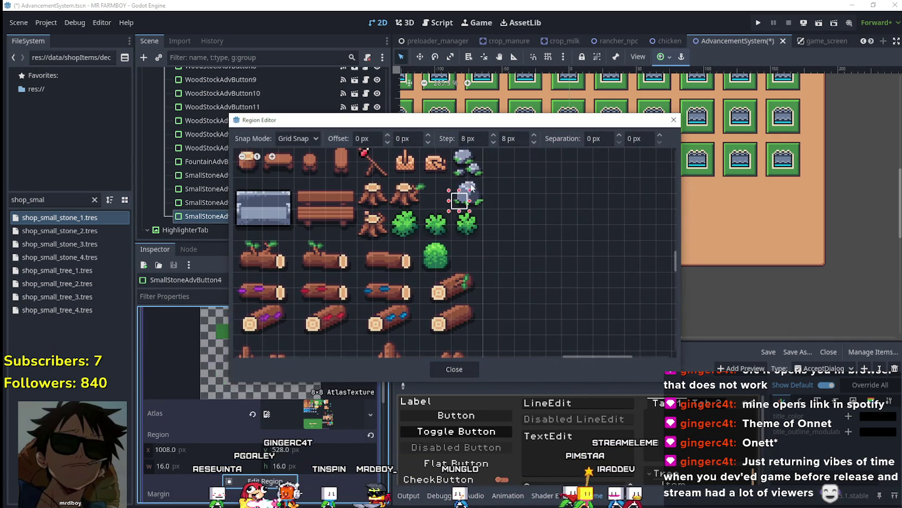
pyautogui.click(455, 369)
# Set the requirement's item to Small Stone 4 Deco
pyautogui.scroll(3, 261, 380)
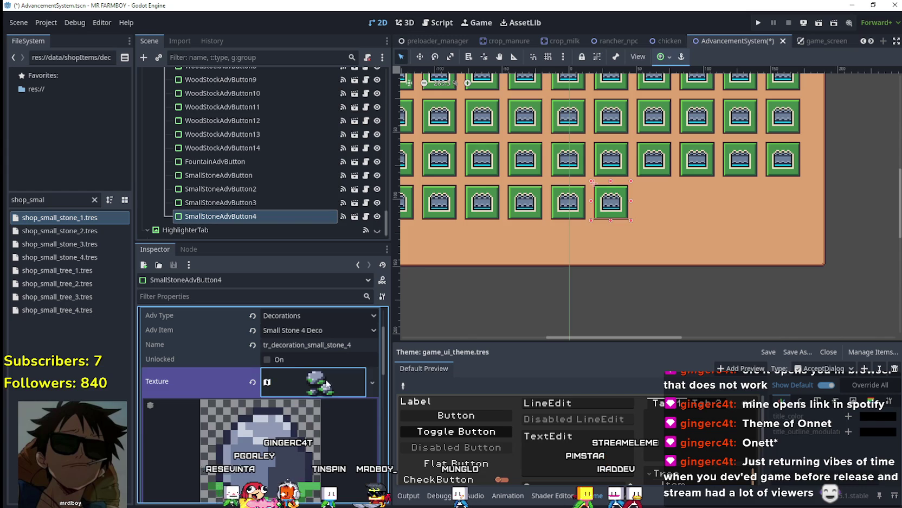
pyautogui.click(326, 380)
pyautogui.click(323, 448)
pyautogui.scroll(-3, 315, 451)
pyautogui.click(310, 411)
pyautogui.rightClick(301, 407)
pyautogui.click(342, 455)
pyautogui.click(317, 440)
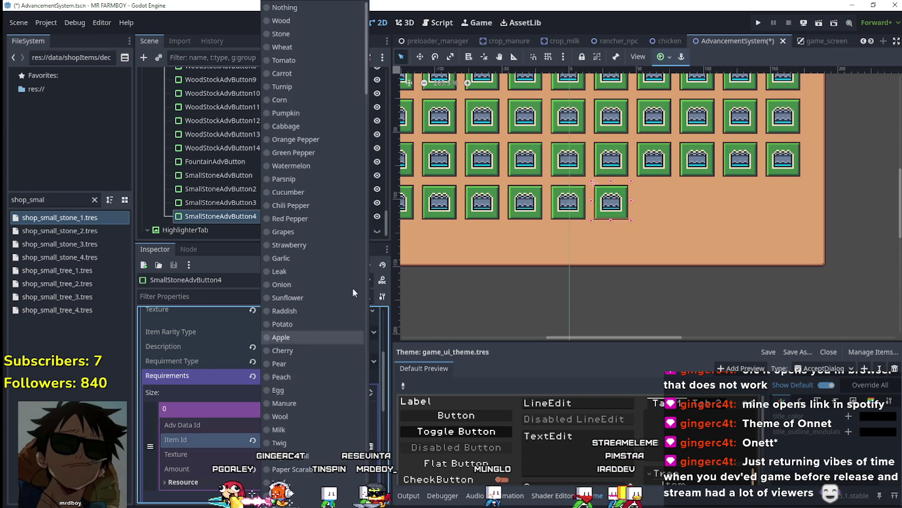
pyautogui.scroll(-15, 366, 76)
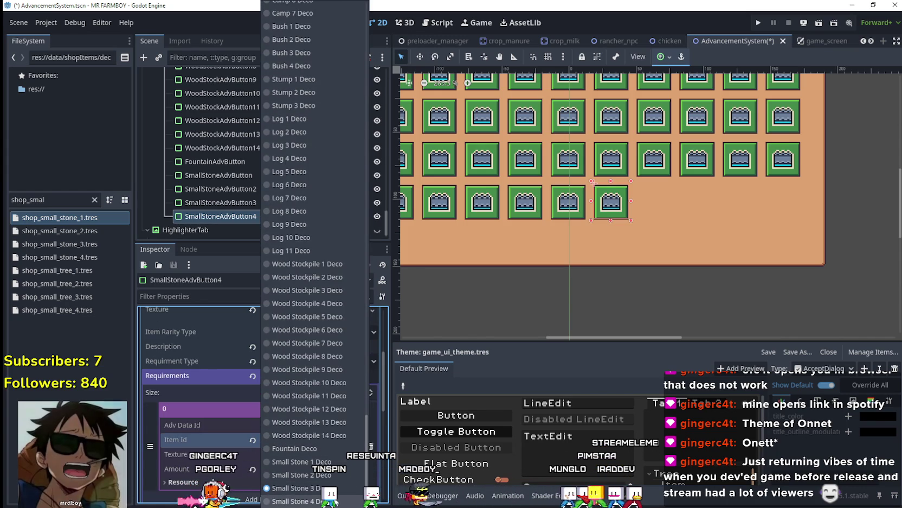
pyautogui.click(336, 471)
# Save the scene, collapse the requirement data and reselect the first small stone button
pyautogui.hotkey('ctrl', 's')
pyautogui.click(324, 410)
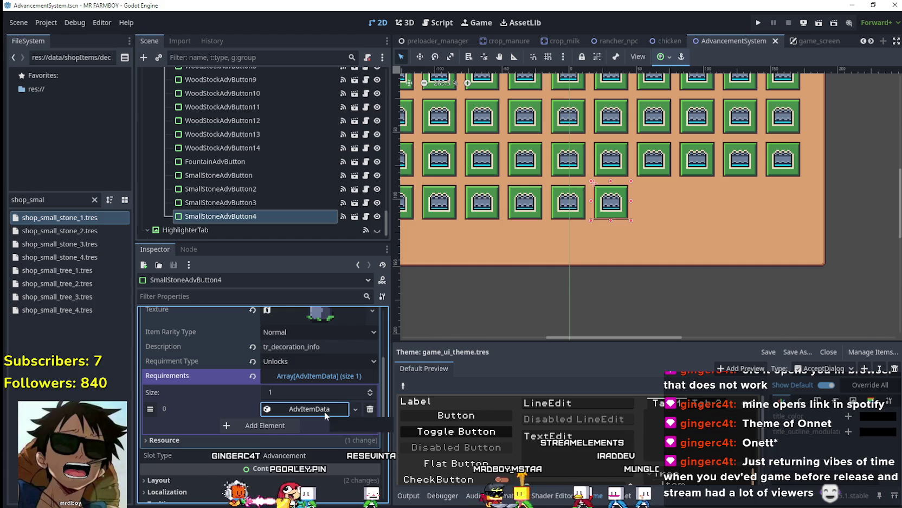
pyautogui.click(263, 173)
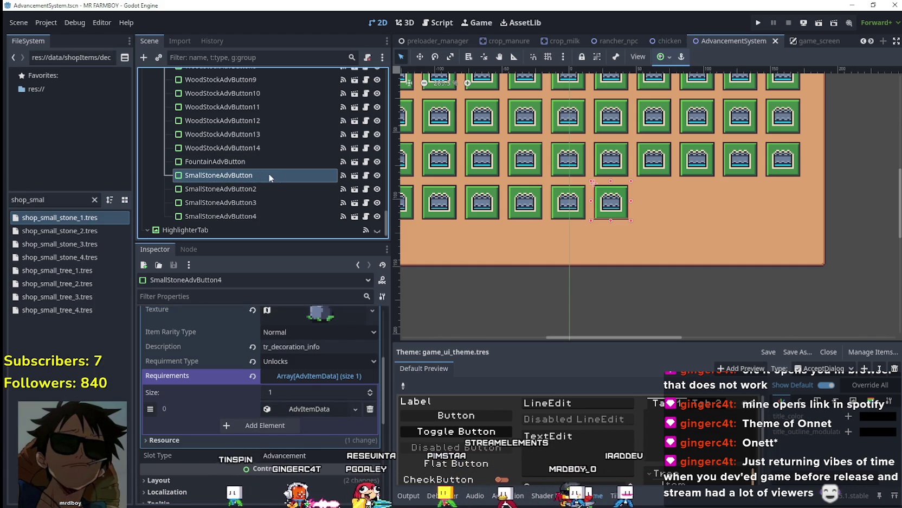
# Select all four small stone buttons and shift them right in Move mode
pyautogui.scroll(2, 591, 209)
pyautogui.click(261, 189)
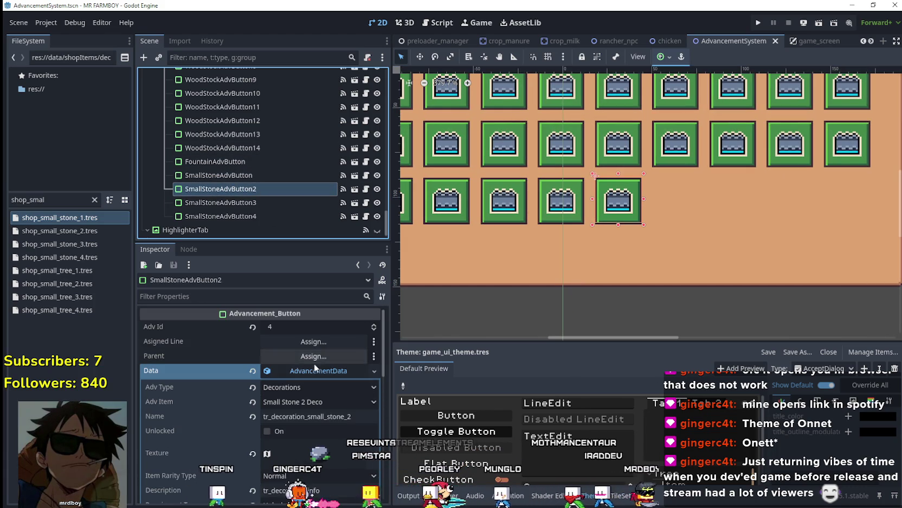
pyautogui.scroll(-2, 660, 254)
pyautogui.scroll(2, 596, 224)
pyautogui.click(271, 173)
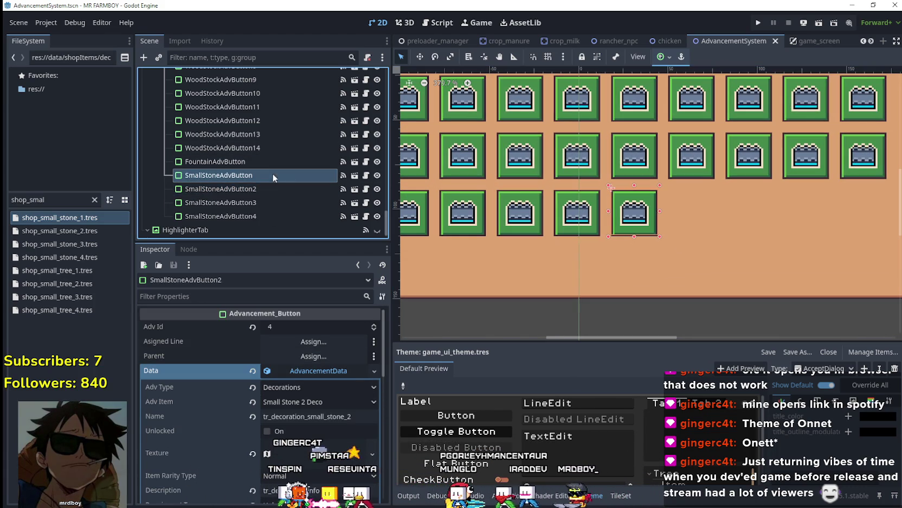
pyautogui.keyDown('shift'); pyautogui.click(251, 216); pyautogui.keyUp('shift')
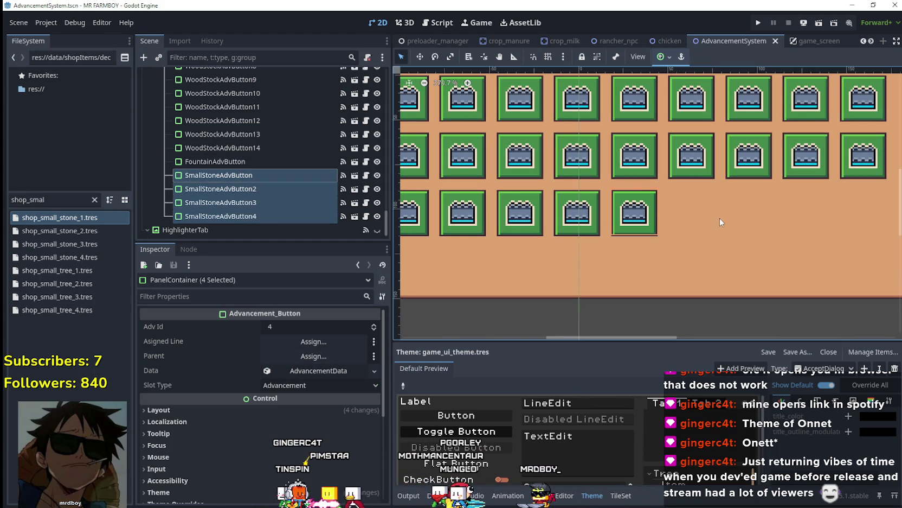
pyautogui.click(421, 56)
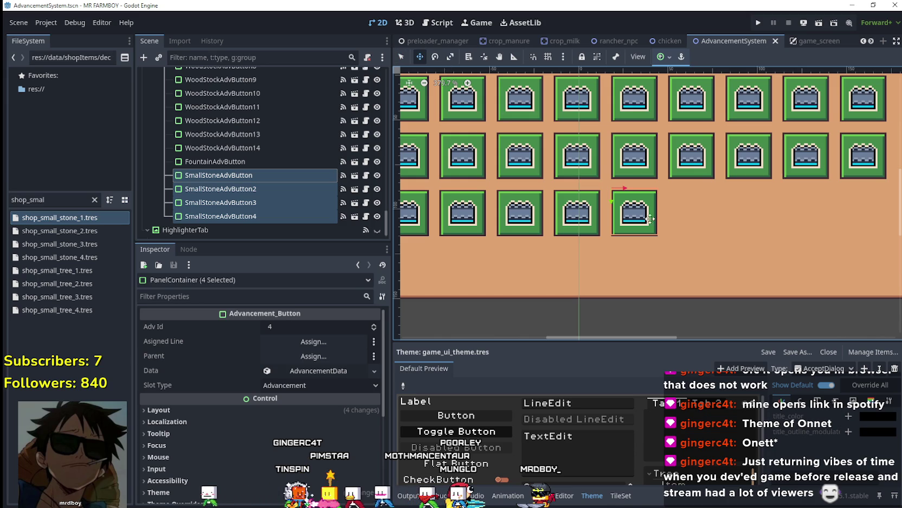
pyautogui.press('Right')
pyautogui.press('Right')
pyautogui.press('Right')
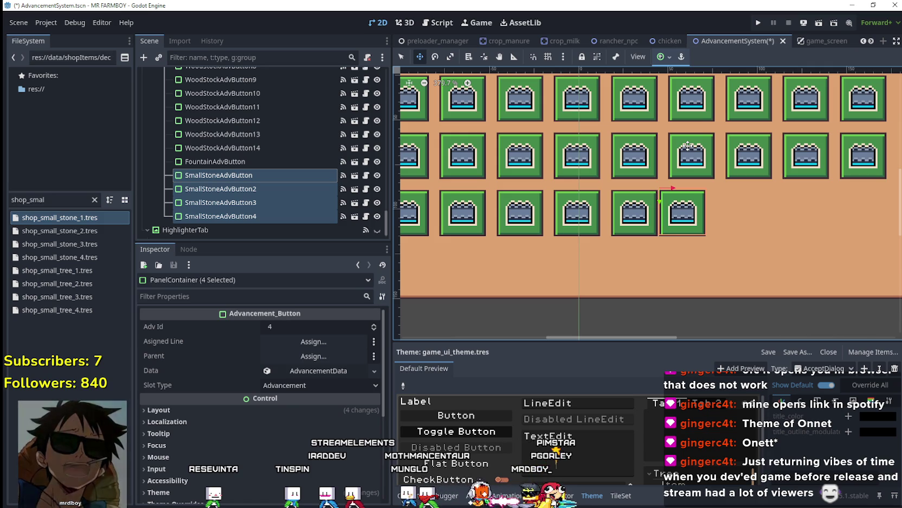
pyautogui.press('Right')
pyautogui.press('Right')
pyautogui.press('Right')
# Duplicate the small stone button and shift the copy one slot right
pyautogui.scroll(4, 688, 135)
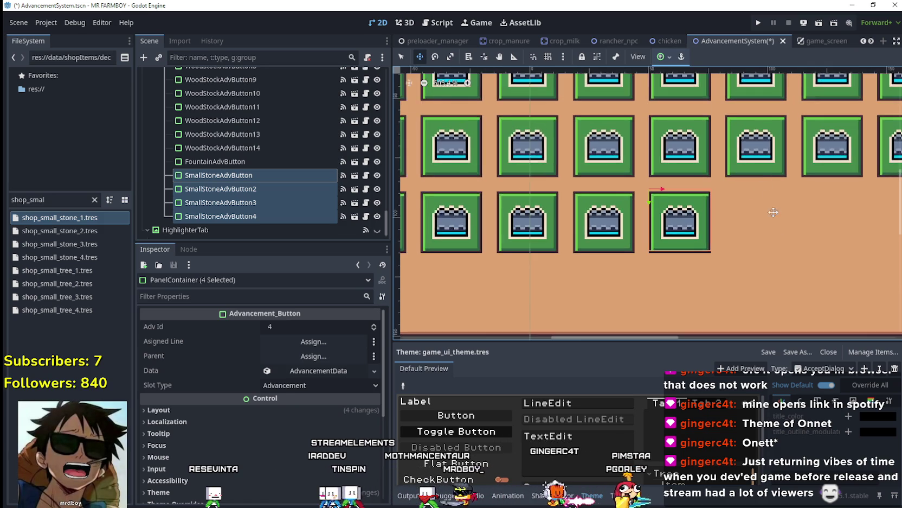
pyautogui.click(223, 202)
pyautogui.click(222, 189)
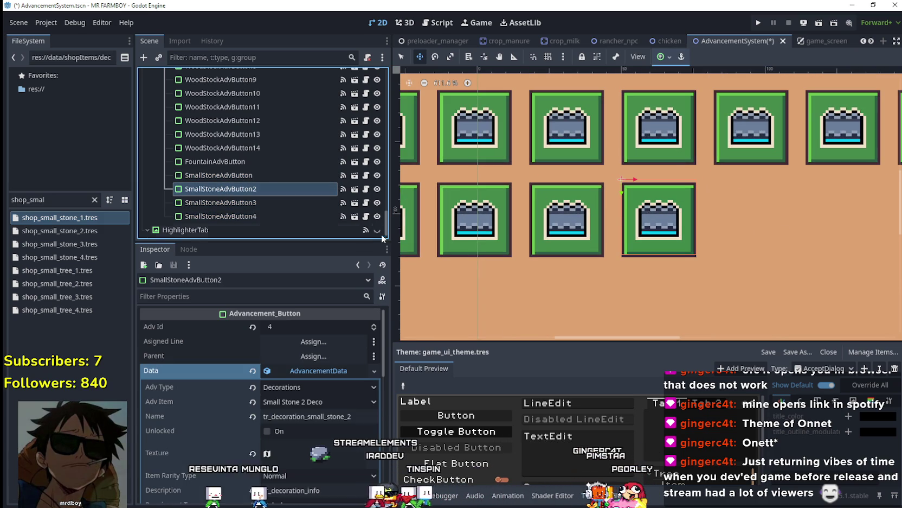
pyautogui.scroll(-4, 596, 206)
pyautogui.scroll(2, 283, 206)
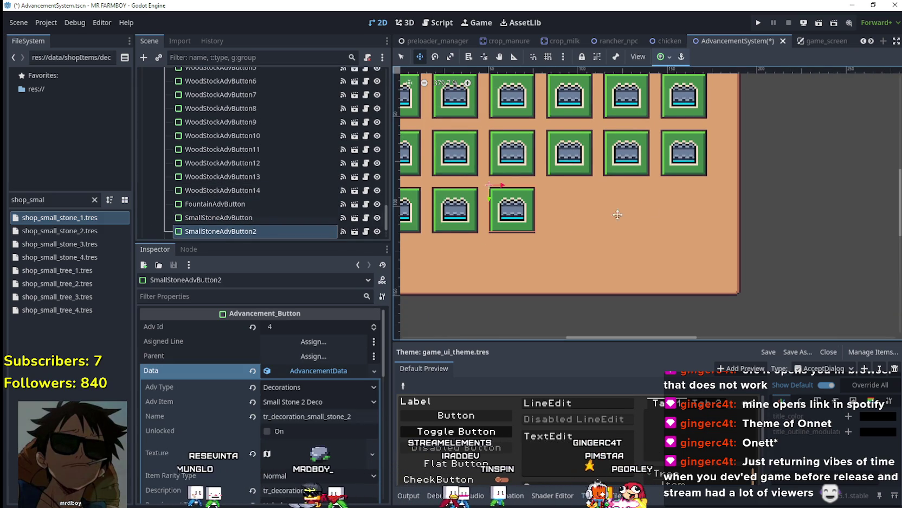
pyautogui.scroll(3, 516, 207)
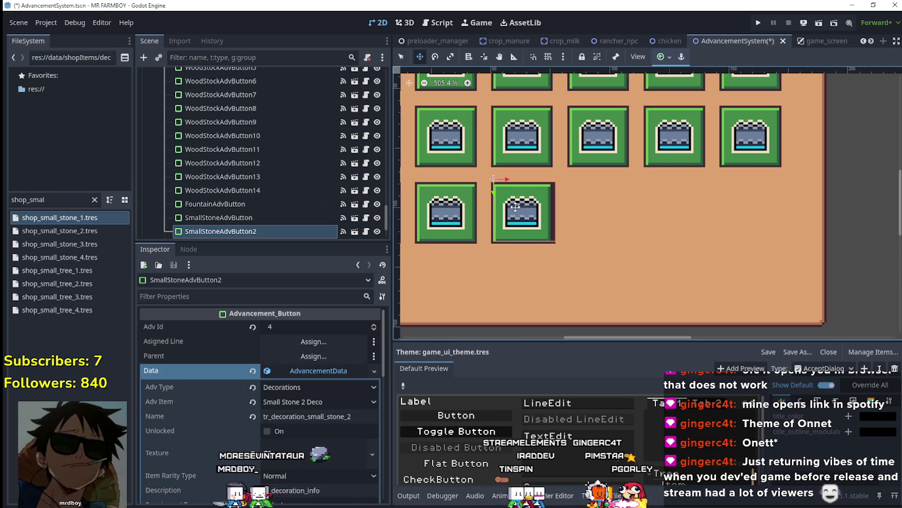
pyautogui.hotkey('ctrl', 'd')
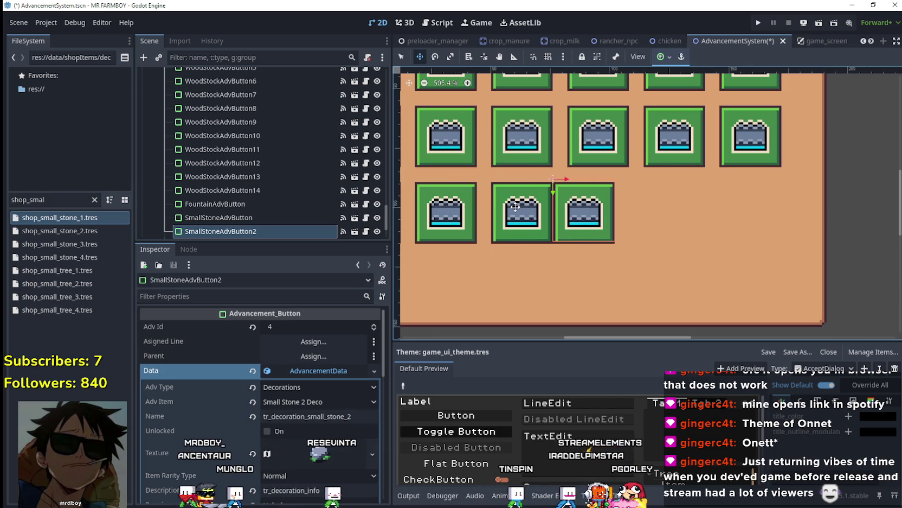
pyautogui.press('Right')
pyautogui.press('Right')
pyautogui.press('Right')
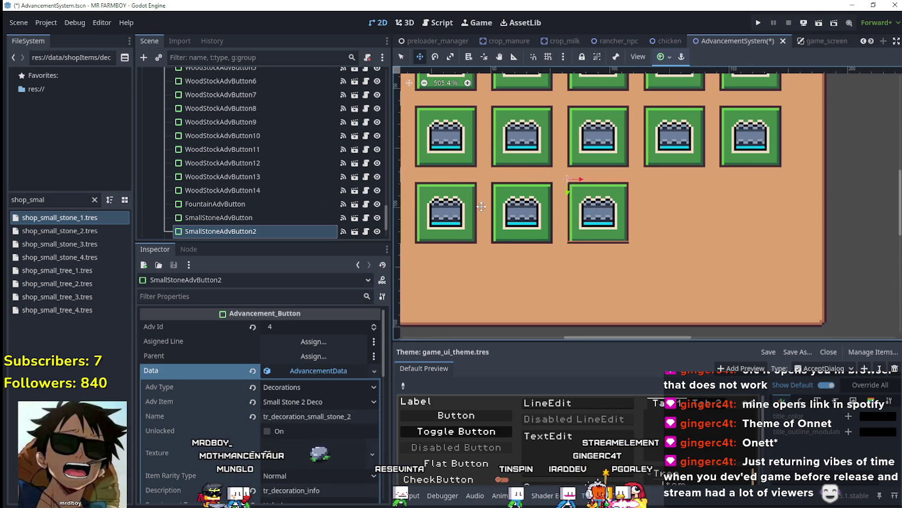
# Nudge SmallStoneAdvButton3 and SmallStoneAdvButton4 right so the row spans five evenly spaced slots
pyautogui.scroll(-2, 244, 163)
pyautogui.click(219, 188)
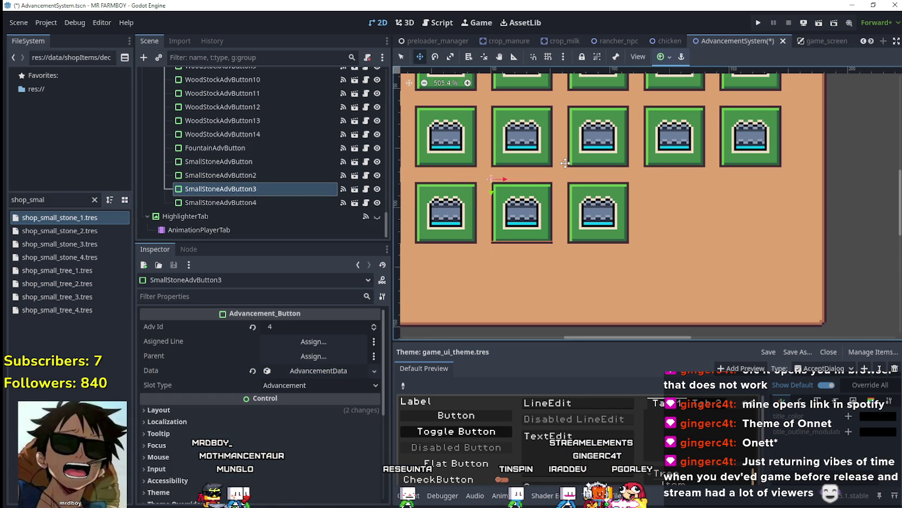
pyautogui.press('Right')
pyautogui.press('Right')
pyautogui.press('Right')
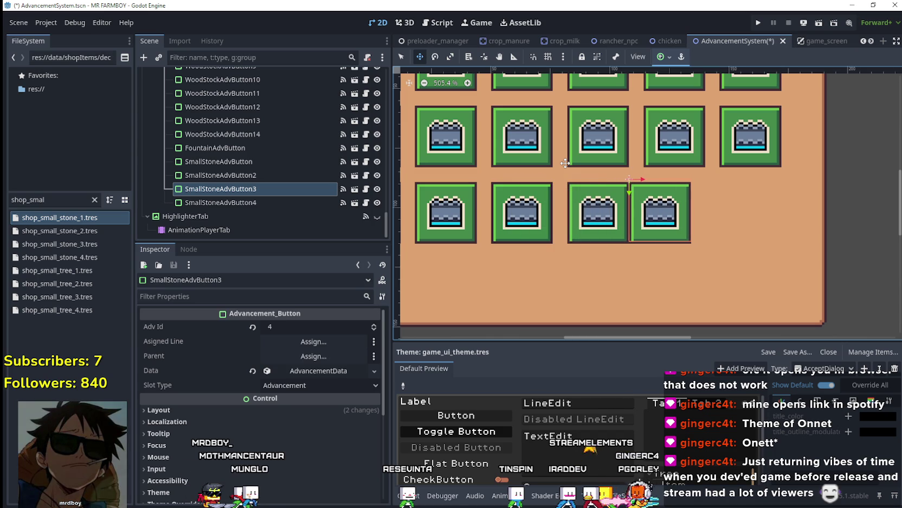
pyautogui.press('Right')
pyautogui.press('Right')
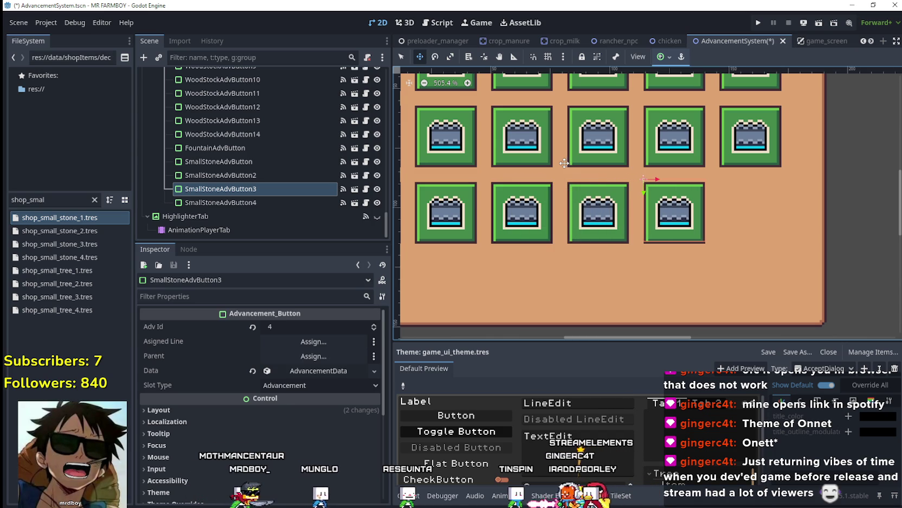
pyautogui.click(326, 200)
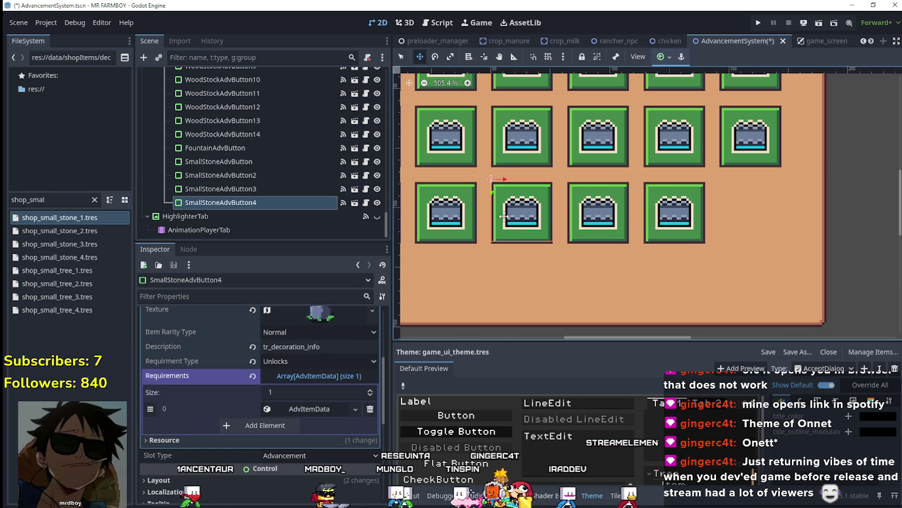
pyautogui.press('Right')
pyautogui.press('Right')
pyautogui.press('Right')
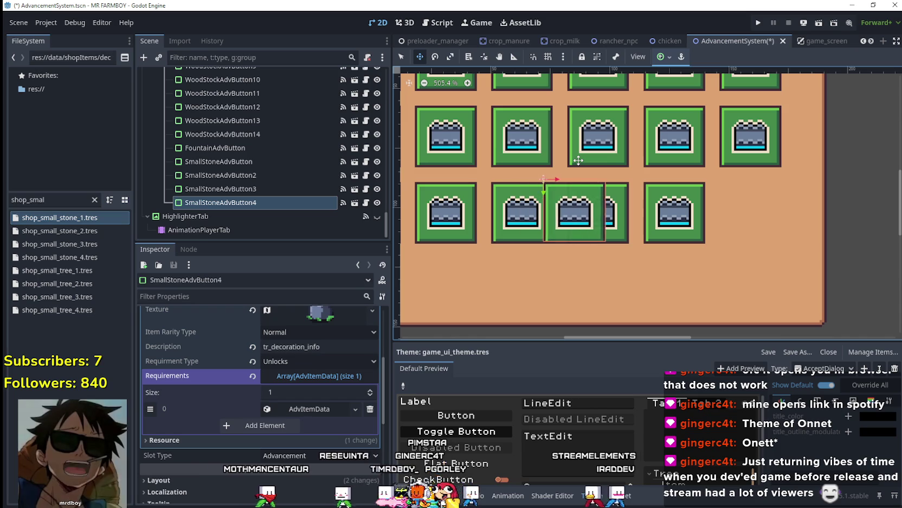
pyautogui.press('Right')
pyautogui.press('Right')
pyautogui.press('Right')
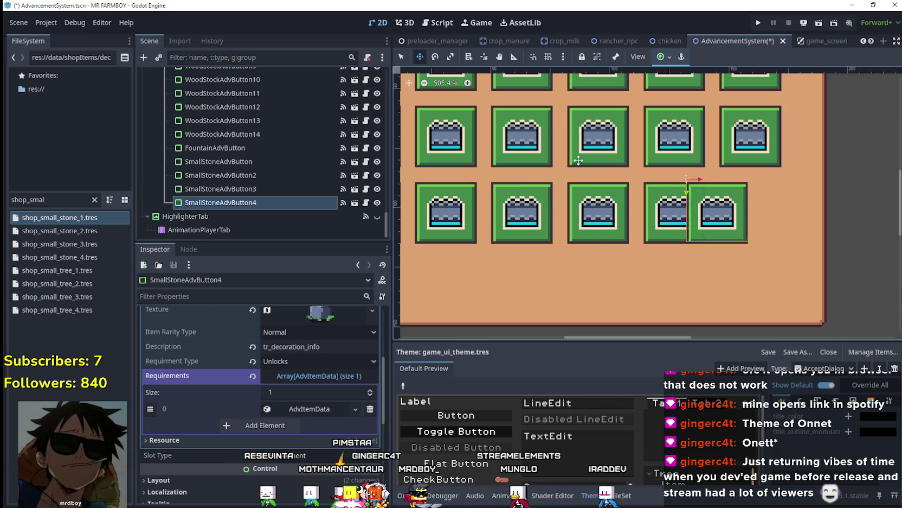
pyautogui.press('Right')
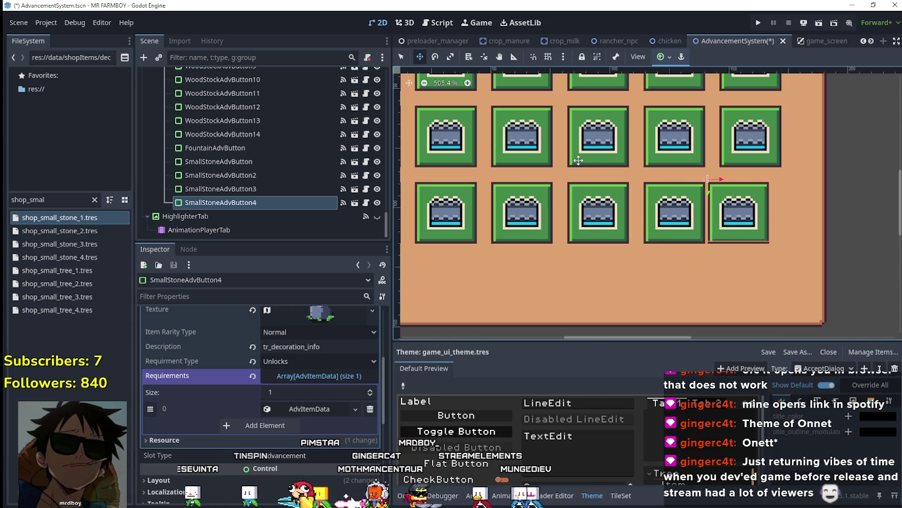
pyautogui.press('Right')
pyautogui.press('Right')
# Deselect the stone button, return to the Select tool and save the AdvancementSystem scene
pyautogui.scroll(-5, 698, 166)
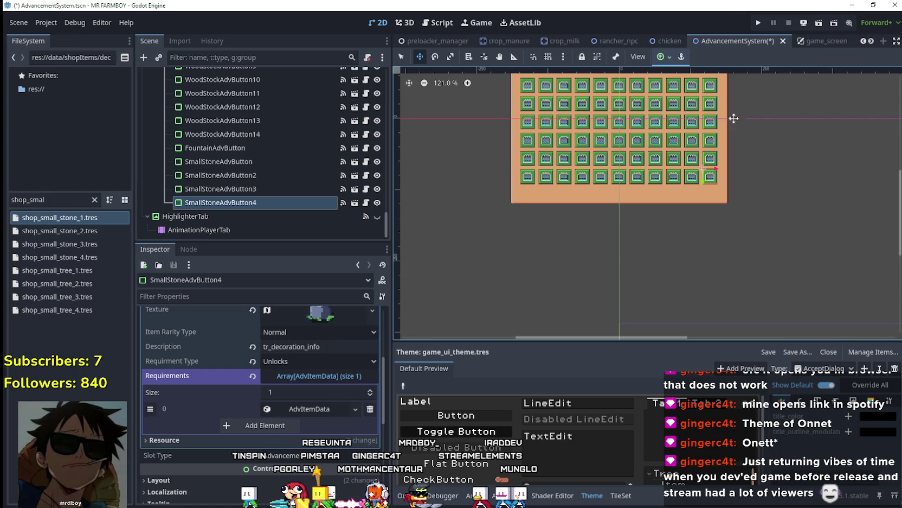
pyautogui.scroll(-2, 769, 155)
pyautogui.scroll(1, 774, 206)
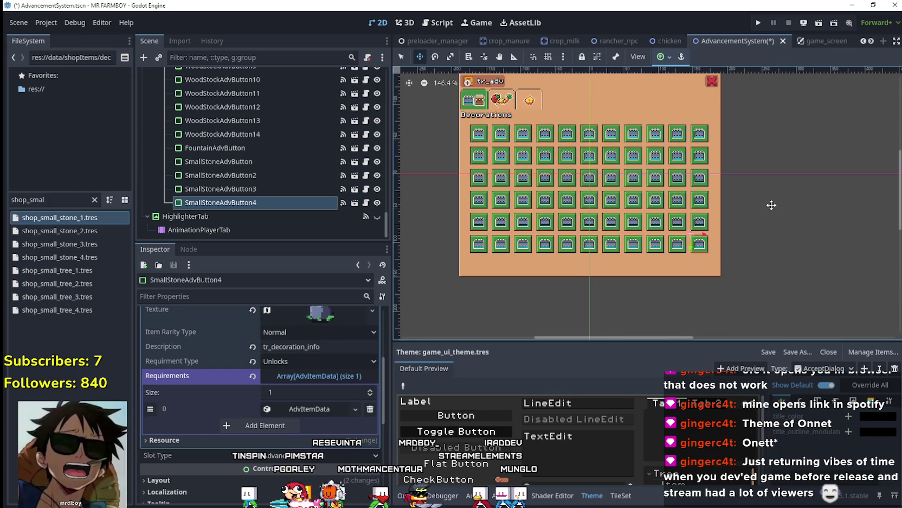
pyautogui.scroll(-1, 807, 228)
pyautogui.click(401, 56)
pyautogui.click(766, 223)
pyautogui.hotkey('ctrl', 's')
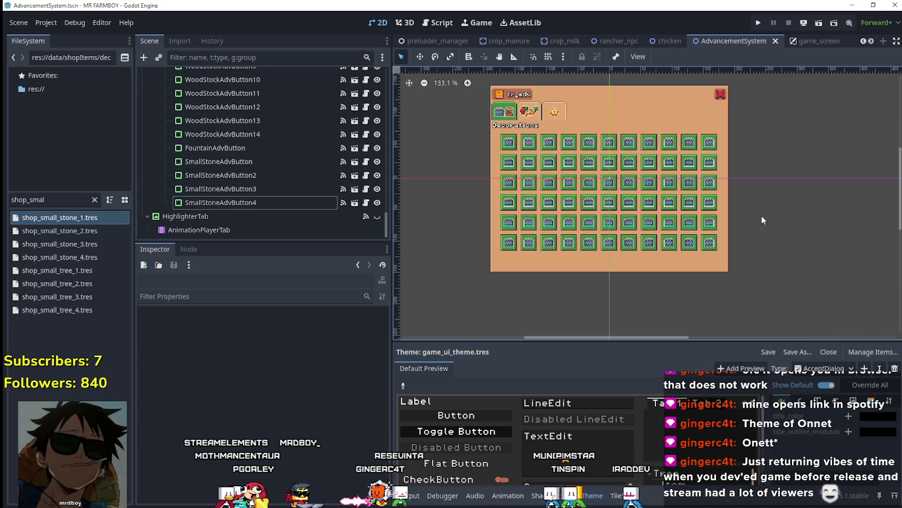
pyautogui.scroll(4, 717, 199)
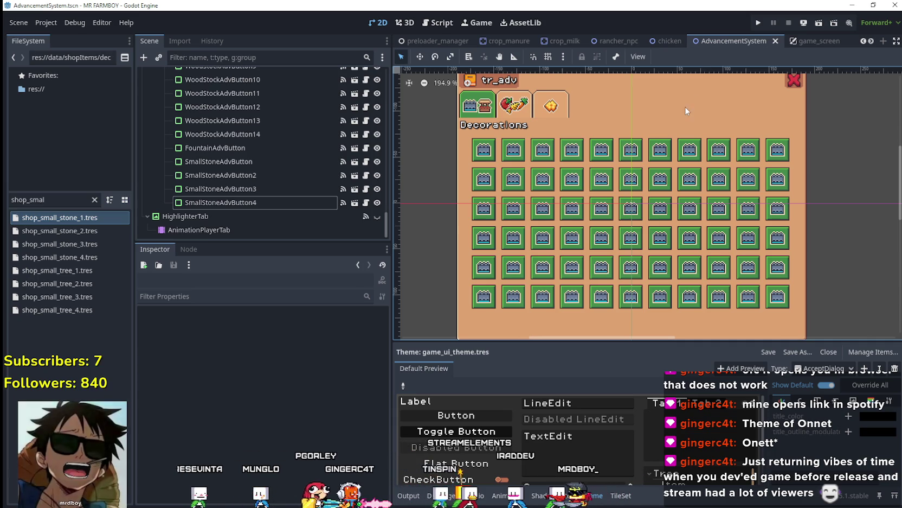
pyautogui.scroll(2, 736, 261)
pyautogui.scroll(-3, 736, 261)
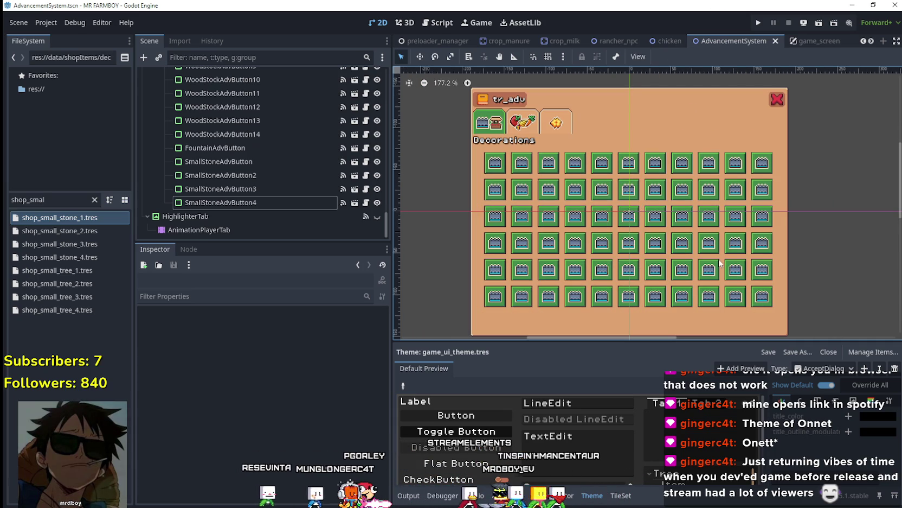
pyautogui.scroll(1, 742, 277)
pyautogui.scroll(-1, 754, 293)
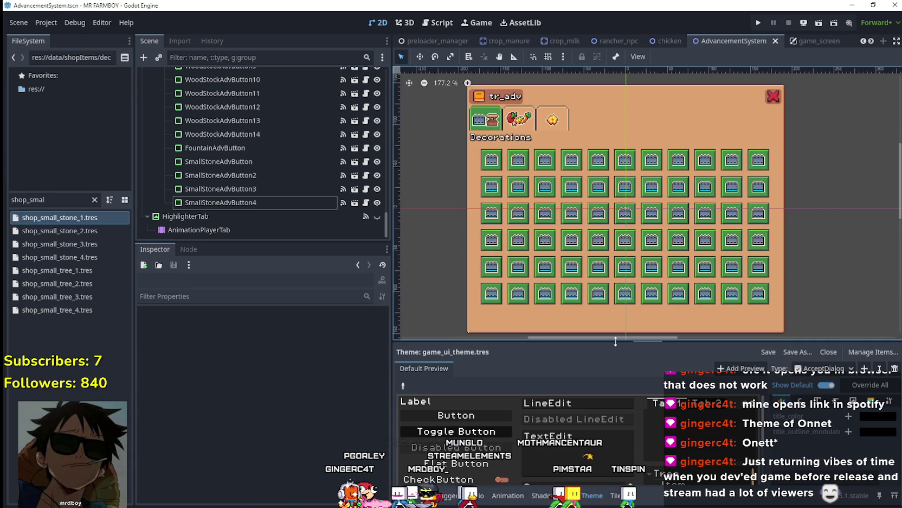
pyautogui.scroll(-1, 804, 312)
pyautogui.scroll(1, 809, 313)
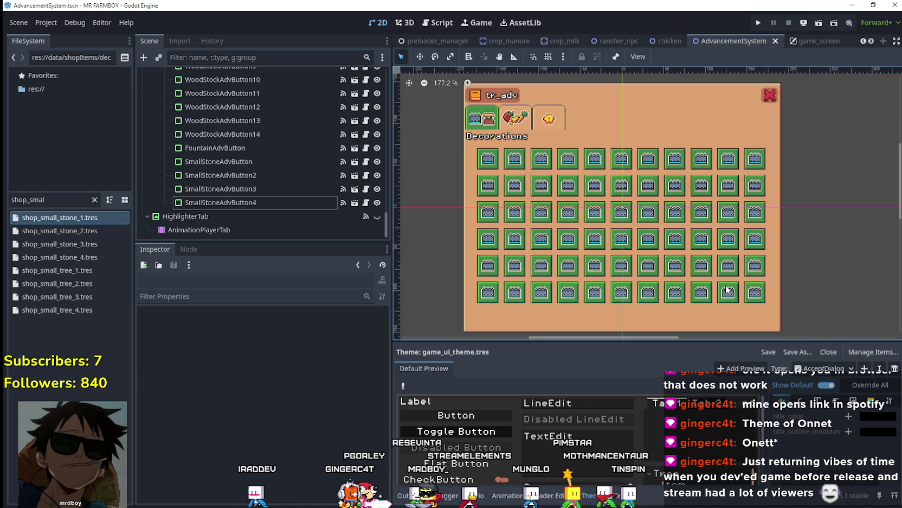
pyautogui.moveTo(386, 225); pyautogui.dragTo(397, 101)
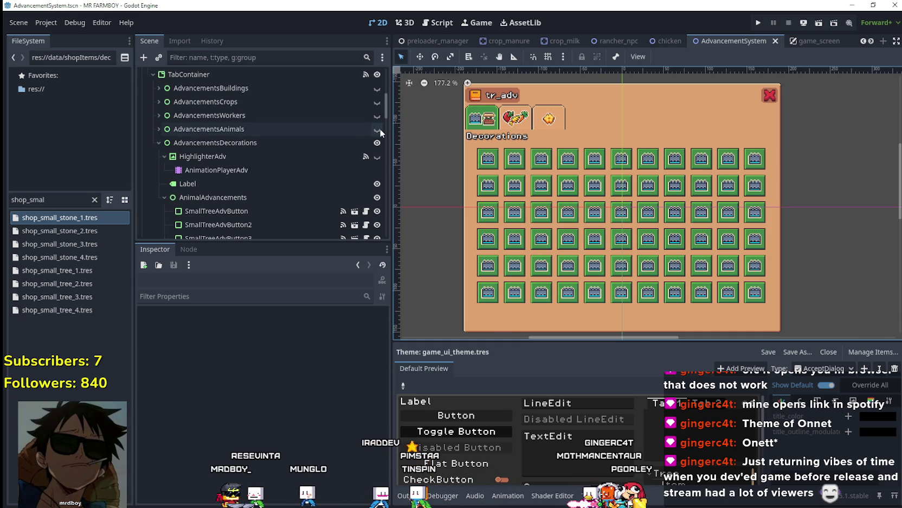
# Switch the canvas from Decorations through Workers and Crops to the Buildings advancements
pyautogui.click(377, 116)
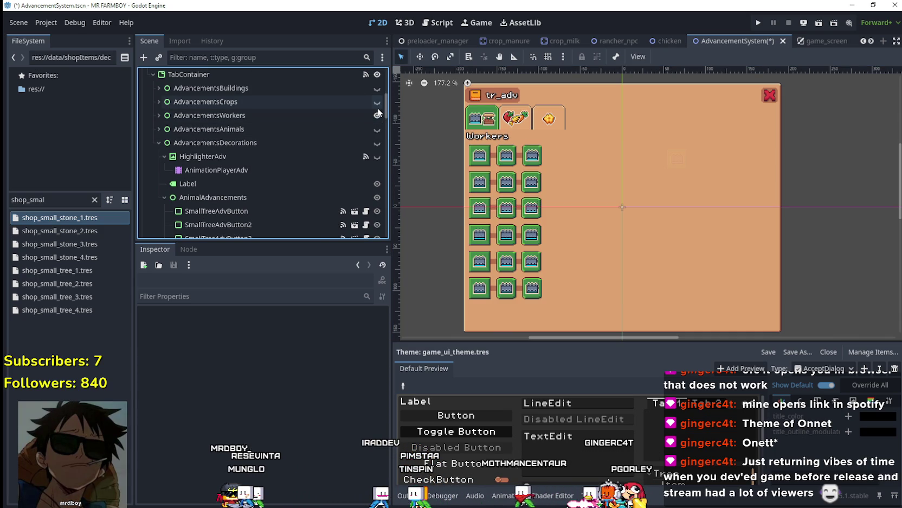
pyautogui.click(377, 115)
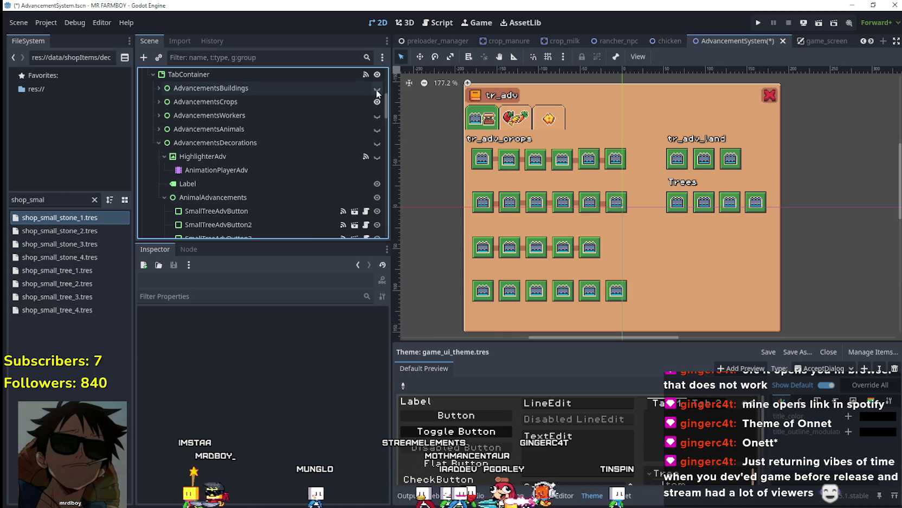
pyautogui.click(377, 89)
pyautogui.scroll(2, 764, 194)
pyautogui.scroll(1, 764, 194)
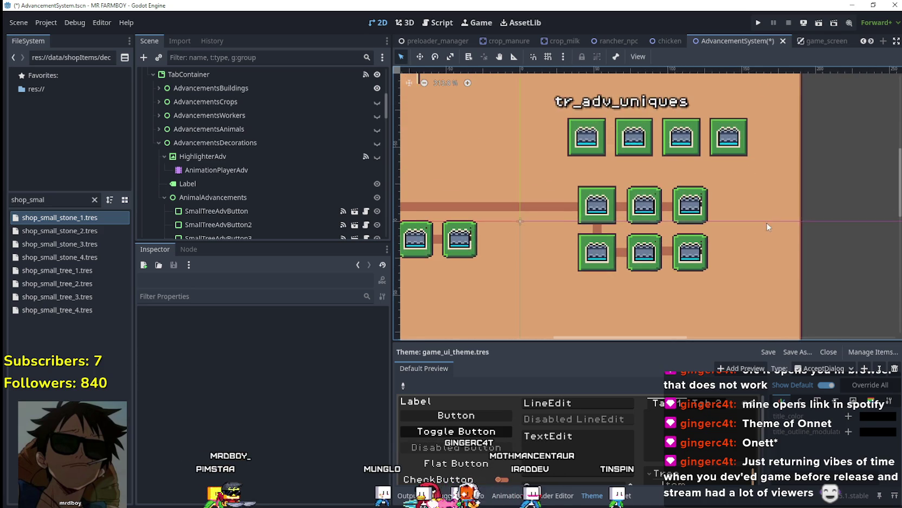
pyautogui.scroll(1, 768, 219)
pyautogui.scroll(-1, 740, 251)
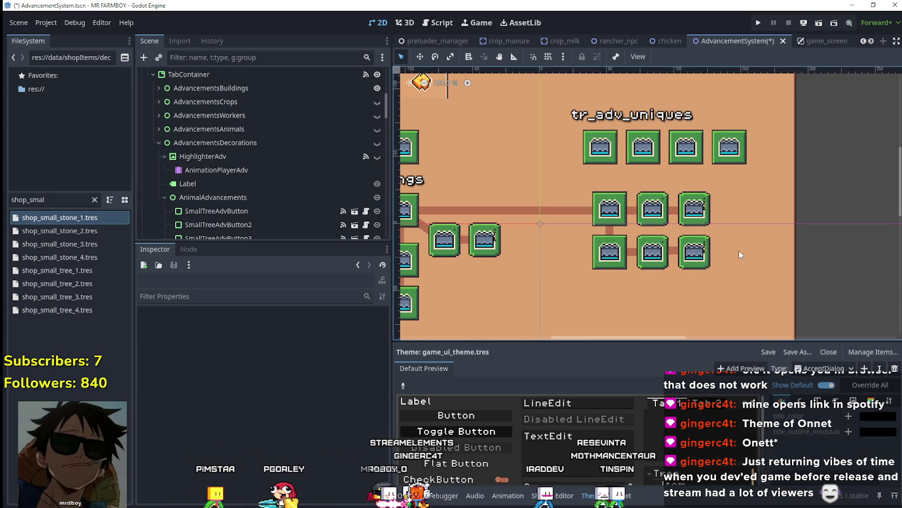
pyautogui.scroll(-2, 735, 247)
pyautogui.scroll(-1, 712, 228)
pyautogui.scroll(-1, 712, 227)
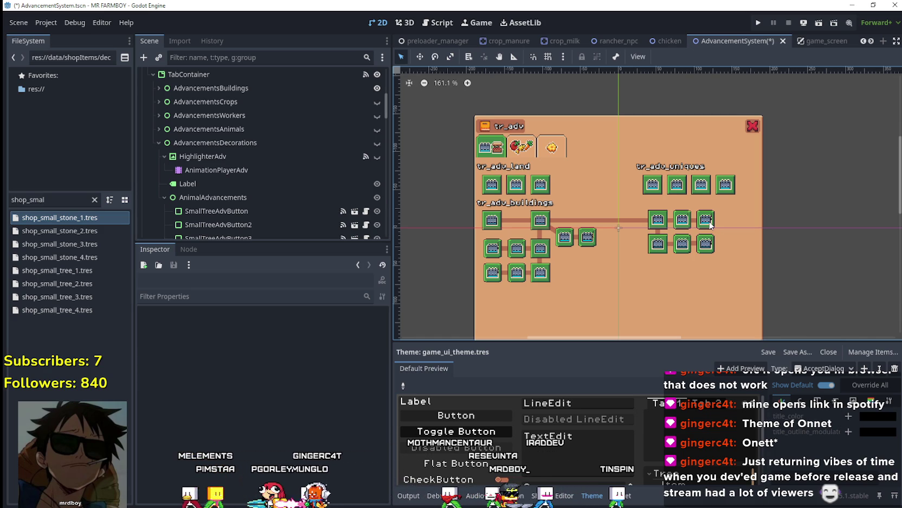
# Review the Buildings advancement grid and save the AdvancementSystem scene
pyautogui.scroll(1, 711, 224)
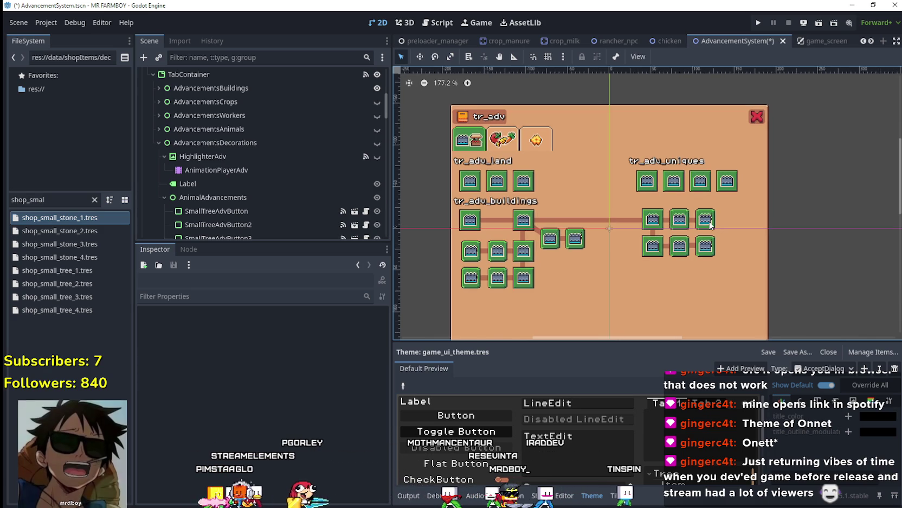
pyautogui.scroll(2, 707, 222)
pyautogui.scroll(1, 704, 218)
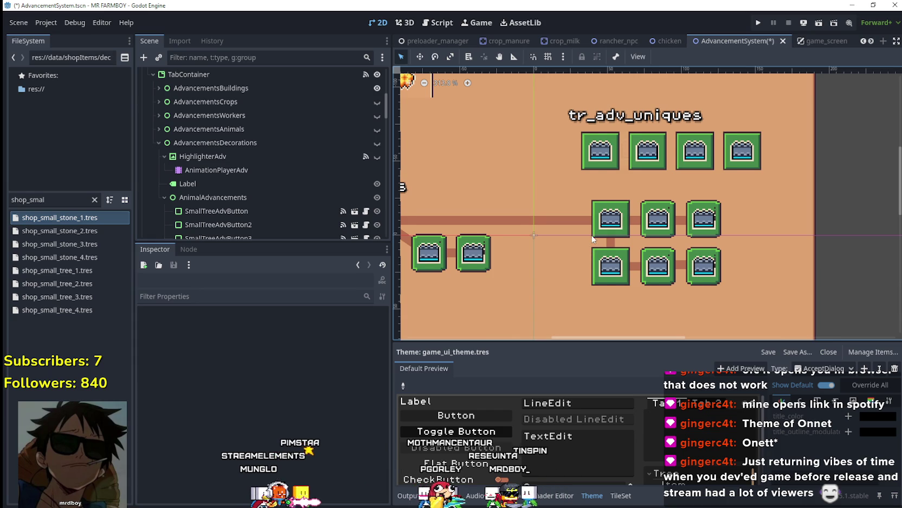
pyautogui.scroll(1, 592, 238)
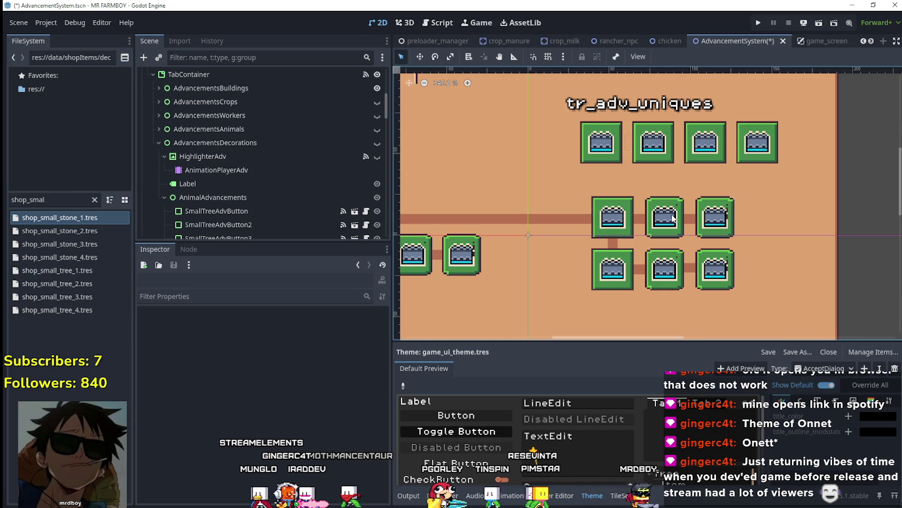
pyautogui.scroll(-3, 673, 218)
pyautogui.scroll(-1, 673, 217)
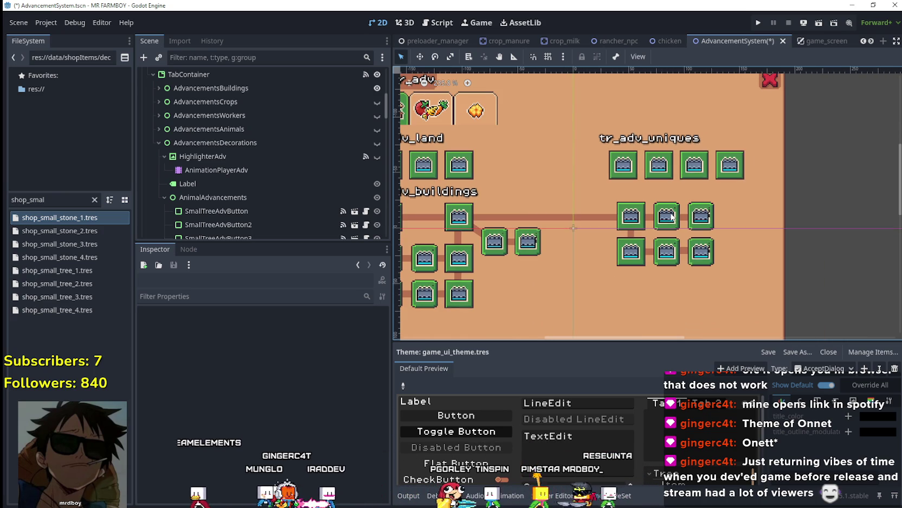
pyautogui.scroll(-1, 640, 331)
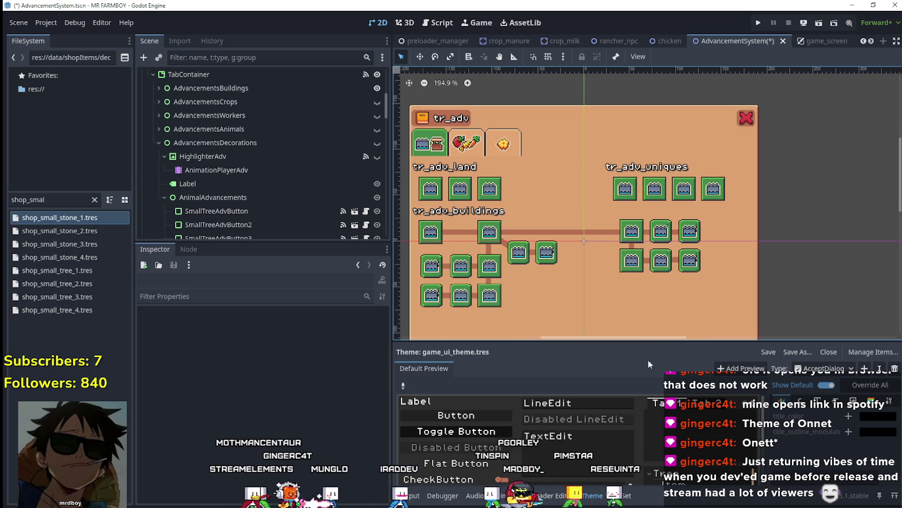
pyautogui.scroll(1, 650, 274)
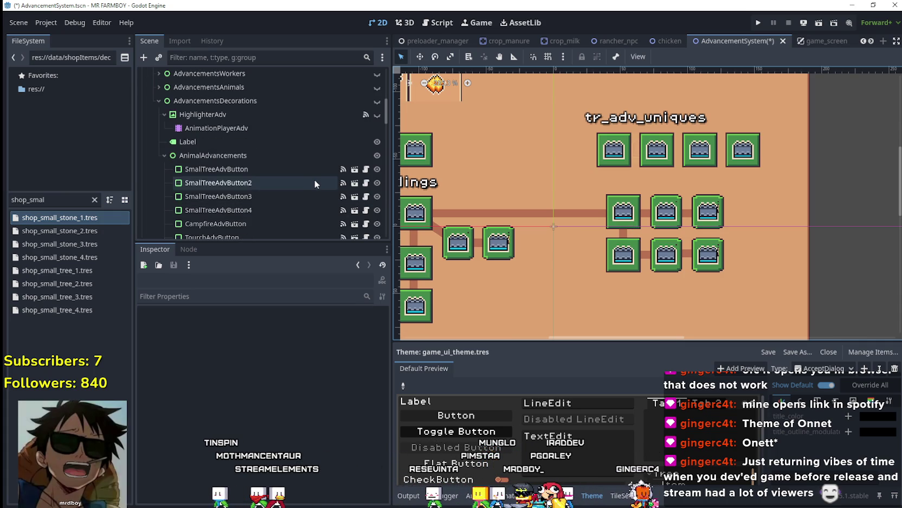
pyautogui.scroll(-5, 313, 188)
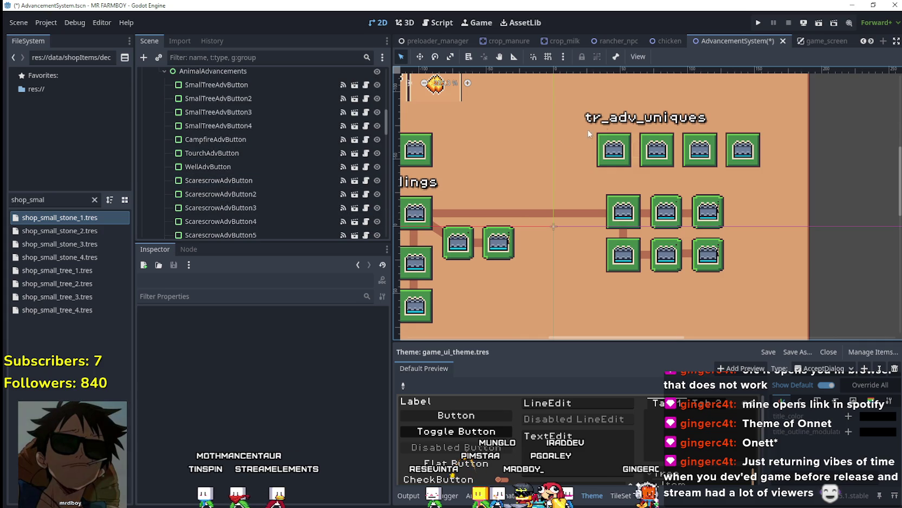
pyautogui.hotkey('ctrl', 's')
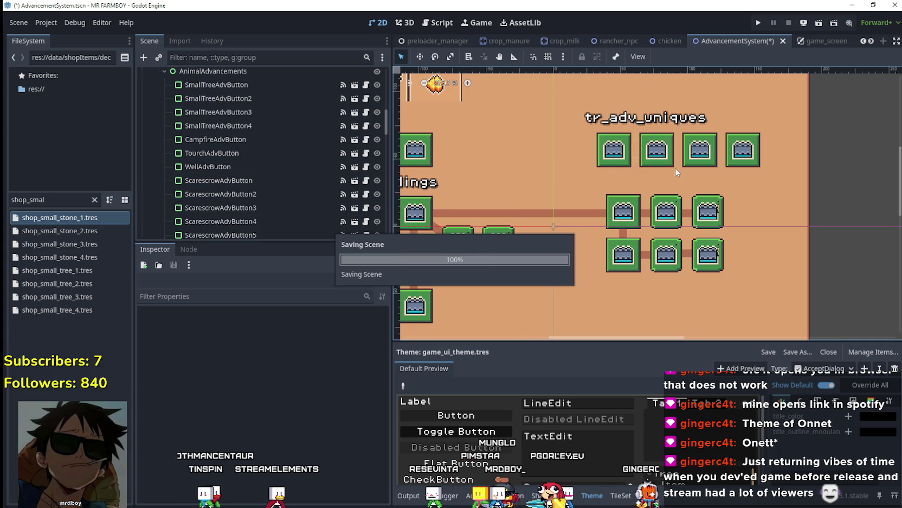
# Run the game project and load Save 5
pyautogui.click(757, 23)
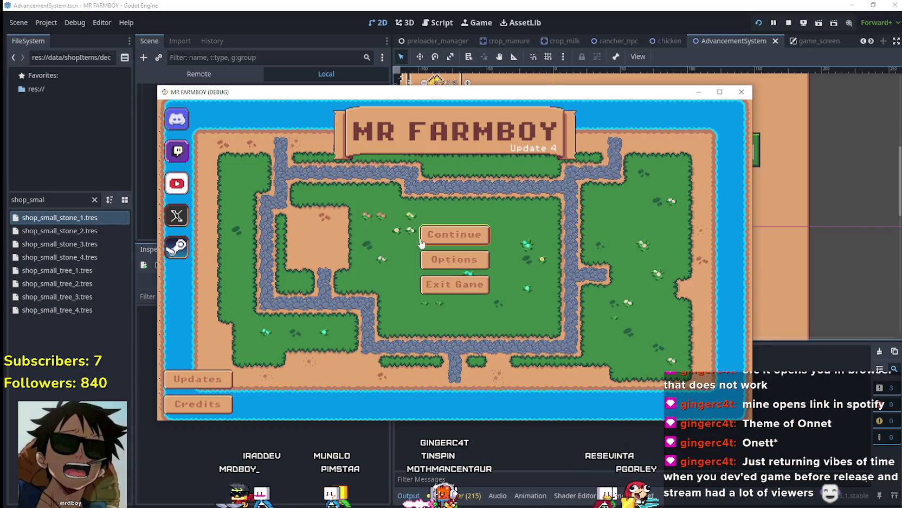
pyautogui.click(461, 231)
pyautogui.click(488, 282)
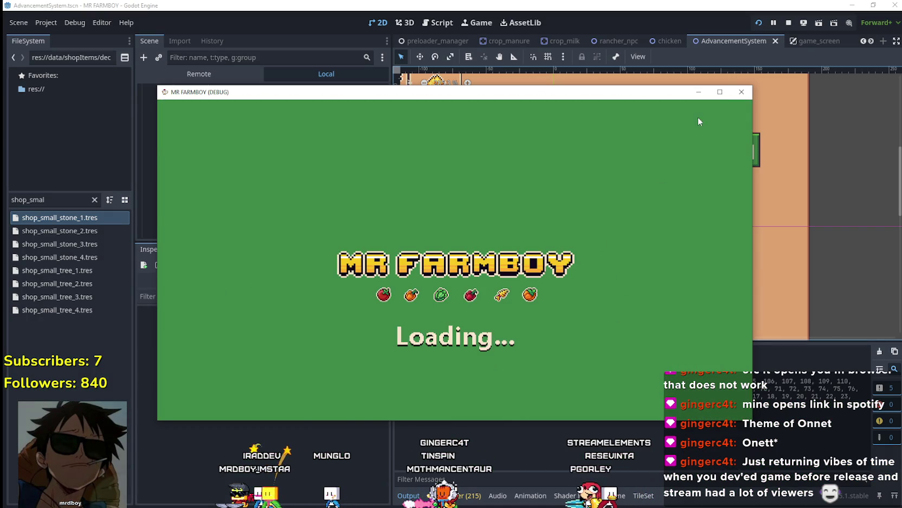
# Maximize the game window, check the Crafting panel, then close the game
pyautogui.click(549, 218)
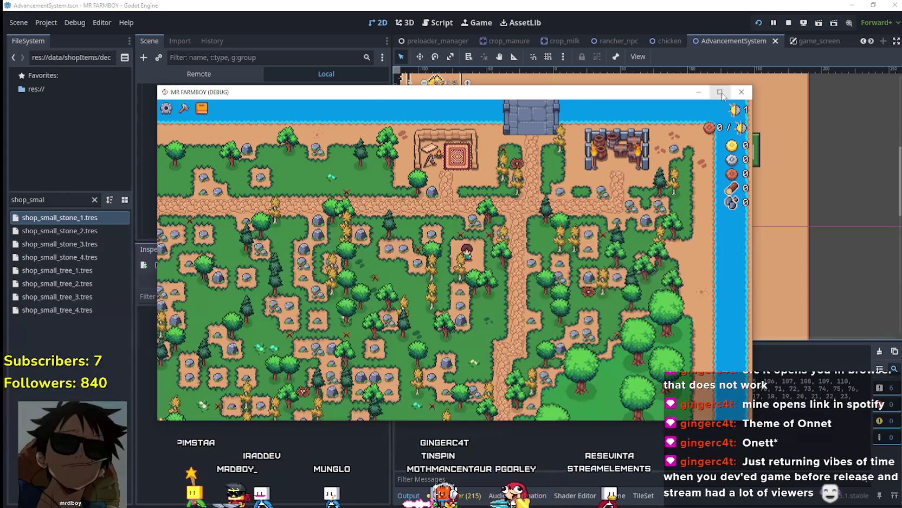
pyautogui.click(719, 92)
pyautogui.click(44, 24)
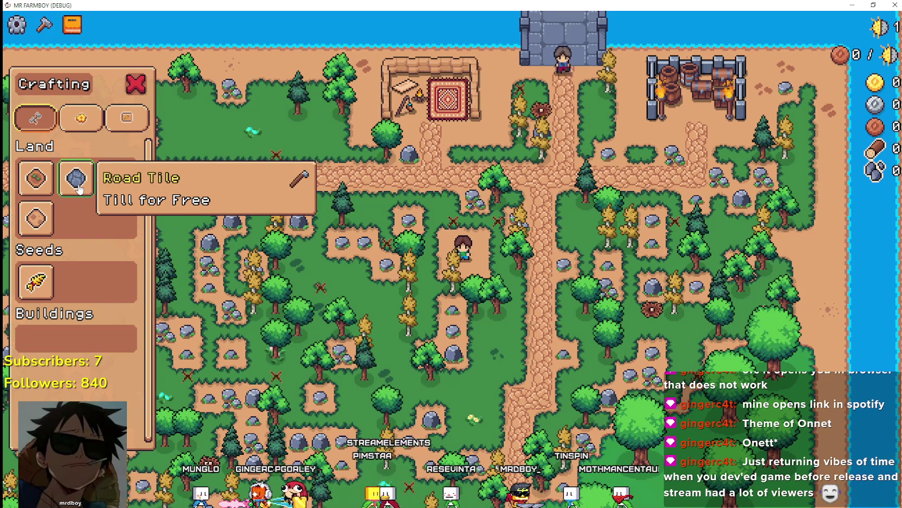
pyautogui.hotkey('alt', 'F4')
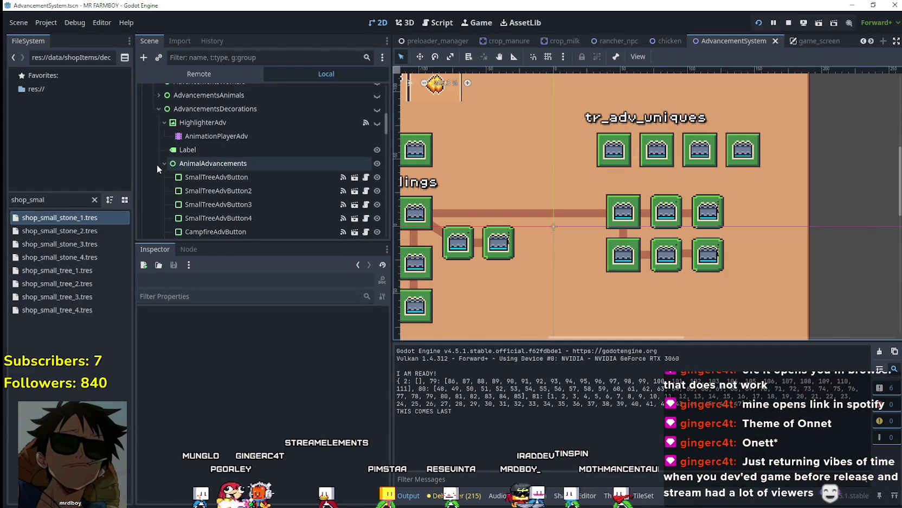
# Show the Workers advancements on the canvas instead of Buildings
pyautogui.scroll(3, 367, 135)
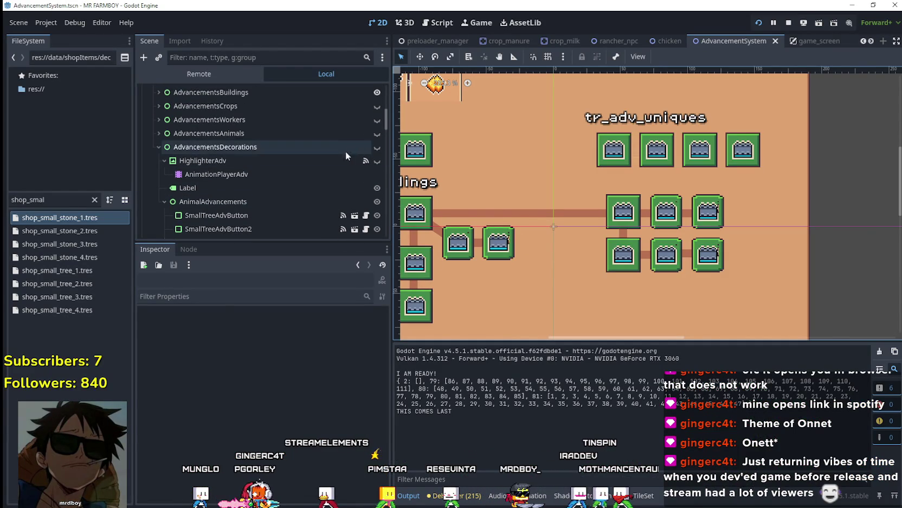
pyautogui.click(377, 120)
pyautogui.scroll(-3, 515, 186)
pyautogui.scroll(-3, 475, 198)
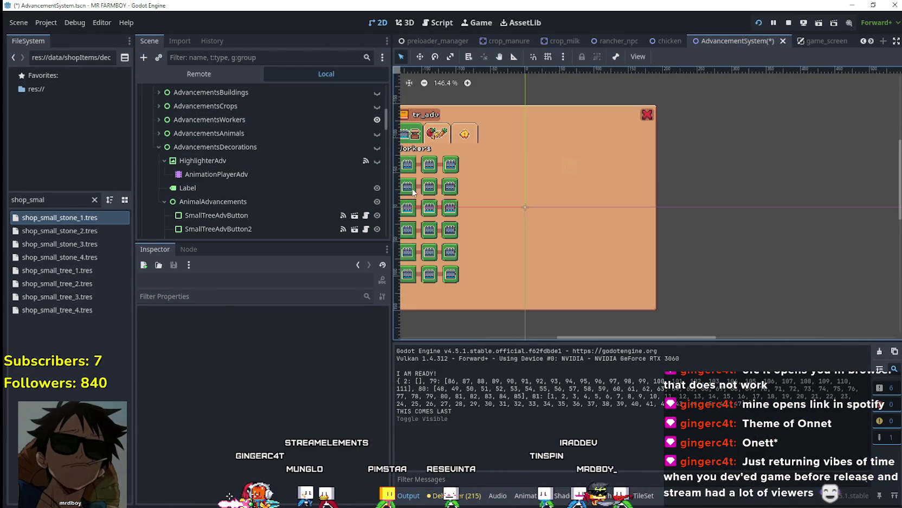
pyautogui.scroll(2, 475, 198)
pyautogui.scroll(3, 799, 223)
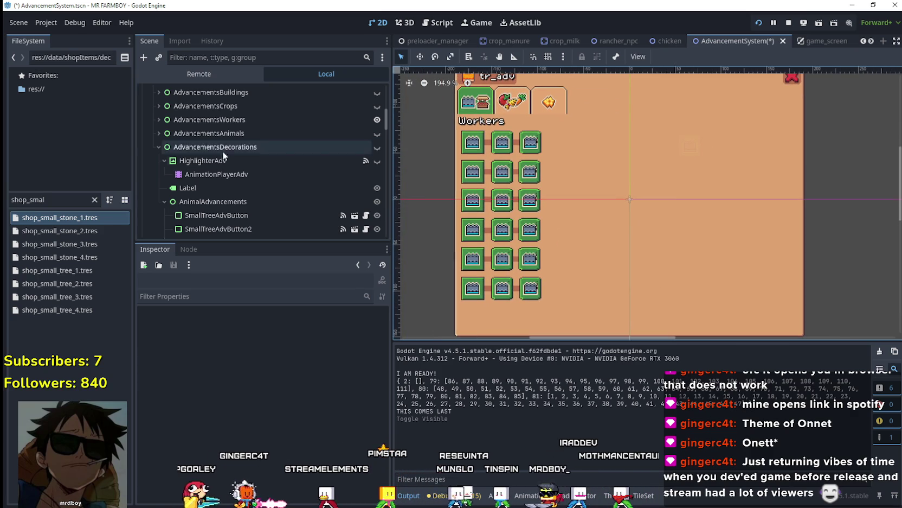
# Show Animals, review AnimalTileAdvButton's requirement item data, then show Workers again
pyautogui.click(377, 134)
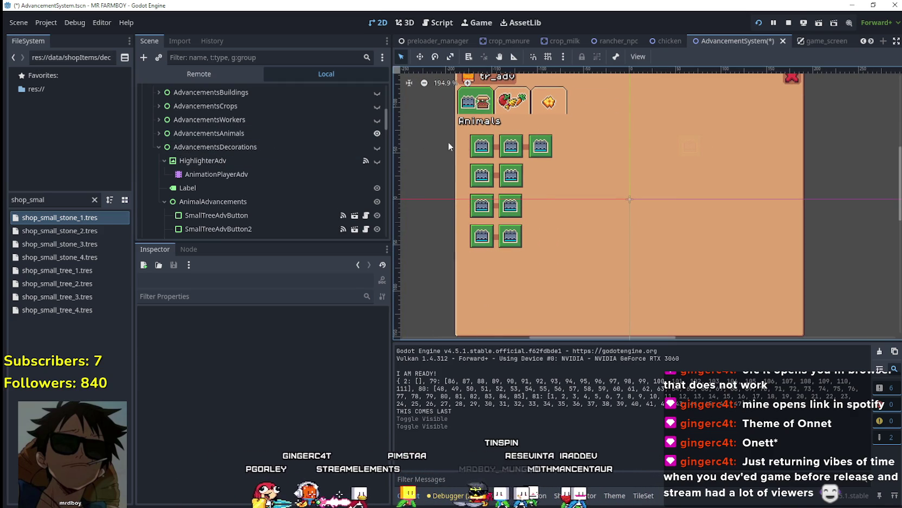
pyautogui.click(511, 145)
pyautogui.scroll(2, 321, 435)
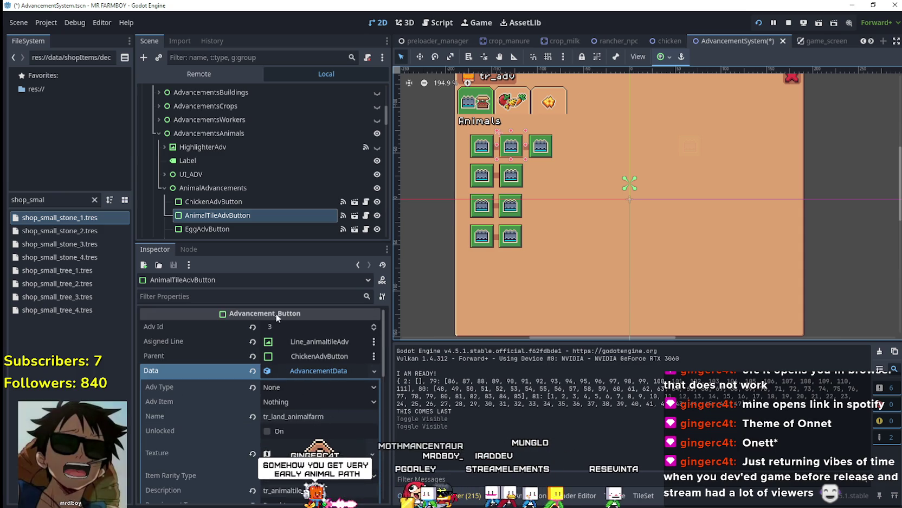
pyautogui.scroll(-1, 243, 204)
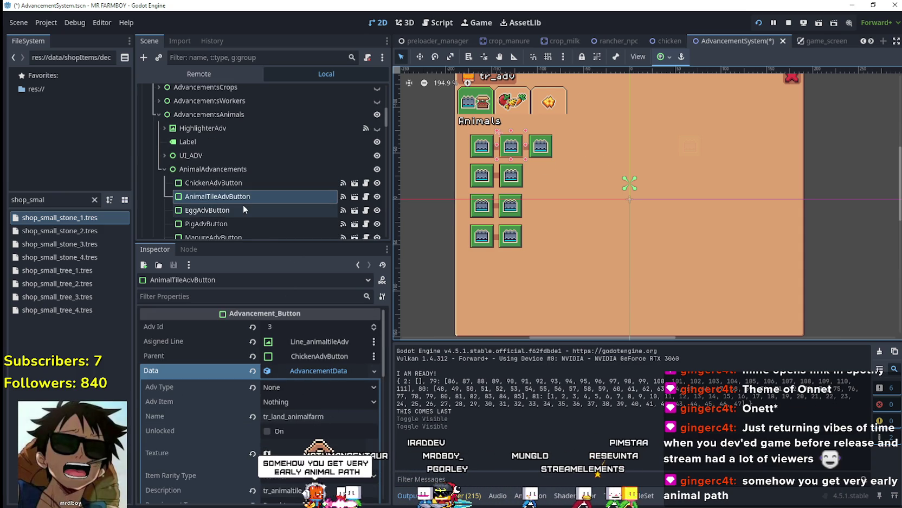
pyautogui.scroll(-4, 289, 196)
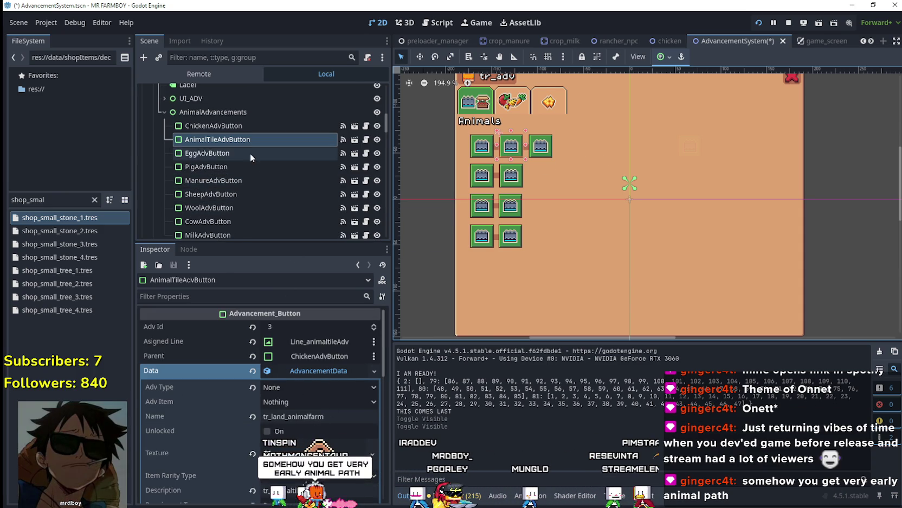
pyautogui.scroll(-4, 252, 157)
pyautogui.click(318, 433)
pyautogui.scroll(5, 257, 144)
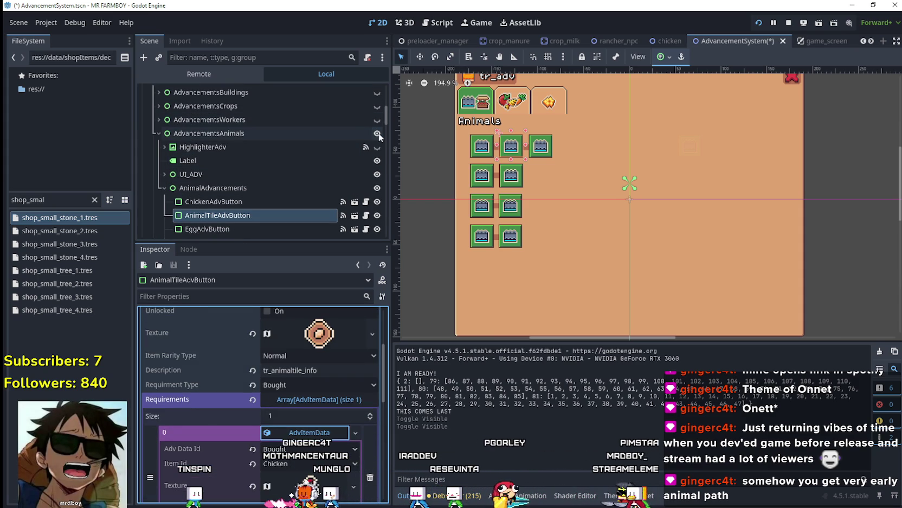
pyautogui.click(378, 120)
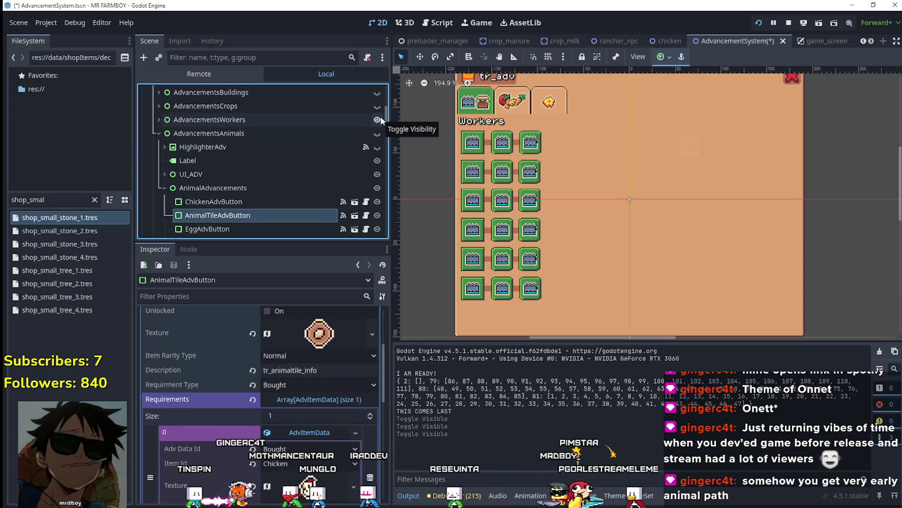
# Select ForesterAdvButton1 and make the Crops advancements group visible on the canvas
pyautogui.click(495, 242)
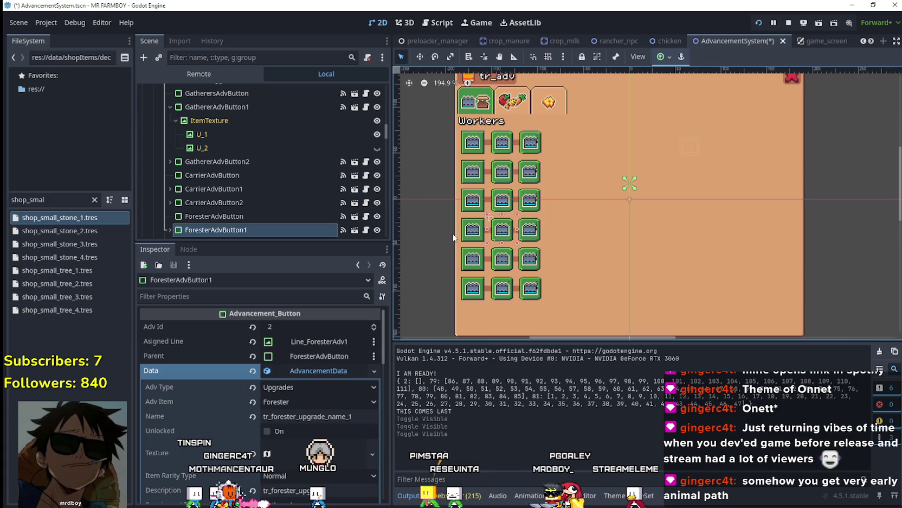
pyautogui.scroll(1, 301, 159)
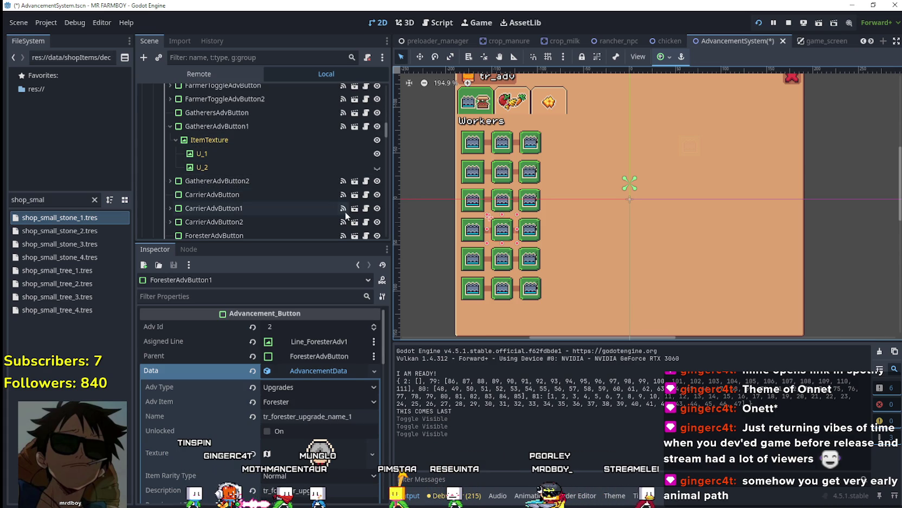
pyautogui.scroll(3, 316, 179)
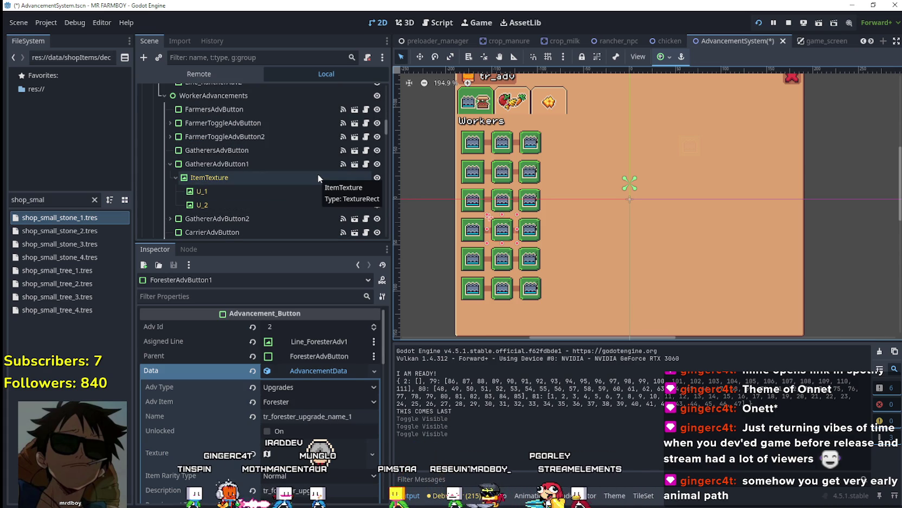
pyautogui.scroll(4, 324, 160)
pyautogui.scroll(11, 339, 179)
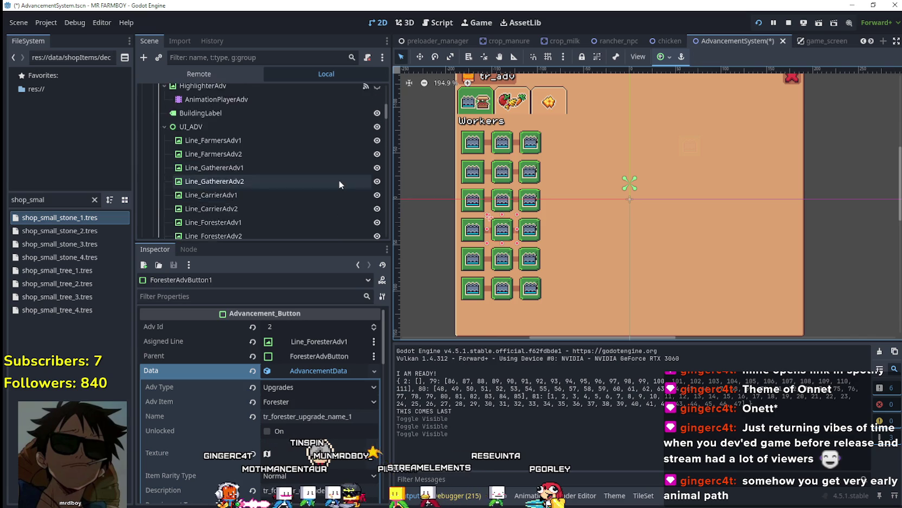
pyautogui.scroll(5, 339, 182)
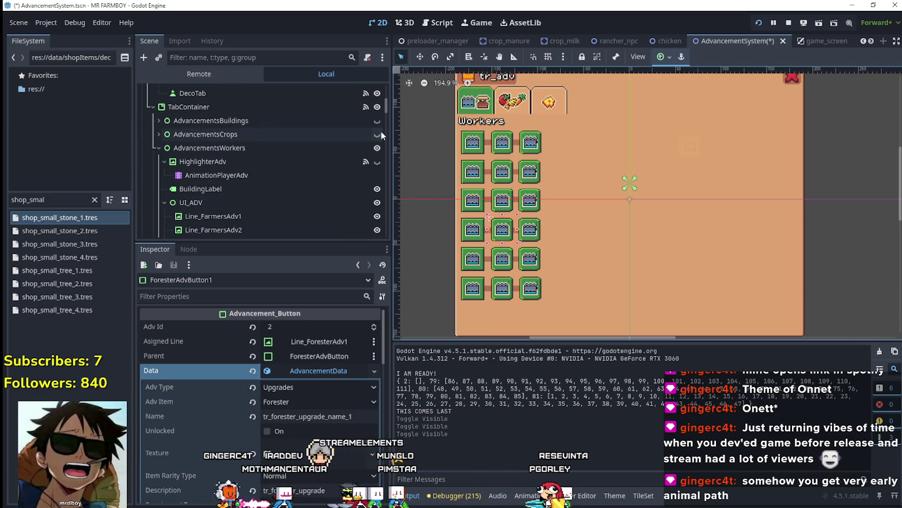
pyautogui.click(377, 134)
pyautogui.scroll(2, 751, 135)
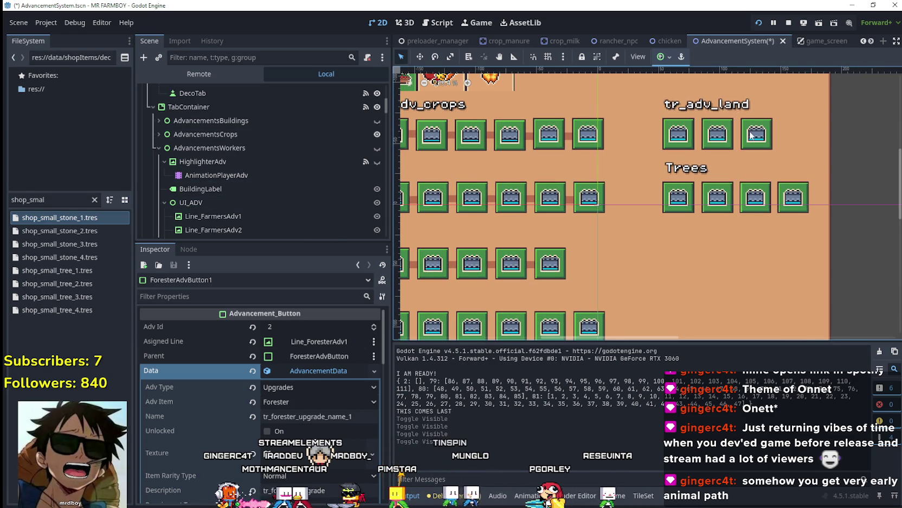
# Inspect each of the three tr_adv_land buttons, then select AppleAdvButton
pyautogui.click(752, 134)
pyautogui.scroll(-2, 617, 270)
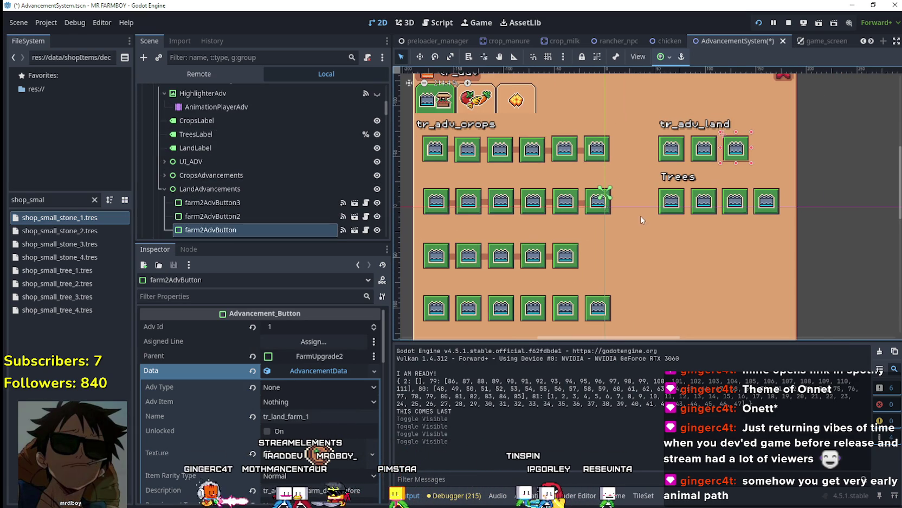
pyautogui.click(703, 149)
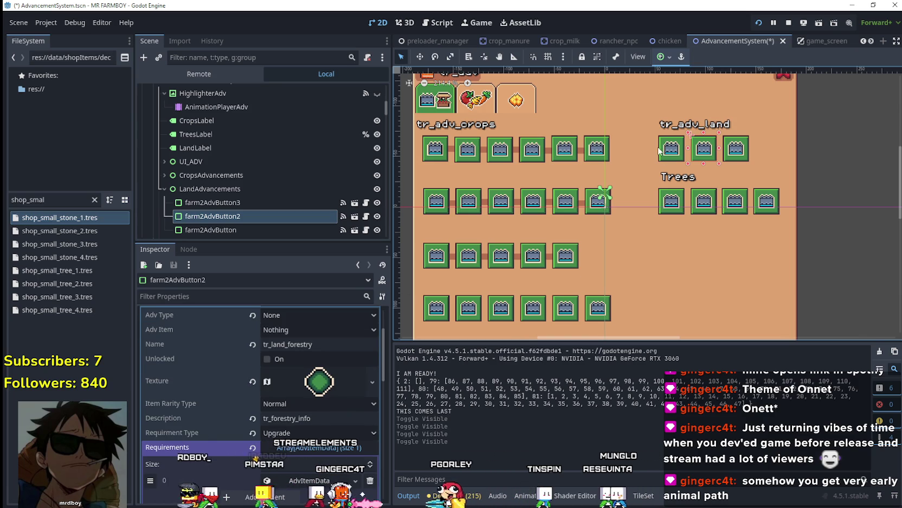
pyautogui.click(662, 151)
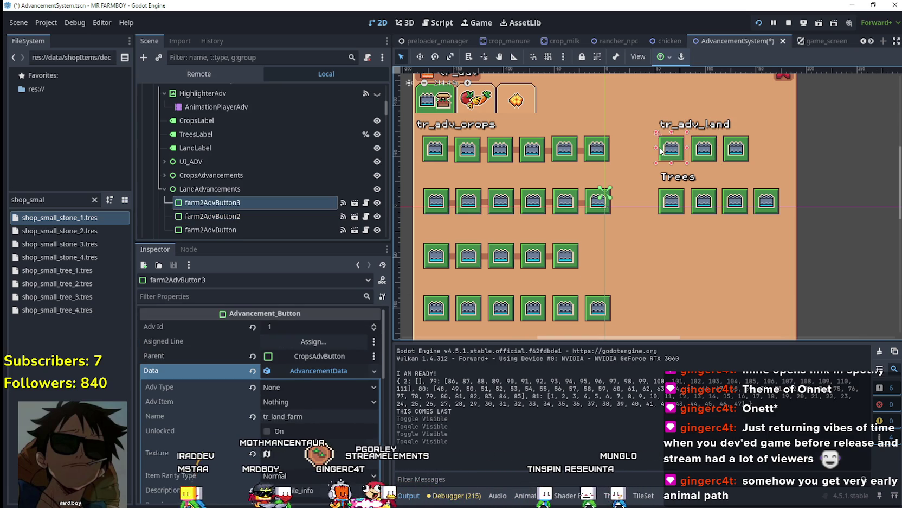
pyautogui.click(705, 150)
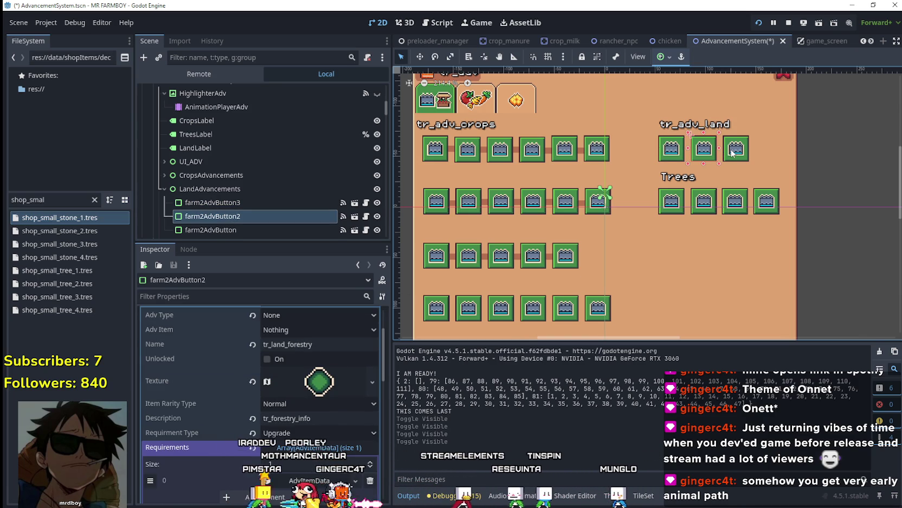
pyautogui.click(726, 152)
pyautogui.scroll(2, 722, 216)
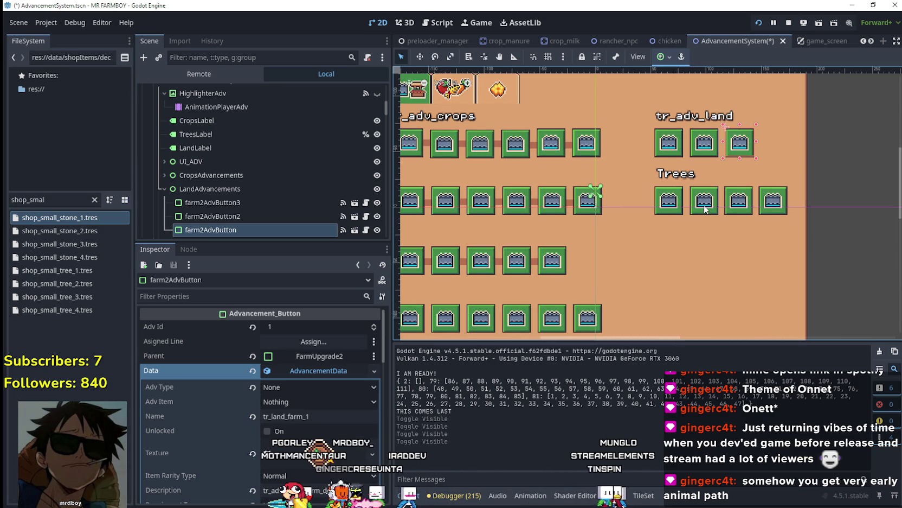
pyautogui.scroll(-1, 705, 209)
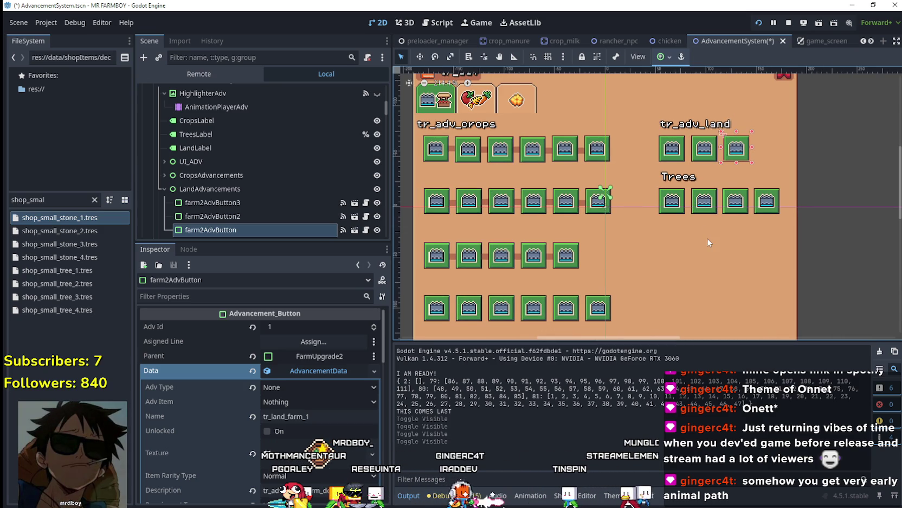
pyautogui.scroll(1, 699, 207)
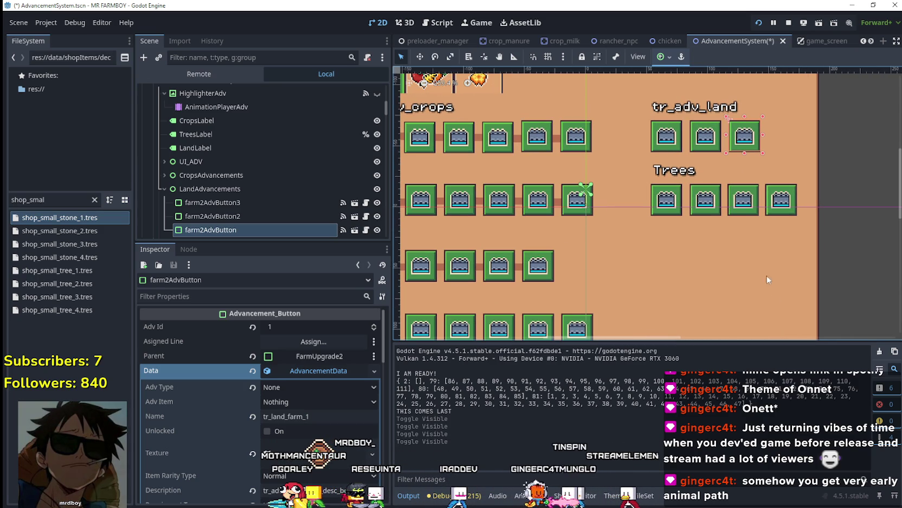
pyautogui.click(678, 209)
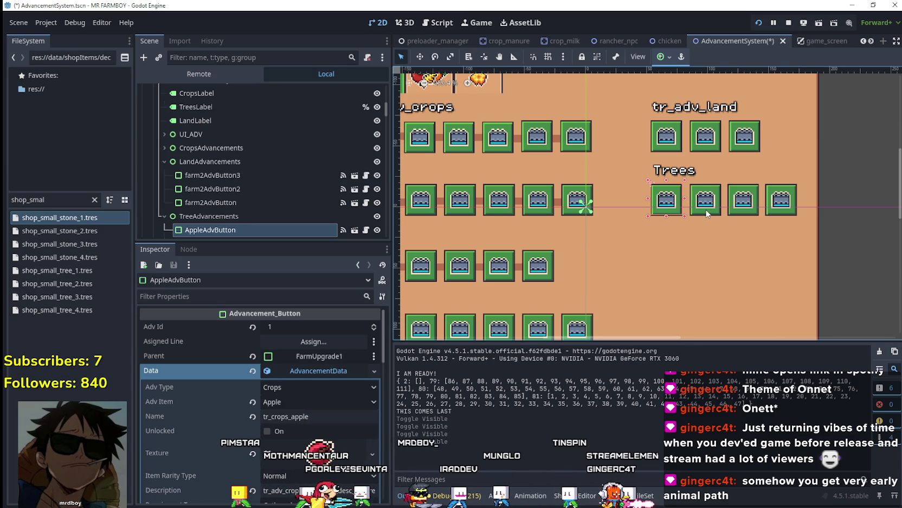
# Step through Cherry and Peach to PearAdvButton and review its tr_crops_pear data
pyautogui.click(710, 205)
pyautogui.click(739, 212)
pyautogui.click(779, 211)
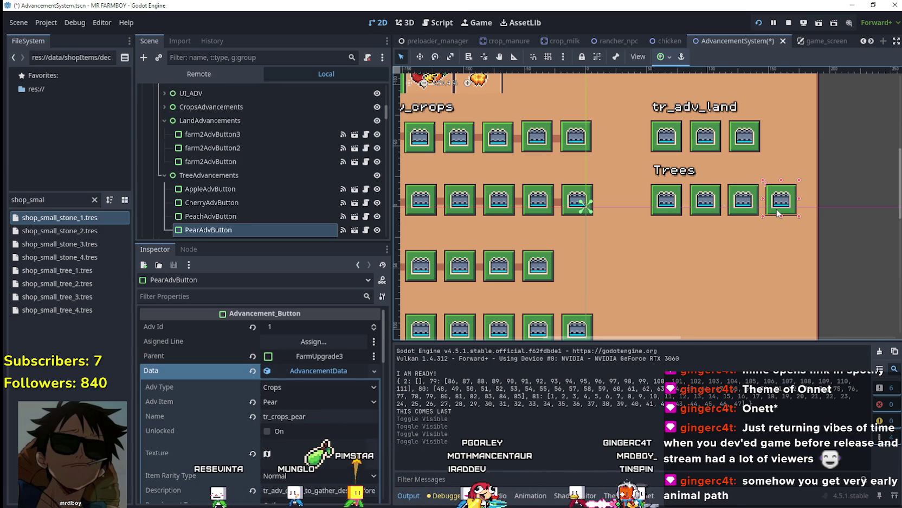
pyautogui.scroll(-1, 758, 209)
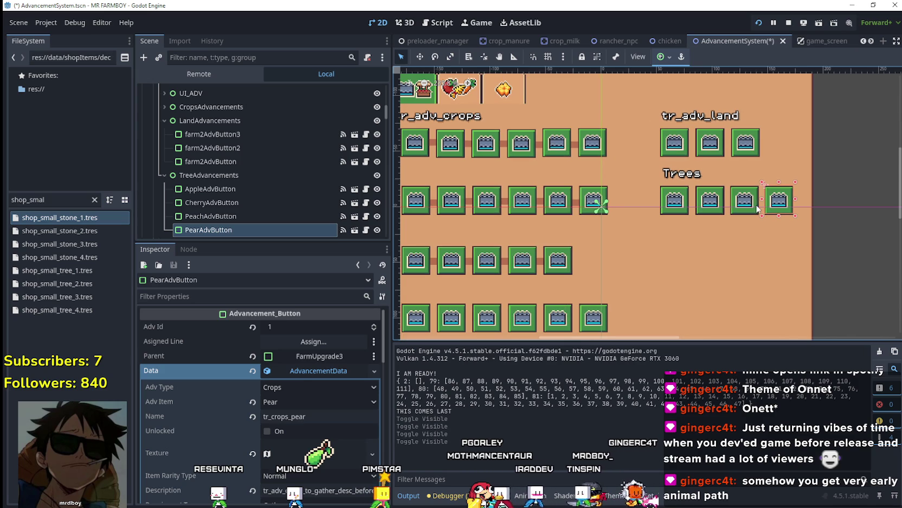
pyautogui.scroll(-10, 276, 194)
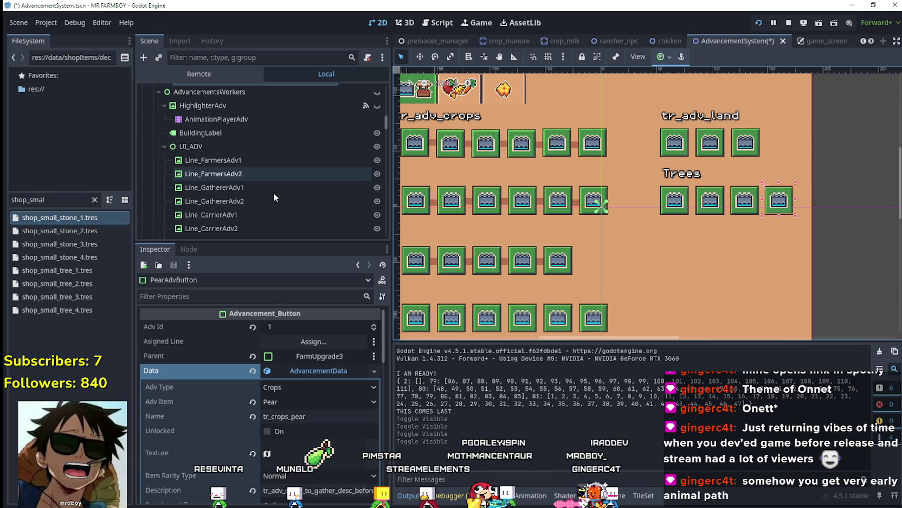
pyautogui.scroll(10, 276, 190)
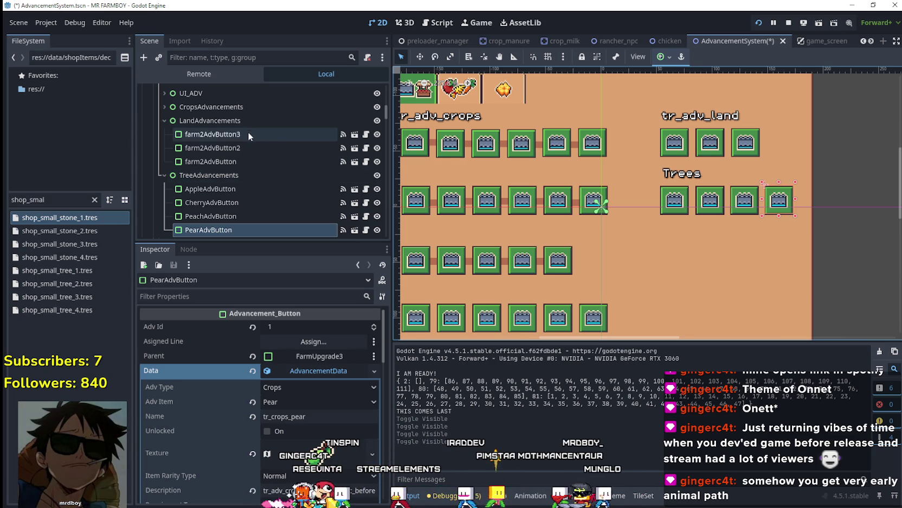
pyautogui.scroll(-1, 652, 235)
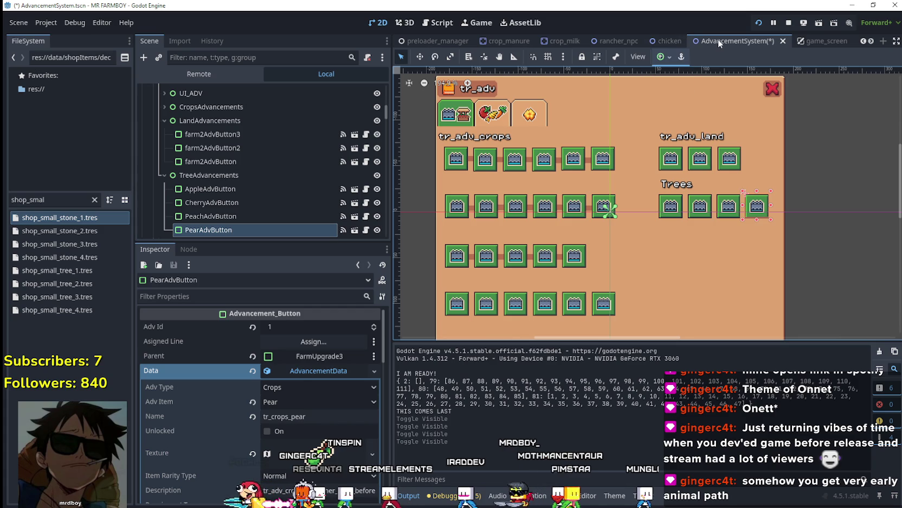
# Save the scene, then show AdvancementsBuildings instead of AdvancementsCrops on the canvas
pyautogui.hotkey('ctrl', 's')
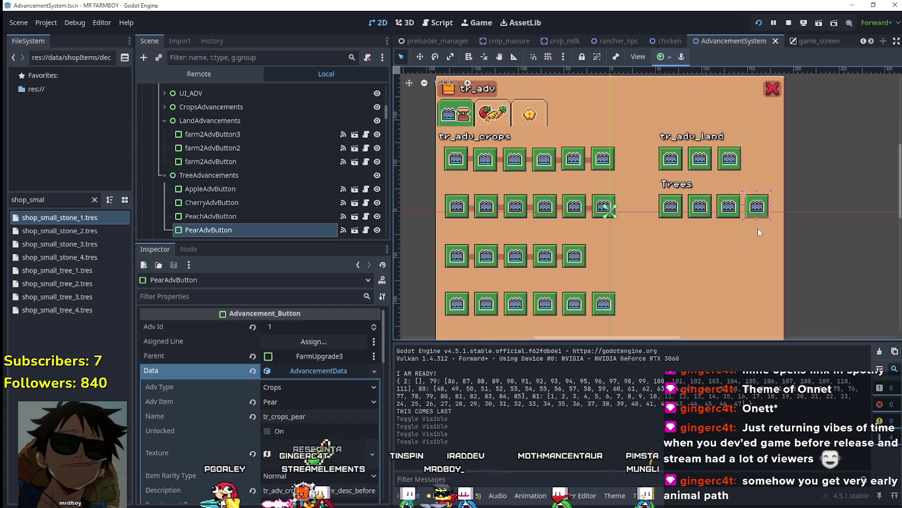
pyautogui.scroll(1, 690, 232)
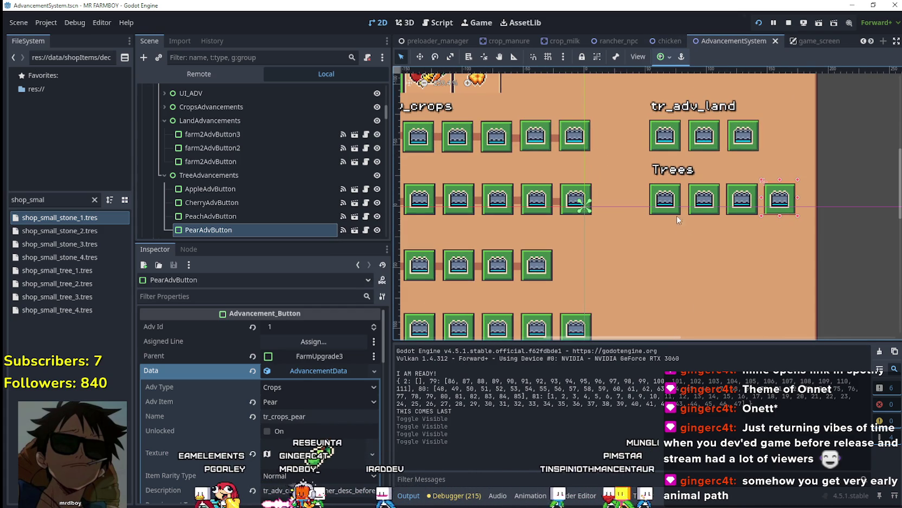
pyautogui.scroll(5, 345, 150)
pyautogui.scroll(3, 307, 215)
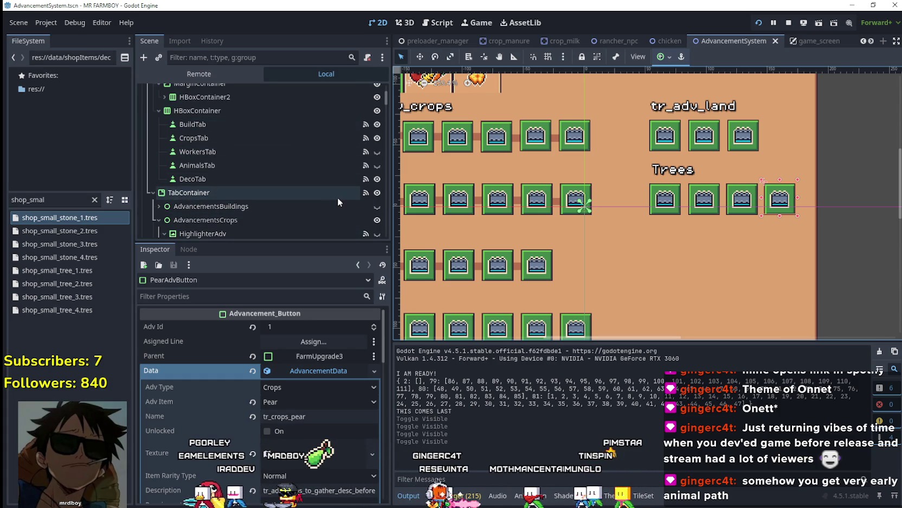
pyautogui.scroll(1, 340, 192)
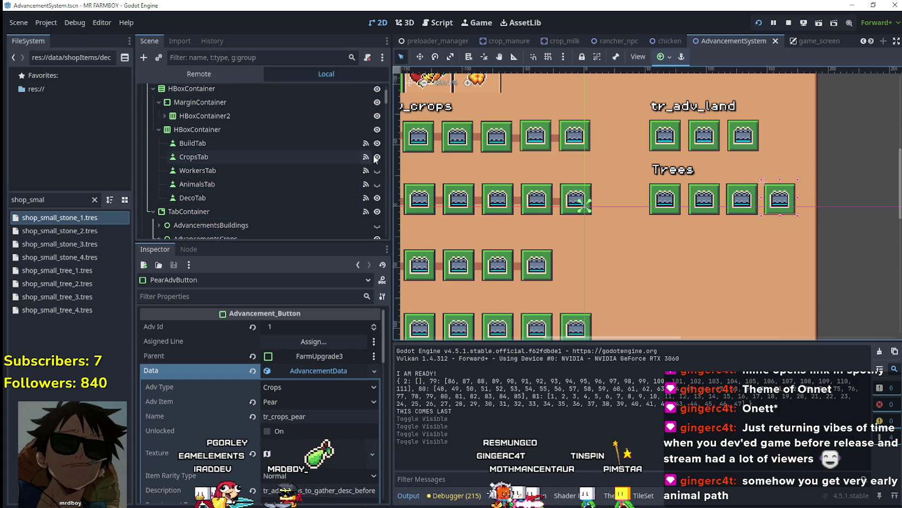
pyautogui.scroll(-3, 313, 185)
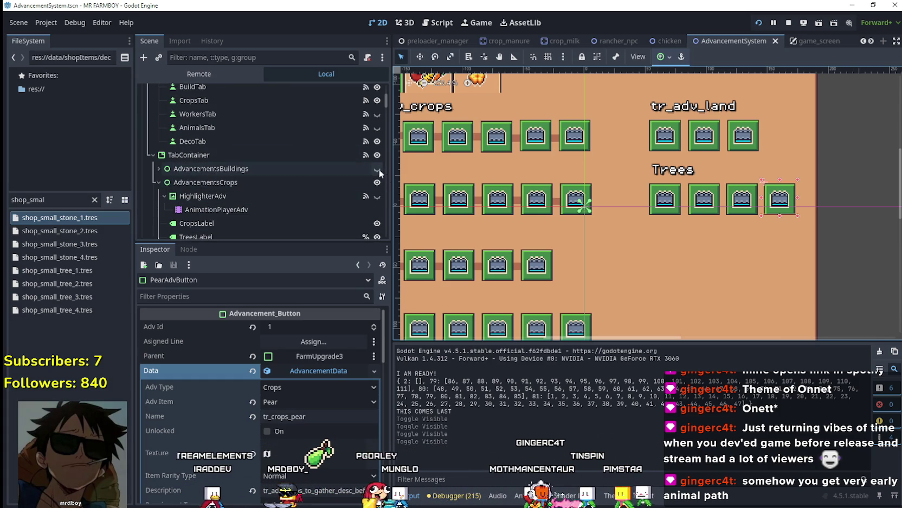
pyautogui.click(377, 168)
pyautogui.scroll(2, 754, 179)
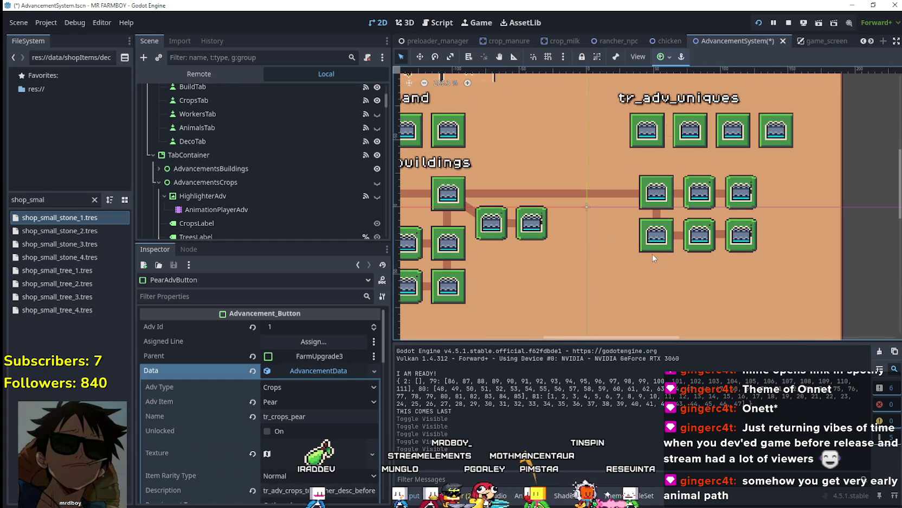
pyautogui.scroll(-1, 653, 256)
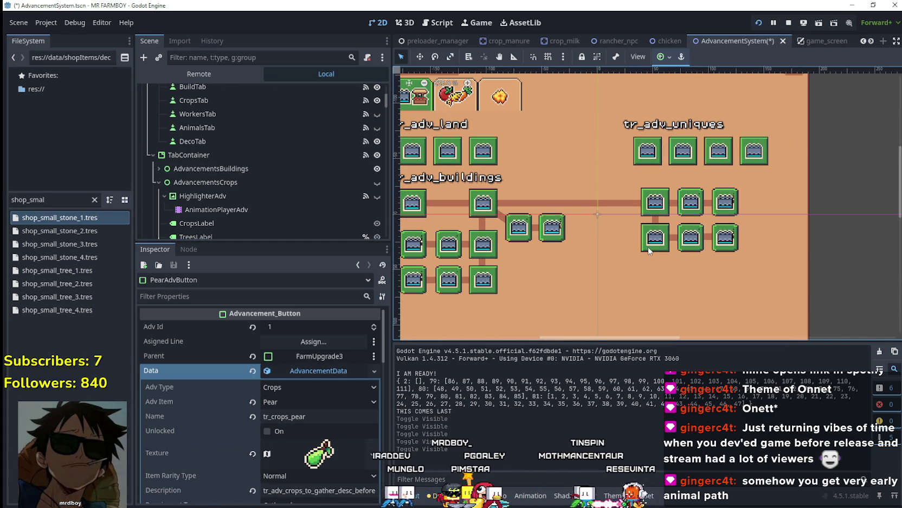
pyautogui.scroll(1, 649, 239)
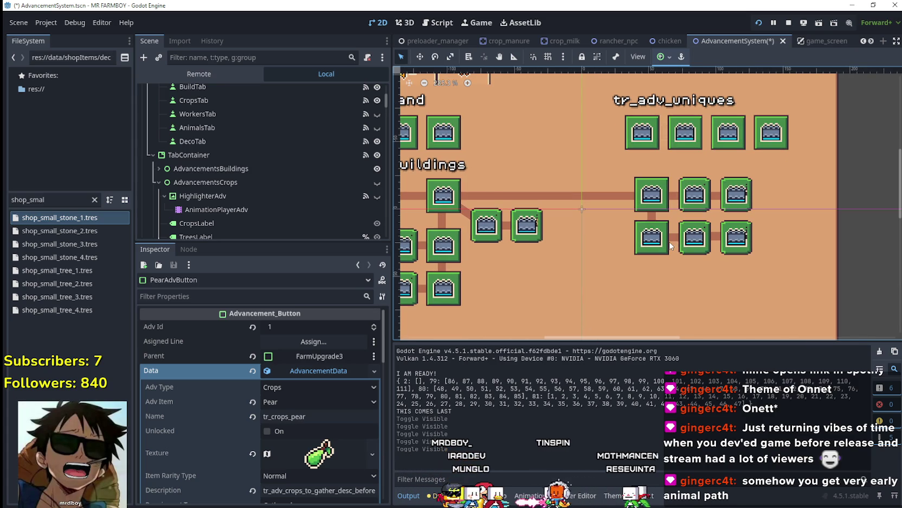
pyautogui.scroll(-5, 671, 245)
pyautogui.scroll(6, 785, 301)
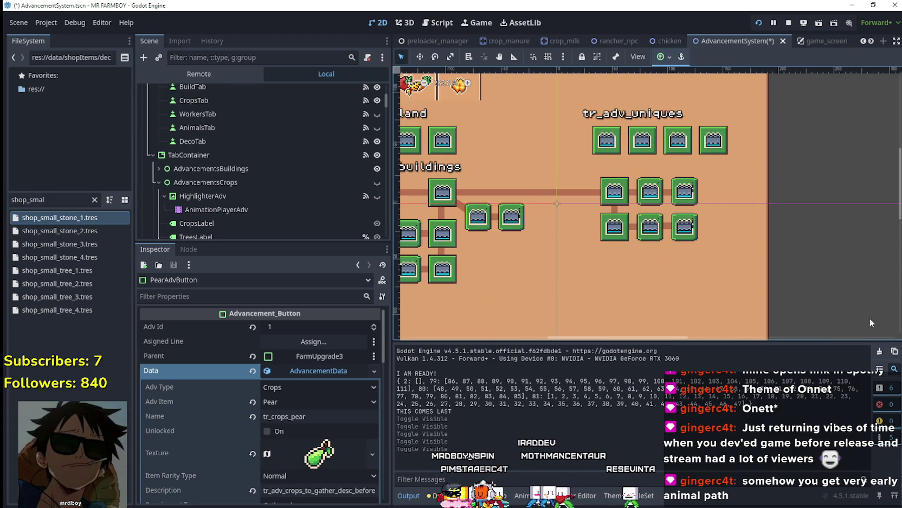
pyautogui.scroll(-2, 651, 260)
pyautogui.scroll(3, 558, 232)
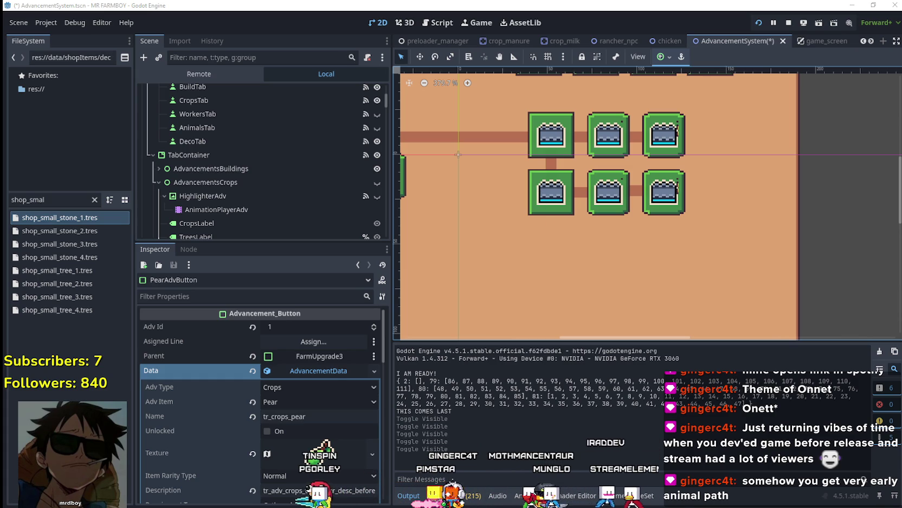
pyautogui.hotkey('alt', 'Tab')
pyautogui.scroll(-3, 315, 80)
pyautogui.hotkey('ctrl', 'shift', 'Tab')
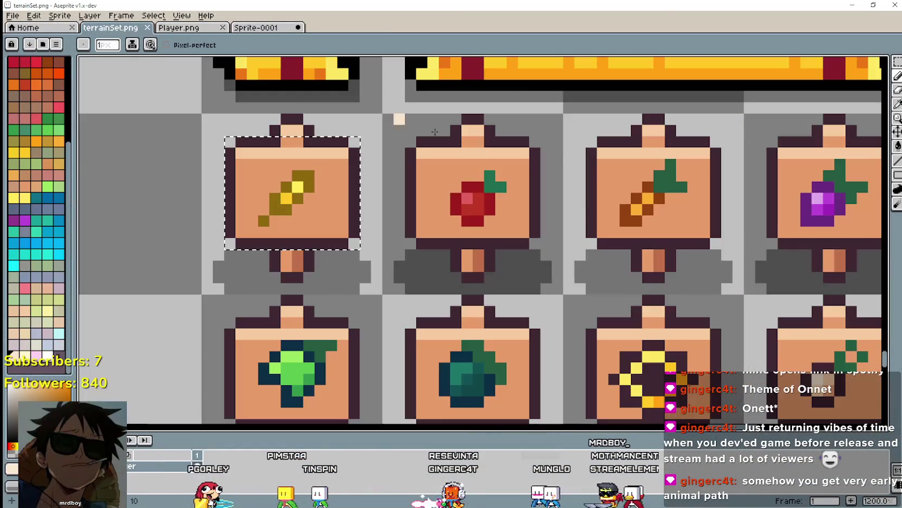
pyautogui.scroll(-4, 778, 198)
pyautogui.moveTo(778, 197); pyautogui.dragTo(669, 224)
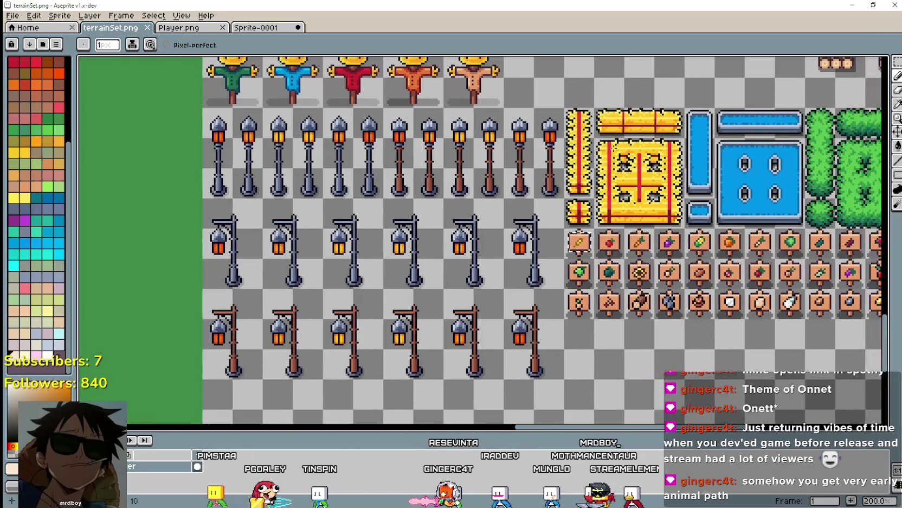
pyautogui.moveTo(792, 150)
pyautogui.mouseDown()
pyautogui.moveTo(684, 179)
pyautogui.moveTo(654, 209)
pyautogui.mouseUp()
pyautogui.scroll(-3, 677, 194)
pyautogui.scroll(3, 647, 237)
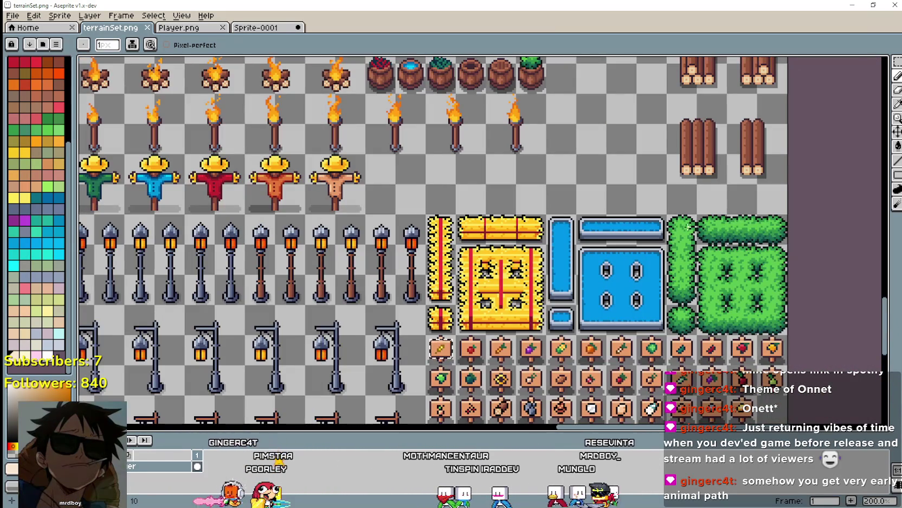
pyautogui.scroll(-3, 688, 227)
pyautogui.scroll(3, 499, 305)
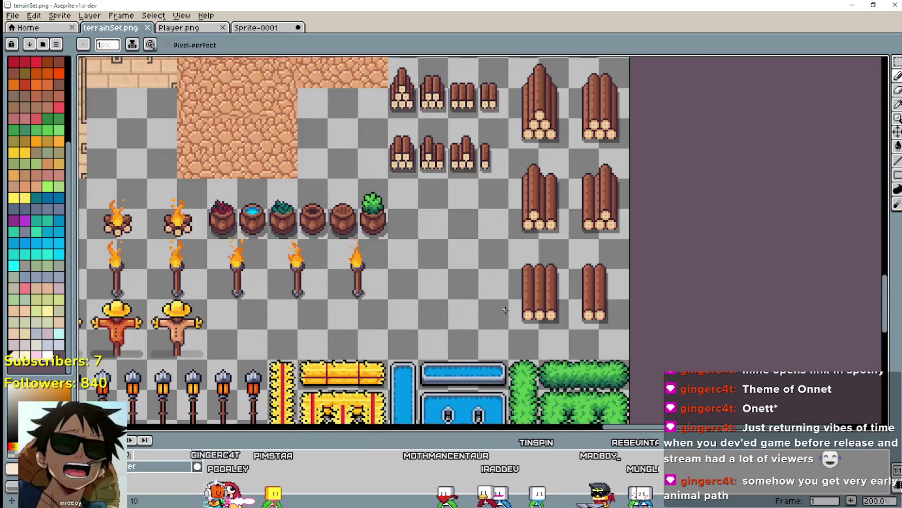
pyautogui.scroll(-2, 499, 305)
pyautogui.scroll(2, 244, 325)
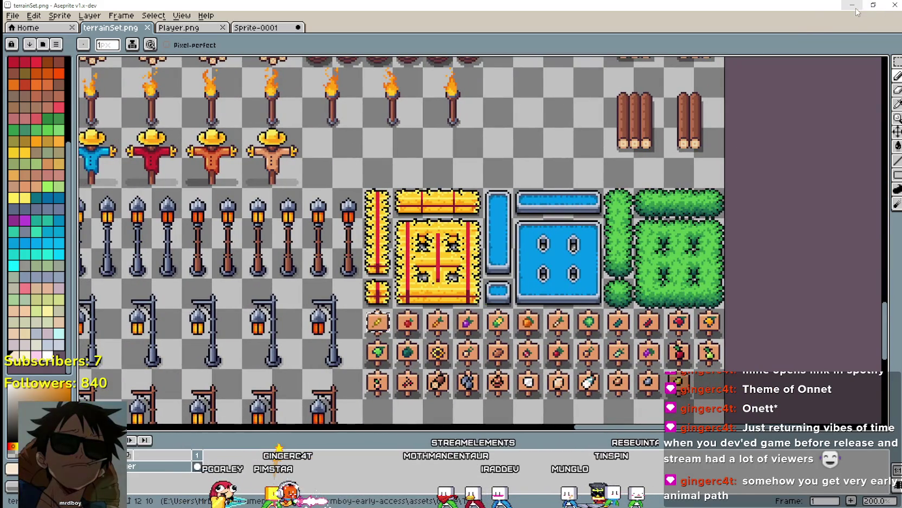
pyautogui.click(853, 6)
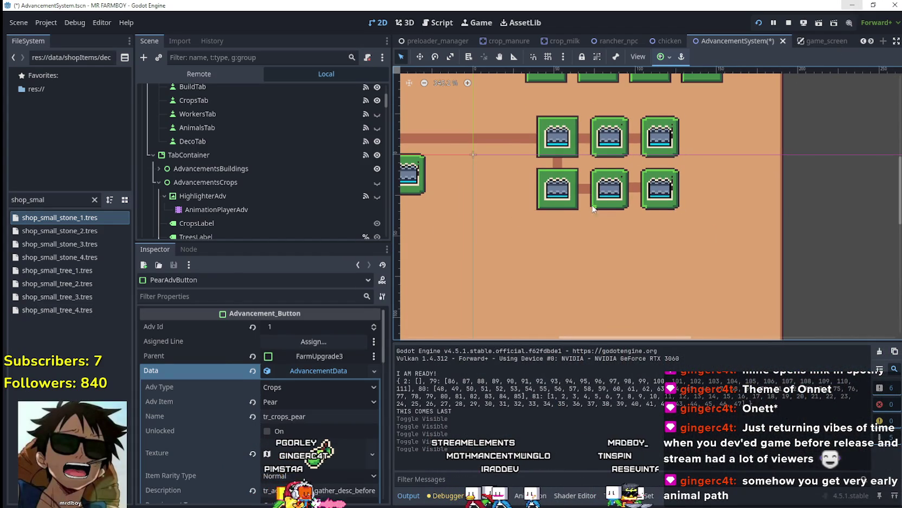
# Select the eight connector line nodes and nudge them down four pixels
pyautogui.scroll(-1, 599, 206)
pyautogui.scroll(-1, 603, 225)
pyautogui.scroll(1, 603, 226)
pyautogui.scroll(1, 286, 183)
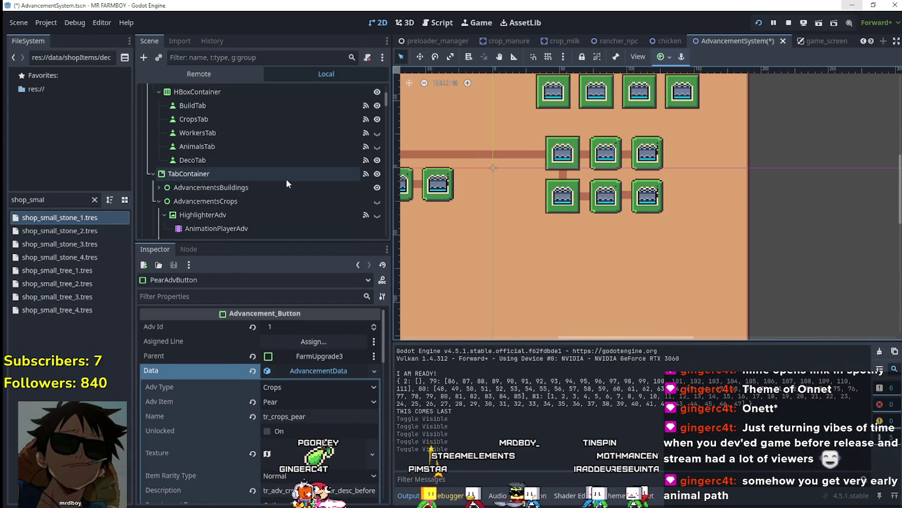
pyautogui.click(293, 201)
pyautogui.click(280, 184)
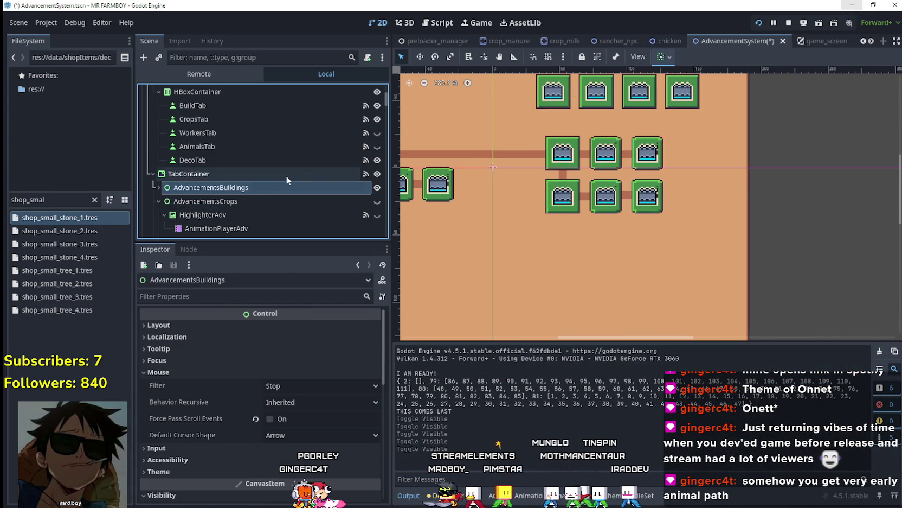
pyautogui.scroll(-2, 624, 217)
pyautogui.scroll(3, 648, 209)
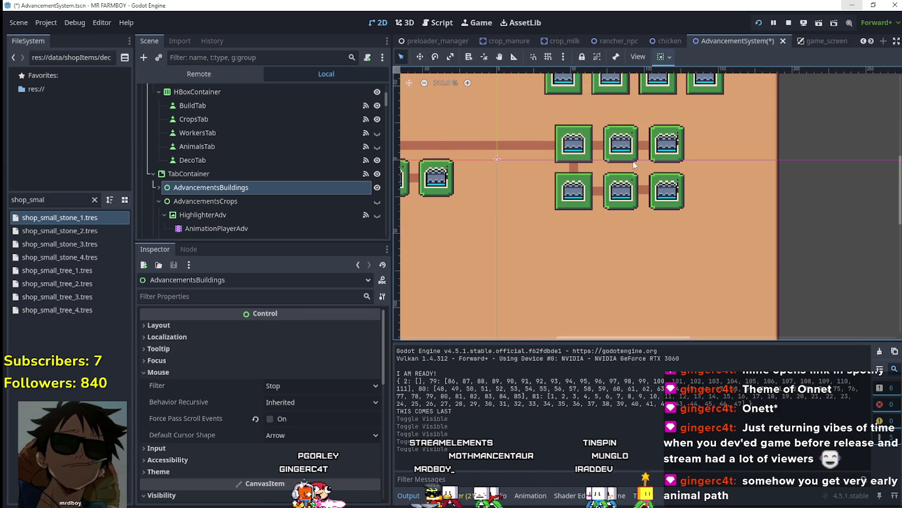
pyautogui.moveTo(857, 271); pyautogui.dragTo(509, 167)
pyautogui.scroll(3, 670, 234)
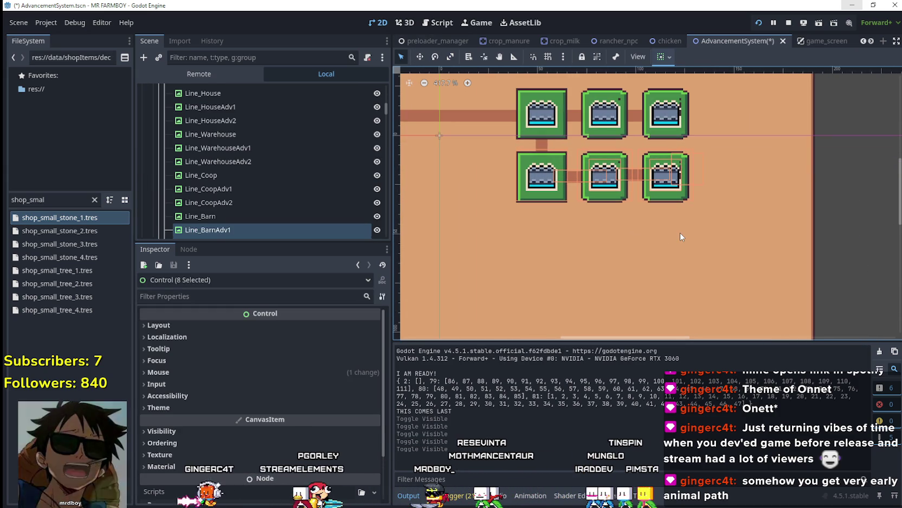
pyautogui.press('Down')
pyautogui.press('Down')
pyautogui.press('Down')
pyautogui.press('Down')
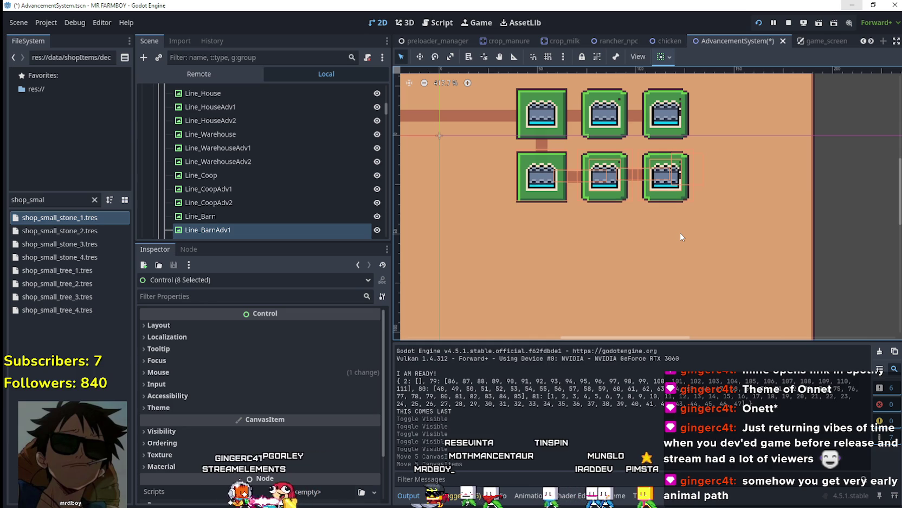
pyautogui.press('Down')
pyautogui.press('Down')
pyautogui.press('Down')
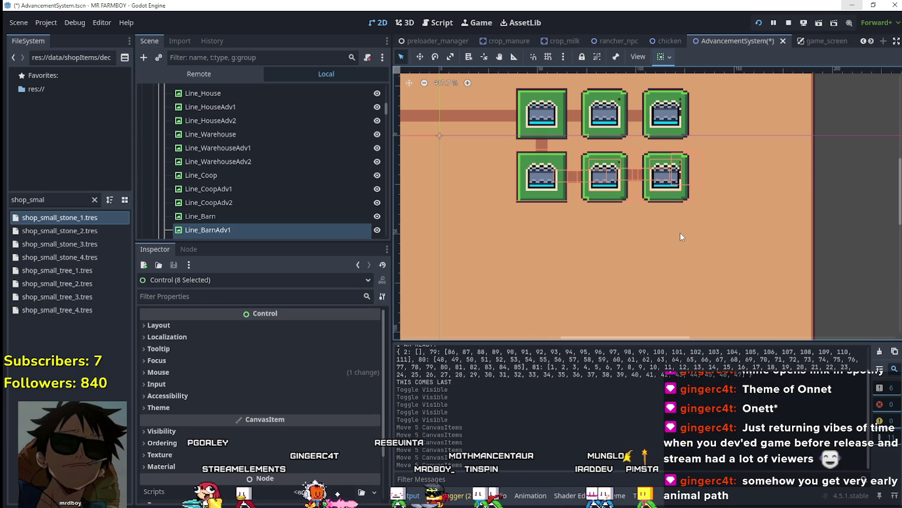
pyautogui.press('Down')
pyautogui.press('Down')
pyautogui.press('Down')
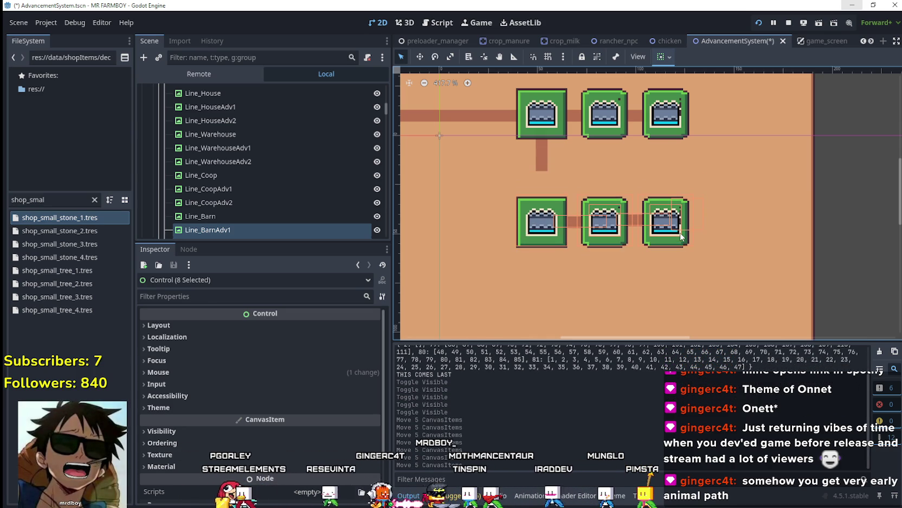
pyautogui.press('Down')
pyautogui.press('Down')
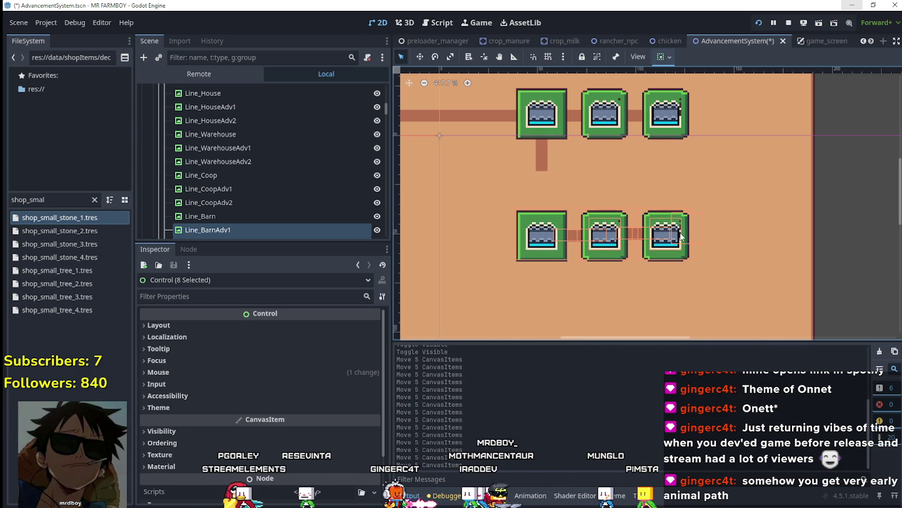
pyautogui.scroll(-5, 715, 247)
# Stretch Line_Barn to 6 × 61 so it reaches the lower Barn button row
pyautogui.click(782, 224)
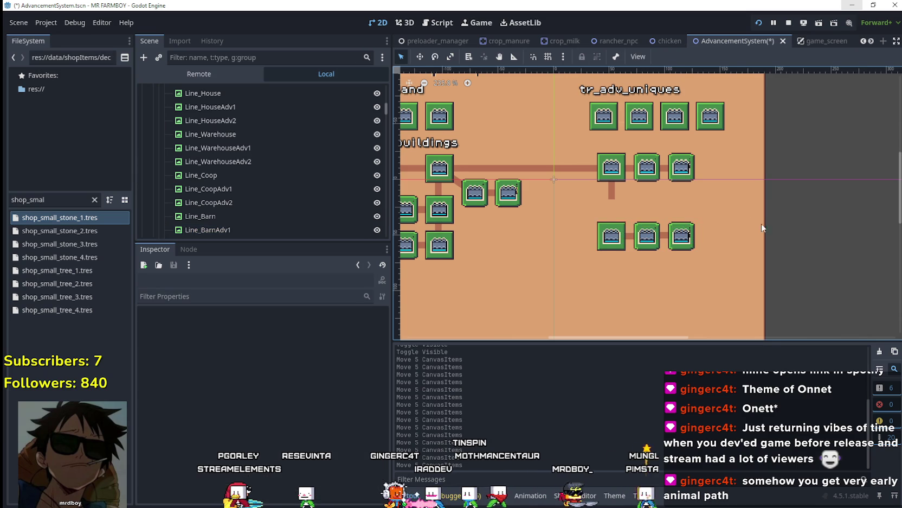
pyautogui.scroll(1, 617, 201)
pyautogui.click(610, 198)
pyautogui.scroll(1, 608, 204)
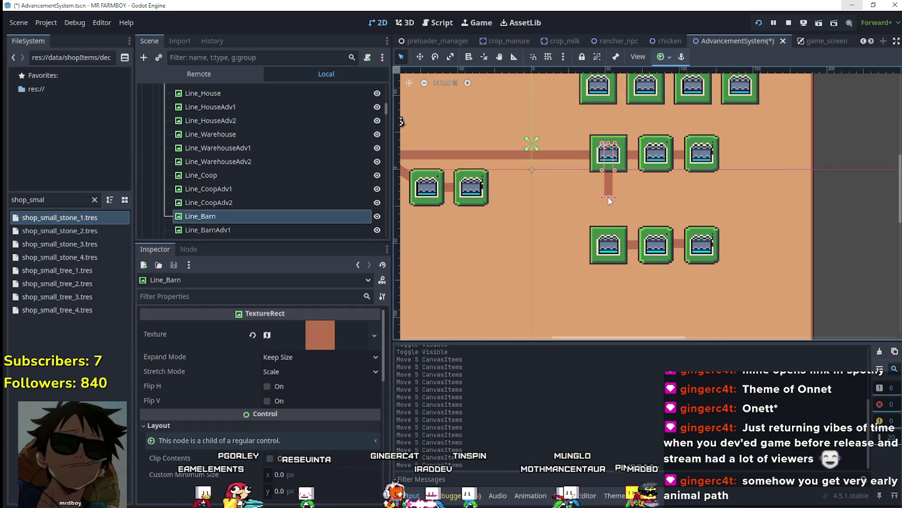
pyautogui.moveTo(605, 237); pyautogui.dragTo(607, 239)
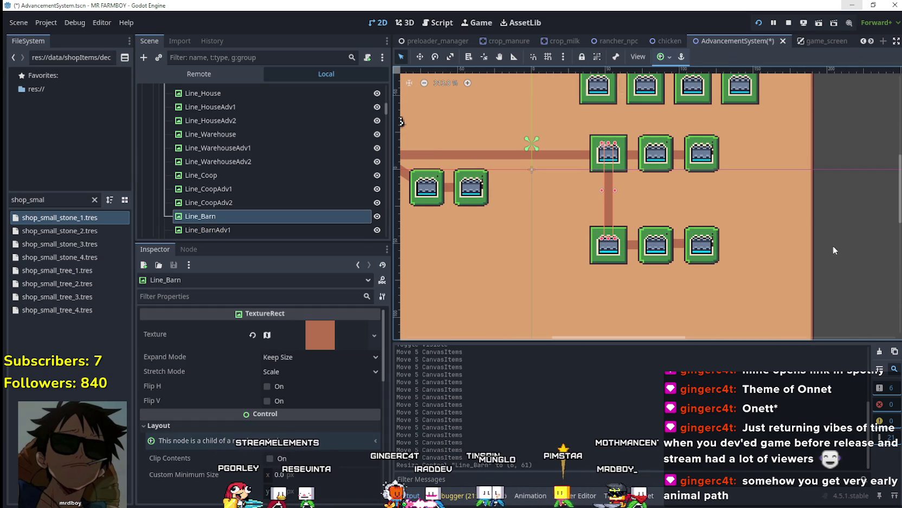
pyautogui.click(832, 246)
pyautogui.scroll(1, 705, 195)
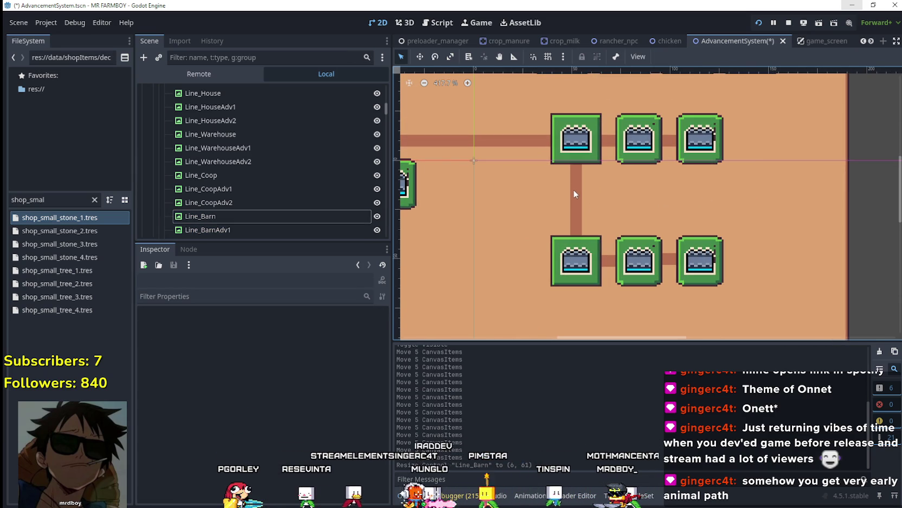
pyautogui.click(595, 161)
pyautogui.scroll(-1, 316, 197)
pyautogui.scroll(-8, 315, 196)
pyautogui.scroll(4, 372, 187)
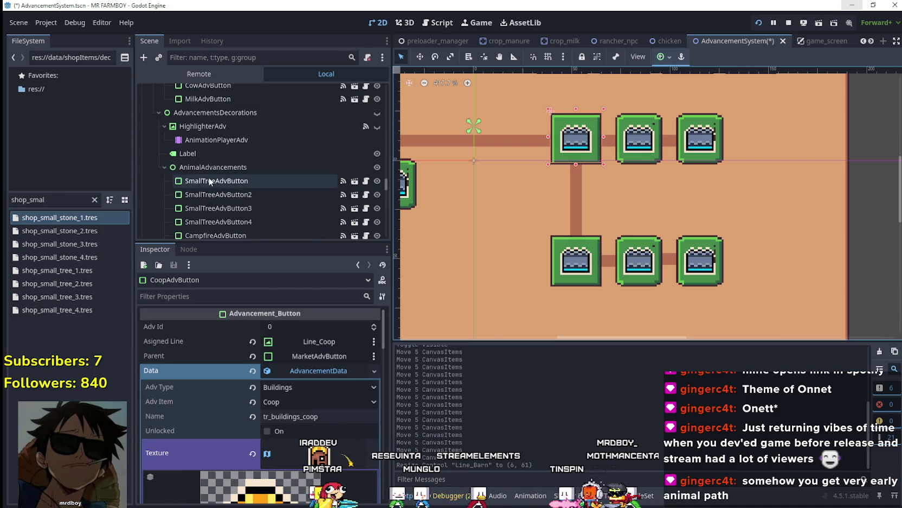
# Copy SmallTreeAdvButton and paste it into BuildingAdvancements
pyautogui.click(209, 180)
pyautogui.rightClick(220, 182)
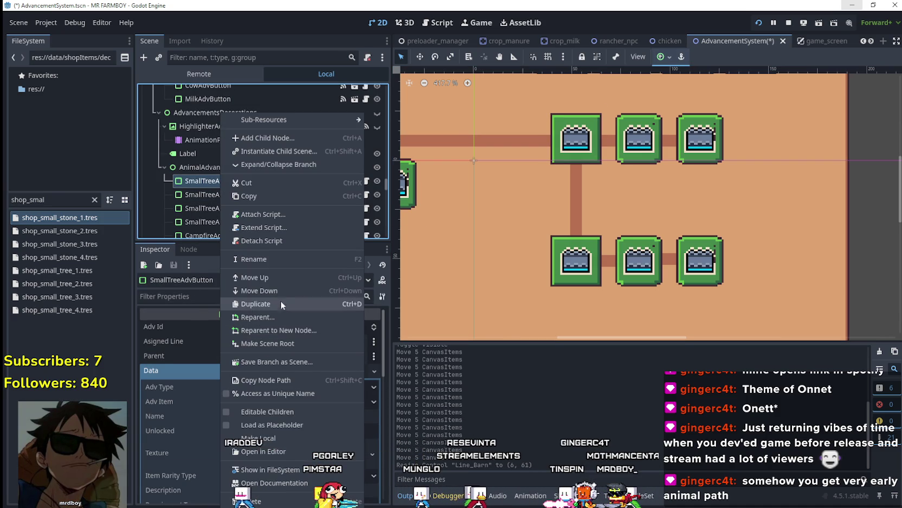
pyautogui.click(261, 197)
pyautogui.scroll(4, 234, 153)
pyautogui.scroll(3, 265, 171)
pyautogui.click(573, 156)
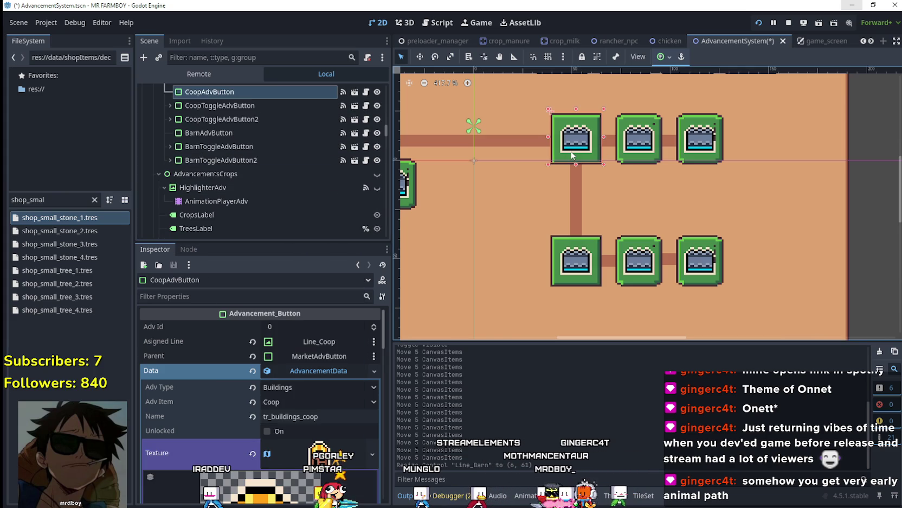
pyautogui.scroll(3, 281, 199)
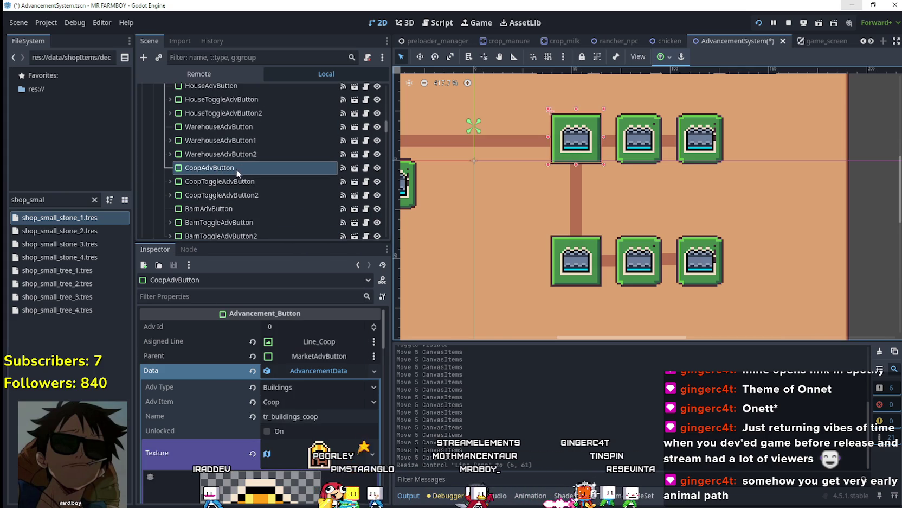
pyautogui.scroll(5, 233, 163)
pyautogui.scroll(2, 238, 159)
pyautogui.rightClick(232, 151)
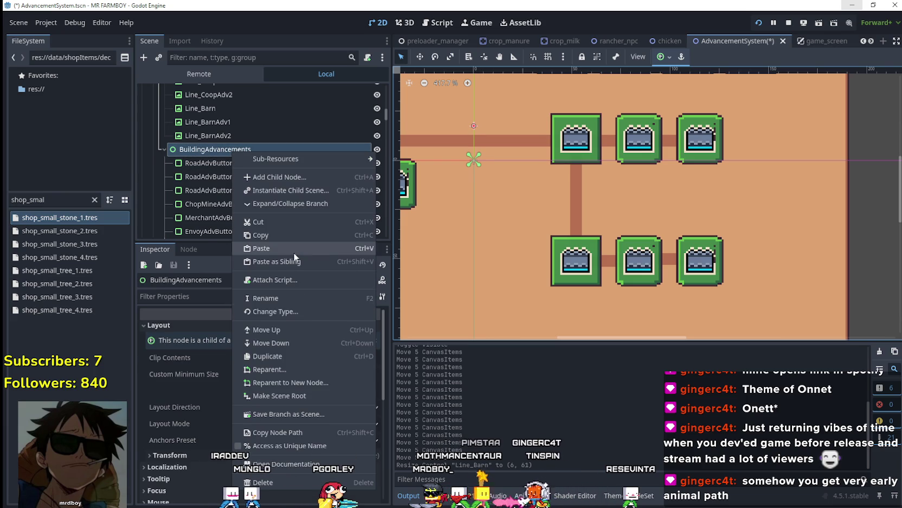
pyautogui.click(293, 248)
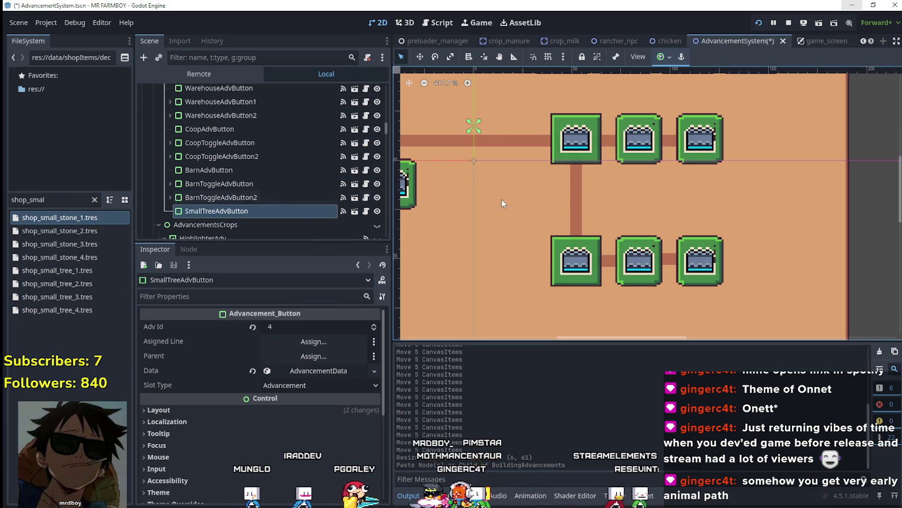
# Set the pasted button's Adv Id to 0 and place it right after CoopAdvButton
pyautogui.scroll(-3, 507, 187)
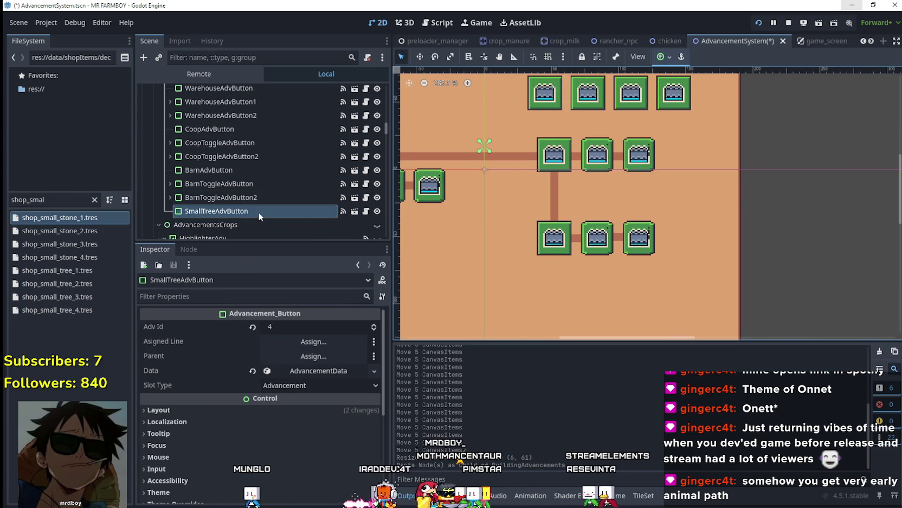
pyautogui.click(248, 198)
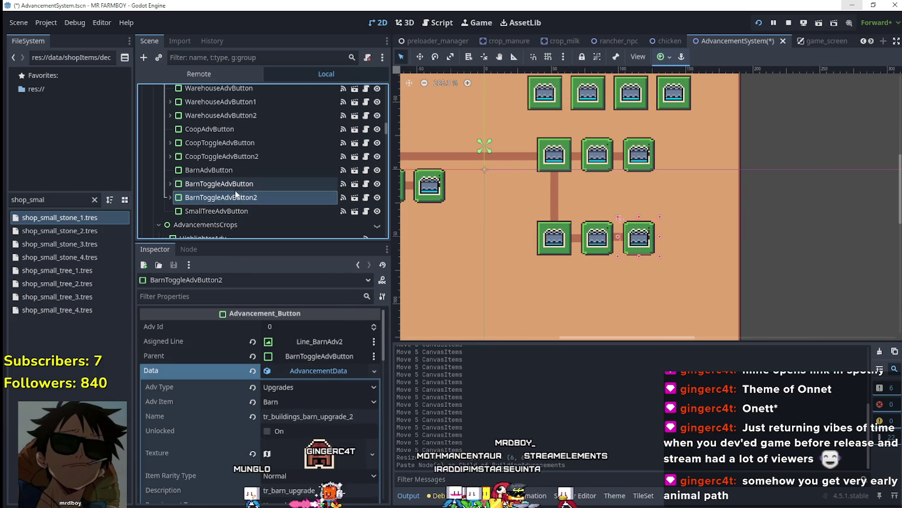
pyautogui.click(217, 211)
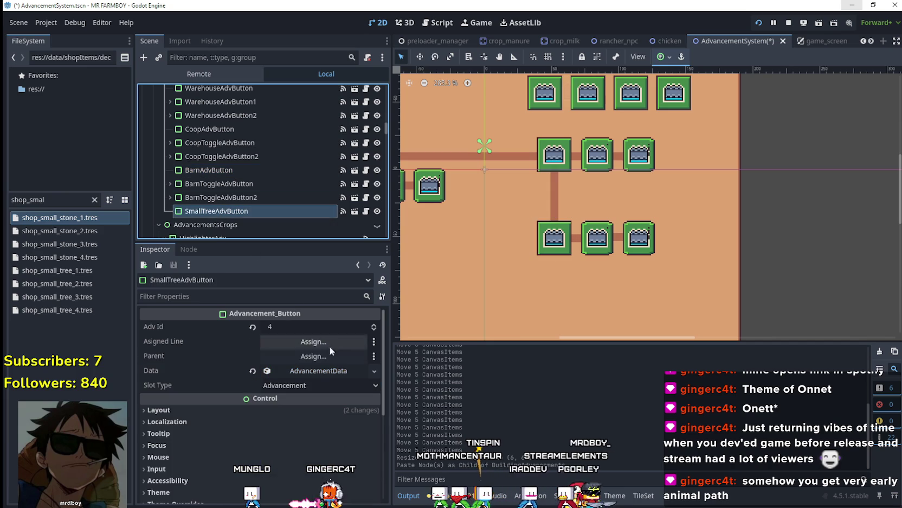
pyautogui.doubleClick(373, 329)
pyautogui.write('0')
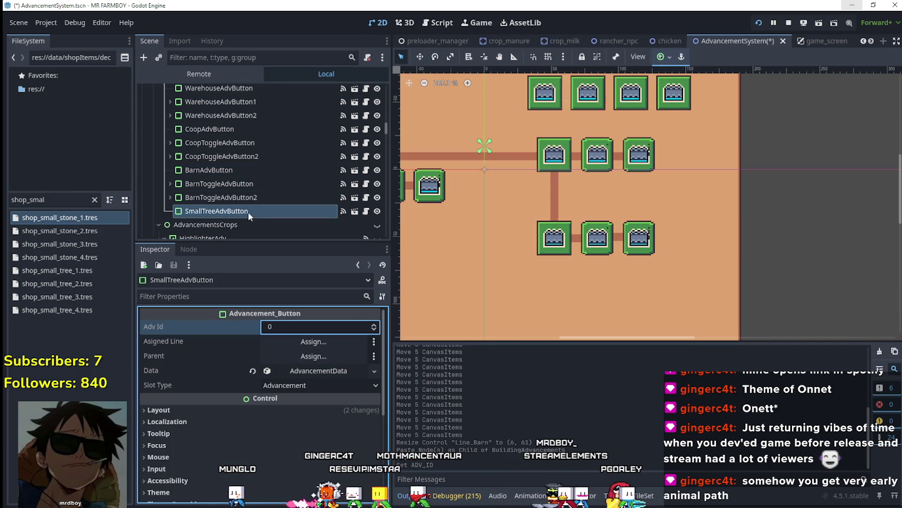
pyautogui.moveTo(237, 214); pyautogui.dragTo(232, 139)
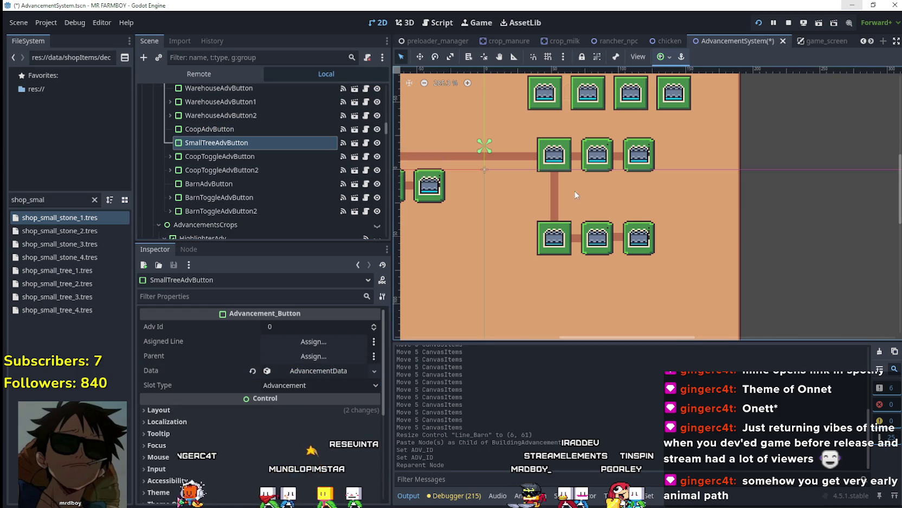
# Drag the SmallTreeAdvButton copy between the upper and lower button rows with the Move tool
pyautogui.scroll(-5, 524, 190)
pyautogui.scroll(-3, 531, 190)
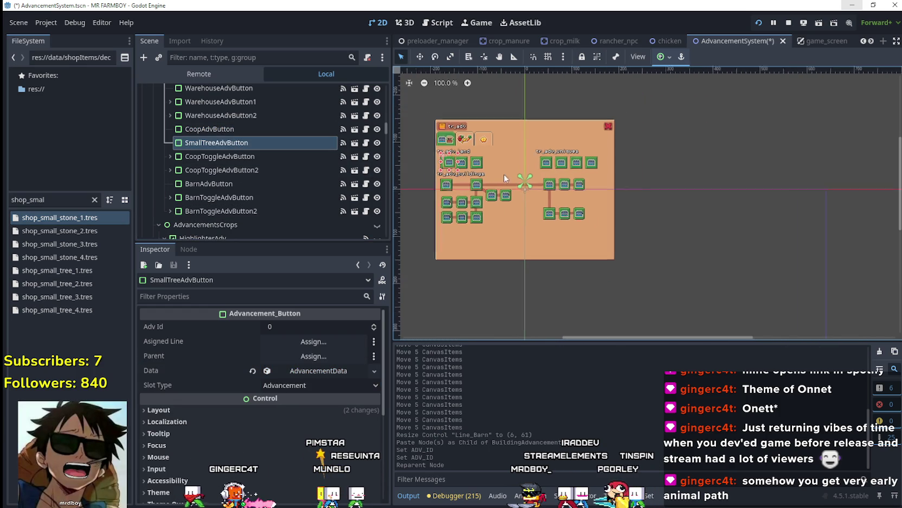
pyautogui.click(421, 58)
pyautogui.scroll(3, 439, 159)
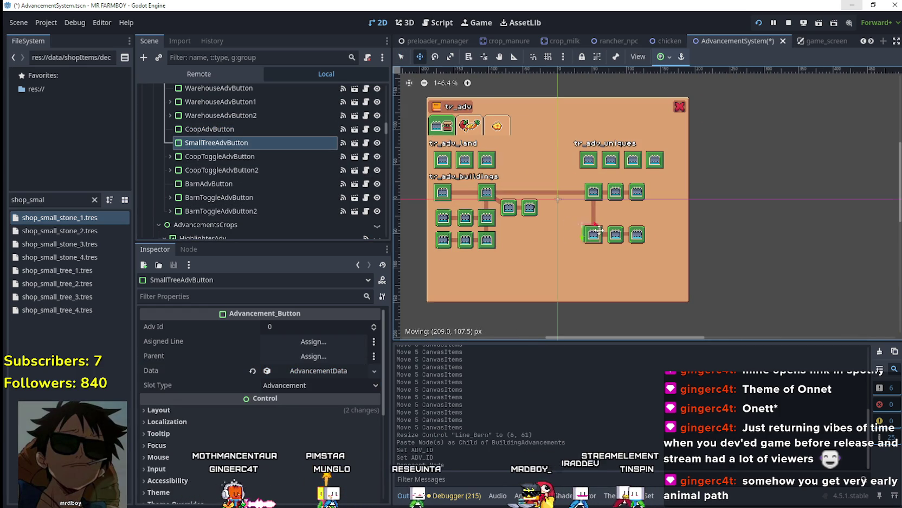
pyautogui.scroll(13, 620, 227)
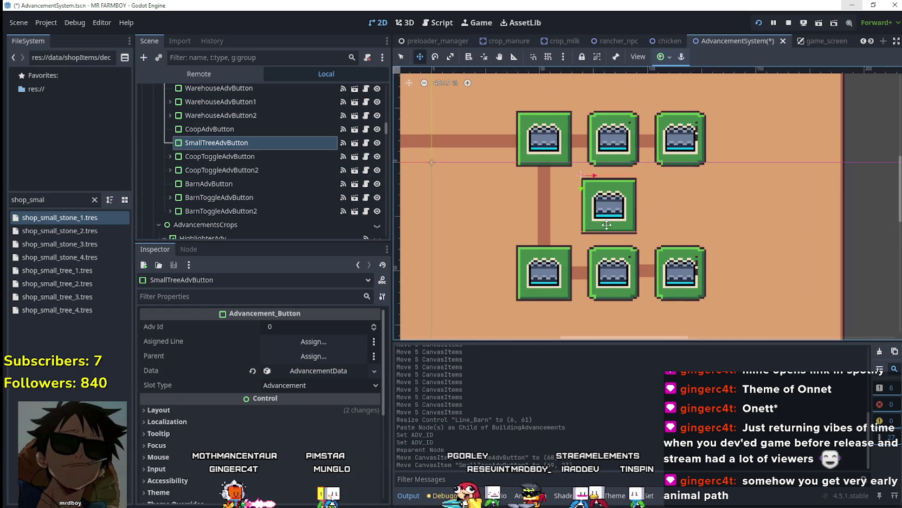
pyautogui.scroll(3, 615, 210)
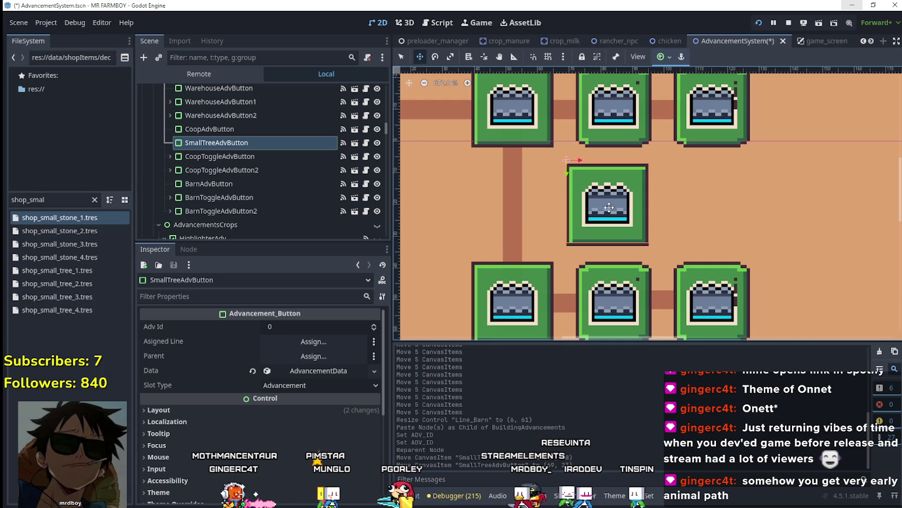
pyautogui.scroll(-1, 601, 198)
pyautogui.moveTo(601, 205); pyautogui.dragTo(583, 185)
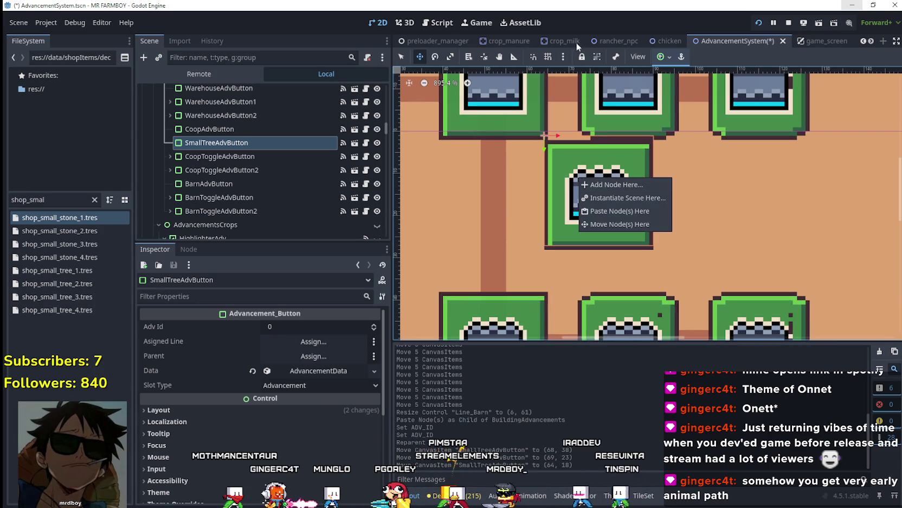
pyautogui.scroll(4, 601, 159)
pyautogui.moveTo(570, 203); pyautogui.dragTo(575, 201)
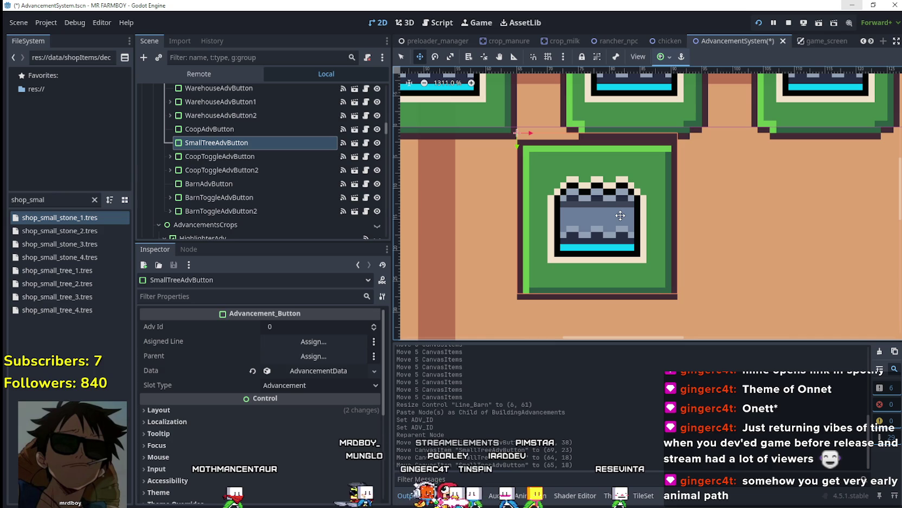
# Fine-tune the button's position to (71, 24), just right of the vertical connector line
pyautogui.press('Down')
pyautogui.press('Right')
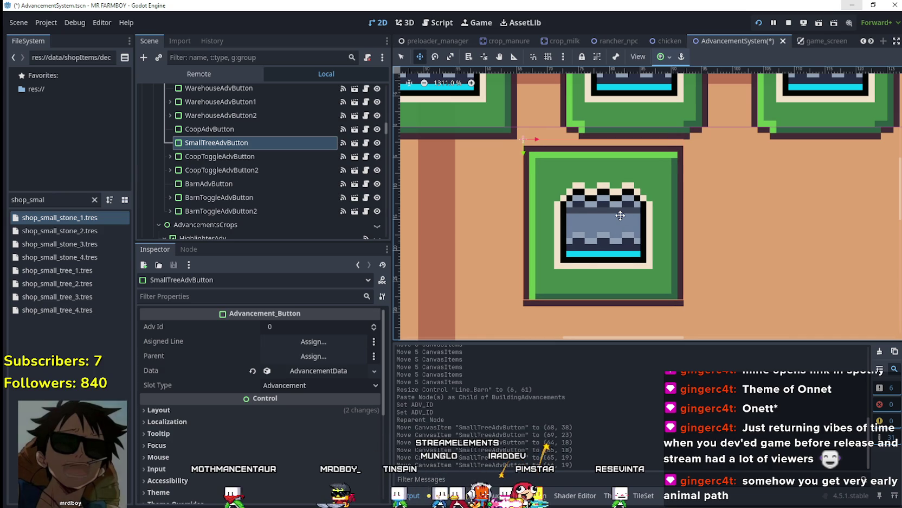
pyautogui.press('Down')
pyautogui.press('Right')
pyautogui.press('Down')
pyautogui.press('Down')
pyautogui.press('Right')
pyautogui.press('Down')
pyautogui.press('Right')
pyautogui.press('Down')
pyautogui.press('Right')
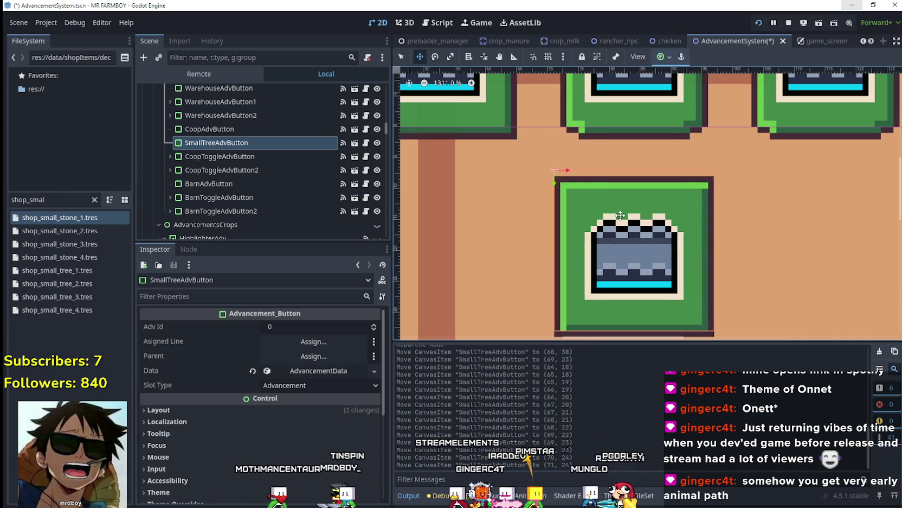
pyautogui.scroll(-3, 620, 215)
pyautogui.scroll(-1, 713, 252)
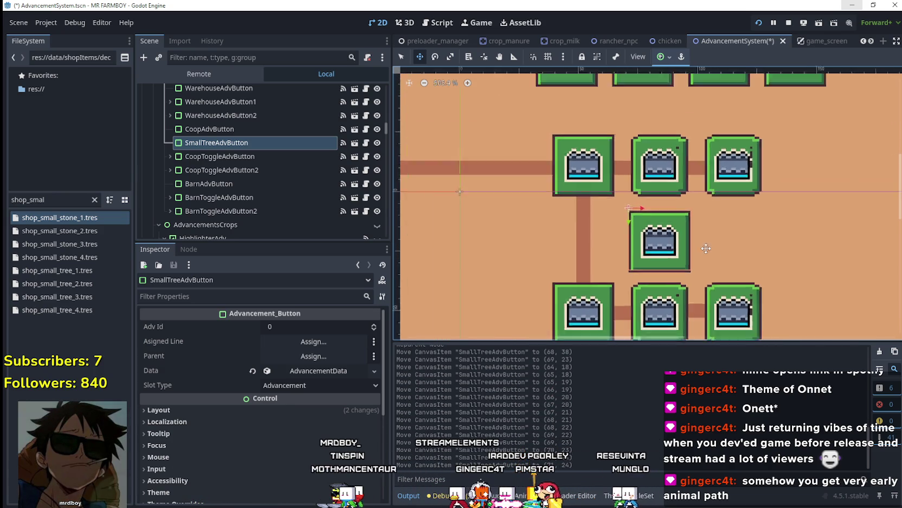
pyautogui.scroll(-1, 709, 241)
pyautogui.scroll(1, 709, 241)
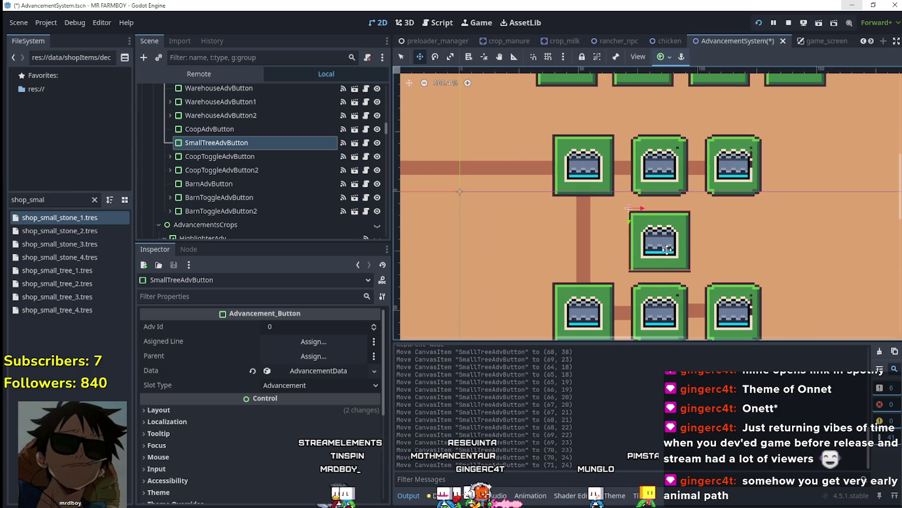
pyautogui.scroll(-2, 666, 248)
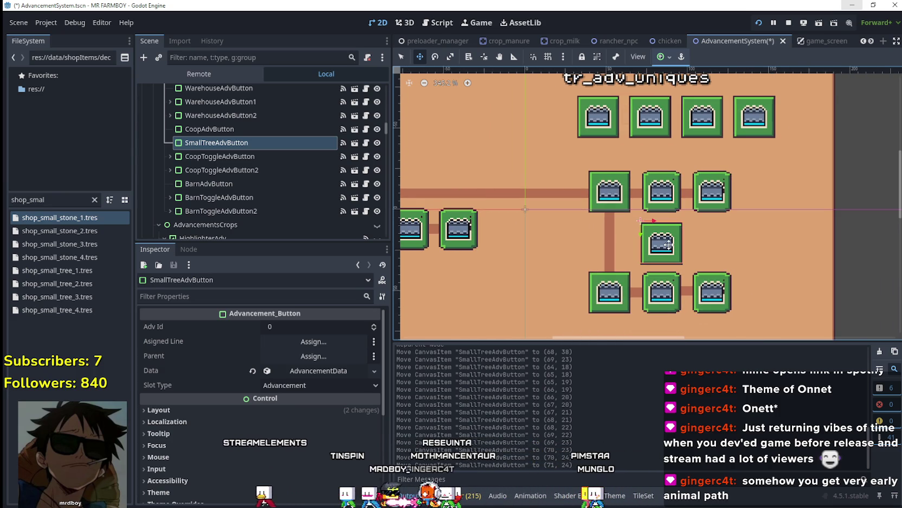
pyautogui.click(216, 143)
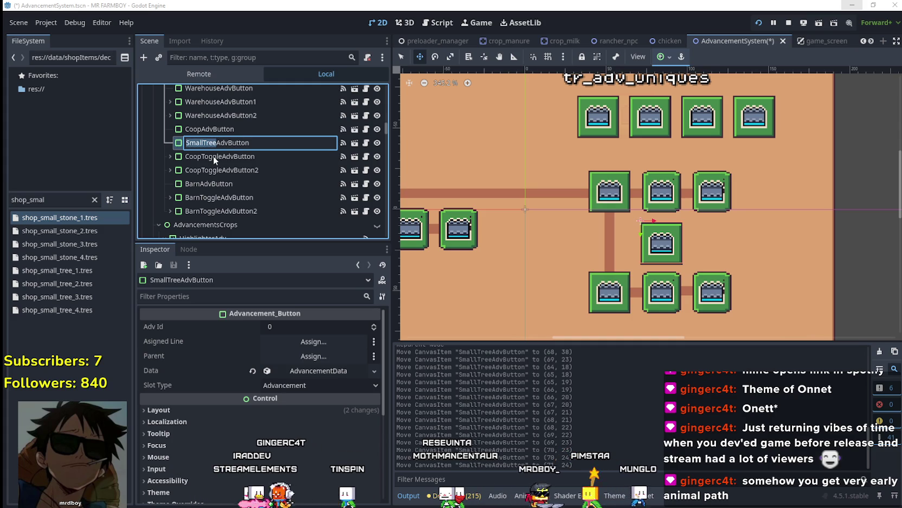
# Rename the copy to FenceAdvButton and make its advancement Data unique
pyautogui.write('Fence')
pyautogui.press('Return')
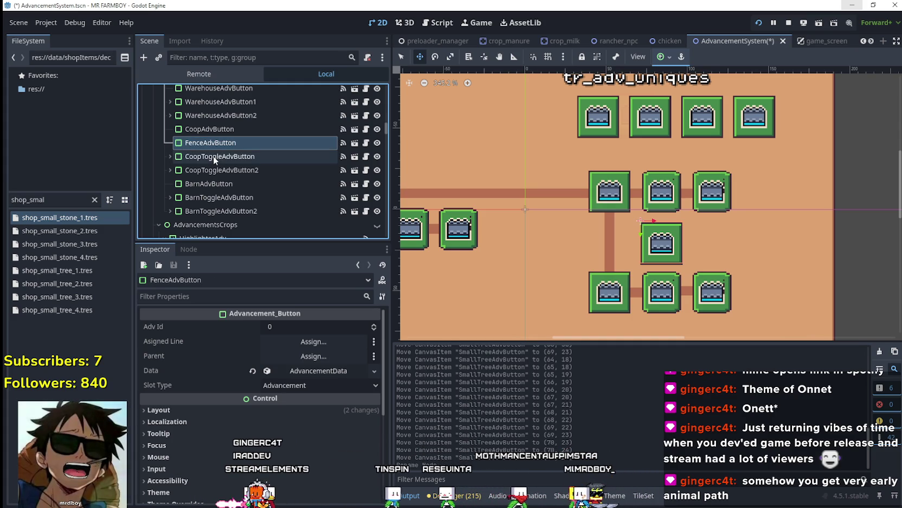
pyautogui.click(320, 371)
pyautogui.rightClick(305, 371)
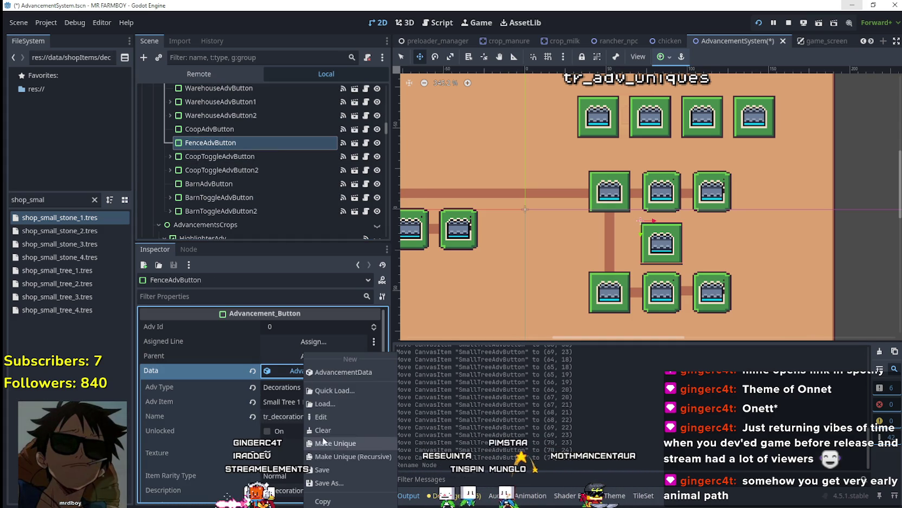
pyautogui.click(348, 449)
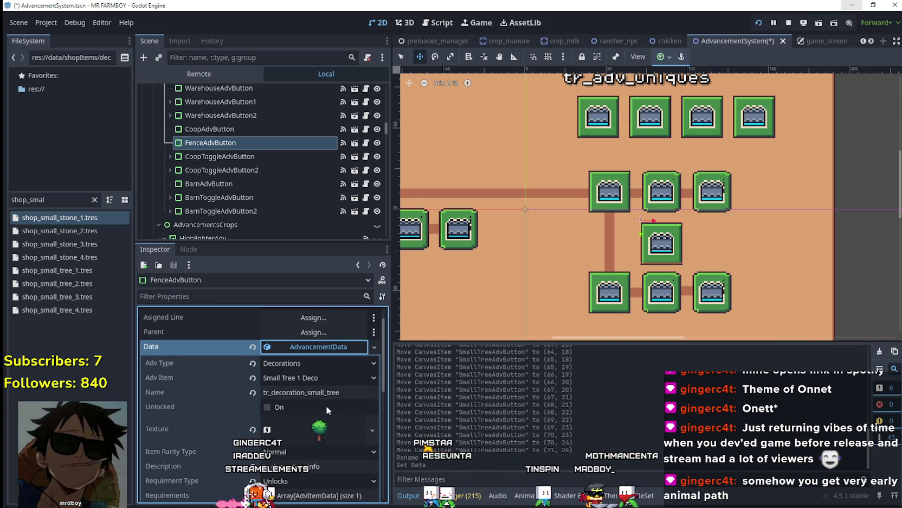
pyautogui.scroll(-1, 326, 405)
pyautogui.scroll(1, 763, 233)
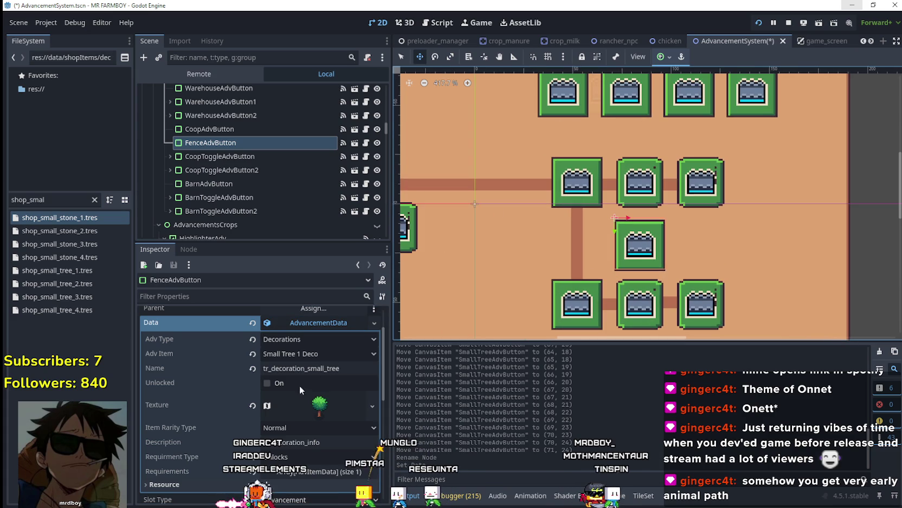
# Set the advancement's Adv Item to Nothing, keeping the Decorations type
pyautogui.click(312, 349)
pyautogui.moveTo(379, 87)
pyautogui.mouseDown()
pyautogui.moveTo(379, 336)
pyautogui.moveTo(381, 213)
pyautogui.moveTo(392, 317)
pyautogui.moveTo(377, 363)
pyautogui.mouseUp()
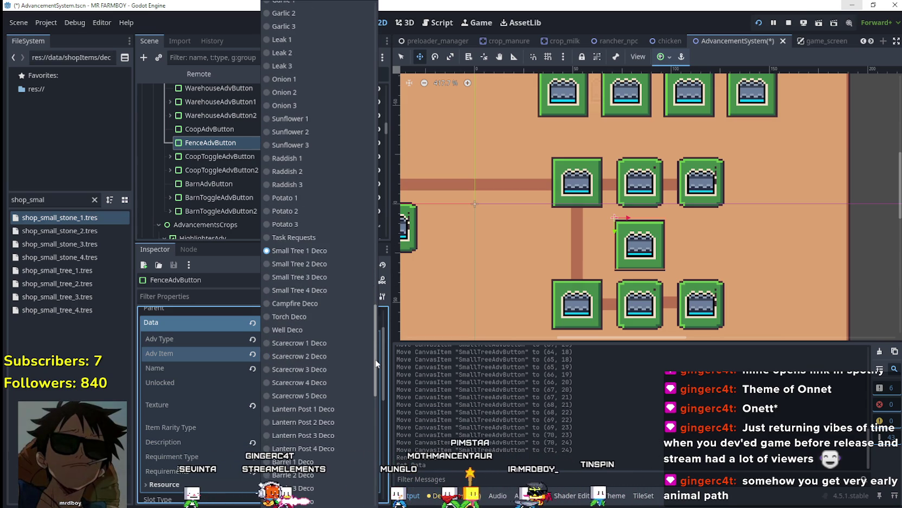
pyautogui.moveTo(376, 363); pyautogui.dragTo(377, 407)
pyautogui.click(212, 328)
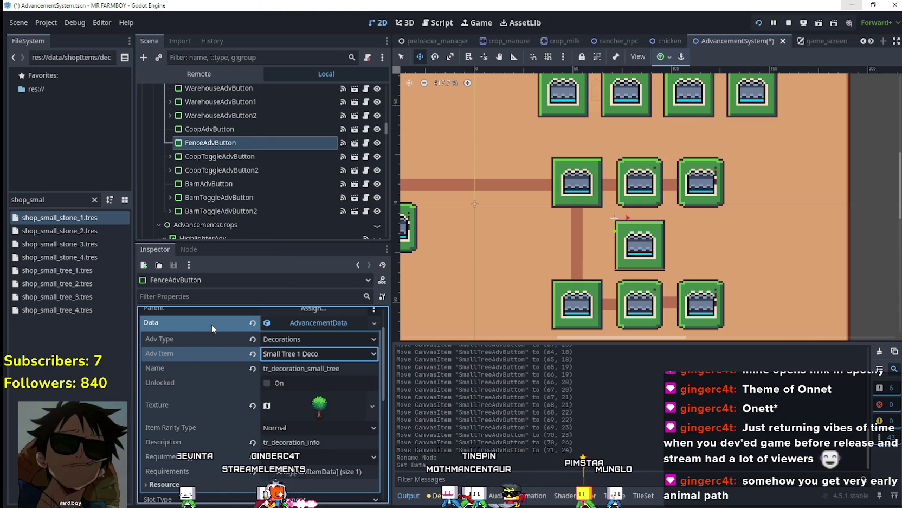
pyautogui.click(332, 369)
pyautogui.scroll(-1, 340, 368)
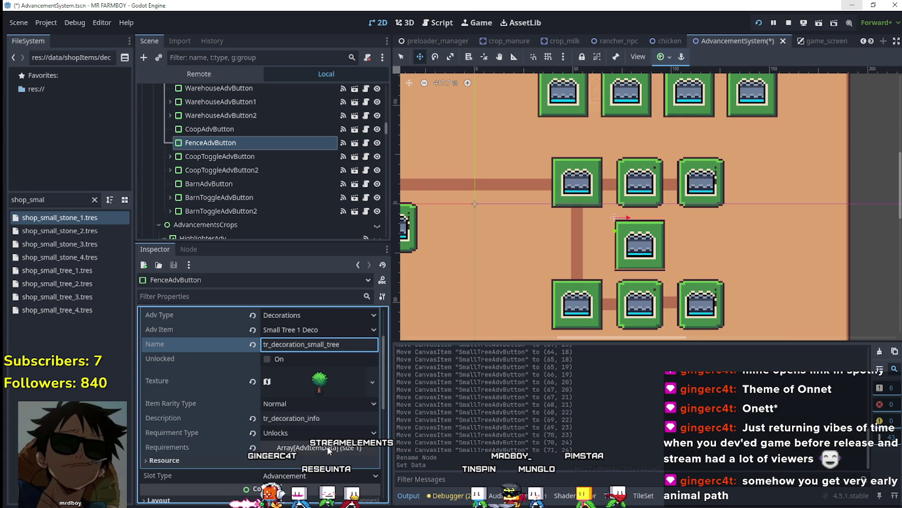
pyautogui.scroll(1, 346, 372)
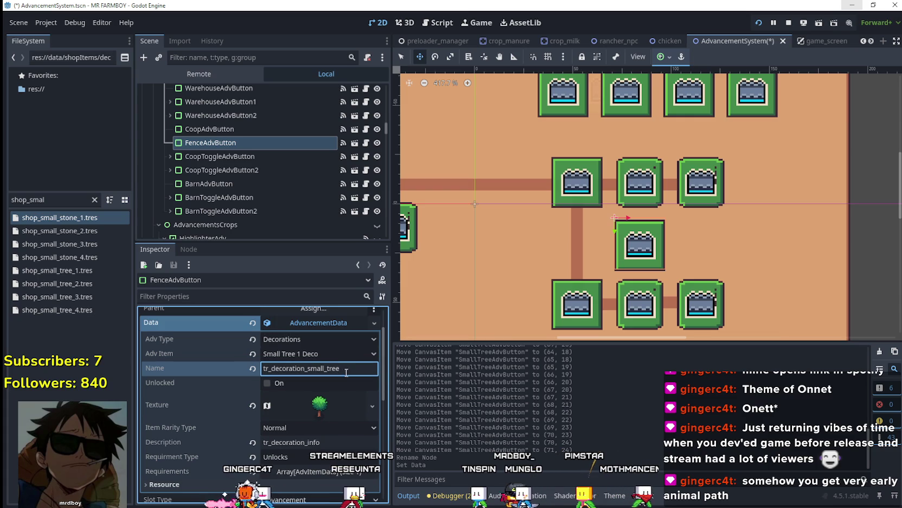
pyautogui.click(372, 354)
pyautogui.scroll(15, 375, 369)
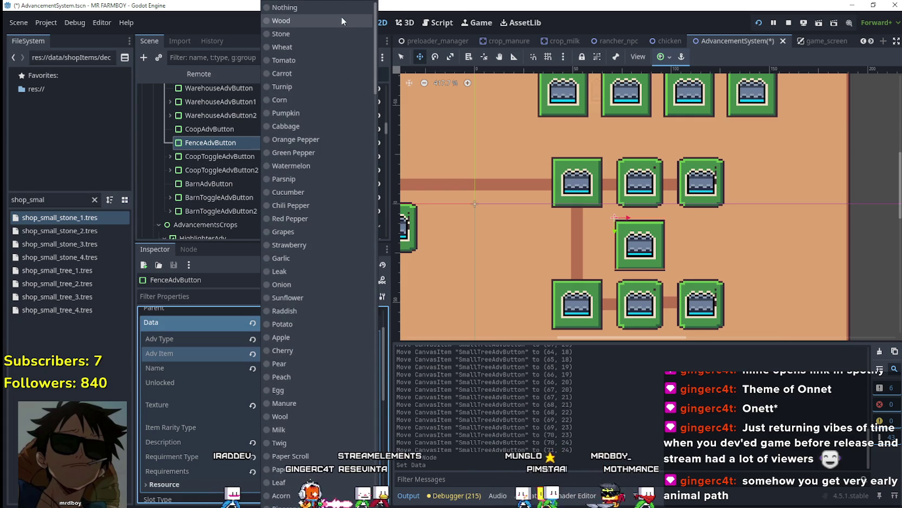
pyautogui.click(339, 11)
pyautogui.click(312, 335)
pyautogui.click(312, 339)
pyautogui.click(306, 368)
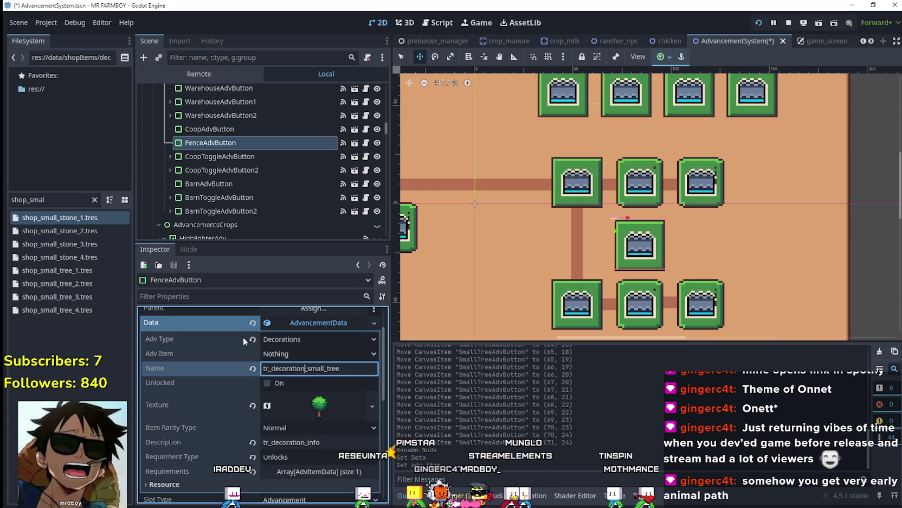
# Clear the FileSystem filter and open the res://data/shopItems/decorations folder
pyautogui.doubleClick(46, 198)
pyautogui.write('s')
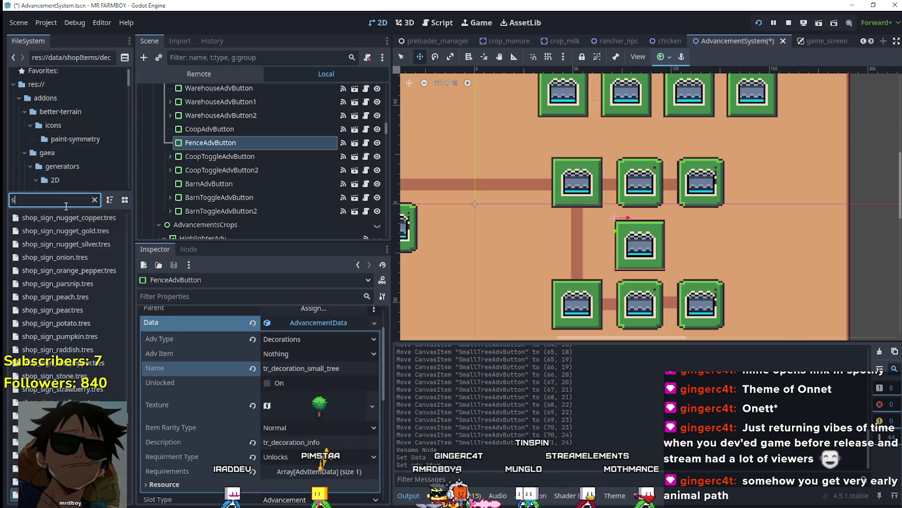
pyautogui.write('hop')
pyautogui.click(88, 117)
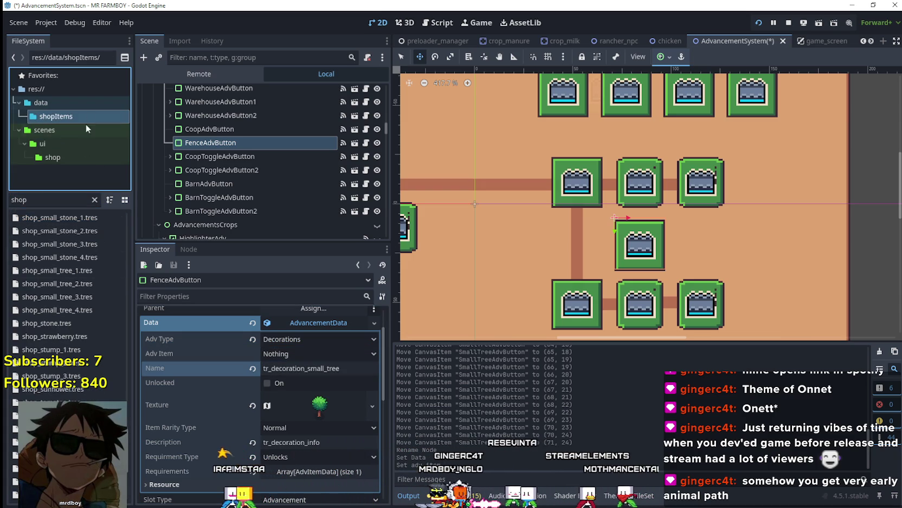
pyautogui.click(94, 199)
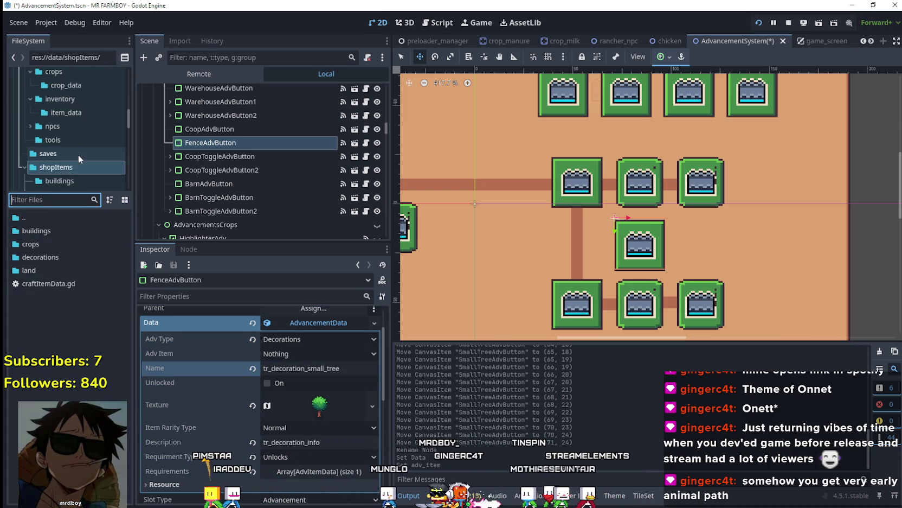
pyautogui.scroll(-2, 78, 154)
pyautogui.click(80, 162)
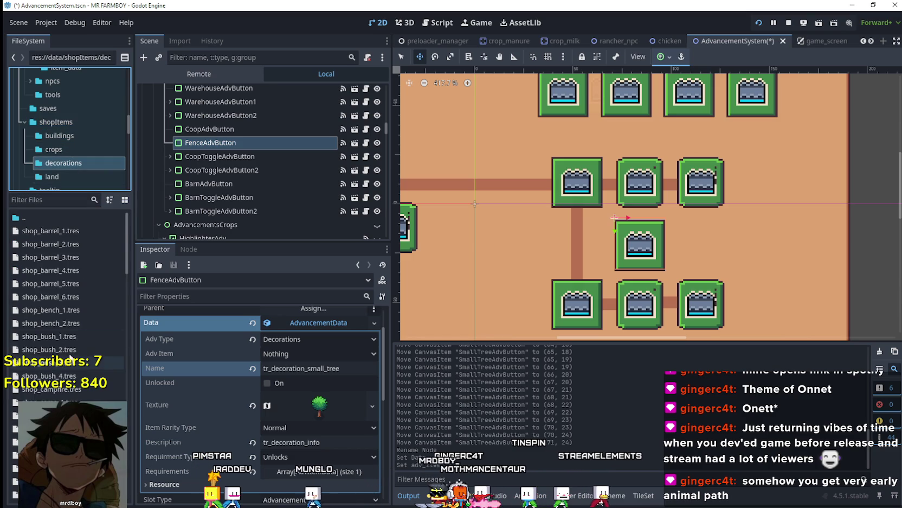
# Copy the name tr_land_fence from shop_fence.tres into FenceAdvButton's Data Name field
pyautogui.scroll(-4, 79, 352)
pyautogui.click(80, 349)
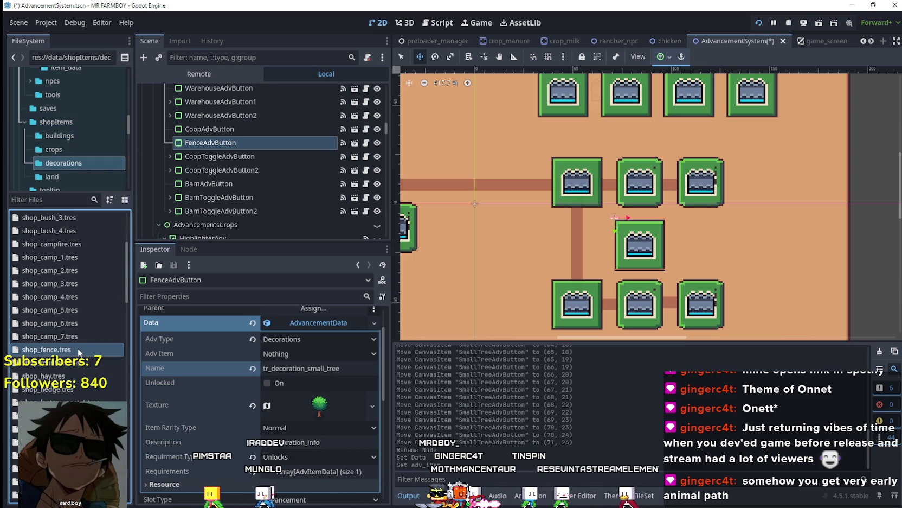
pyautogui.click(62, 350)
pyautogui.click(329, 368)
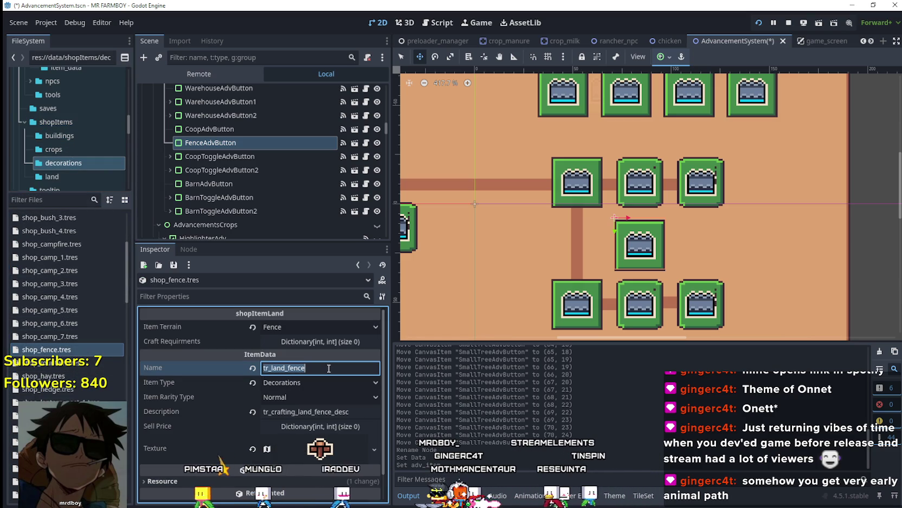
pyautogui.click(231, 143)
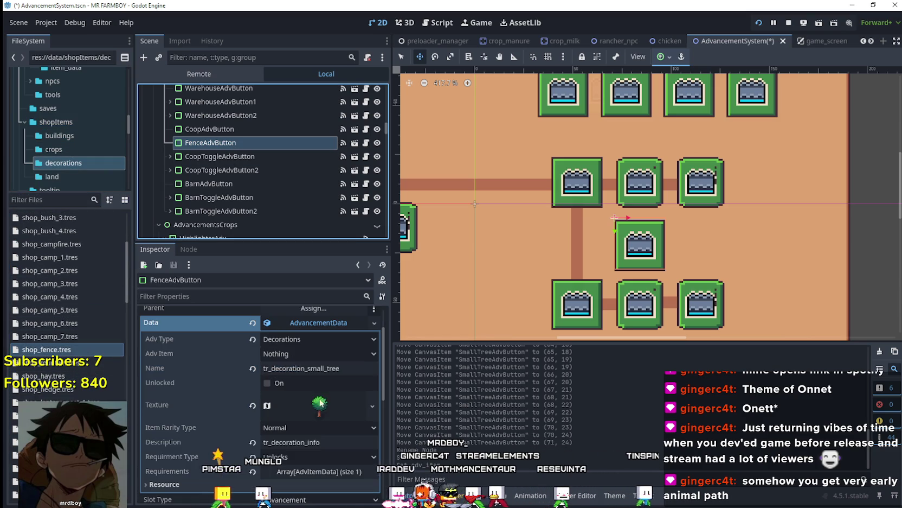
pyautogui.click(315, 368)
pyautogui.write('tr_land_fence')
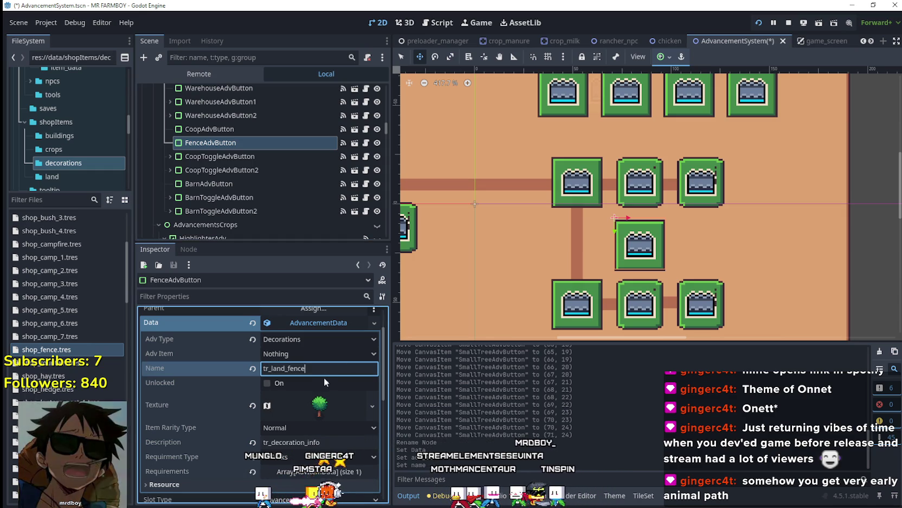
pyautogui.scroll(-2, 325, 366)
pyautogui.rightClick(304, 356)
# Make the FenceAdvButton's Texture unique
pyautogui.click(365, 444)
pyautogui.scroll(-3, 279, 450)
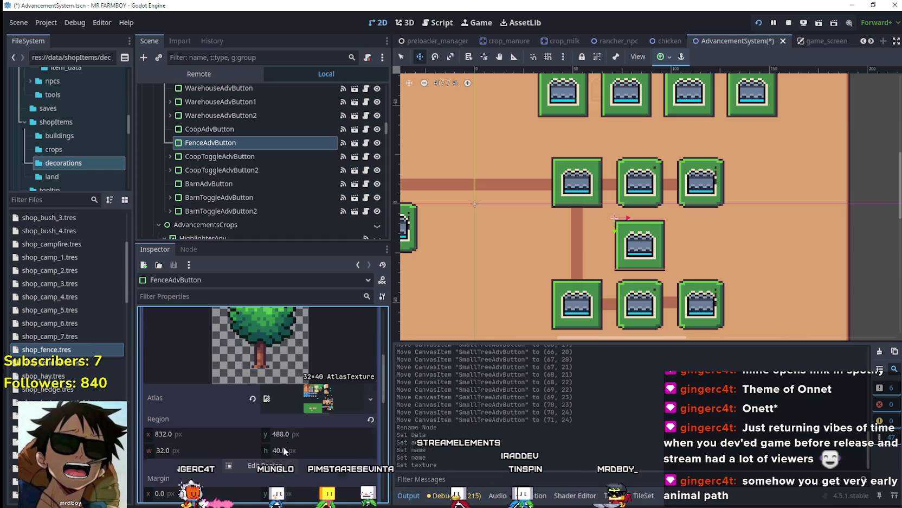
pyautogui.scroll(2, 313, 400)
pyautogui.scroll(-2, 313, 400)
pyautogui.scroll(2, 315, 412)
pyautogui.scroll(-1, 323, 437)
# Open the texture's Region Editor and pan the atlas to the fence tiles
pyautogui.click(260, 489)
pyautogui.scroll(-6, 529, 272)
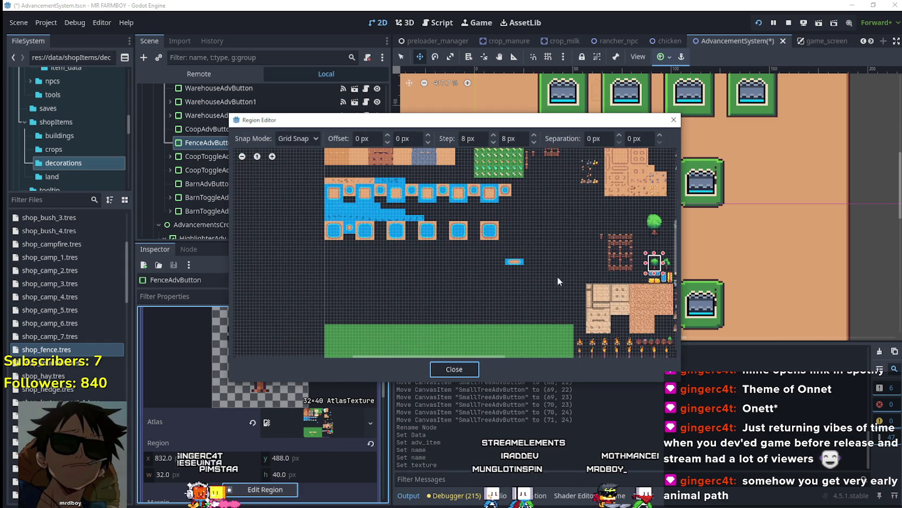
pyautogui.scroll(5, 423, 258)
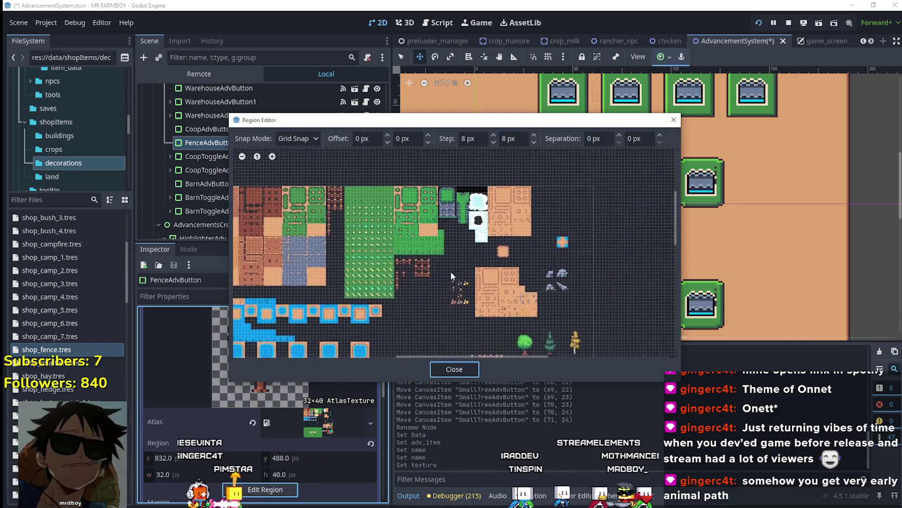
pyautogui.scroll(3, 425, 217)
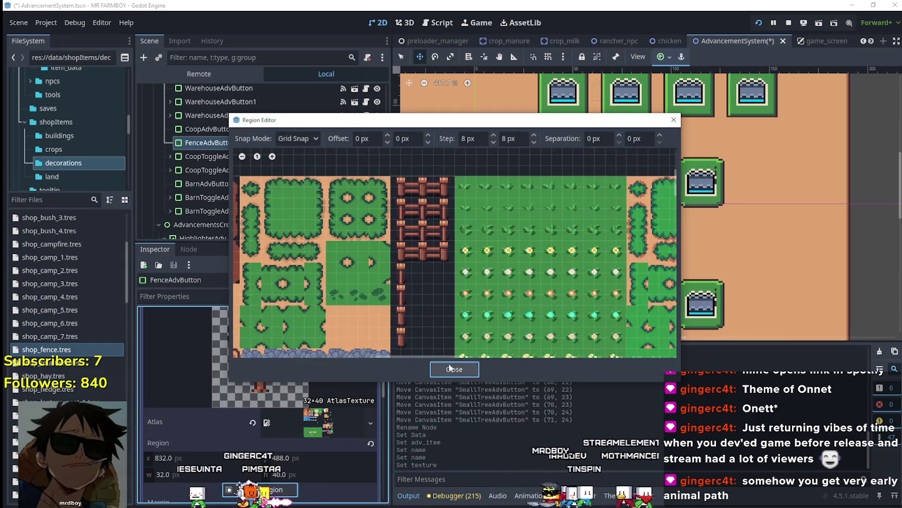
pyautogui.scroll(2, 450, 276)
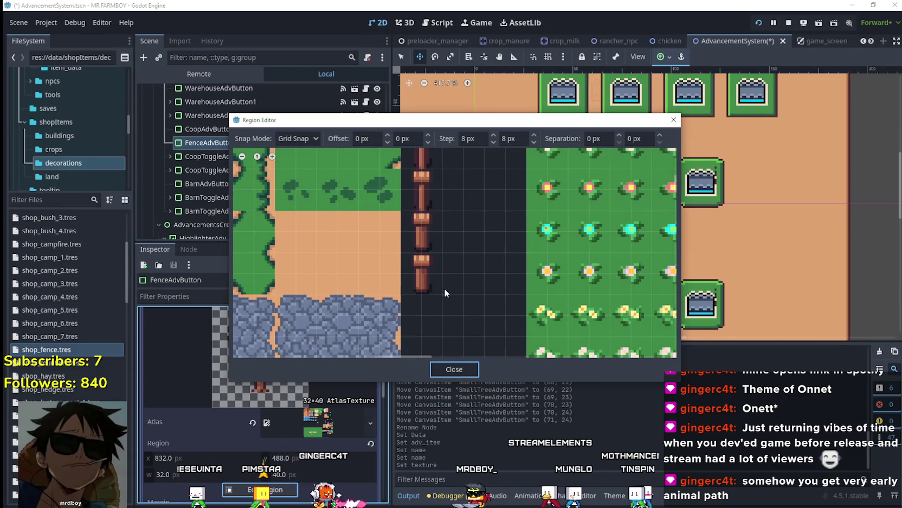
pyautogui.scroll(2, 458, 252)
pyautogui.moveTo(458, 252); pyautogui.dragTo(456, 287)
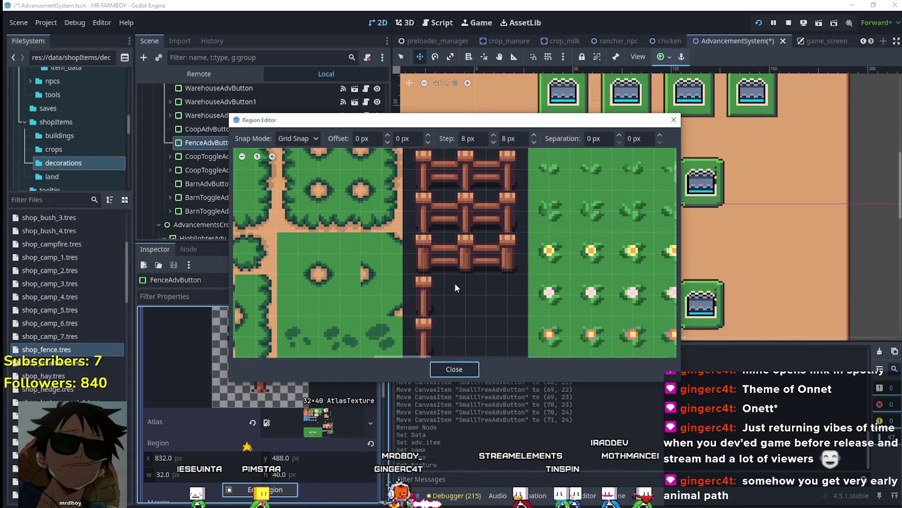
pyautogui.scroll(-5, 454, 283)
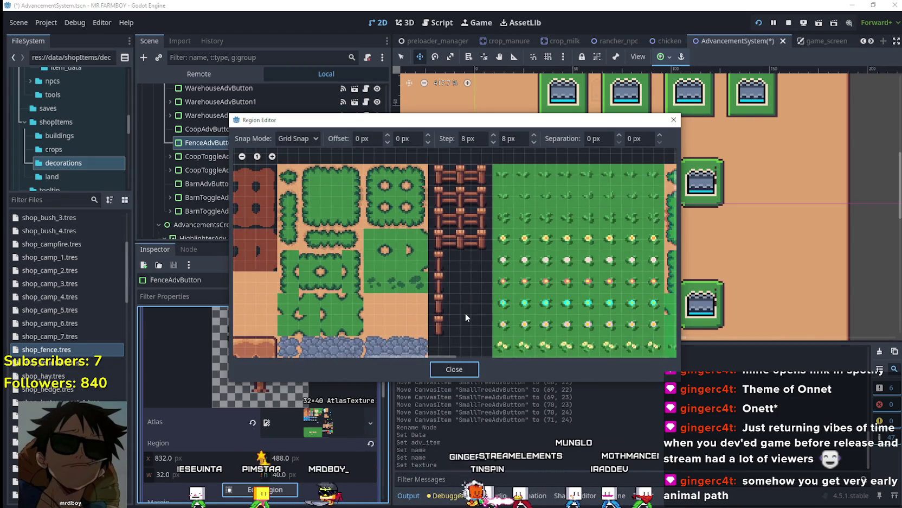
pyautogui.scroll(-2, 465, 312)
pyautogui.moveTo(498, 312)
pyautogui.mouseDown()
pyautogui.moveTo(321, 154)
pyautogui.moveTo(356, 157)
pyautogui.mouseUp()
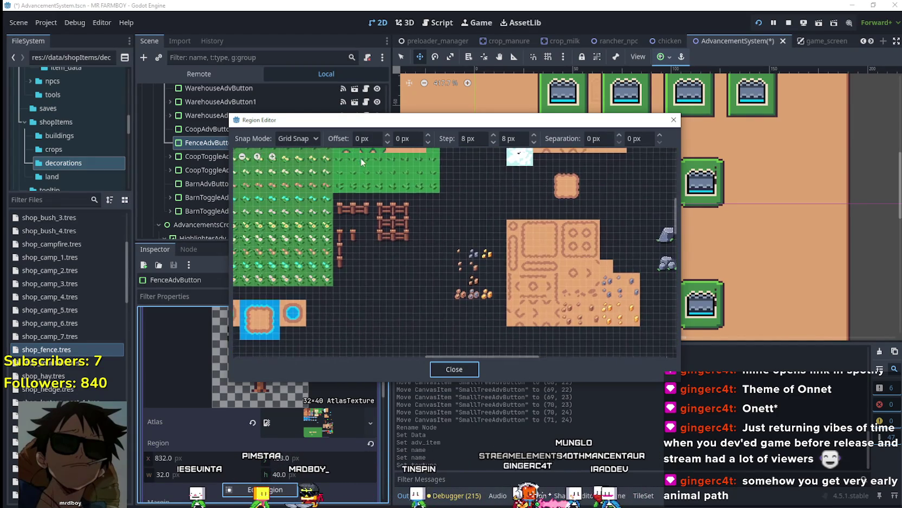
pyautogui.scroll(-2, 490, 249)
pyautogui.moveTo(491, 249); pyautogui.dragTo(437, 118)
pyautogui.moveTo(438, 332)
pyautogui.mouseDown()
pyautogui.moveTo(454, 209)
pyautogui.moveTo(518, 170)
pyautogui.moveTo(483, 259)
pyautogui.moveTo(440, 270)
pyautogui.mouseUp()
pyautogui.scroll(5, 517, 166)
pyautogui.scroll(4, 441, 271)
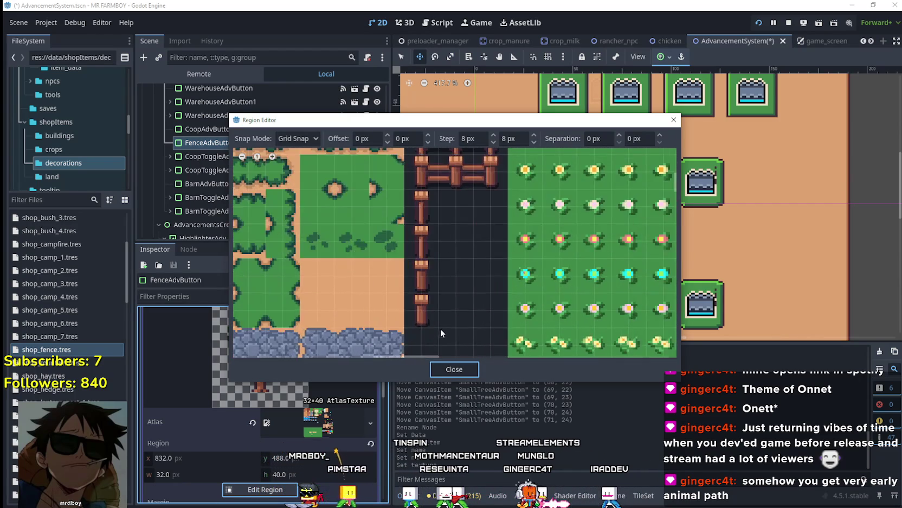
# Mark a 16×16 region around the fence post at 336,112 and close the editor
pyautogui.moveTo(436, 322); pyautogui.dragTo(411, 293)
pyautogui.moveTo(436, 331); pyautogui.dragTo(407, 297)
pyautogui.click(441, 374)
pyautogui.click(297, 384)
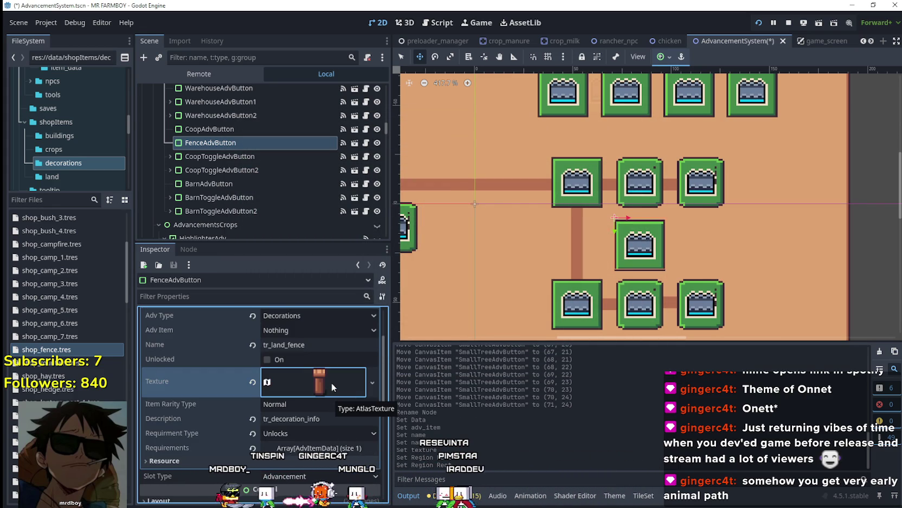
# Inspect the shop_fence item resource's Texture, leaving it unchanged
pyautogui.scroll(1, 331, 383)
pyautogui.scroll(1, 333, 354)
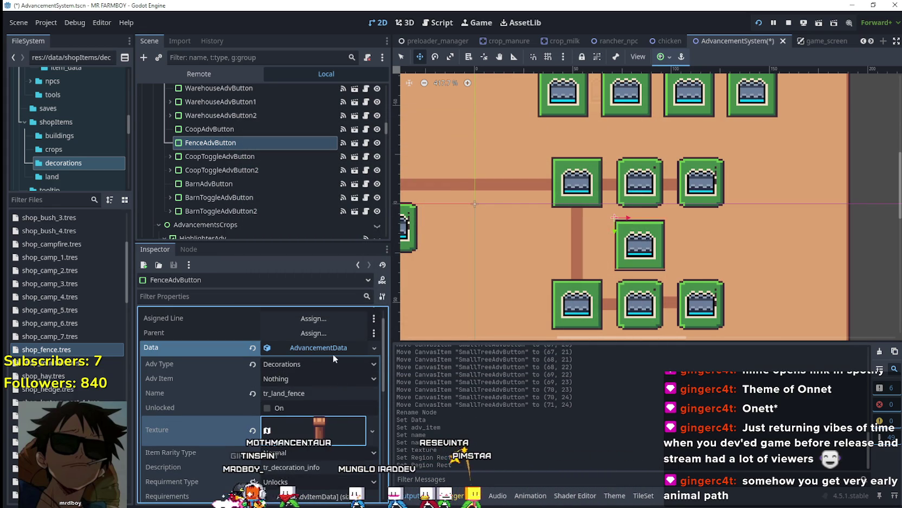
pyautogui.scroll(-2, 333, 353)
pyautogui.scroll(2, 335, 398)
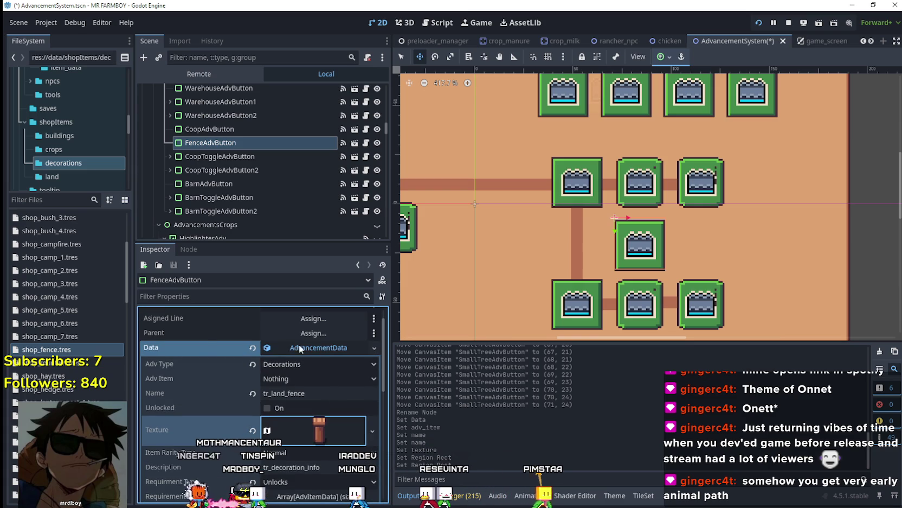
pyautogui.click(44, 351)
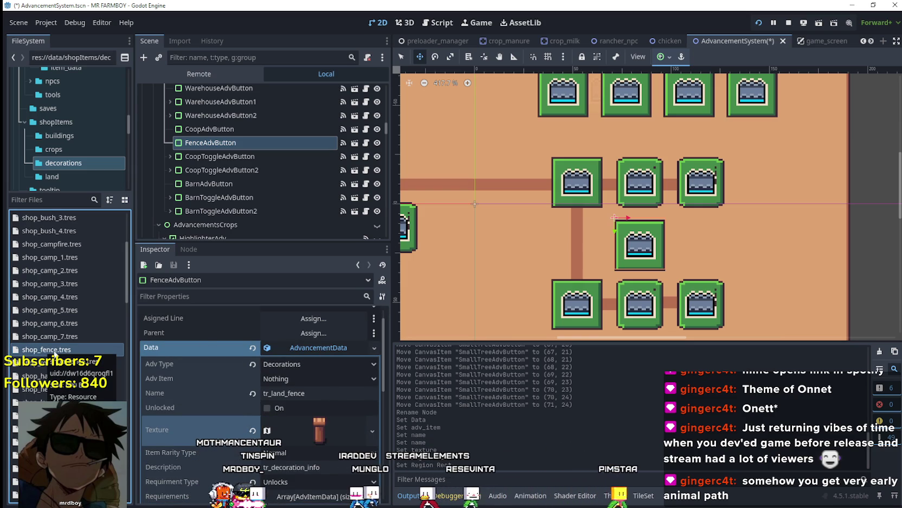
pyautogui.doubleClick(54, 351)
pyautogui.scroll(-2, 366, 467)
pyautogui.click(293, 375)
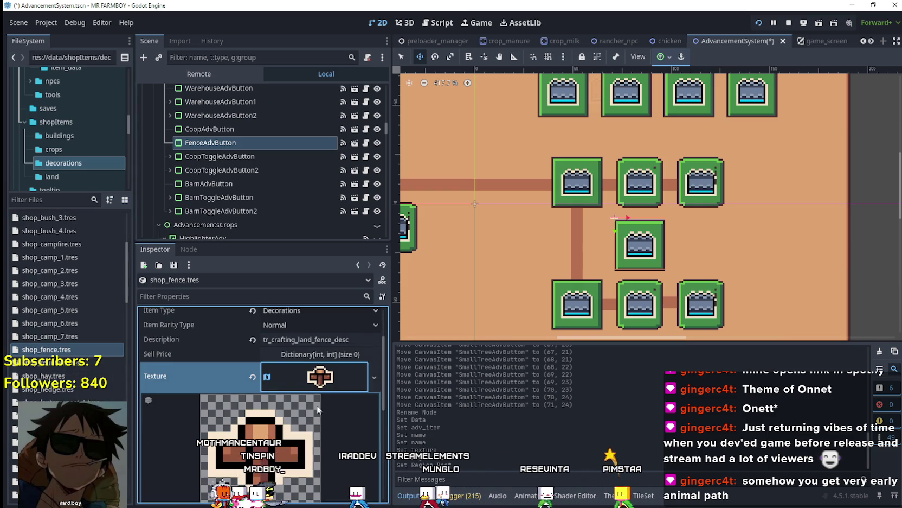
pyautogui.rightClick(315, 375)
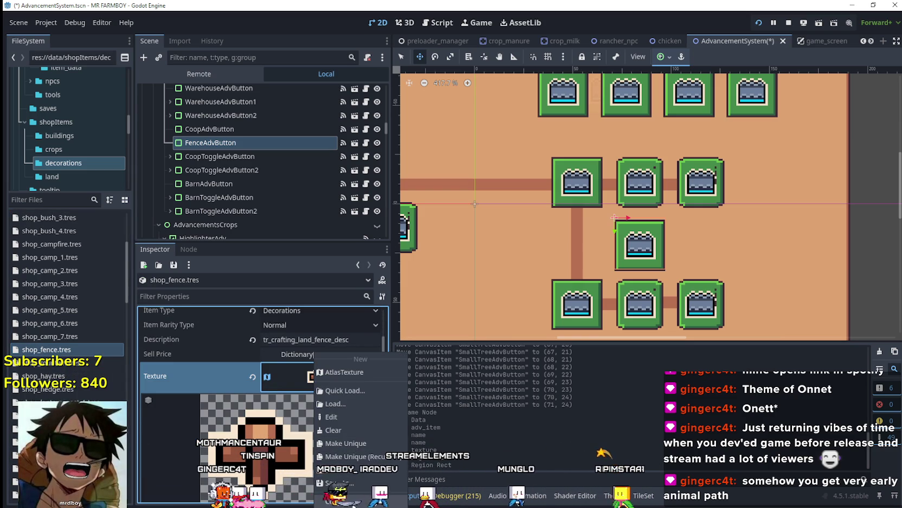
pyautogui.press('Escape')
# Clear the old post texture from the FenceAdvButton's Texture property
pyautogui.click(240, 143)
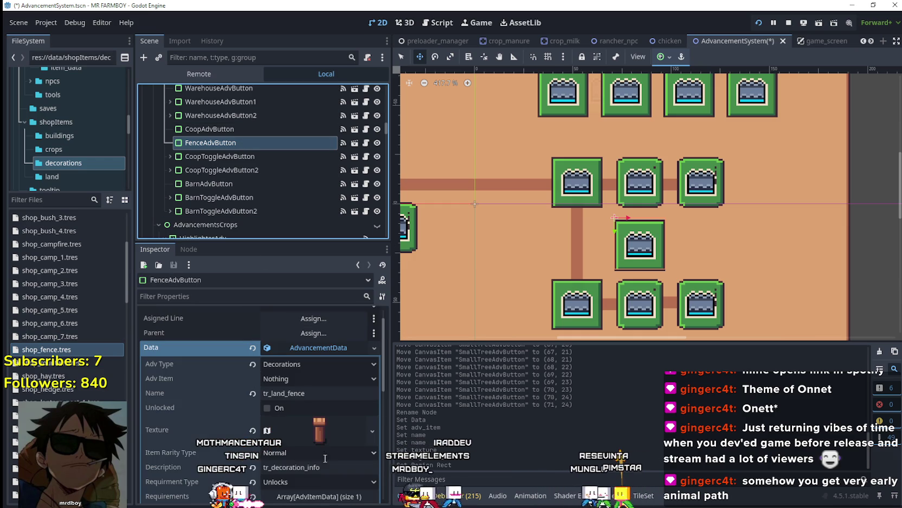
pyautogui.click(323, 430)
pyautogui.rightClick(305, 426)
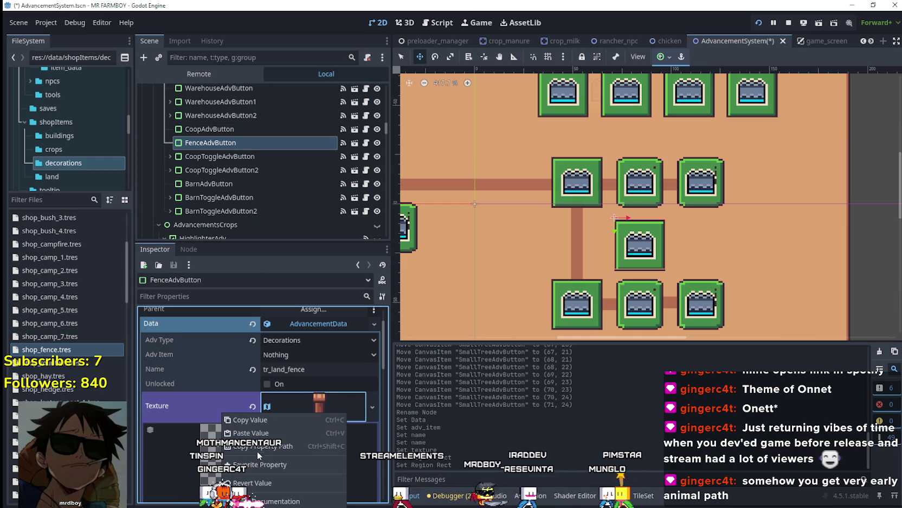
pyautogui.click(325, 441)
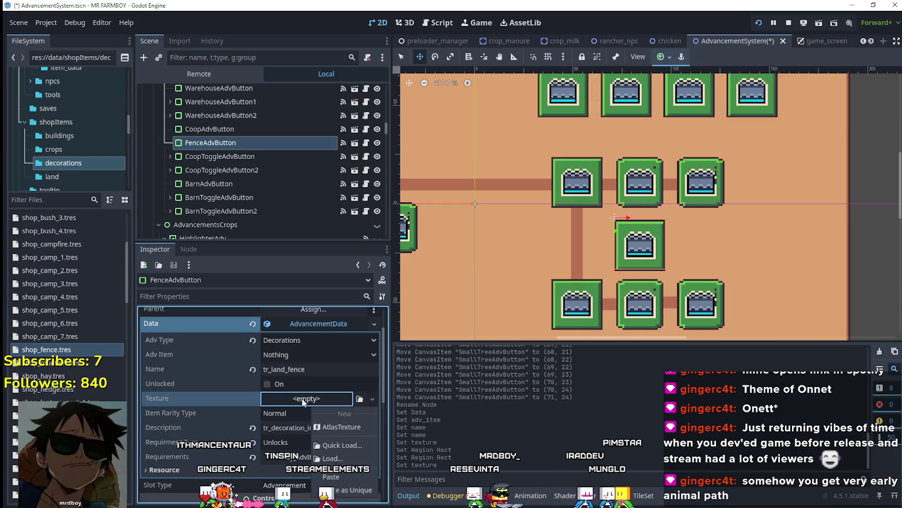
# Assign a new empty AtlasTexture to the FenceAdvButton's Texture property
pyautogui.click(281, 403)
pyautogui.click(231, 396)
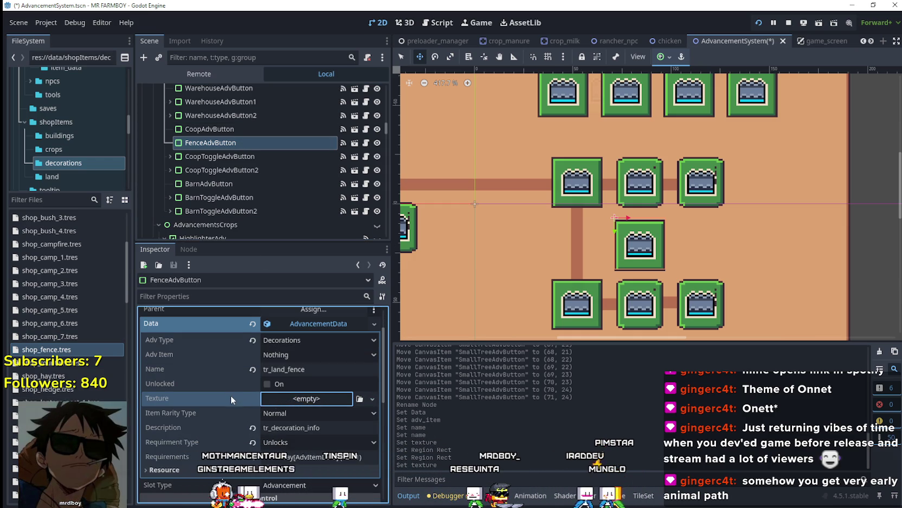
pyautogui.click(305, 401)
pyautogui.press('Escape')
pyautogui.rightClick(226, 398)
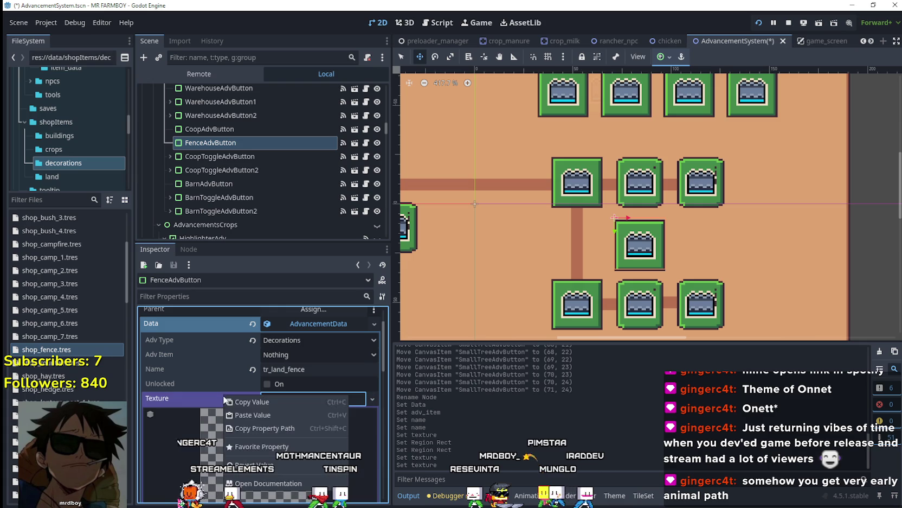
pyautogui.click(271, 428)
pyautogui.click(305, 402)
pyautogui.click(318, 400)
pyautogui.click(318, 400)
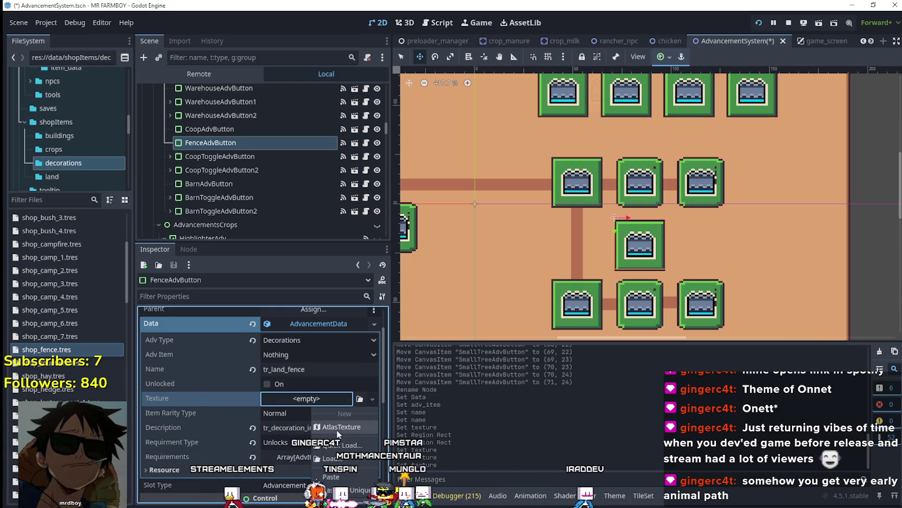
pyautogui.click(311, 406)
pyautogui.click(310, 397)
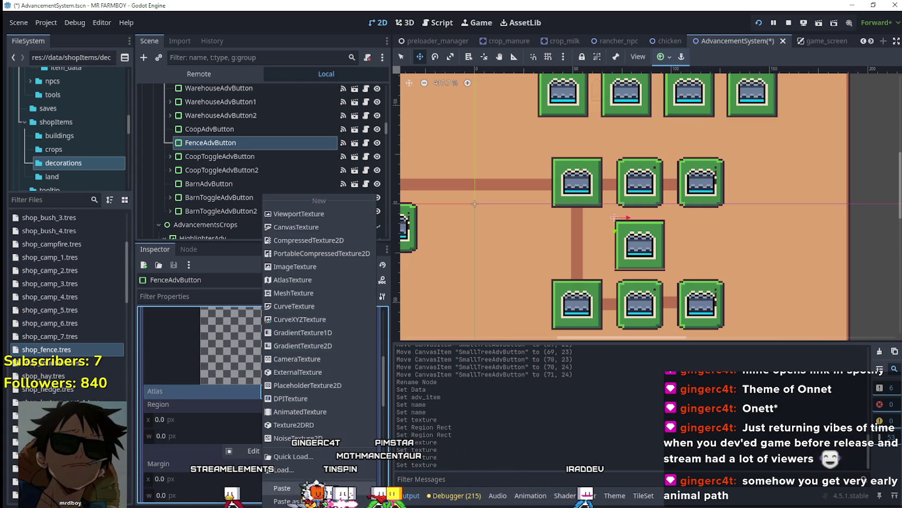
# Quick-load terrainSet.png as the atlas and crop a 16x16 fence sprite region at 144, 1704
pyautogui.click(322, 461)
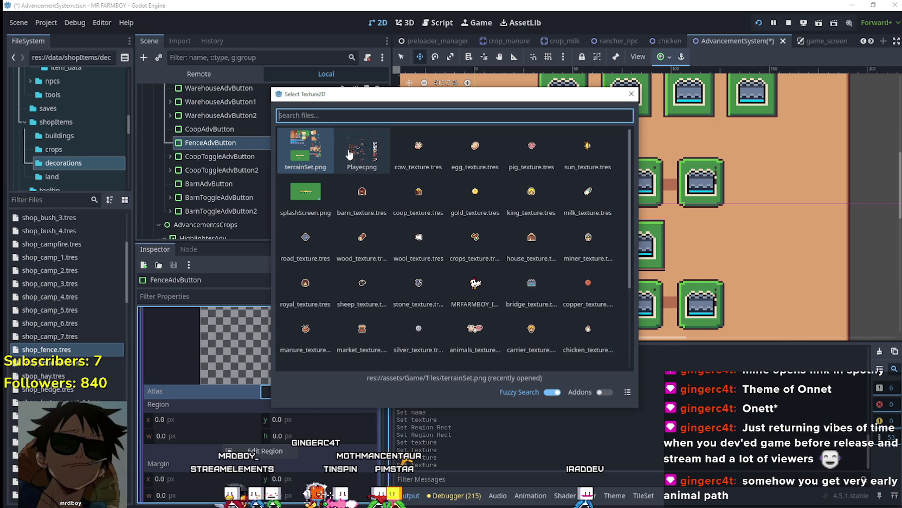
pyautogui.press('Return')
pyautogui.click(283, 469)
pyautogui.scroll(-4, 514, 243)
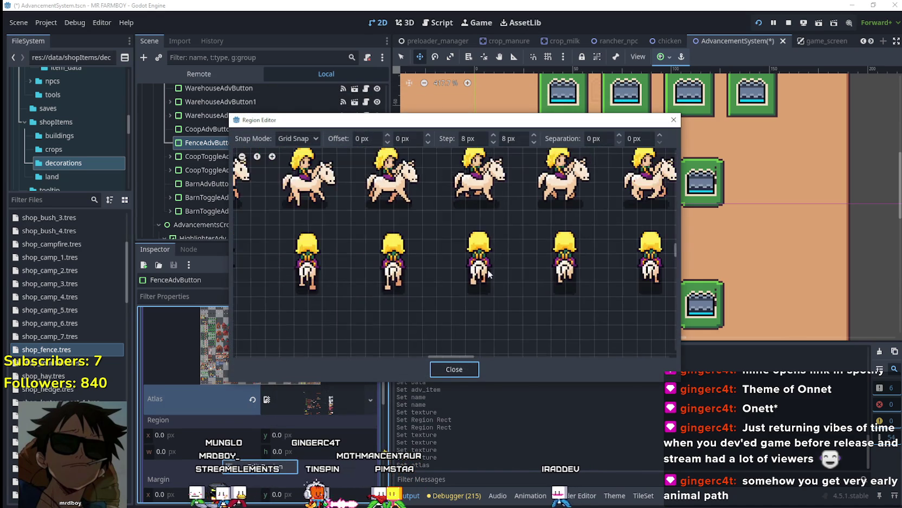
pyautogui.scroll(-4, 389, 316)
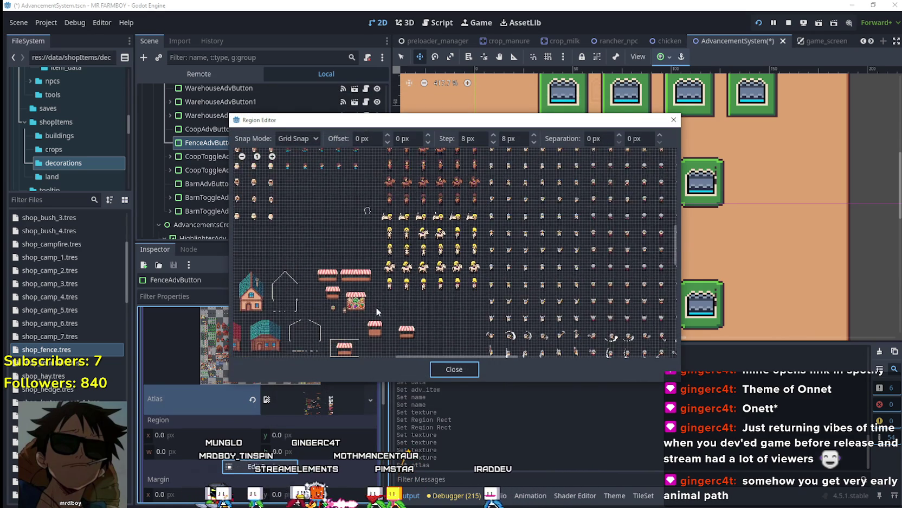
pyautogui.scroll(8, 450, 238)
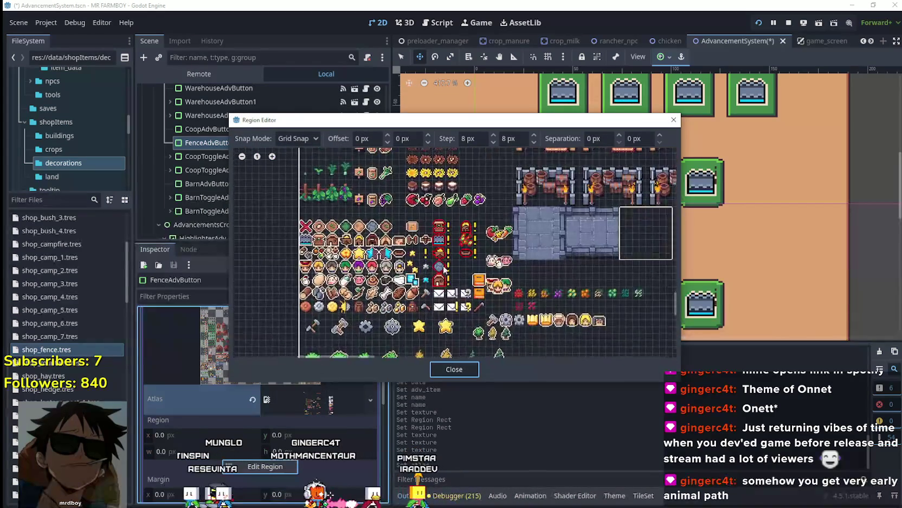
pyautogui.moveTo(427, 247); pyautogui.dragTo(386, 201)
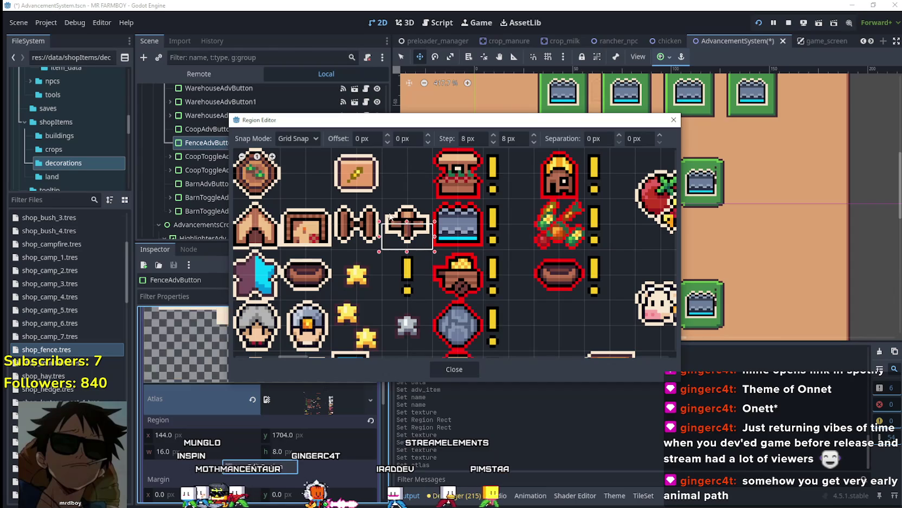
pyautogui.click(457, 370)
pyautogui.scroll(5, 291, 367)
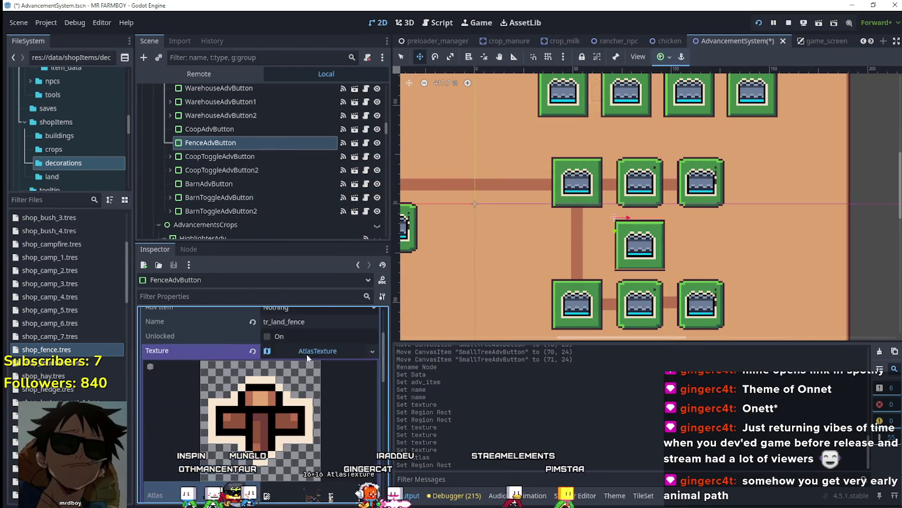
pyautogui.click(314, 355)
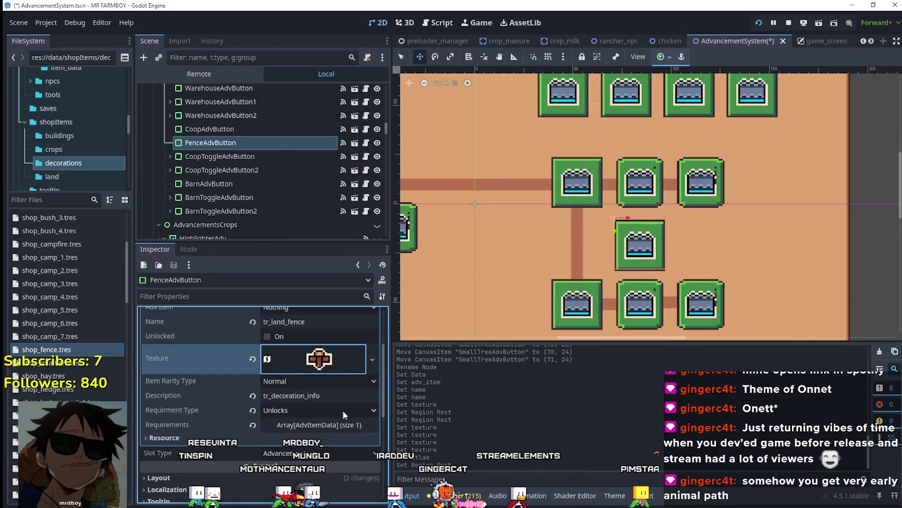
# Expand Requirements element 0 to show Unlocks for Small Tree 1 Deco, amount 1
pyautogui.click(330, 425)
pyautogui.click(326, 458)
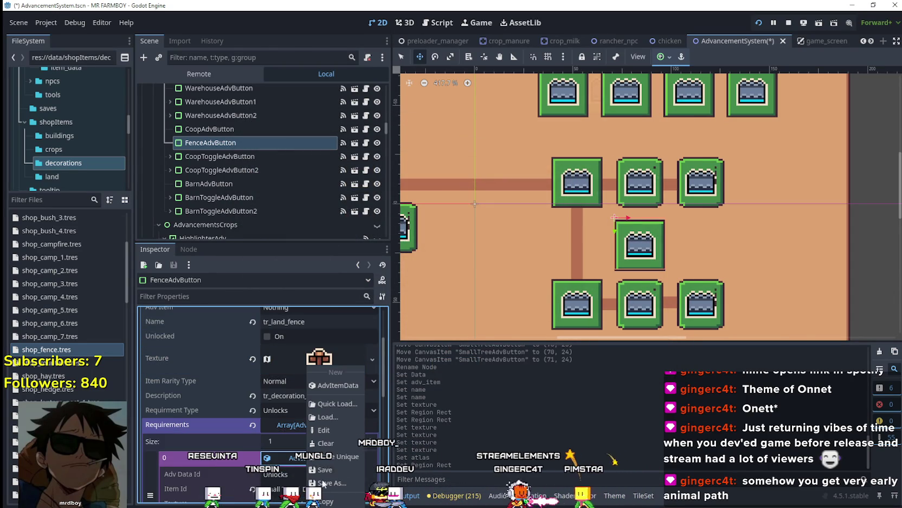
pyautogui.scroll(-1, 332, 471)
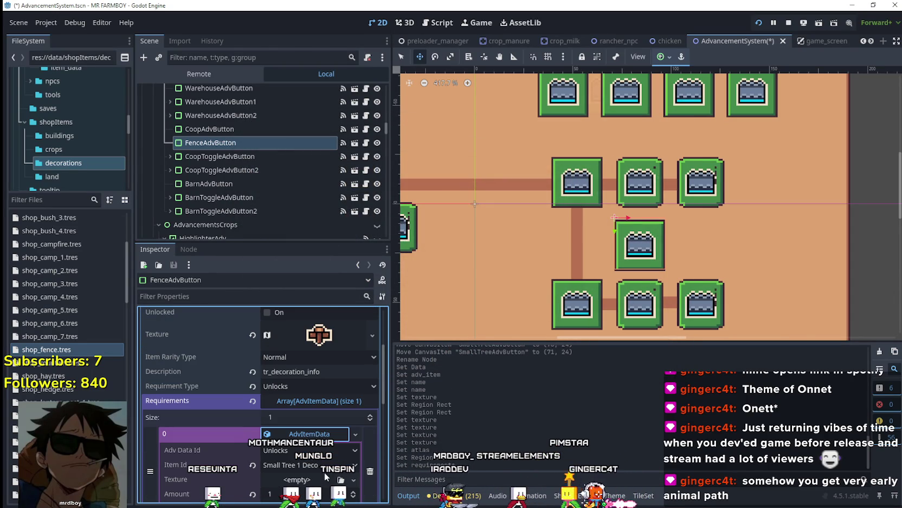
pyautogui.scroll(-2, 325, 468)
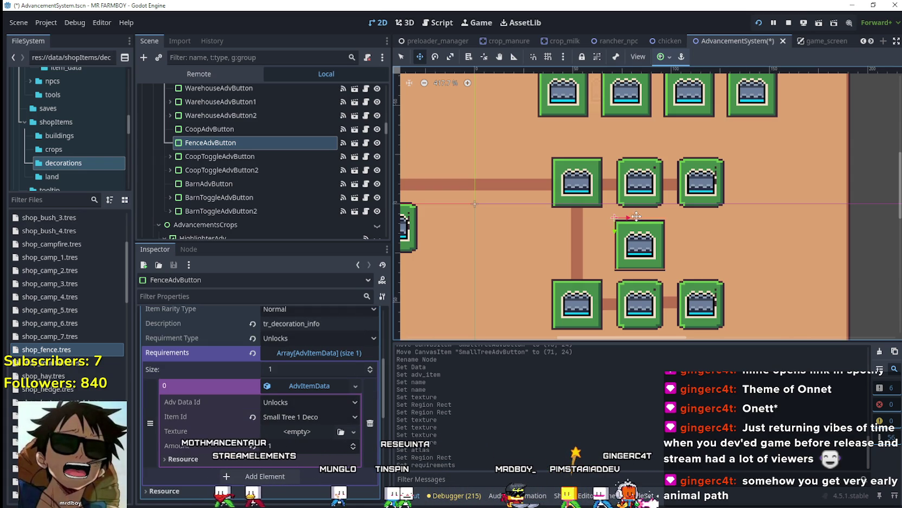
pyautogui.click(404, 54)
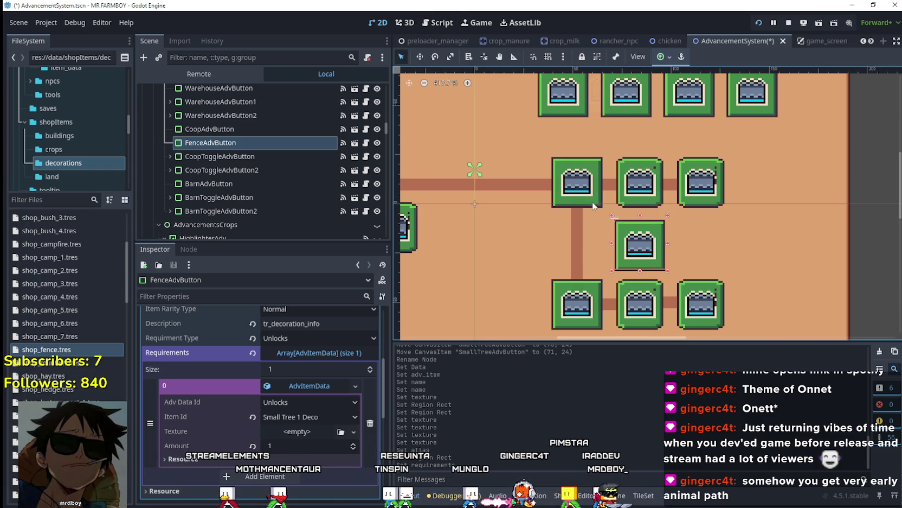
# Select CoopToggleAdvButton in the viewport and scroll to its Requirements for comparison
pyautogui.click(640, 206)
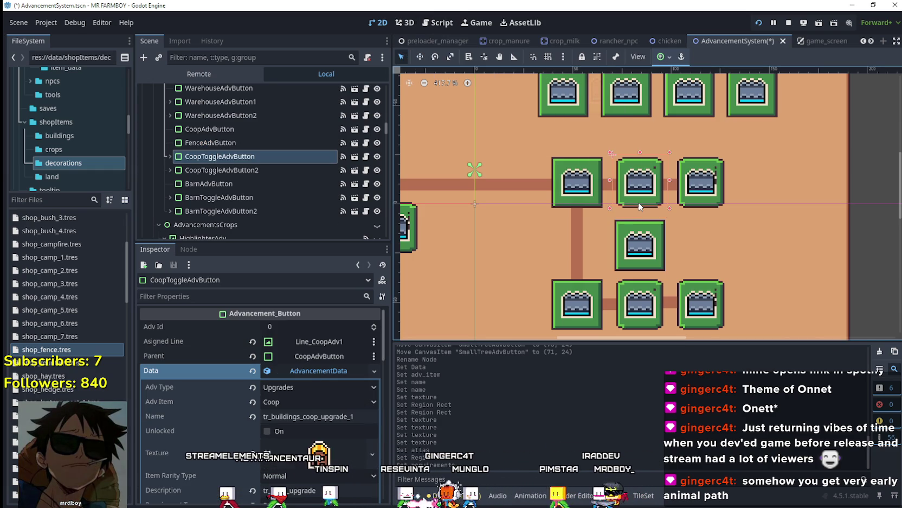
pyautogui.click(699, 206)
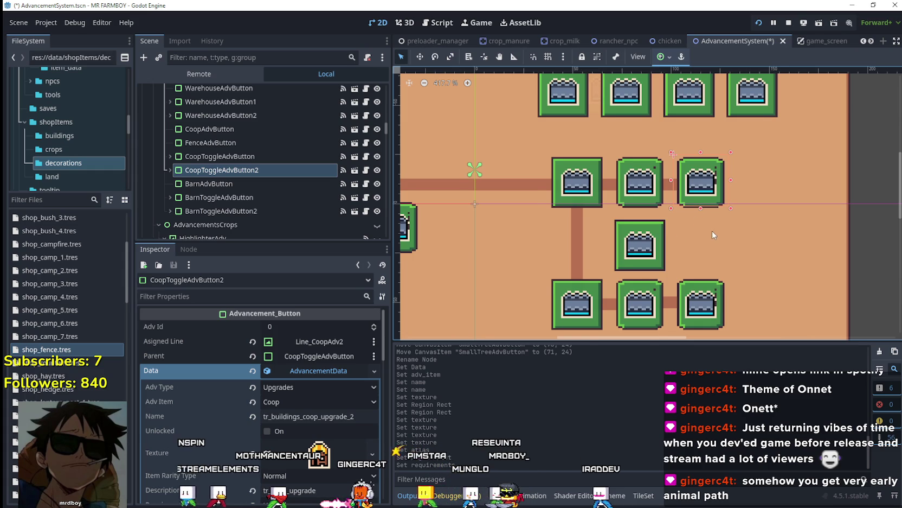
pyautogui.scroll(1, 708, 237)
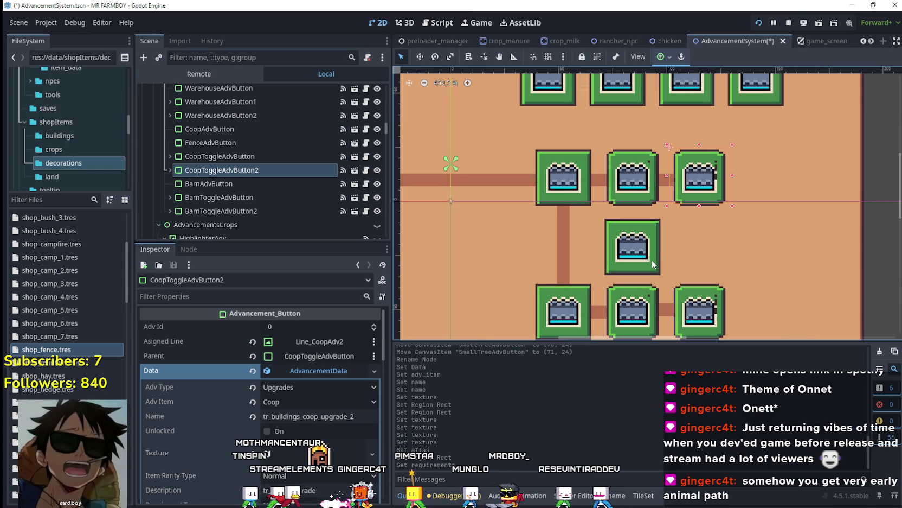
pyautogui.click(633, 203)
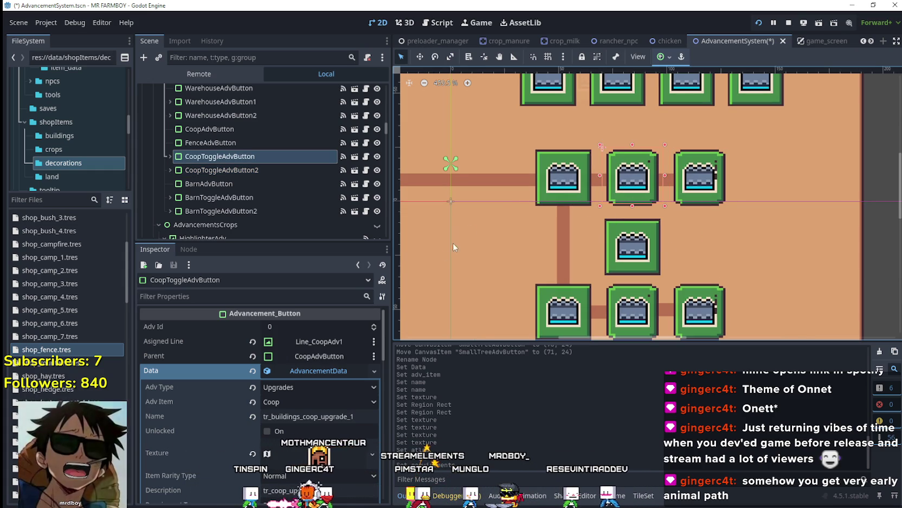
pyautogui.scroll(-3, 260, 390)
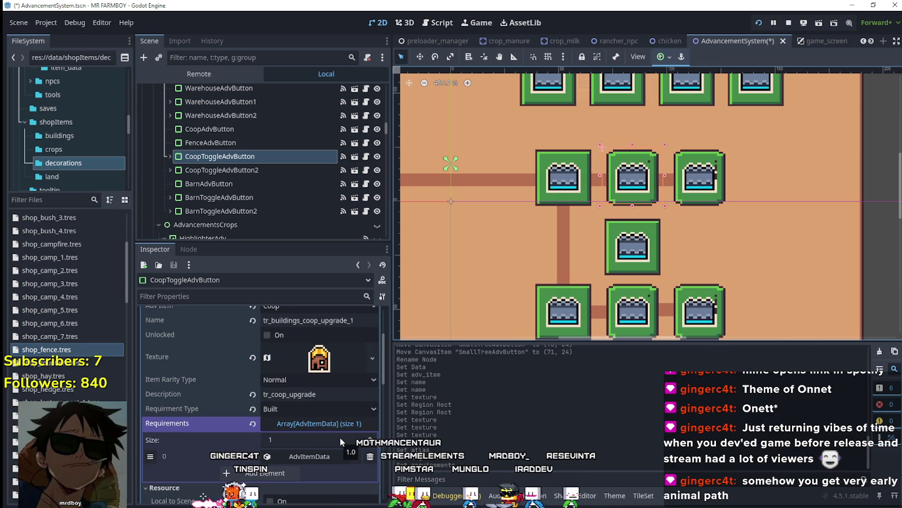
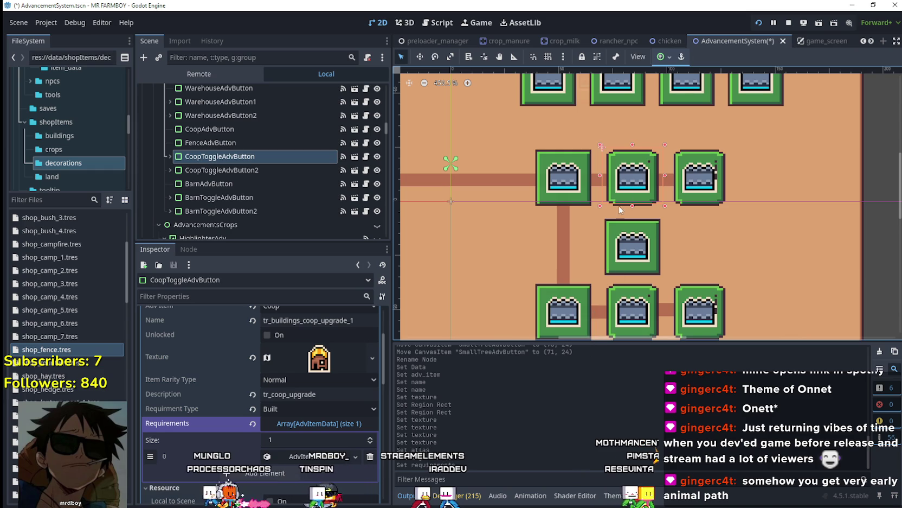
# Enlarge the canvas view and select the middle Fence advancement button
pyautogui.scroll(2, 684, 216)
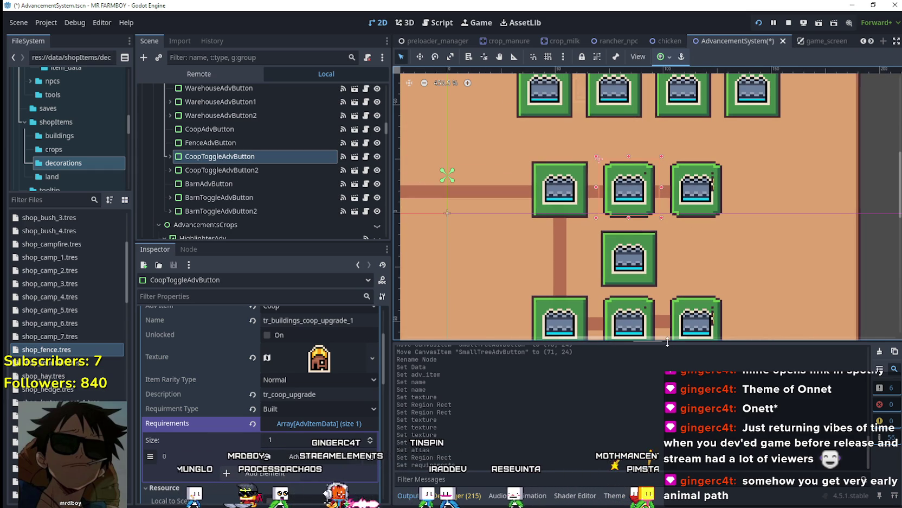
pyautogui.moveTo(668, 341); pyautogui.dragTo(675, 382)
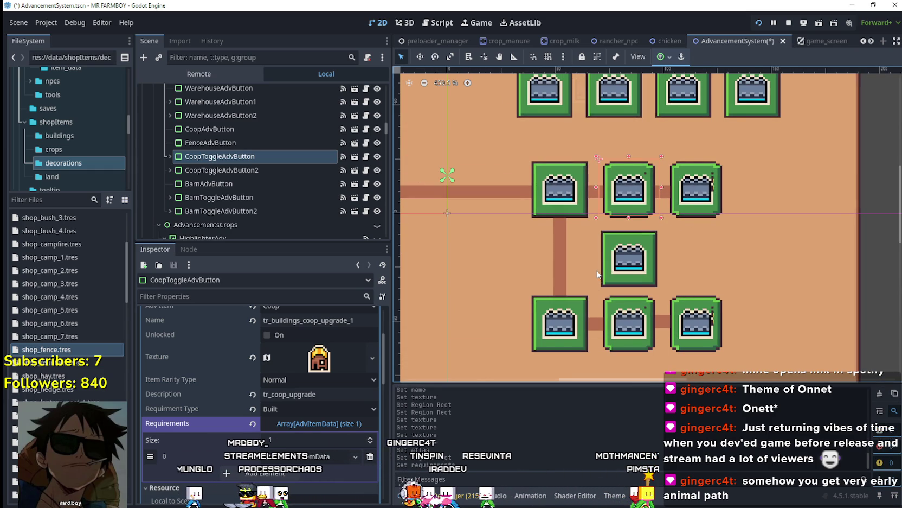
pyautogui.scroll(2, 598, 273)
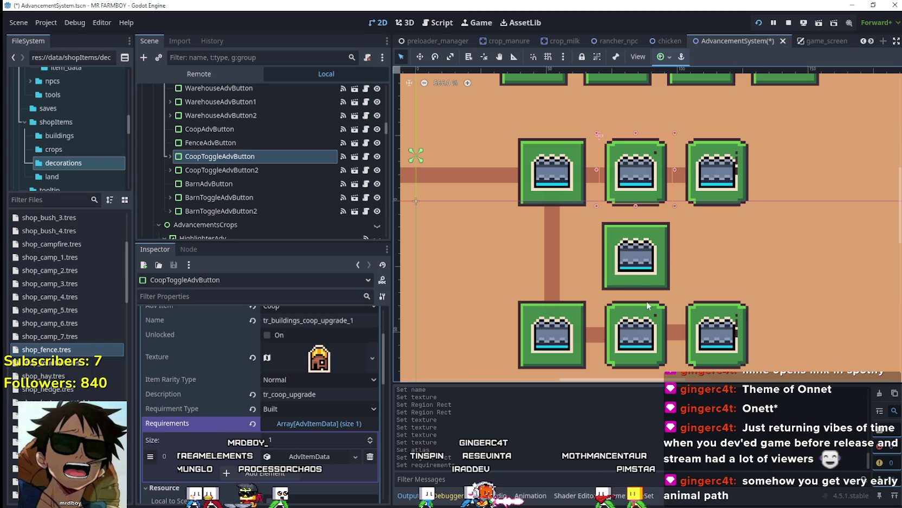
pyautogui.click(641, 266)
# Copy the Barn button's 50 Wheat requirement AdvItemData, then reselect the Fence button
pyautogui.click(546, 357)
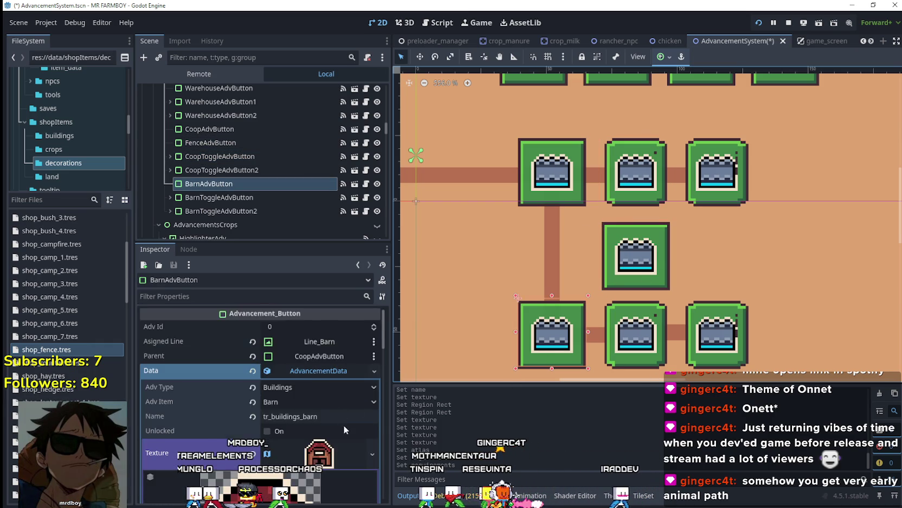
pyautogui.scroll(-3, 337, 411)
pyautogui.scroll(-3, 330, 405)
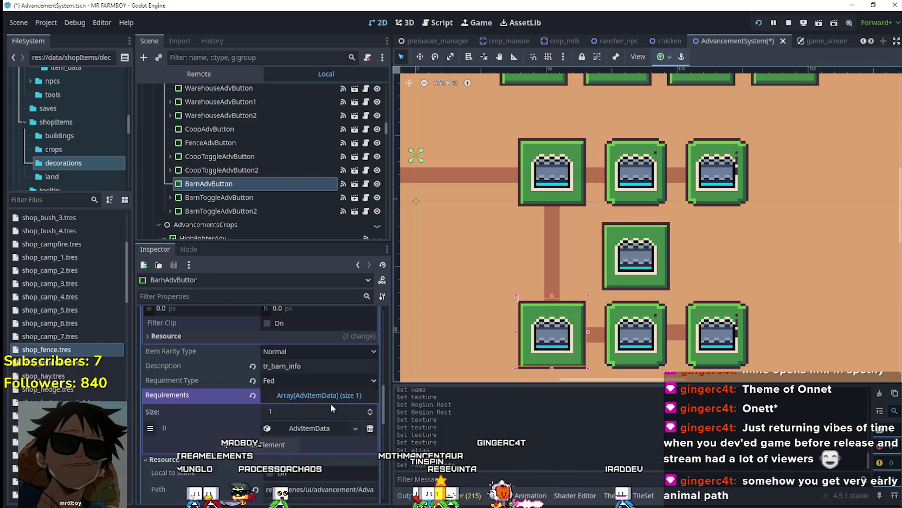
pyautogui.click(310, 428)
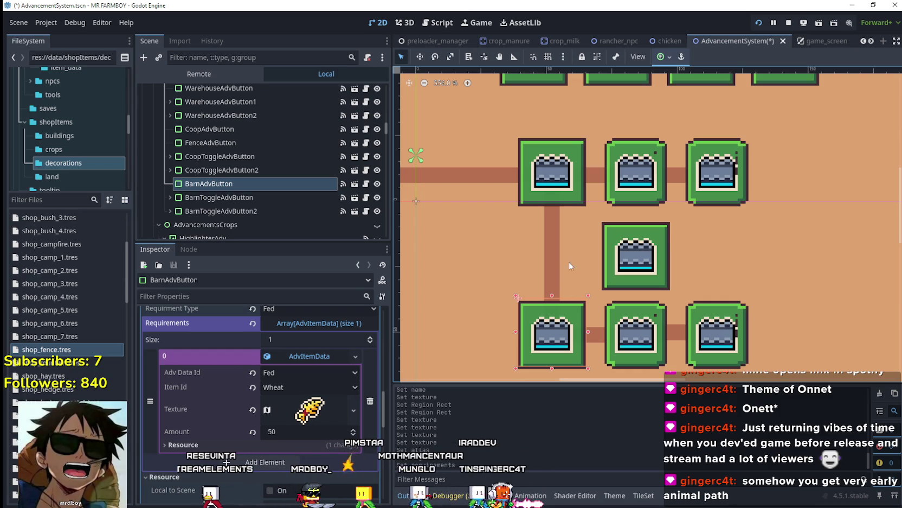
pyautogui.rightClick(293, 357)
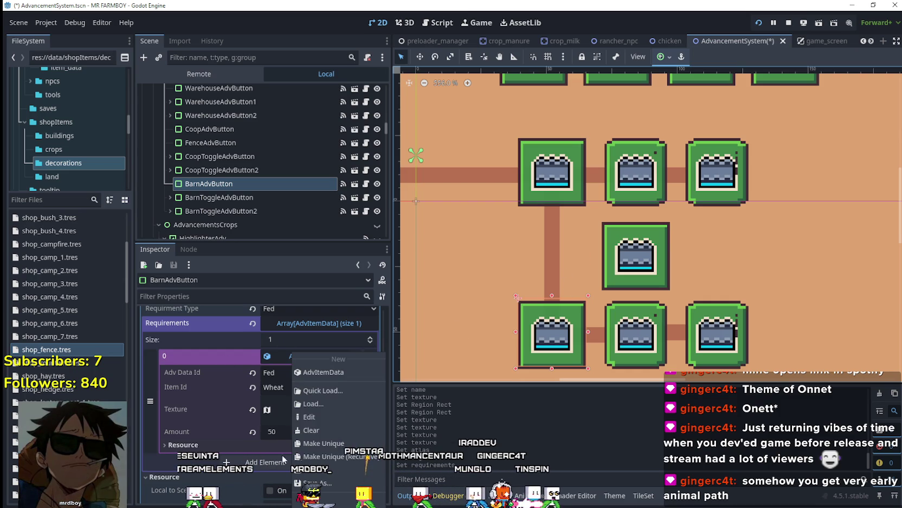
pyautogui.click(330, 456)
pyautogui.click(635, 250)
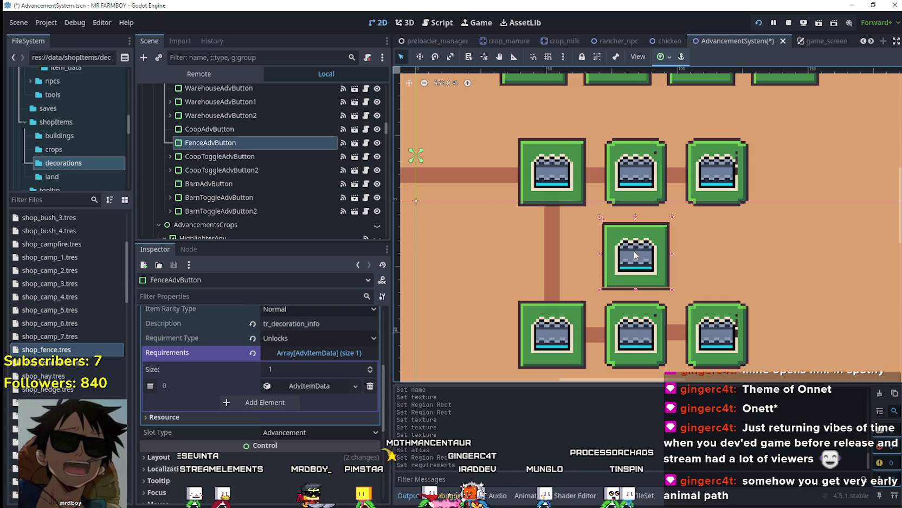
# Remove the Fence button's old requirement and reset its Requirements list to empty
pyautogui.click(316, 361)
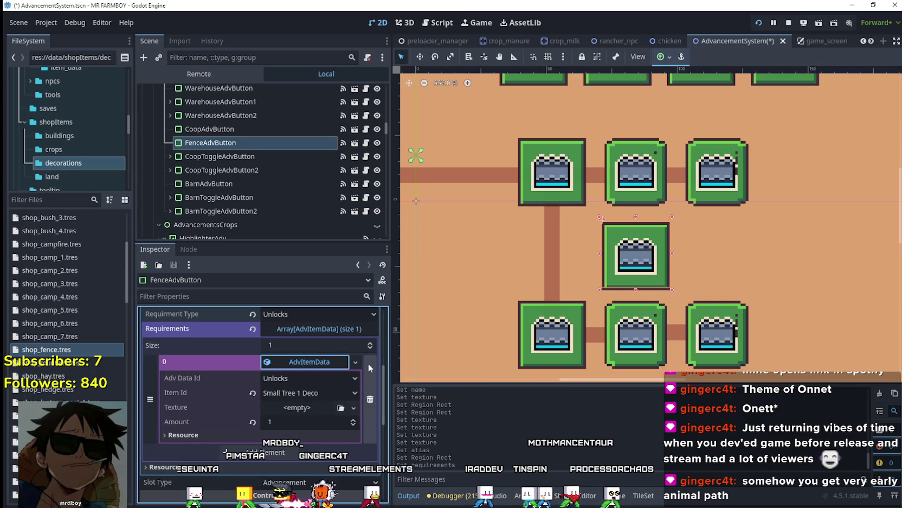
pyautogui.click(369, 348)
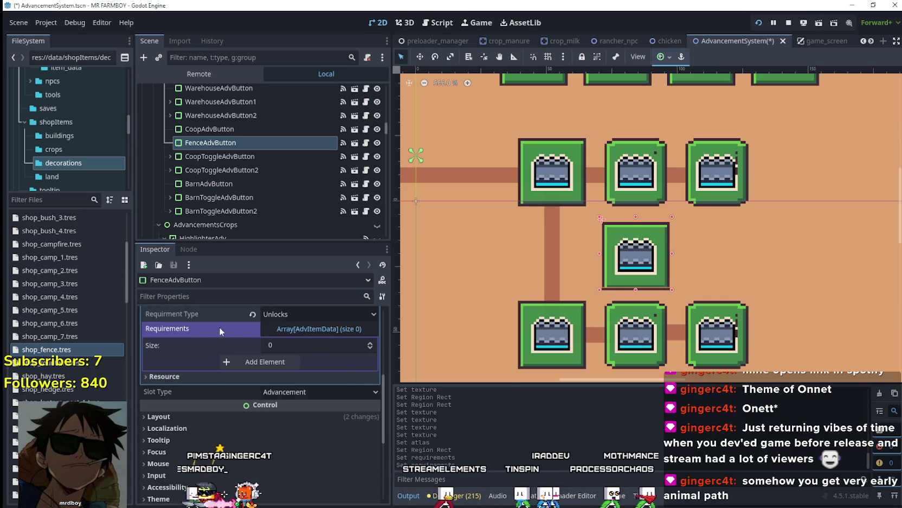
pyautogui.rightClick(219, 326)
pyautogui.click(256, 347)
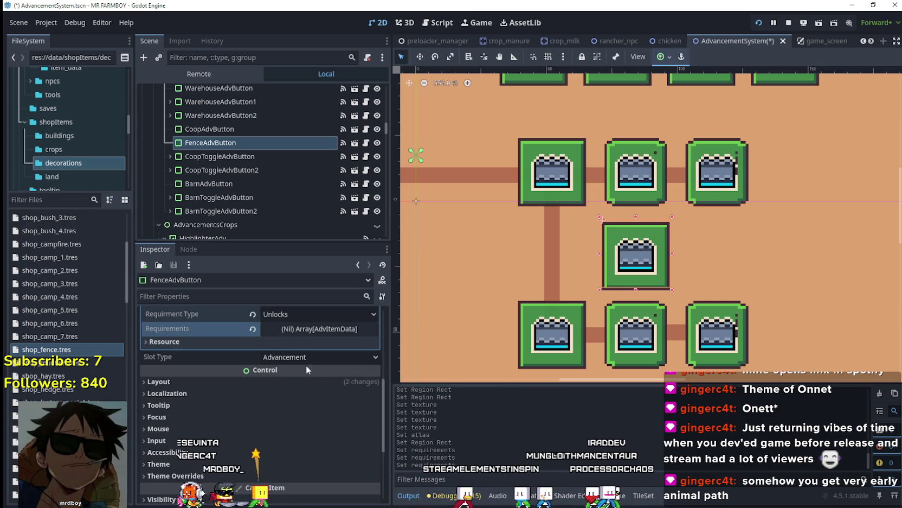
pyautogui.click(307, 332)
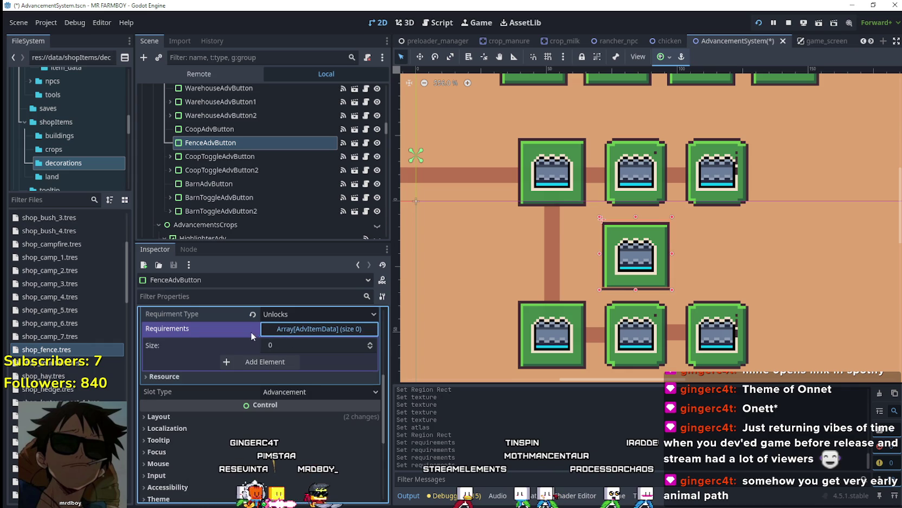
# Paste the copied Wheat requirement into a new slot, make it unique, and set amount 20
pyautogui.click(253, 363)
pyautogui.click(298, 361)
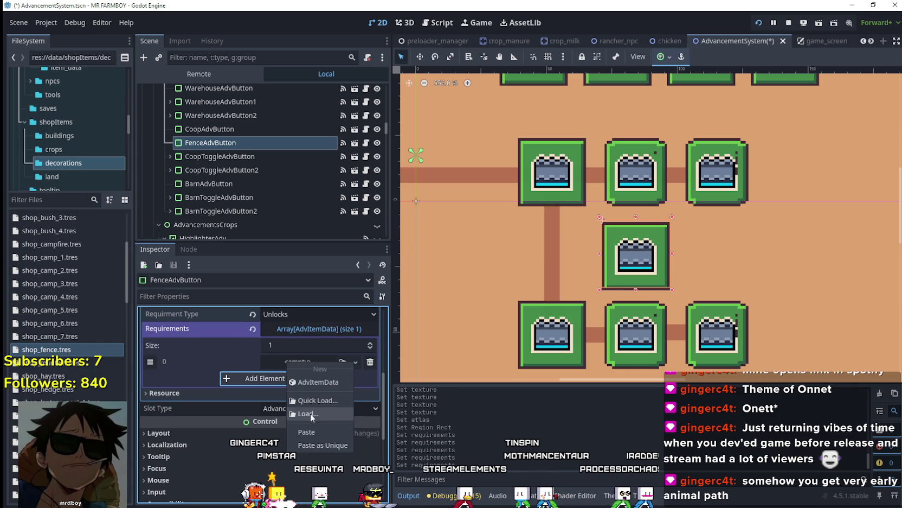
pyautogui.click(307, 432)
pyautogui.rightClick(307, 363)
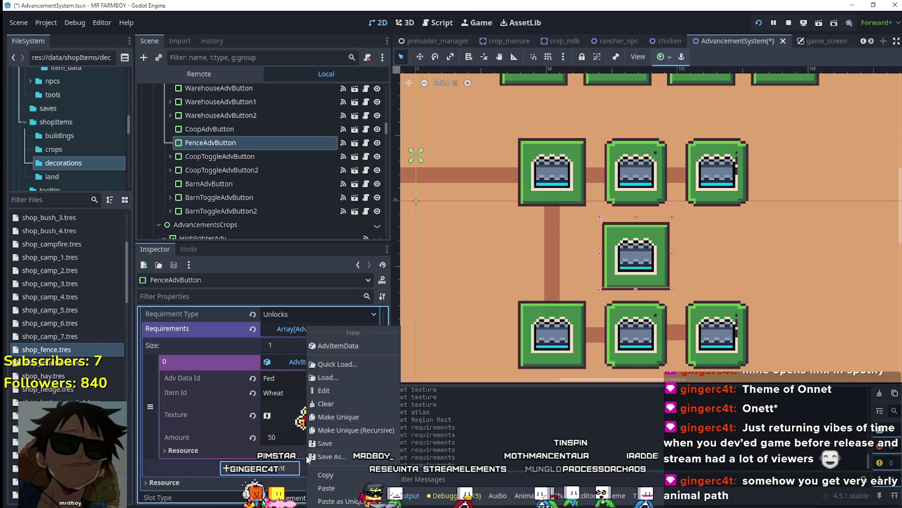
pyautogui.click(349, 417)
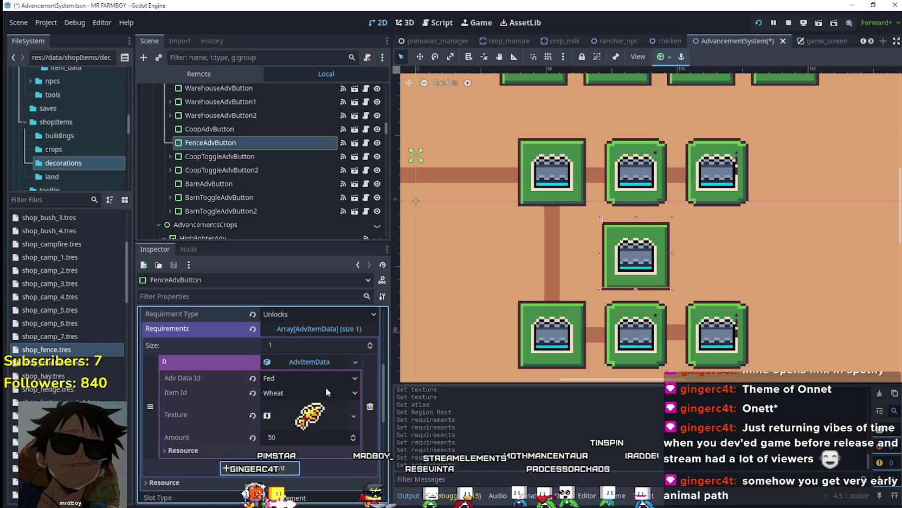
pyautogui.click(297, 439)
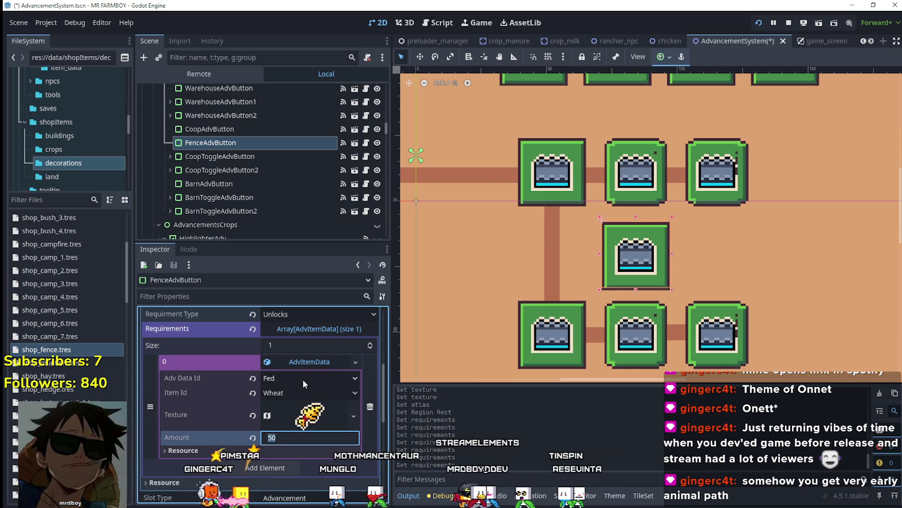
pyautogui.write('20')
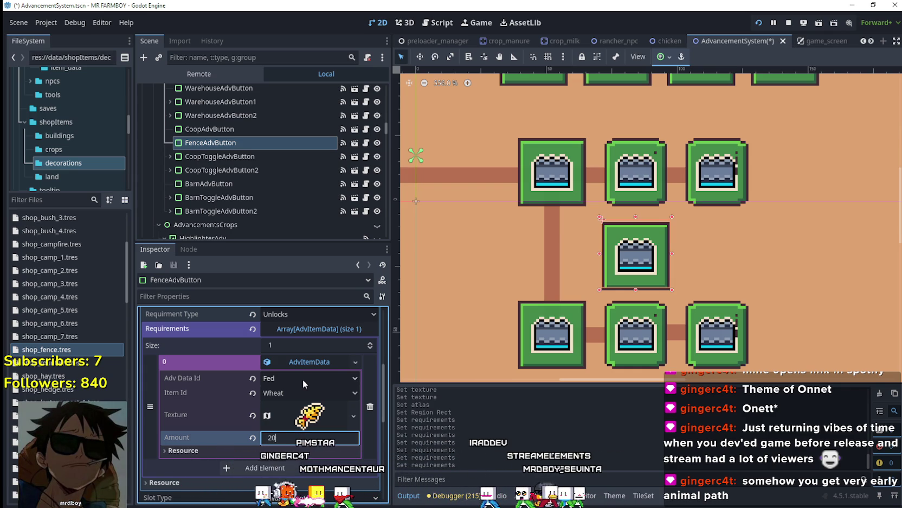
pyautogui.press('Return')
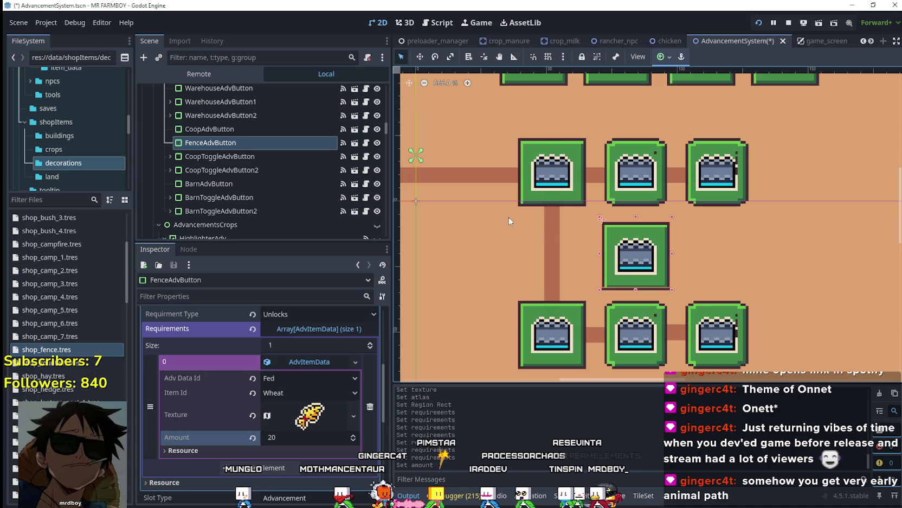
pyautogui.scroll(2, 543, 220)
pyautogui.scroll(5, 348, 396)
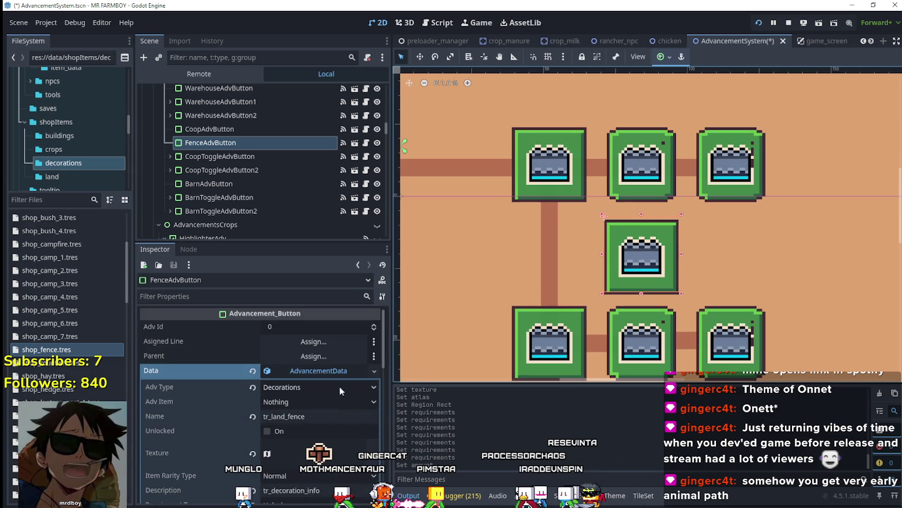
# Assign CoopAdvButton as the Fence advancement button's Parent via the Select a Node dialog
pyautogui.click(313, 356)
pyautogui.moveTo(532, 156)
pyautogui.mouseDown()
pyautogui.moveTo(532, 417)
pyautogui.moveTo(470, 341)
pyautogui.moveTo(470, 353)
pyautogui.mouseUp()
pyautogui.scroll(15, 470, 347)
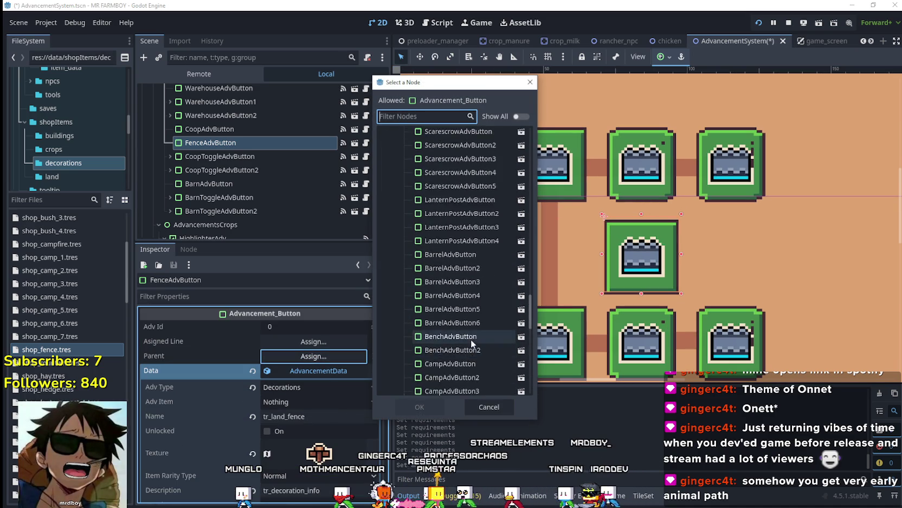
pyautogui.scroll(5, 473, 337)
pyautogui.scroll(-3, 471, 319)
pyautogui.scroll(10, 528, 225)
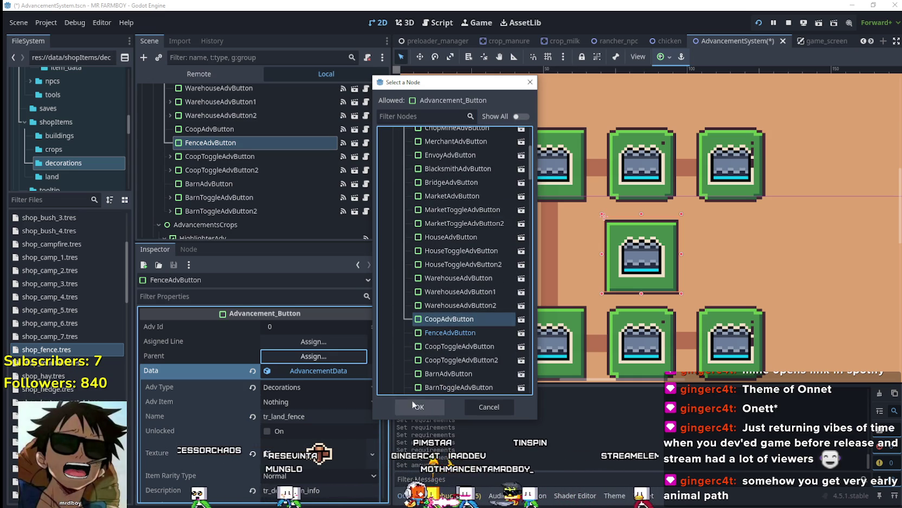
pyautogui.doubleClick(460, 319)
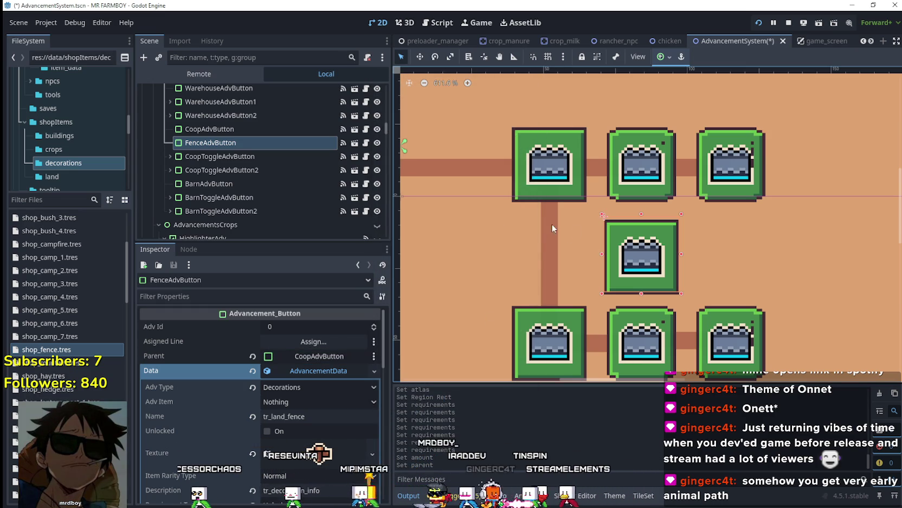
pyautogui.scroll(-1, 554, 235)
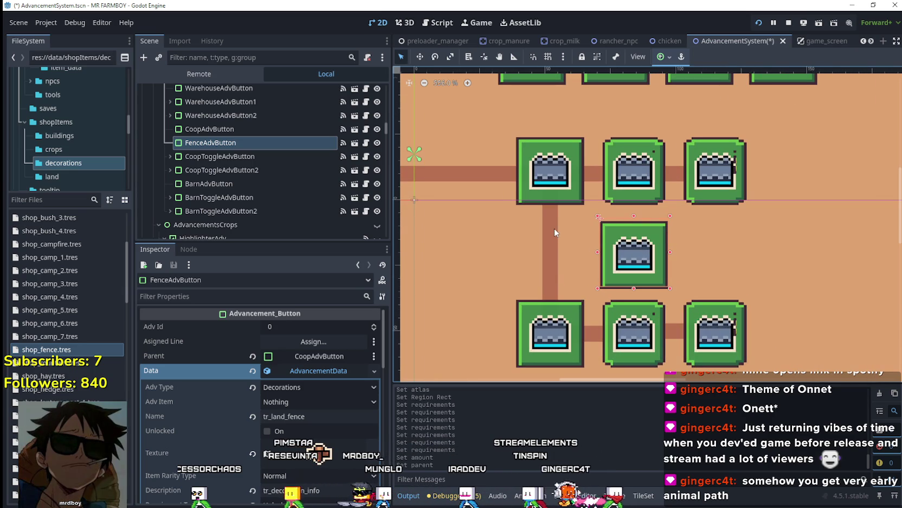
# Duplicate Line_CoopAdv1 into Line_CoopAdv3 and place it after Line_CoopAdv2 in the hierarchy
pyautogui.click(552, 271)
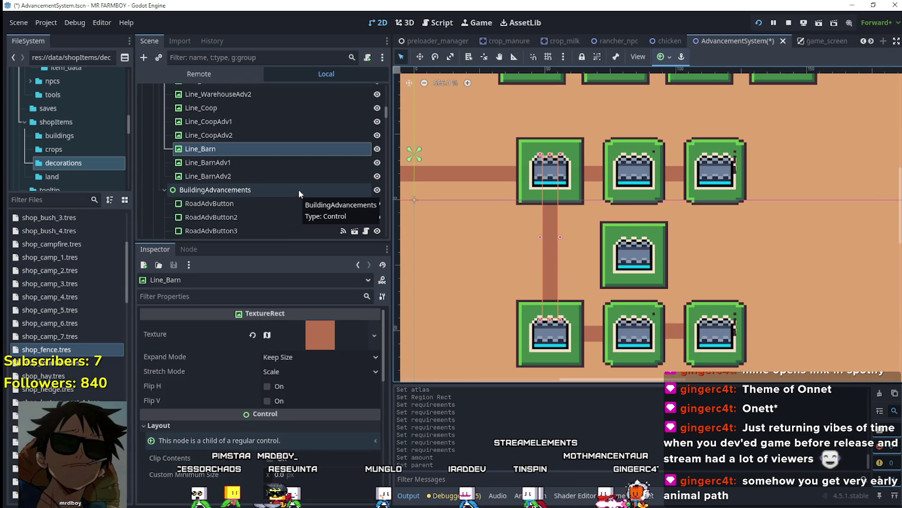
pyautogui.click(251, 121)
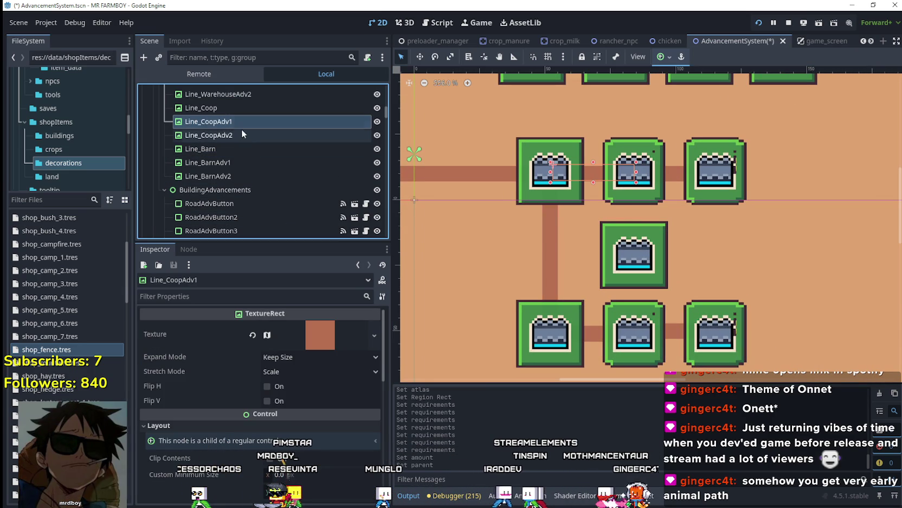
pyautogui.hotkey('ctrl', 'd')
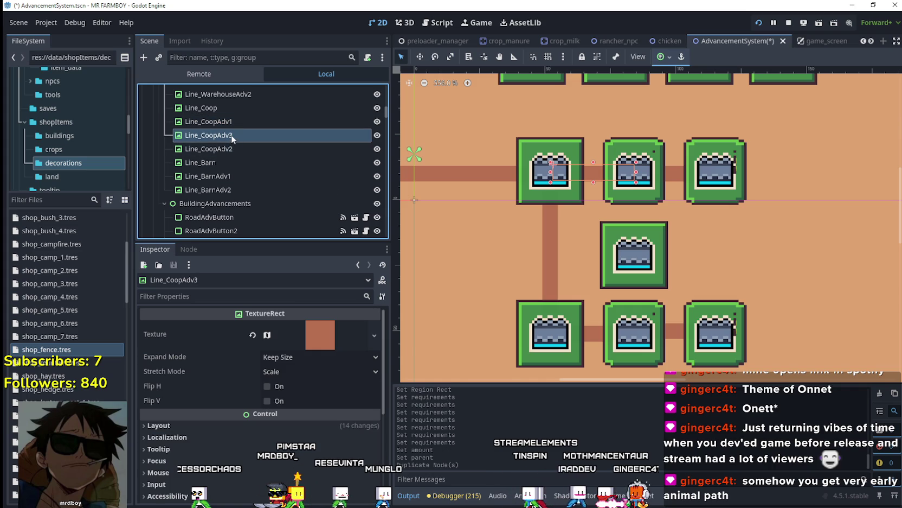
pyautogui.moveTo(242, 163); pyautogui.dragTo(236, 154)
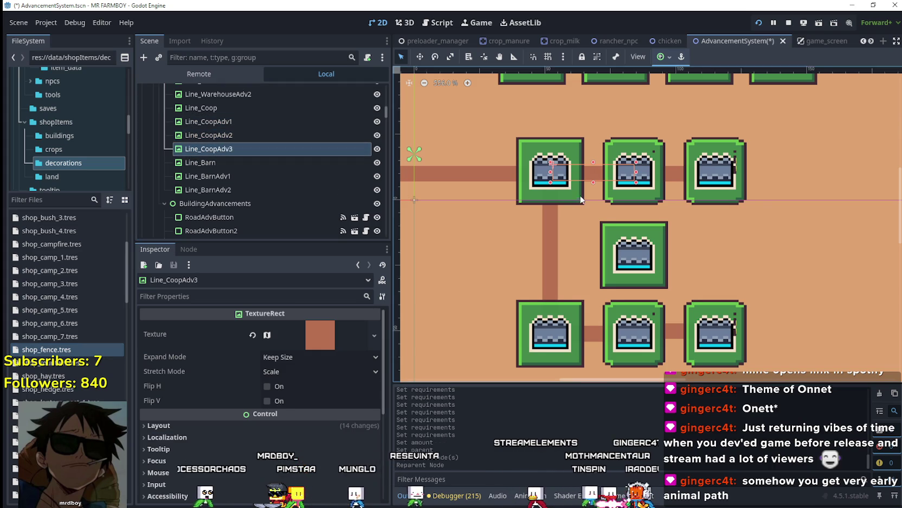
pyautogui.scroll(1, 592, 179)
# Rotate Line_CoopAdv3 to about 46 degrees toward the centre button and save the scene
pyautogui.click(418, 57)
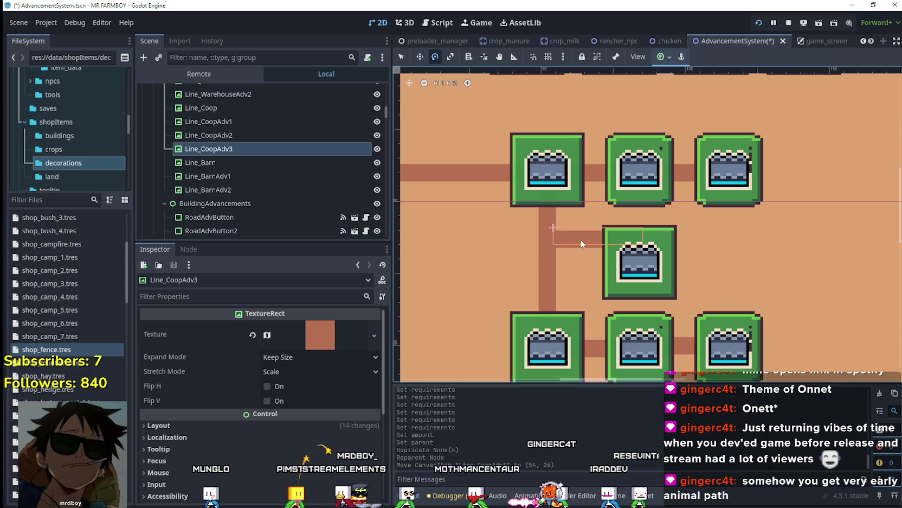
pyautogui.moveTo(555, 251); pyautogui.dragTo(556, 251)
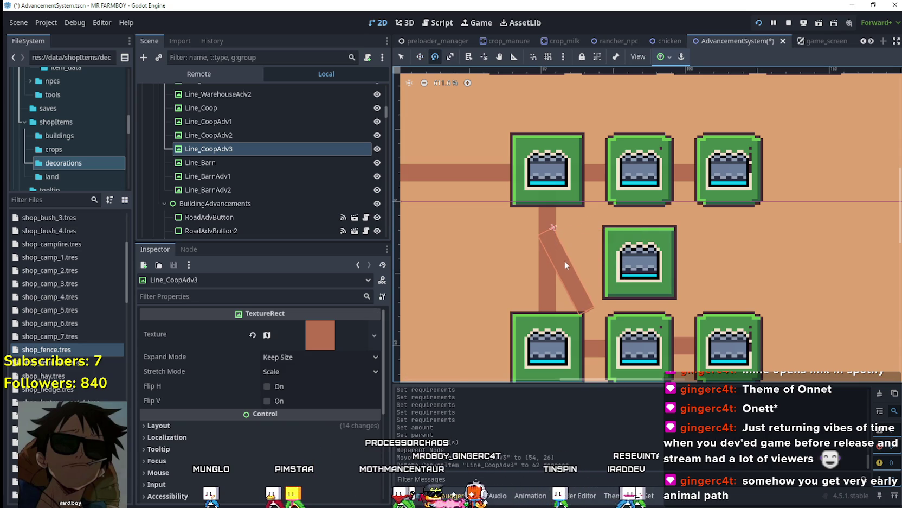
pyautogui.moveTo(591, 281); pyautogui.dragTo(585, 208)
pyautogui.click(419, 57)
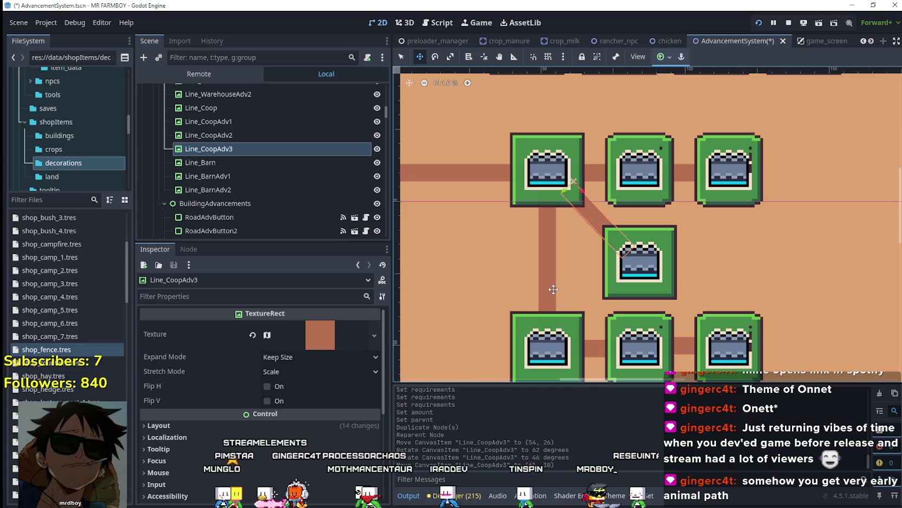
pyautogui.scroll(-1, 553, 289)
pyautogui.hotkey('ctrl', 's')
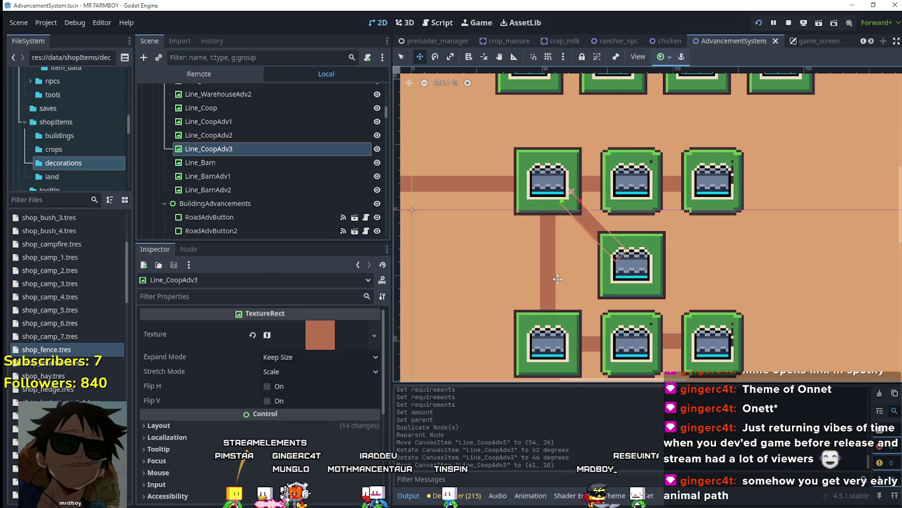
# Set FenceAdvButton's Asigned Line to Line_CoopAdv3 and save the scene
pyautogui.click(401, 57)
pyautogui.click(631, 266)
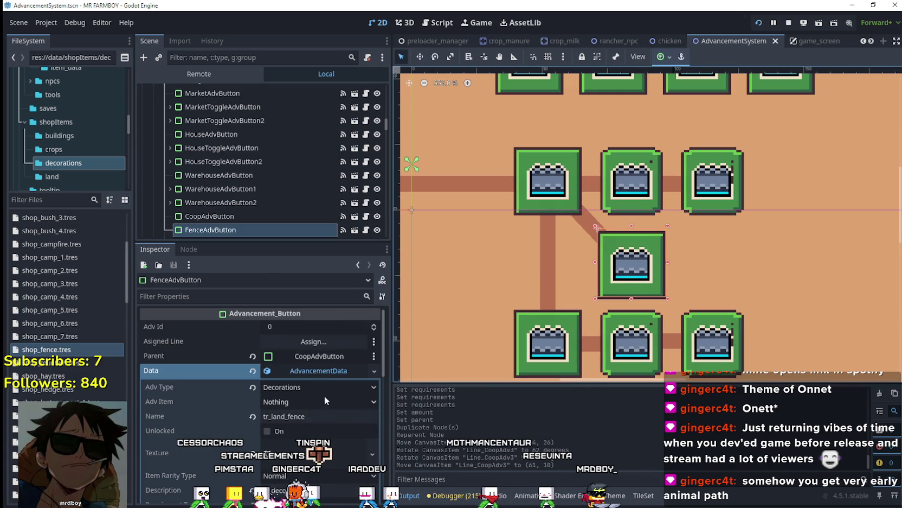
pyautogui.click(316, 341)
pyautogui.moveTo(530, 145)
pyautogui.mouseDown()
pyautogui.moveTo(532, 213)
pyautogui.moveTo(531, 163)
pyautogui.mouseUp()
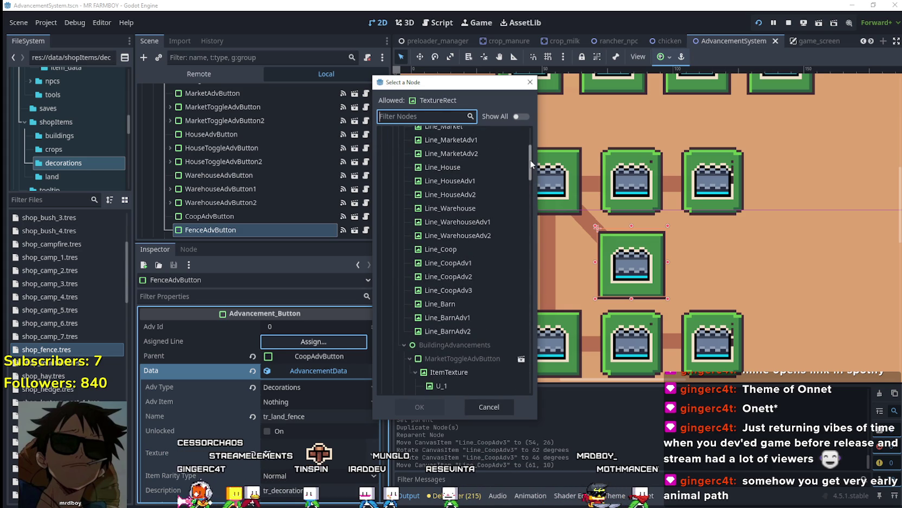
pyautogui.click(451, 291)
pyautogui.click(416, 407)
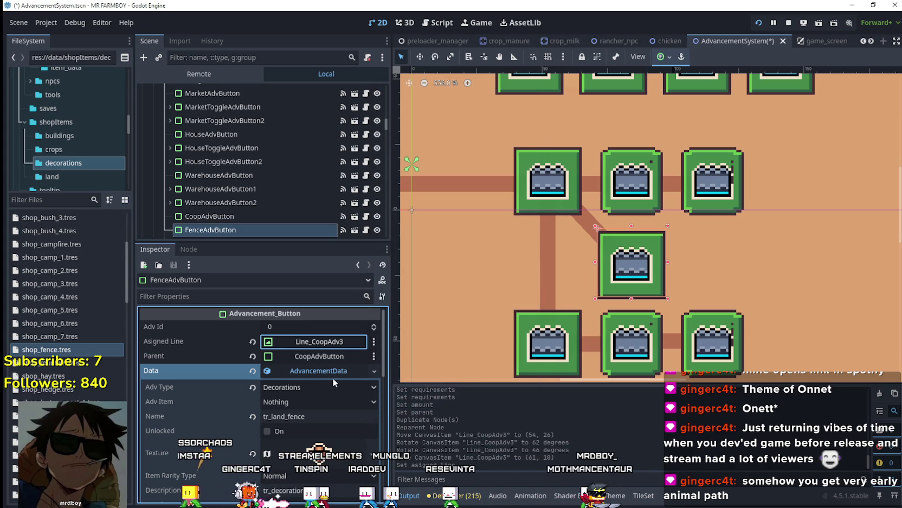
pyautogui.hotkey('ctrl', 's')
# Collapse the Fence button's Requirements list in the Inspector and save AdvancementSystem.tscn again
pyautogui.click(330, 371)
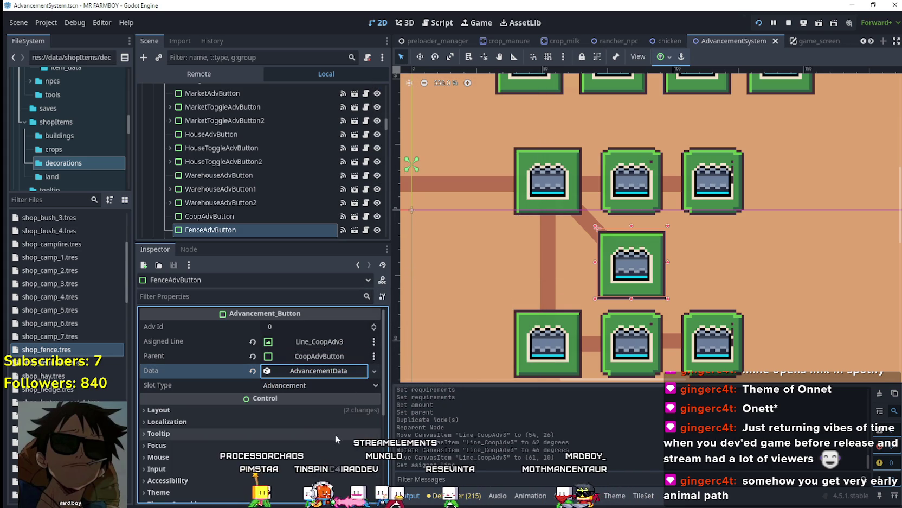
pyautogui.click(330, 371)
pyautogui.scroll(-3, 308, 413)
pyautogui.scroll(-1, 309, 408)
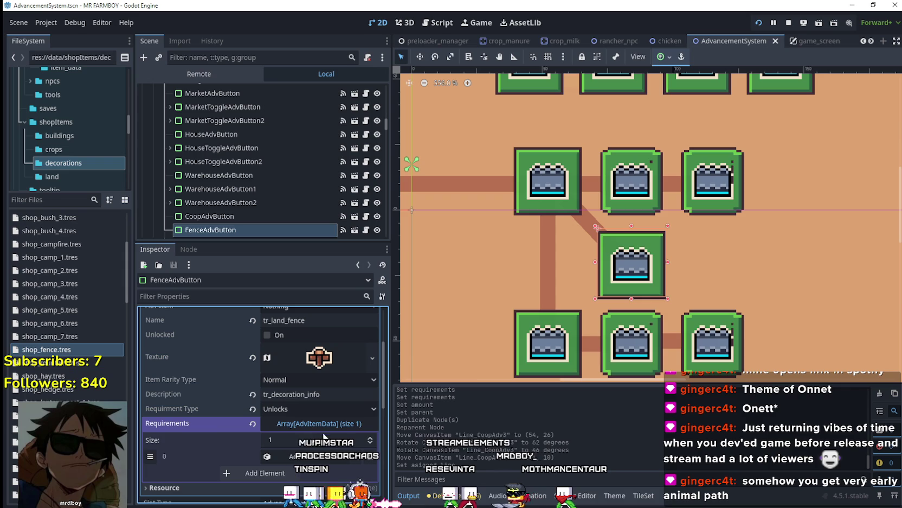
pyautogui.click(324, 425)
pyautogui.hotkey('ctrl', 's')
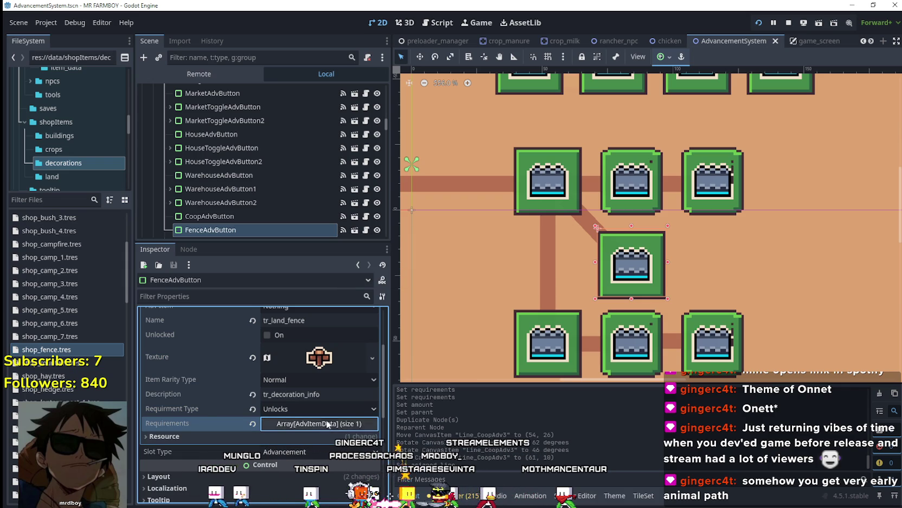
pyautogui.scroll(-3, 692, 332)
pyautogui.scroll(1, 692, 332)
pyautogui.scroll(1, 692, 332)
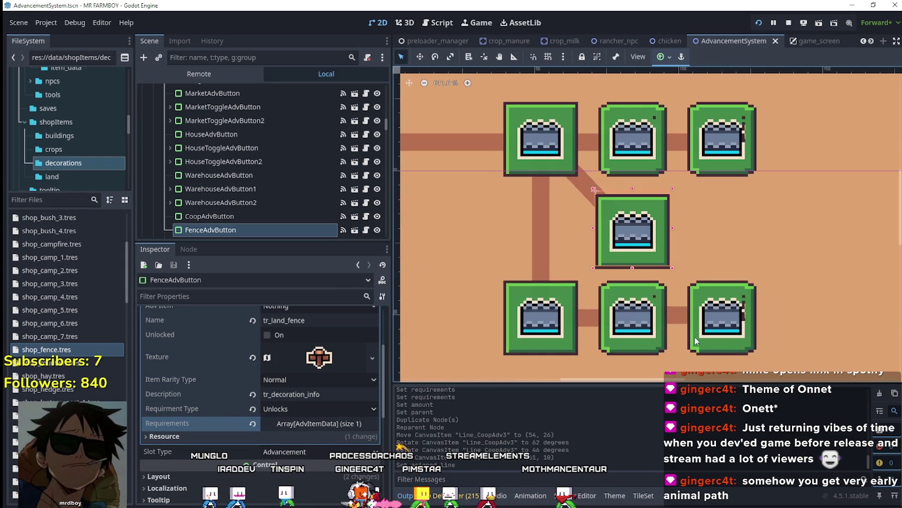
pyautogui.scroll(-1, 692, 332)
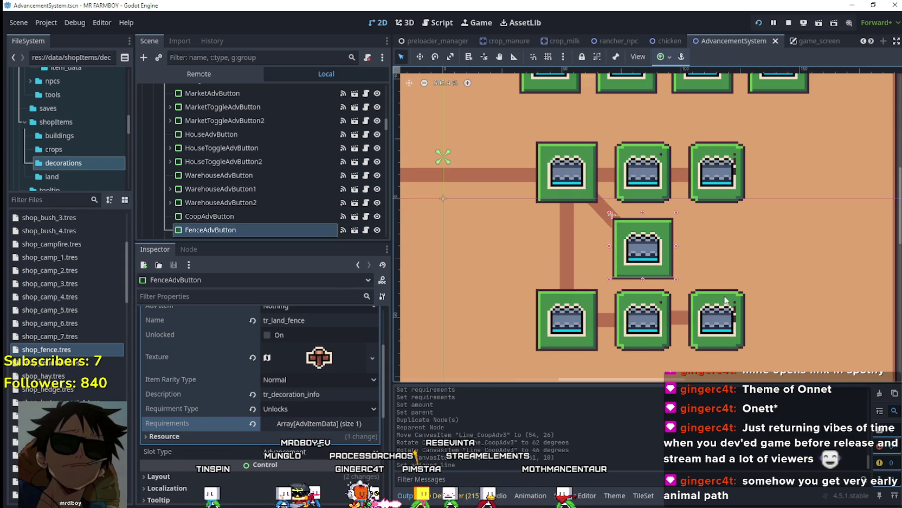
pyautogui.scroll(-1, 560, 327)
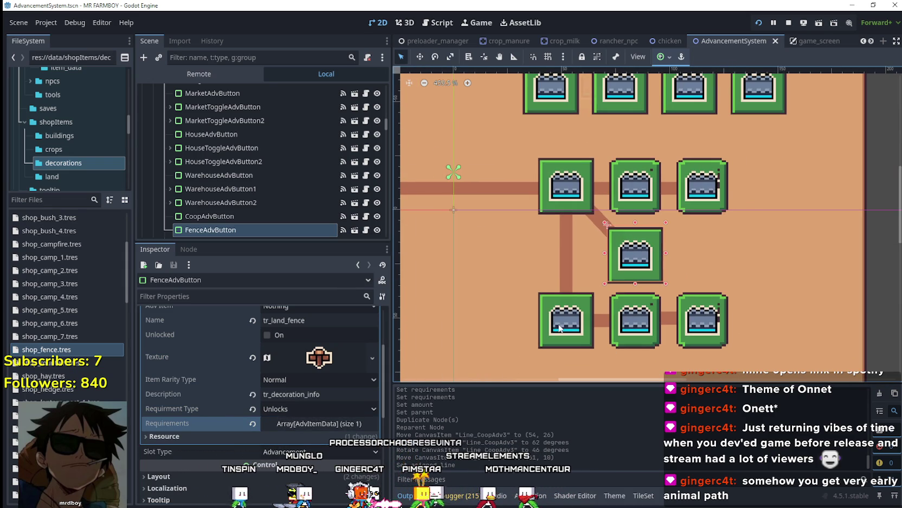
pyautogui.scroll(-2, 543, 335)
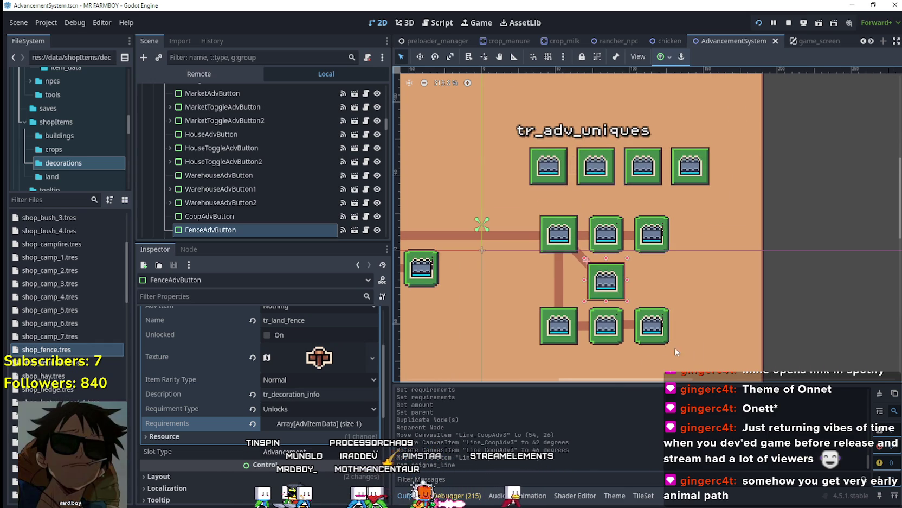
pyautogui.scroll(-2, 693, 351)
pyautogui.scroll(1, 795, 354)
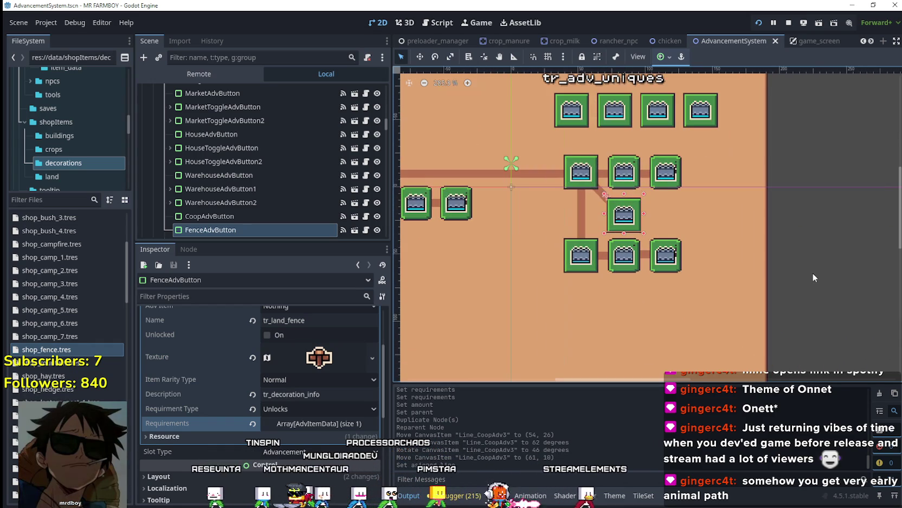
pyautogui.scroll(1, 810, 271)
pyautogui.scroll(-2, 849, 261)
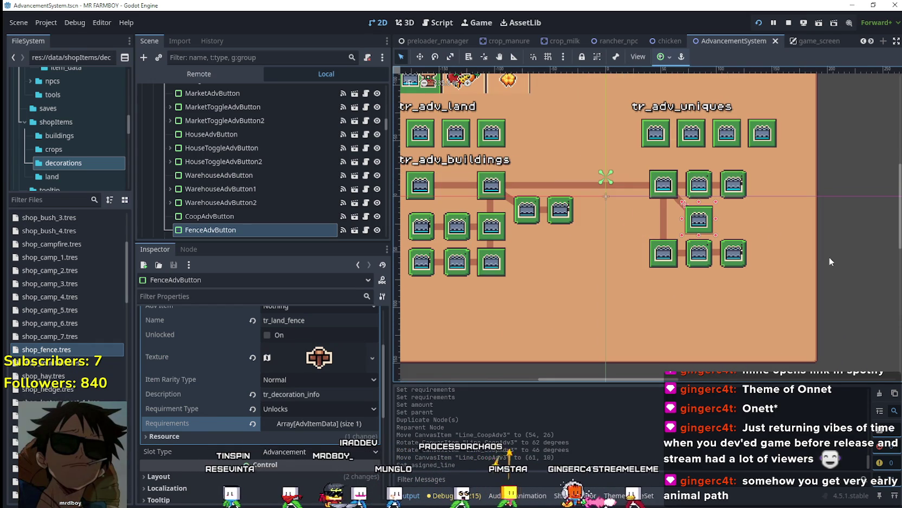
pyautogui.scroll(1, 829, 257)
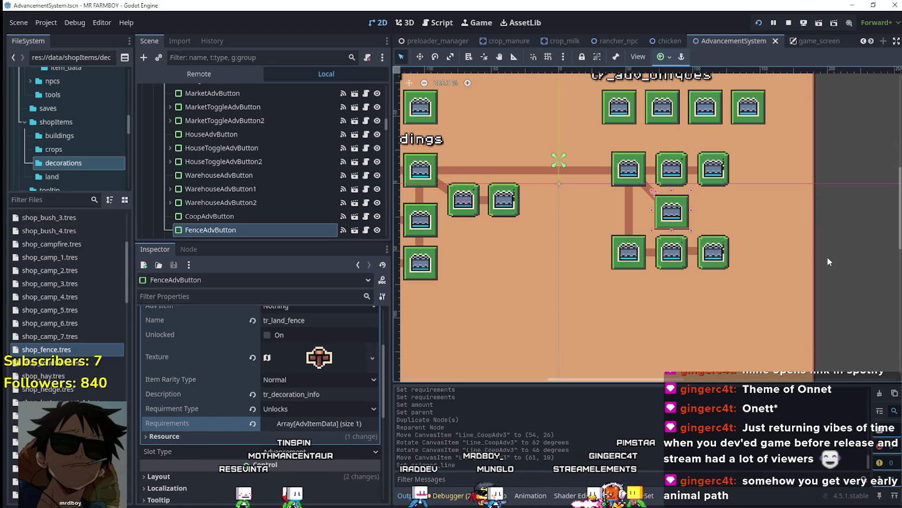
pyautogui.scroll(-1, 827, 261)
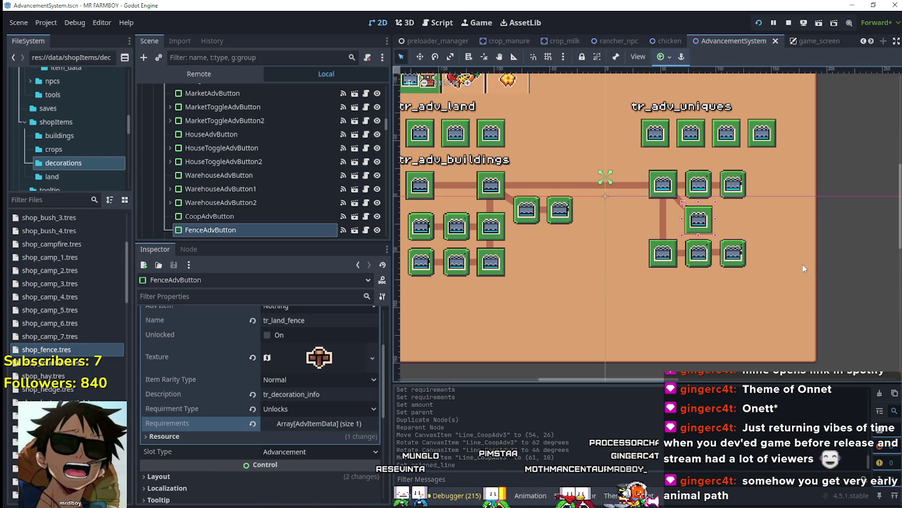
pyautogui.scroll(1, 804, 271)
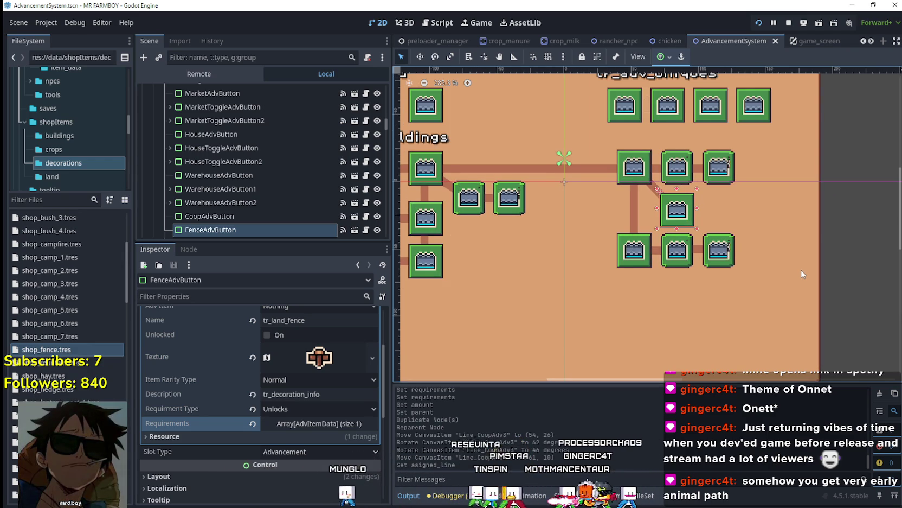
pyautogui.scroll(6, 803, 274)
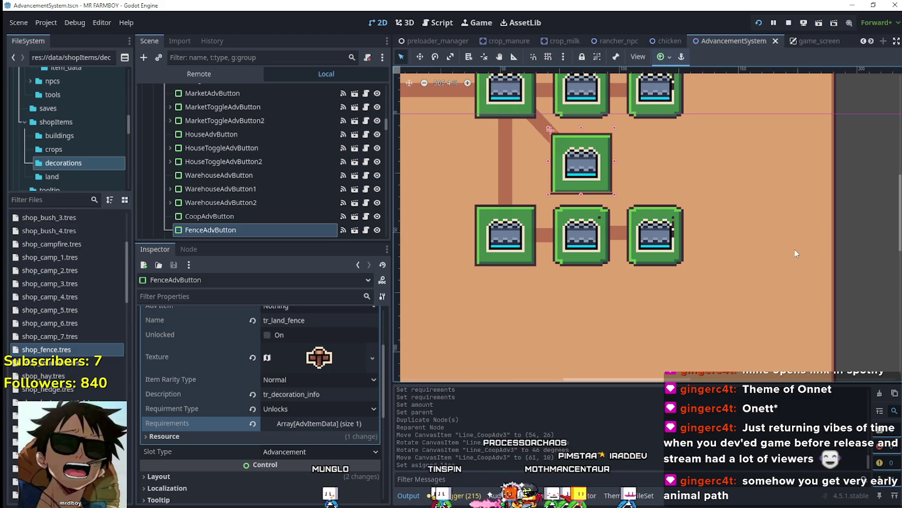
pyautogui.scroll(3, 337, 433)
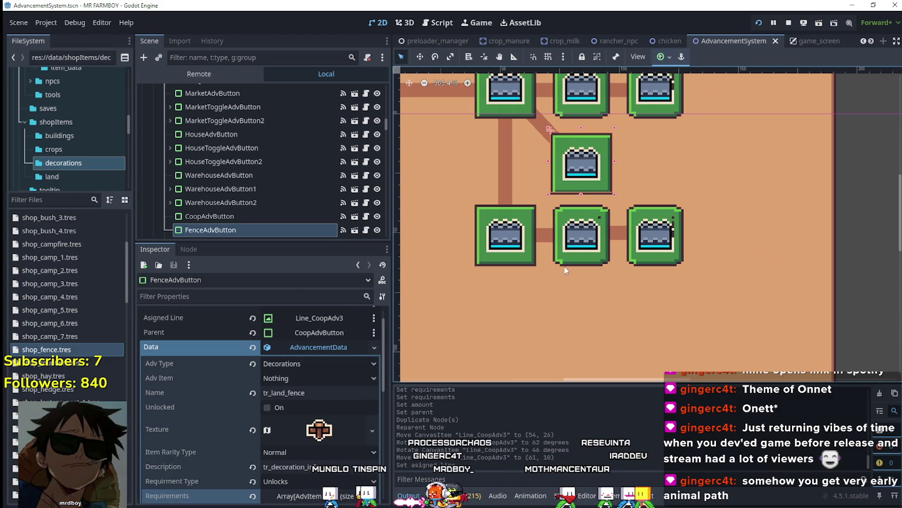
pyautogui.scroll(-2, 613, 217)
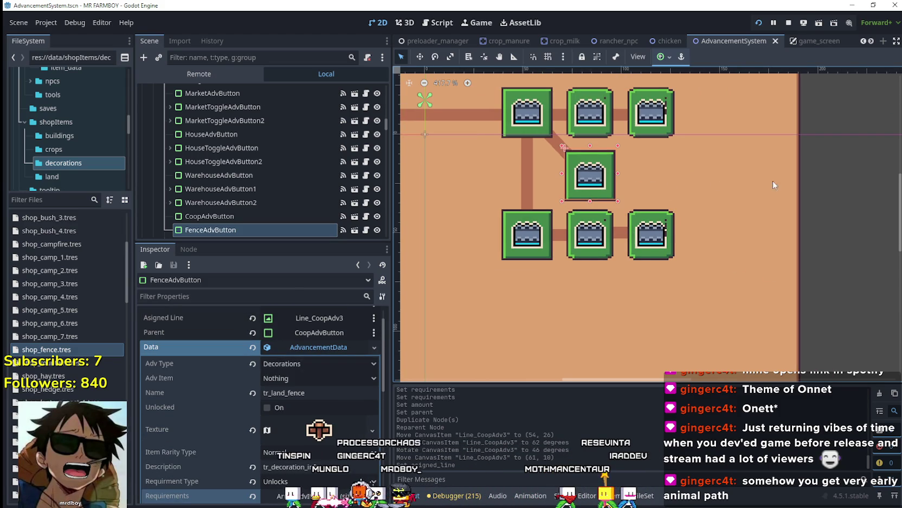
pyautogui.scroll(-3, 697, 217)
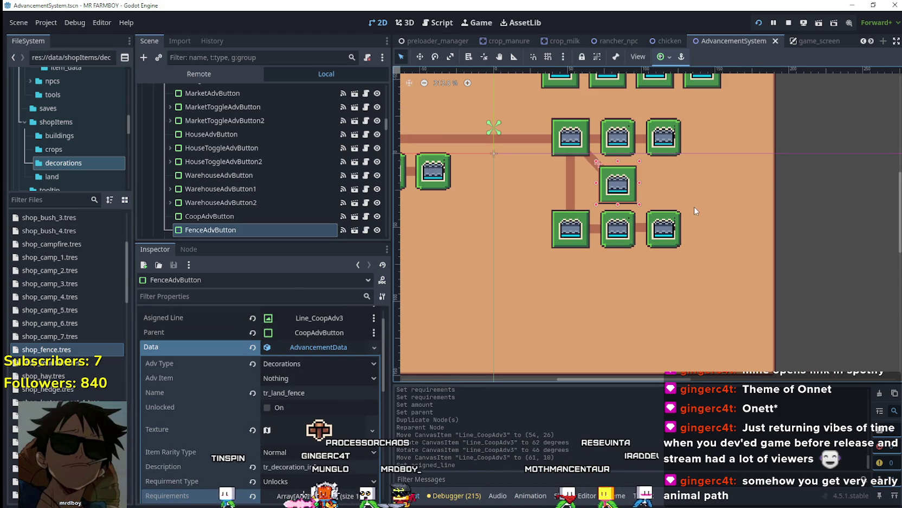
pyautogui.scroll(3, 691, 199)
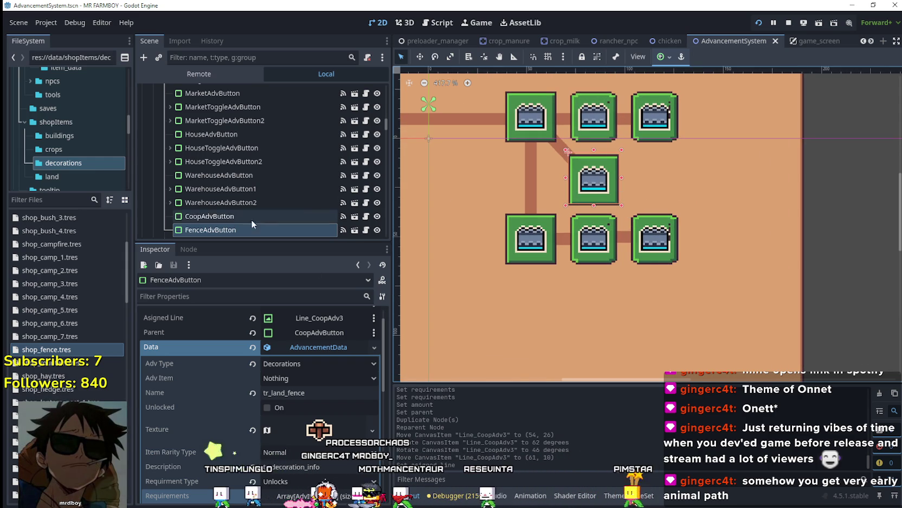
pyautogui.scroll(-2, 247, 218)
# Duplicate the Fence button as FenceAdvButton2 and place it just right of the original
pyautogui.hotkey('ctrl', 'd')
pyautogui.scroll(2, 594, 189)
pyautogui.moveTo(582, 169)
pyautogui.mouseDown()
pyautogui.moveTo(663, 168)
pyautogui.moveTo(646, 167)
pyautogui.mouseUp()
pyautogui.scroll(2, 651, 166)
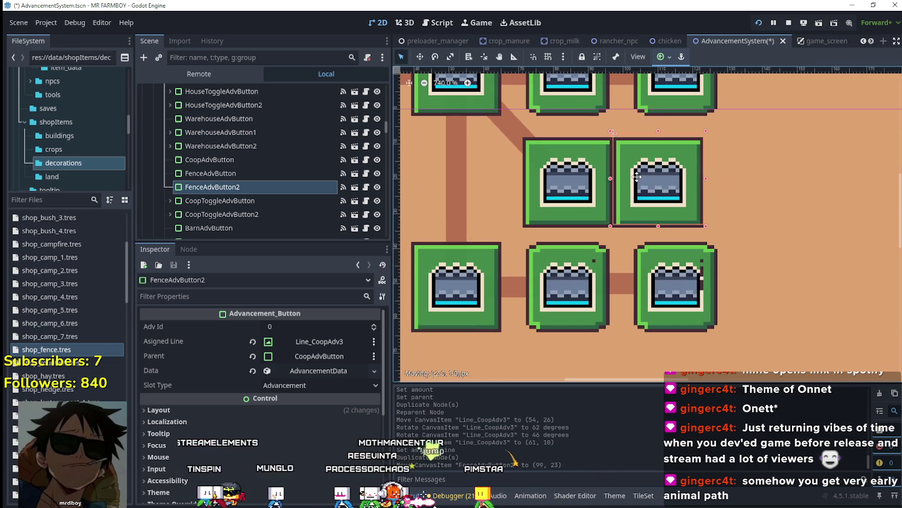
pyautogui.press('Right')
pyautogui.press('Right')
pyautogui.press('Right')
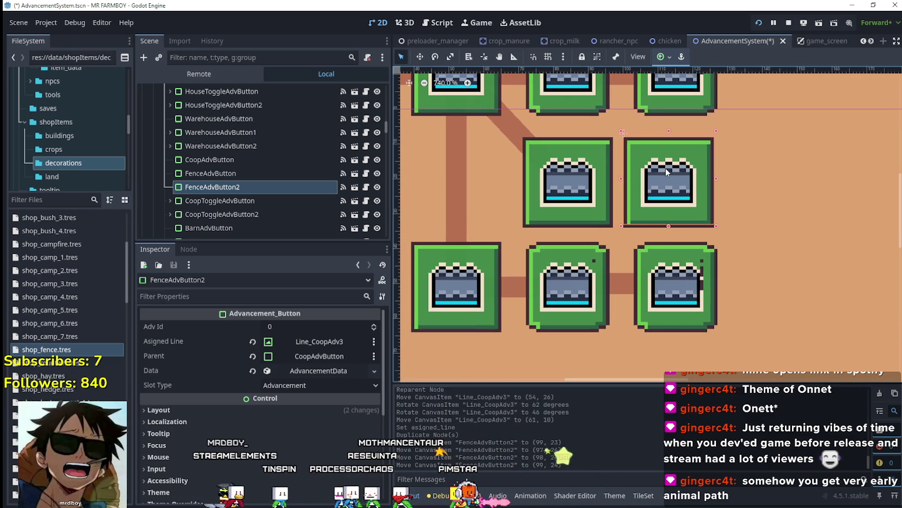
pyautogui.scroll(-2, 667, 172)
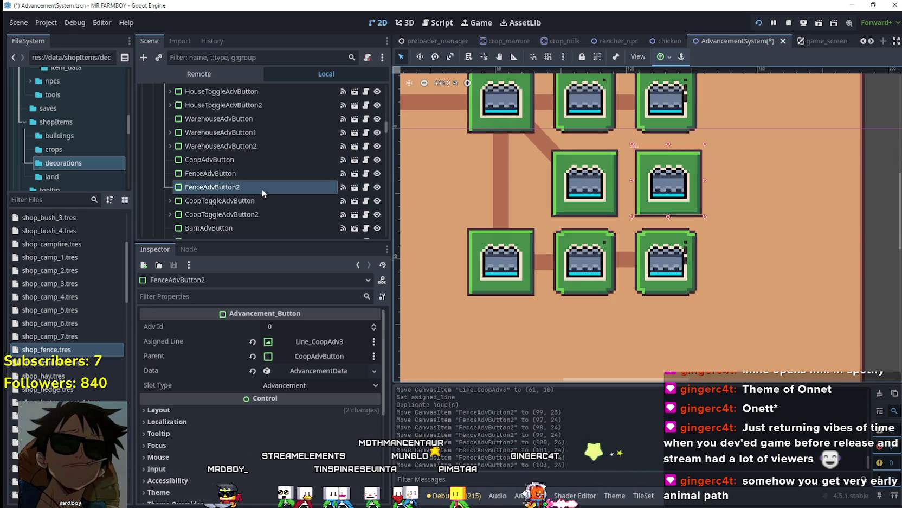
# Set FenceAdvButton2's Parent to FenceAdvButton in the Select a Node dialog
pyautogui.click(202, 190)
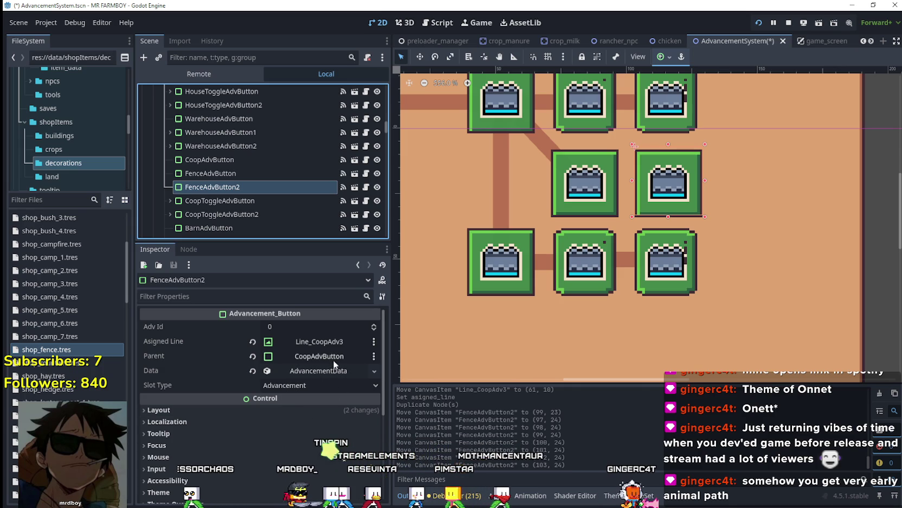
pyautogui.click(305, 355)
pyautogui.click(305, 355)
pyautogui.scroll(-5, 534, 203)
pyautogui.scroll(4, 519, 203)
pyautogui.click(452, 259)
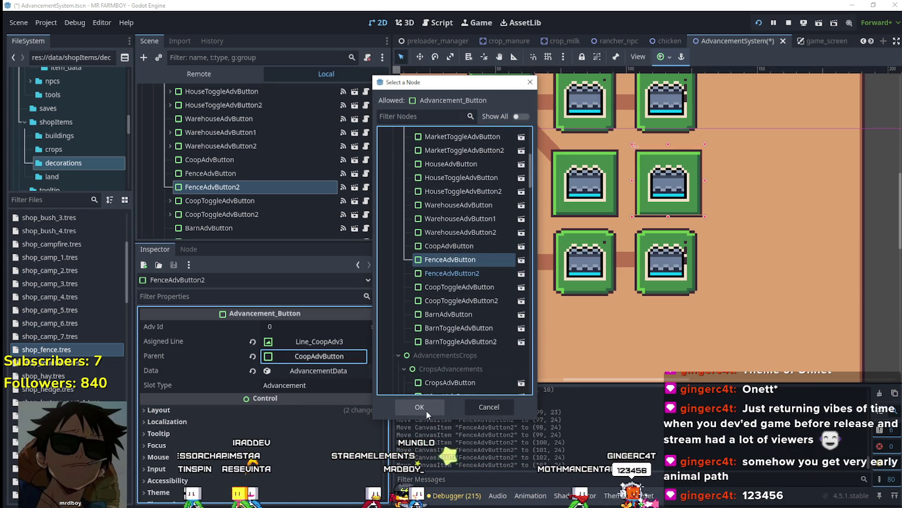
pyautogui.click(420, 407)
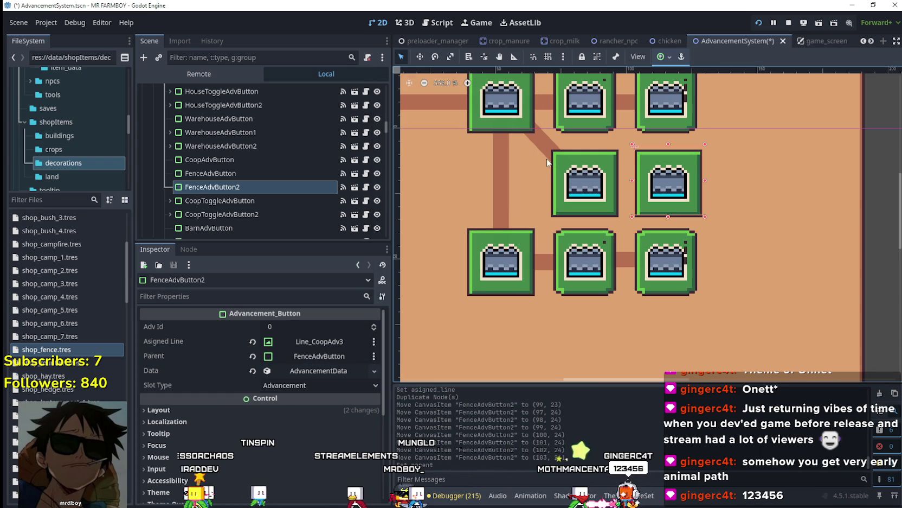
# Expand FenceAdvButton2's advancement data and check the hay item's name in shop_hay.tres
pyautogui.rightClick(344, 377)
pyautogui.click(362, 442)
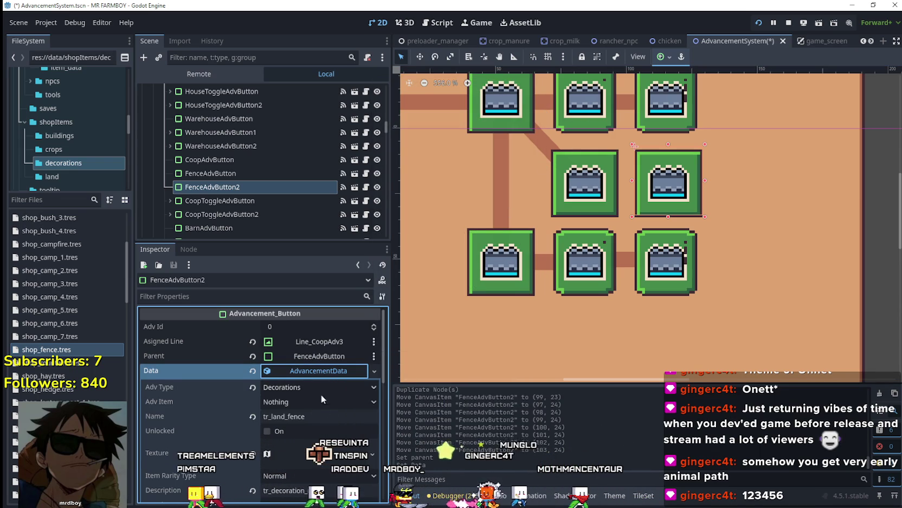
pyautogui.scroll(-1, 318, 390)
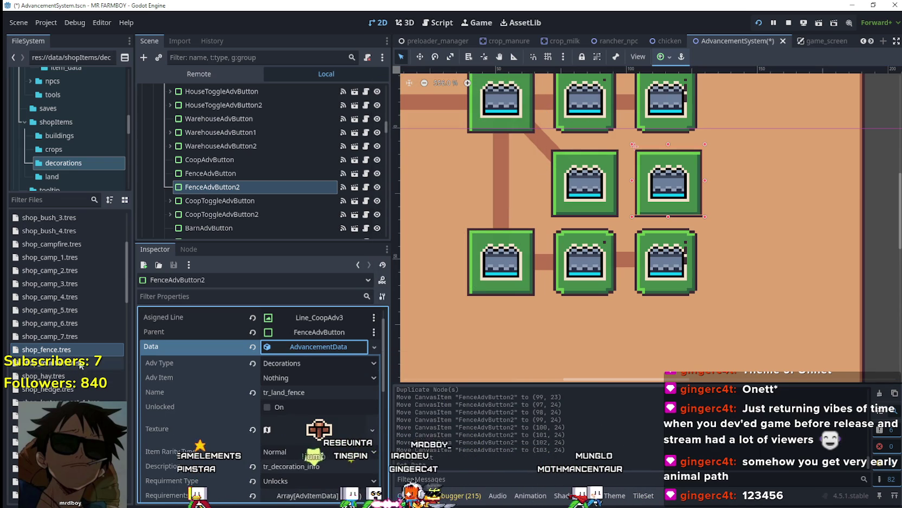
pyautogui.scroll(5, 60, 345)
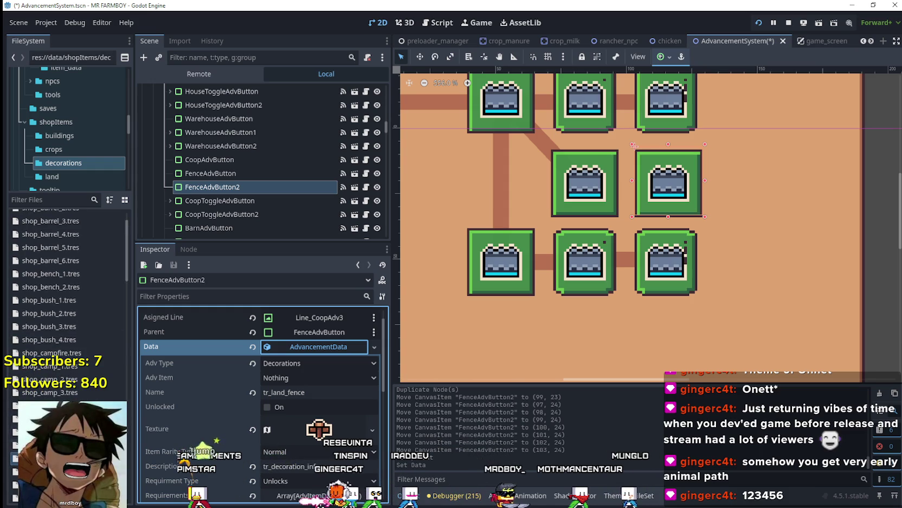
pyautogui.scroll(2, 65, 320)
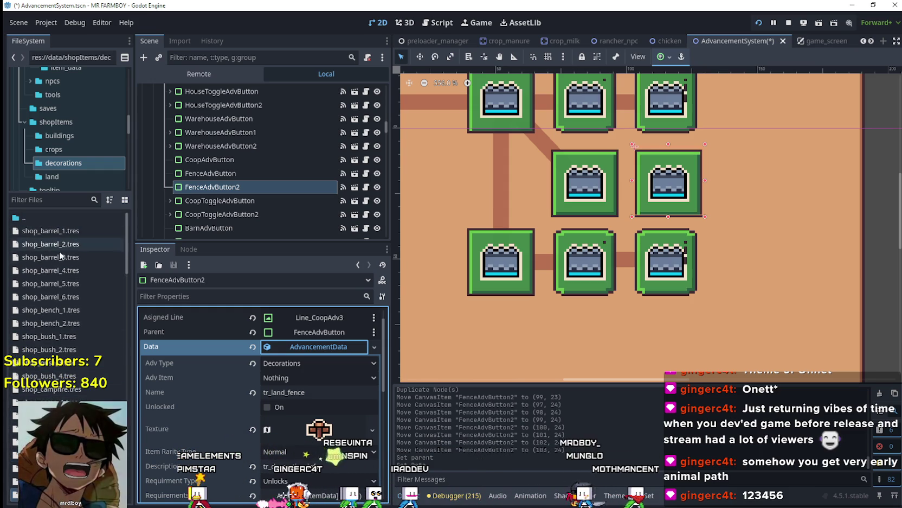
pyautogui.scroll(-10, 64, 319)
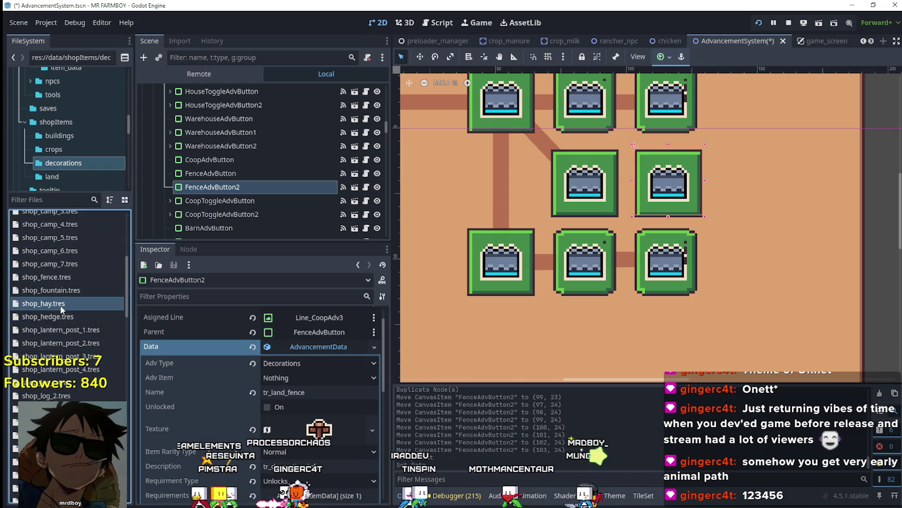
pyautogui.click(43, 303)
pyautogui.scroll(-1, 325, 374)
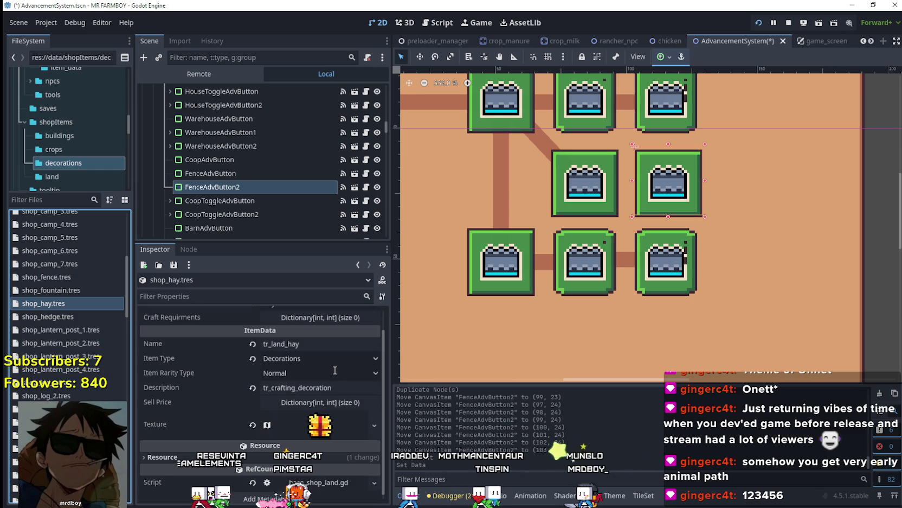
pyautogui.click(298, 344)
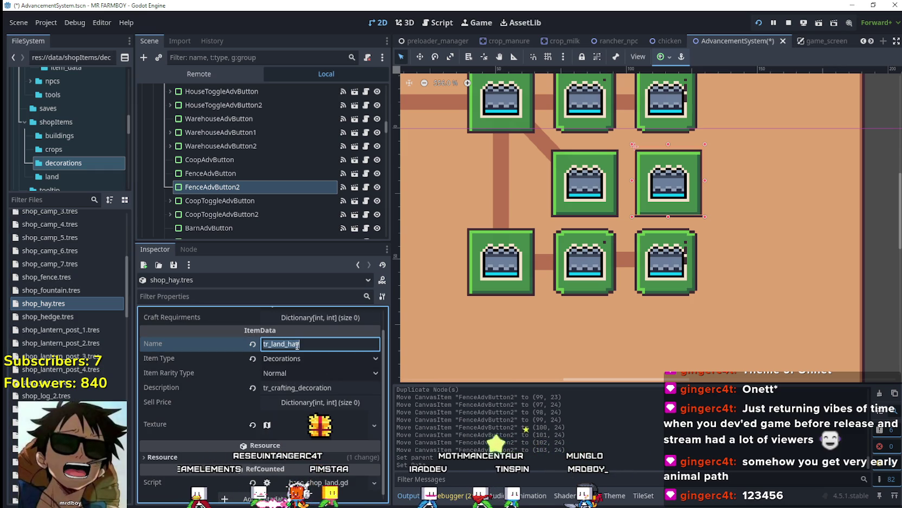
pyautogui.click(228, 187)
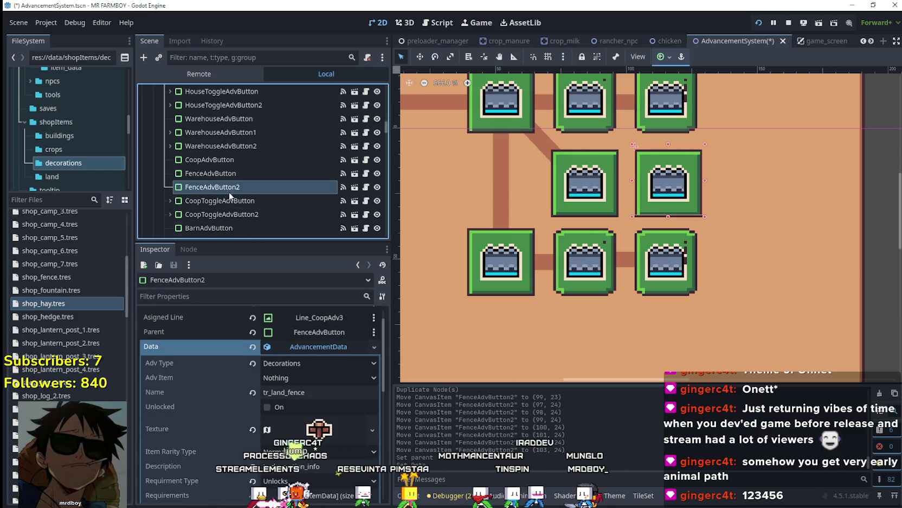
# Change the advancement Name from tr_land_fence to tr_land_hay and expand its AtlasTexture
pyautogui.press('F2')
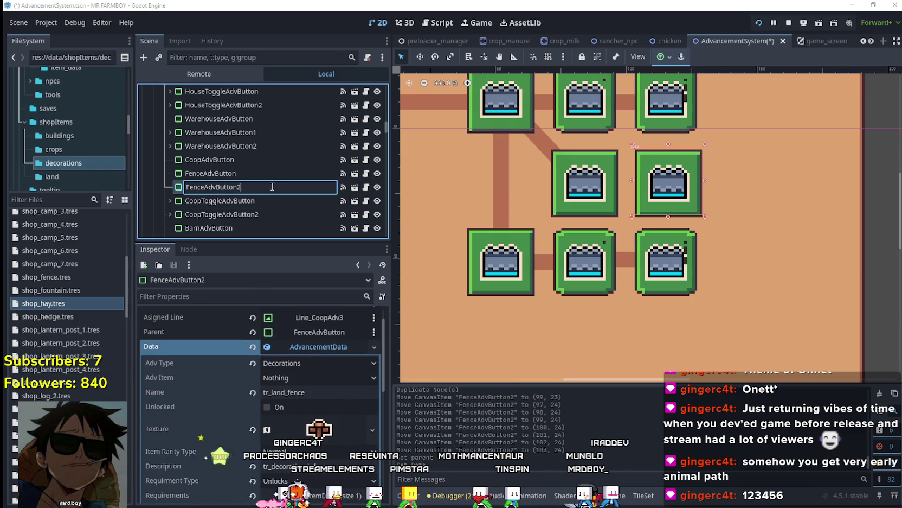
pyautogui.press('Escape')
pyautogui.click(319, 386)
pyautogui.press('BackSpace')
pyautogui.press('BackSpace')
pyautogui.press('BackSpace')
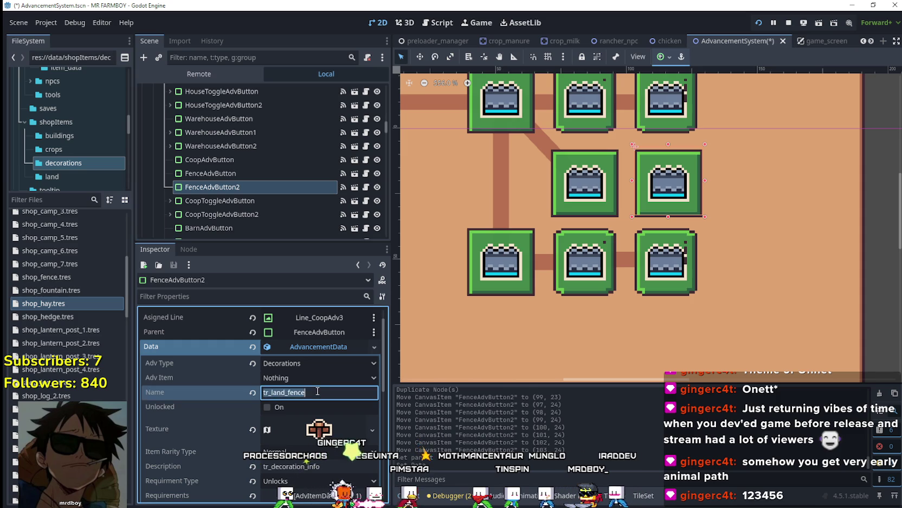
pyautogui.write('hay')
pyautogui.press('Return')
pyautogui.click(372, 430)
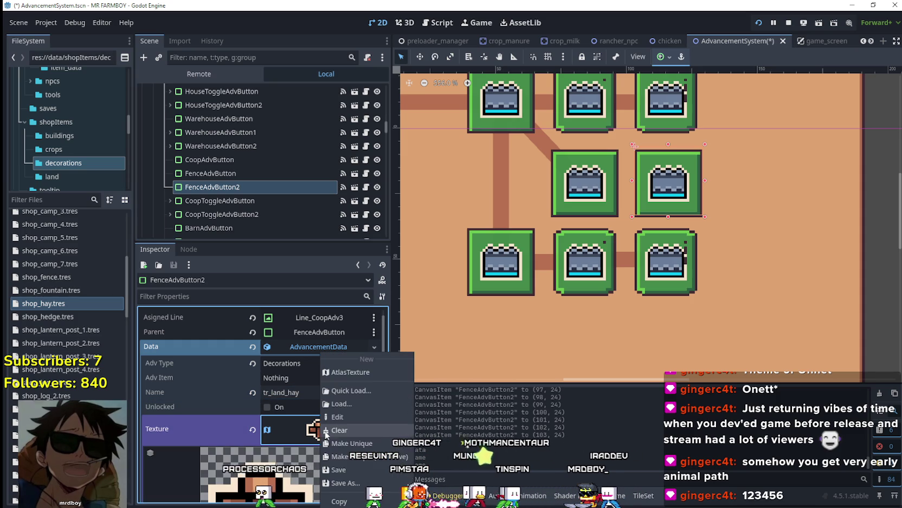
pyautogui.click(369, 475)
pyautogui.scroll(-2, 318, 410)
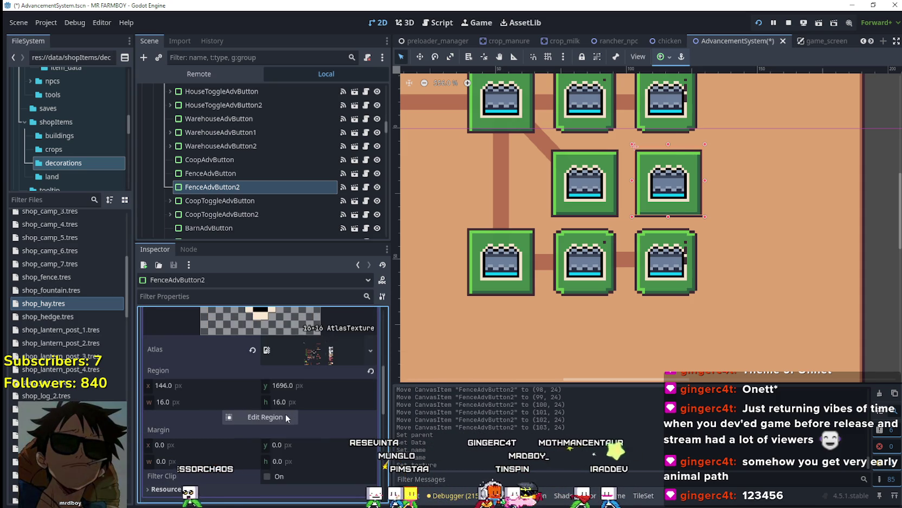
# Select the first hay-bale sprite in the Region Editor, giving region 160, 1872, 16×16
pyautogui.click(259, 416)
pyautogui.scroll(-2, 492, 205)
pyautogui.scroll(-4, 462, 269)
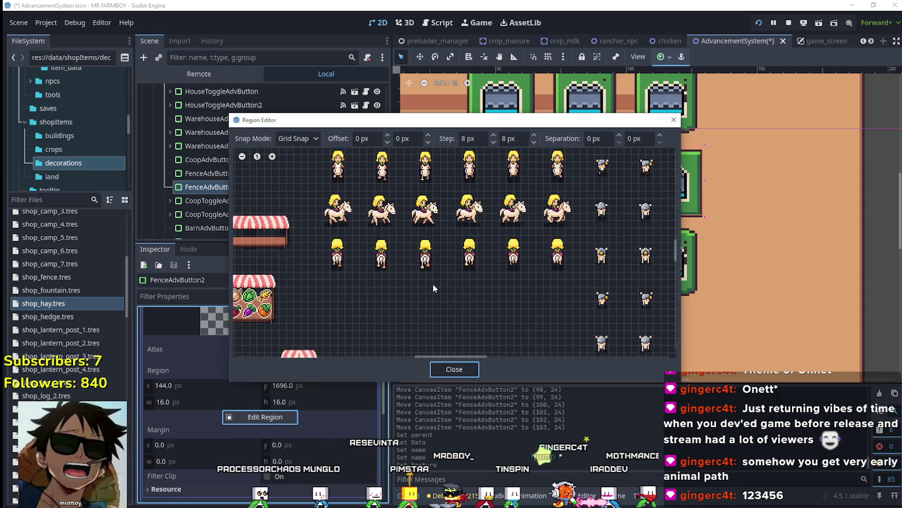
pyautogui.scroll(-4, 347, 285)
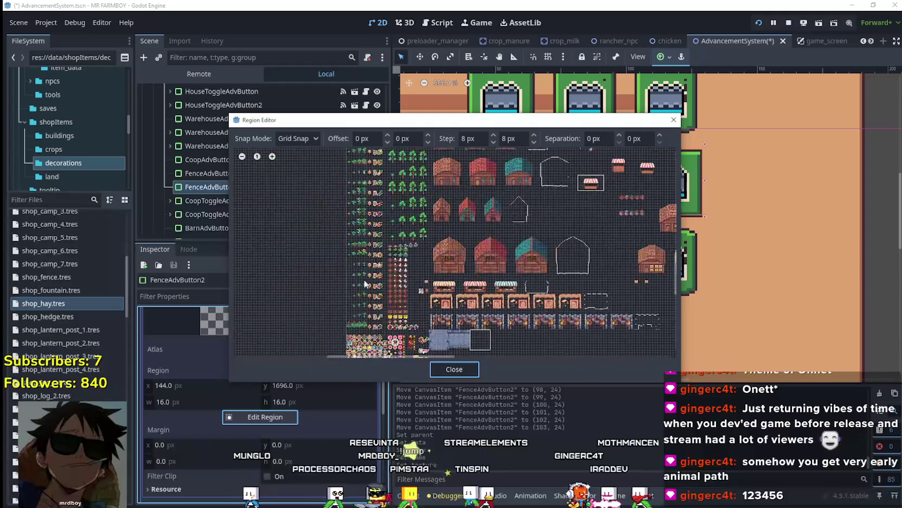
pyautogui.scroll(3, 493, 227)
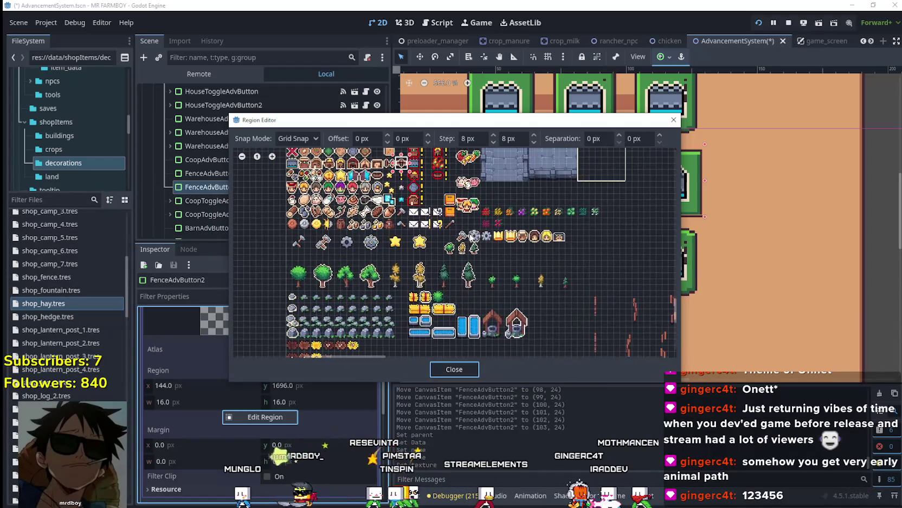
pyautogui.scroll(3, 482, 255)
pyautogui.scroll(4, 511, 242)
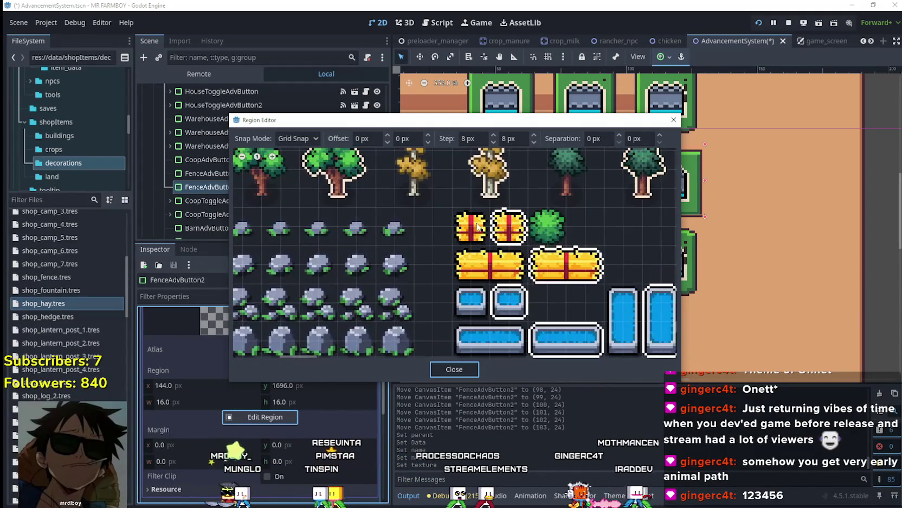
pyautogui.click(457, 246)
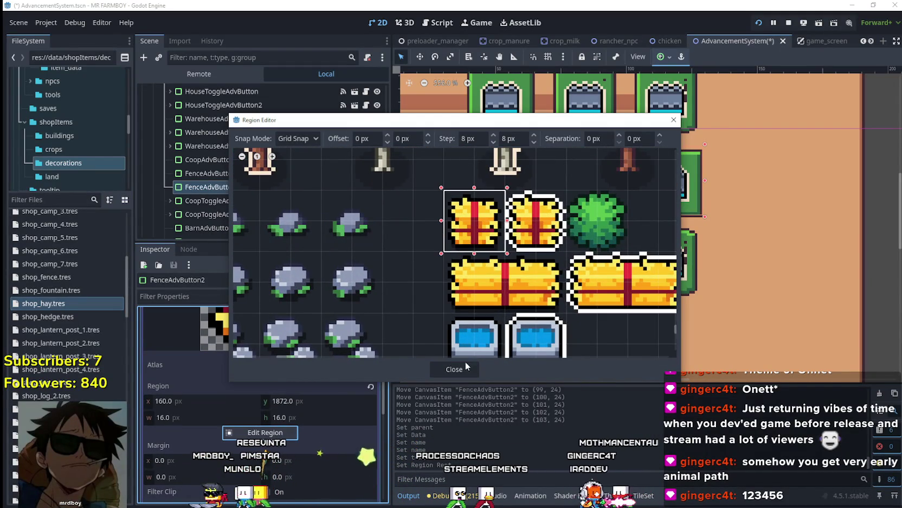
pyautogui.click(468, 364)
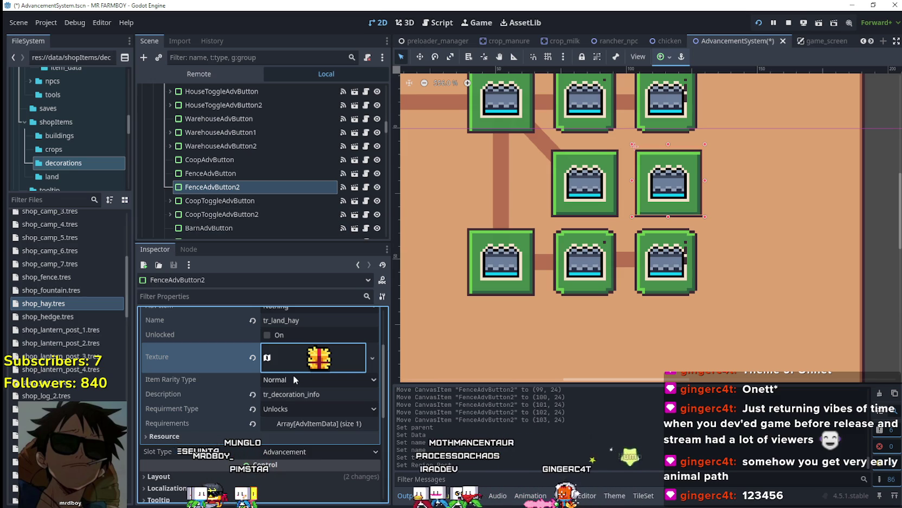
pyautogui.click(309, 429)
# Expand requirement element 0 and drop down its Item Id list, currently Wheat
pyautogui.click(271, 408)
pyautogui.click(372, 408)
pyautogui.click(326, 430)
pyautogui.scroll(-2, 301, 422)
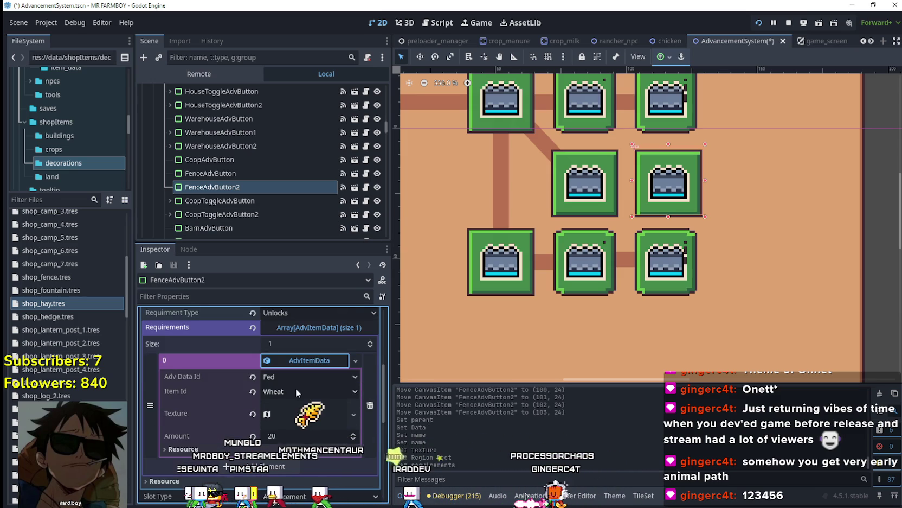
pyautogui.click(329, 391)
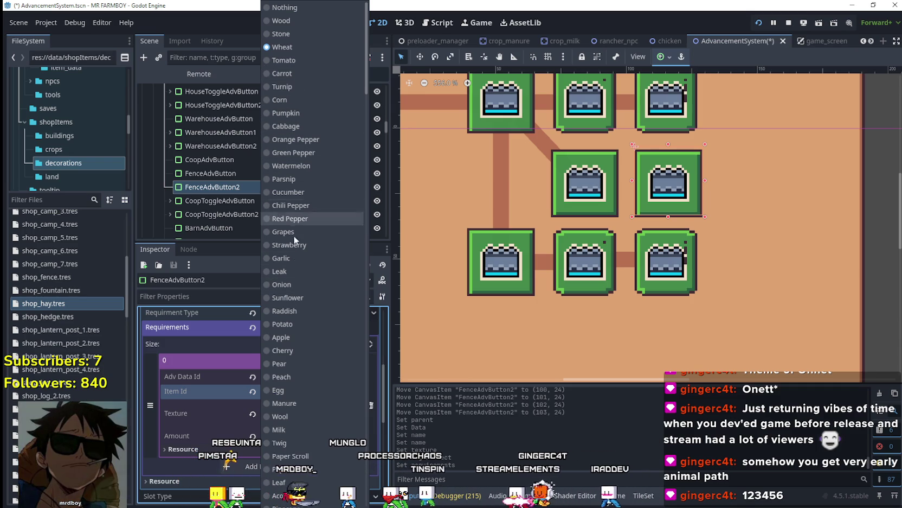
# Choose Cucumber as the hay requirement's Item Id, keeping Fed with amount 20
pyautogui.scroll(-3, 303, 372)
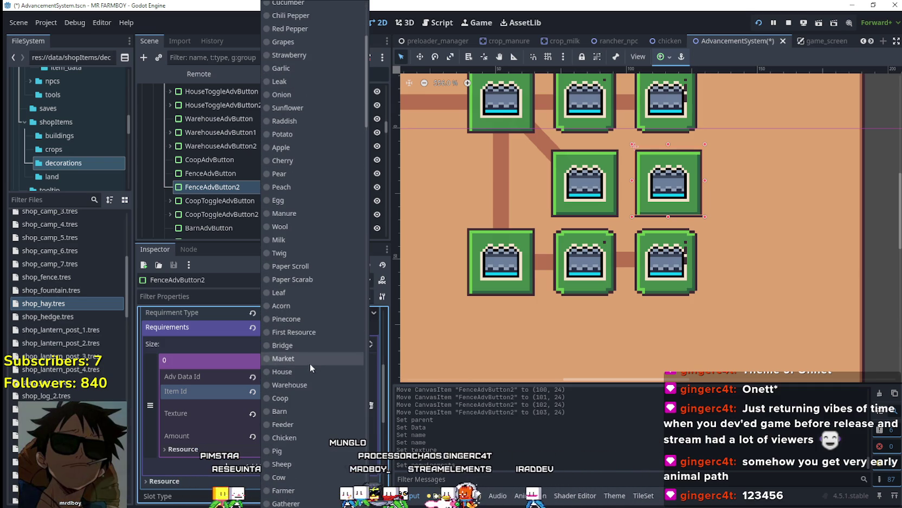
pyautogui.scroll(-2, 337, 355)
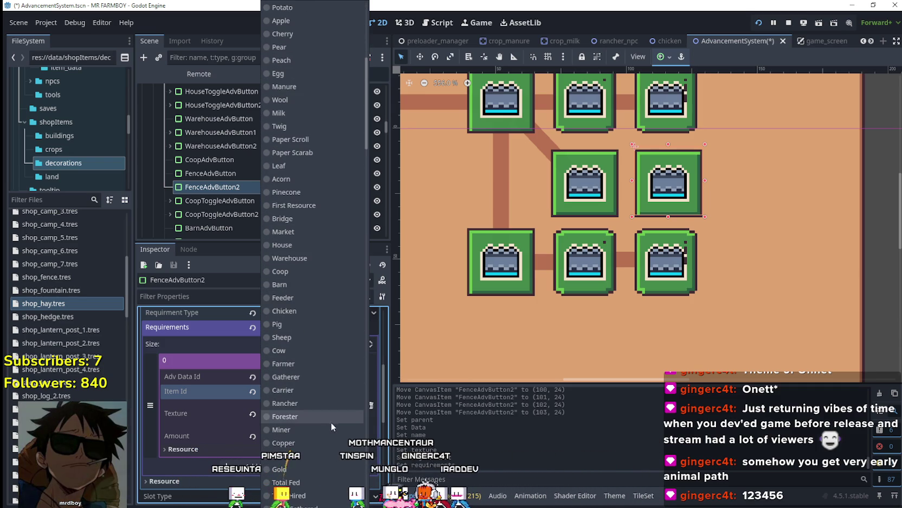
pyautogui.scroll(5, 337, 398)
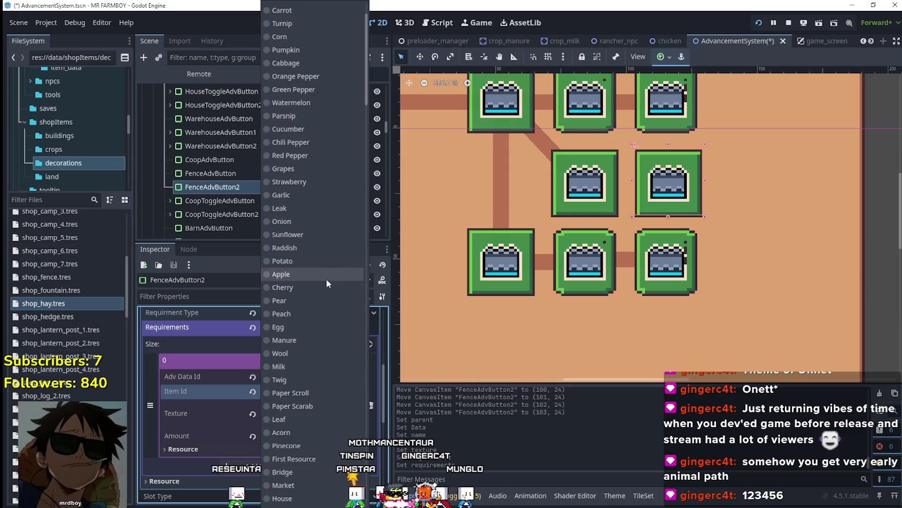
pyautogui.click(290, 129)
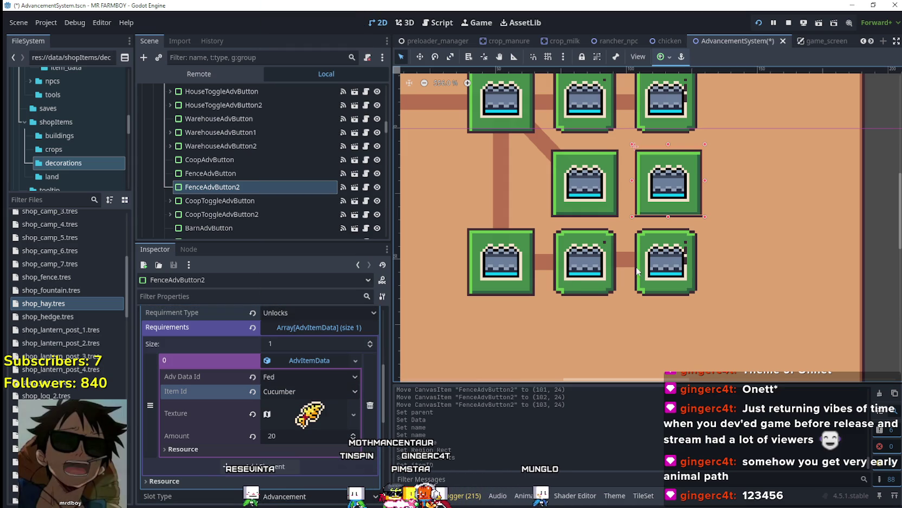
pyautogui.click(312, 417)
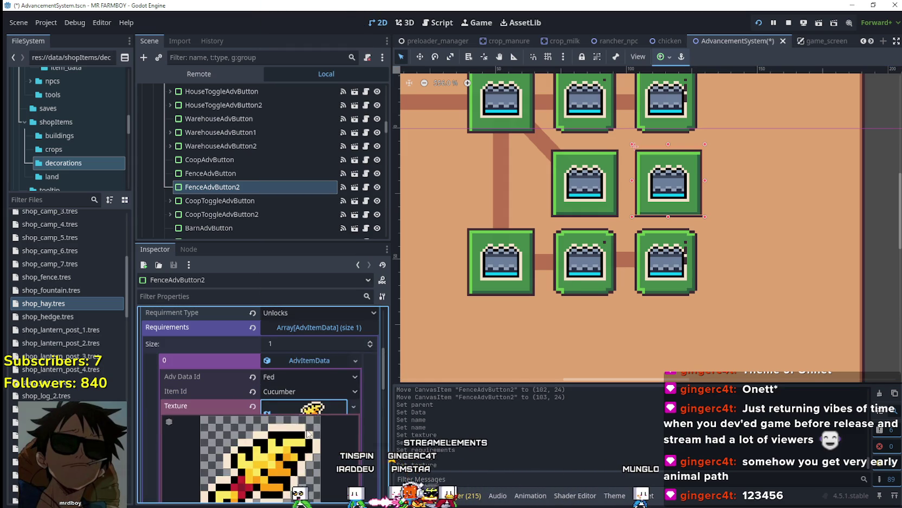
# Set the Cucumber requirement's icon region to the cucumber sprite (96, 1232, 16×16)
pyautogui.scroll(-5, 322, 438)
pyautogui.click(271, 425)
pyautogui.scroll(-6, 477, 234)
pyautogui.scroll(3, 419, 221)
pyautogui.scroll(-3, 419, 221)
pyautogui.scroll(5, 398, 283)
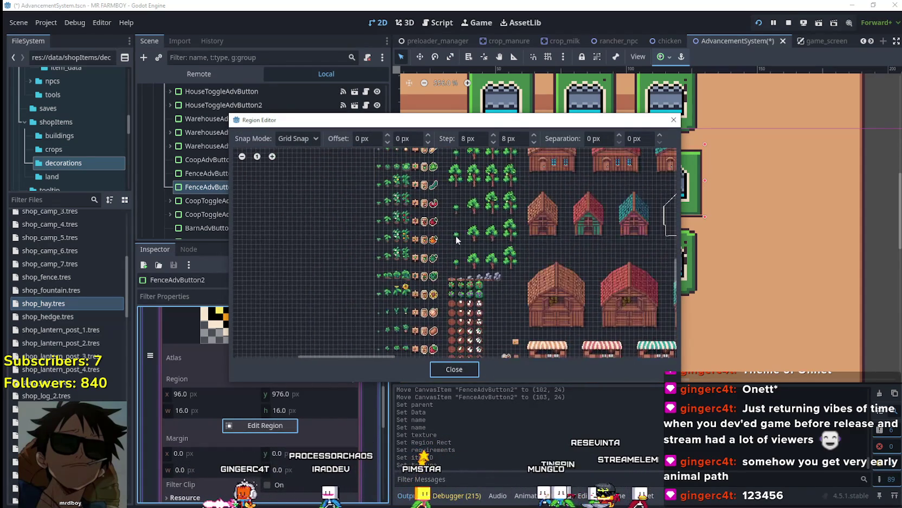
pyautogui.scroll(3, 452, 245)
pyautogui.scroll(3, 442, 237)
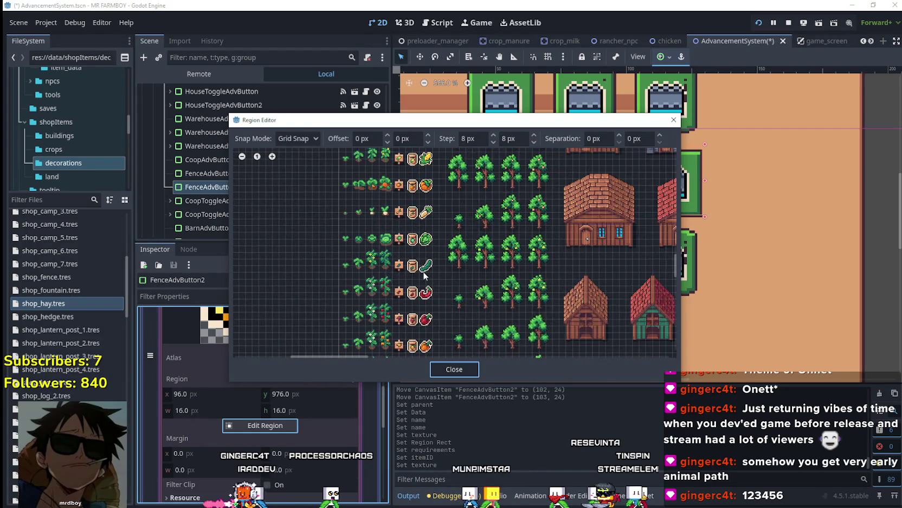
pyautogui.moveTo(415, 274)
pyautogui.mouseDown()
pyautogui.moveTo(439, 249)
pyautogui.moveTo(437, 259)
pyautogui.mouseUp()
pyautogui.scroll(1, 431, 260)
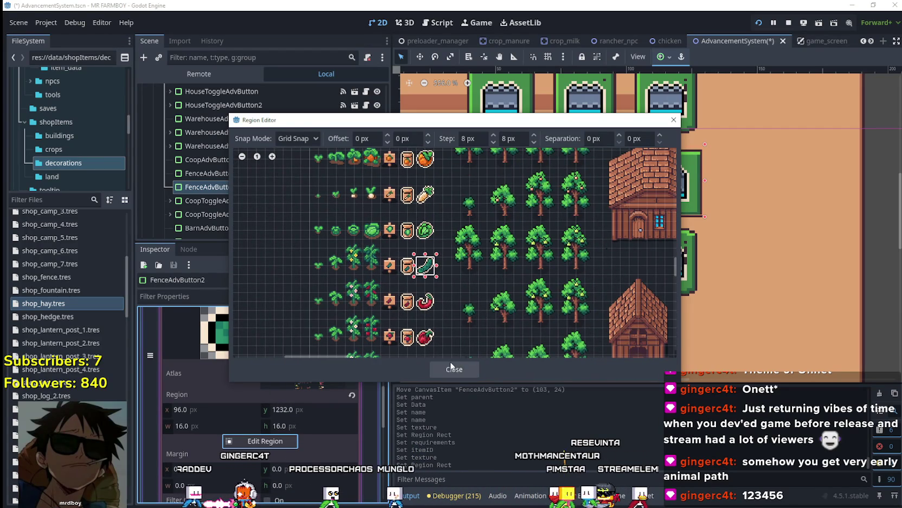
pyautogui.click(451, 367)
pyautogui.click(326, 359)
# Save AdvancementSystem.tscn
pyautogui.scroll(1, 313, 374)
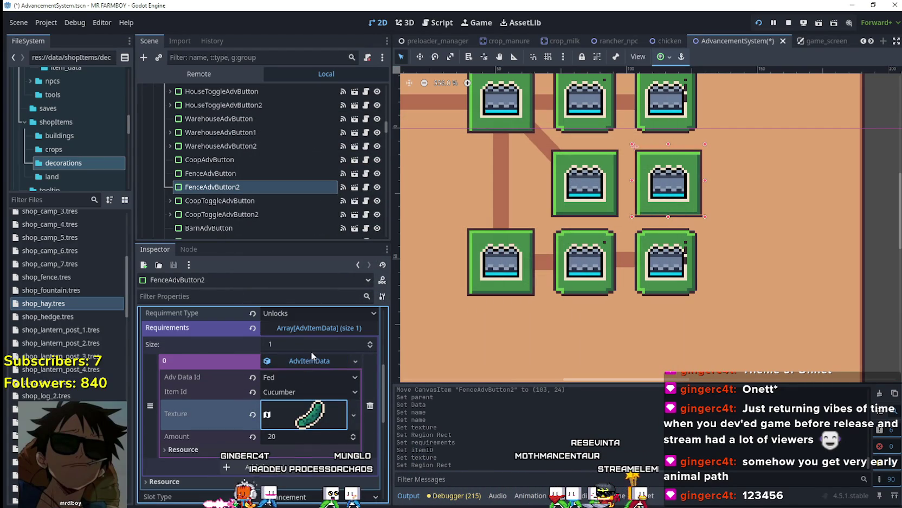
pyautogui.hotkey('ctrl', 's')
pyautogui.scroll(5, 326, 402)
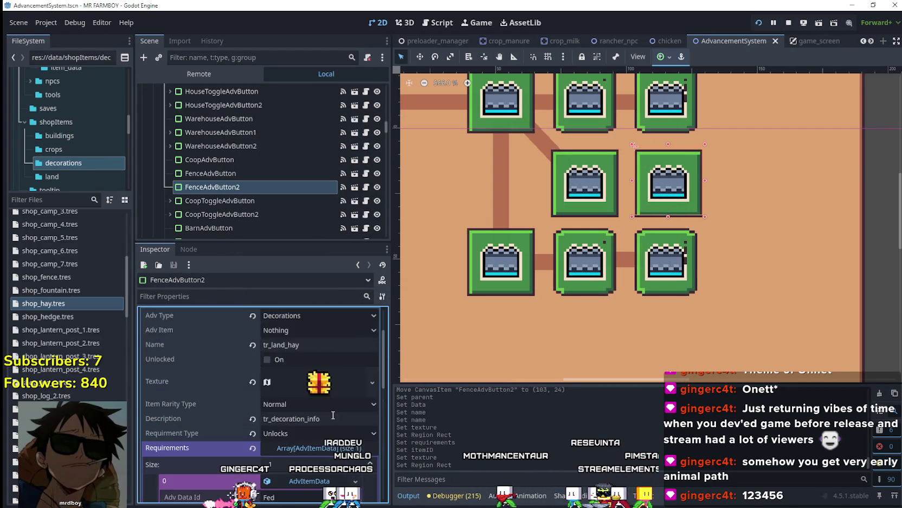
# Duplicate FenceAdvButton2 into FenceAdvButton3 and make FenceAdvButton2 its parent
pyautogui.scroll(2, 333, 416)
pyautogui.scroll(1, 315, 406)
pyautogui.click(325, 371)
pyautogui.click(325, 371)
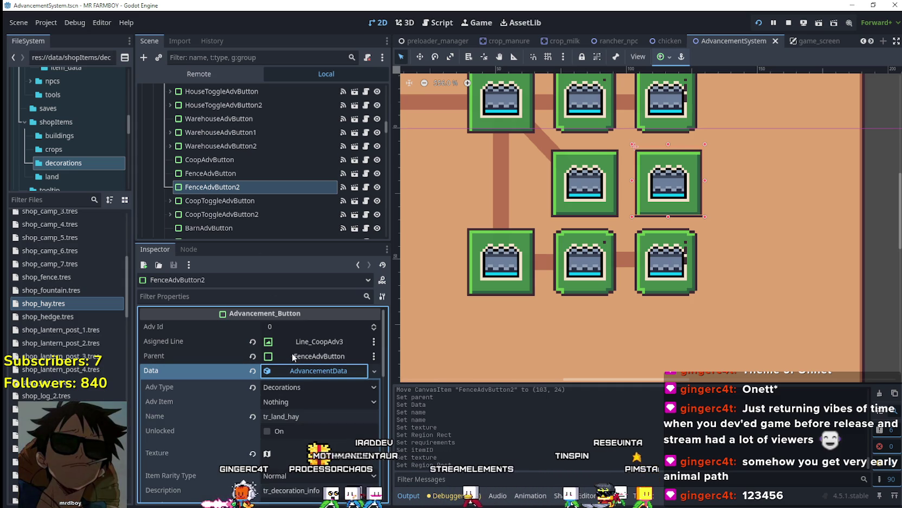
pyautogui.hotkey('ctrl', 'd')
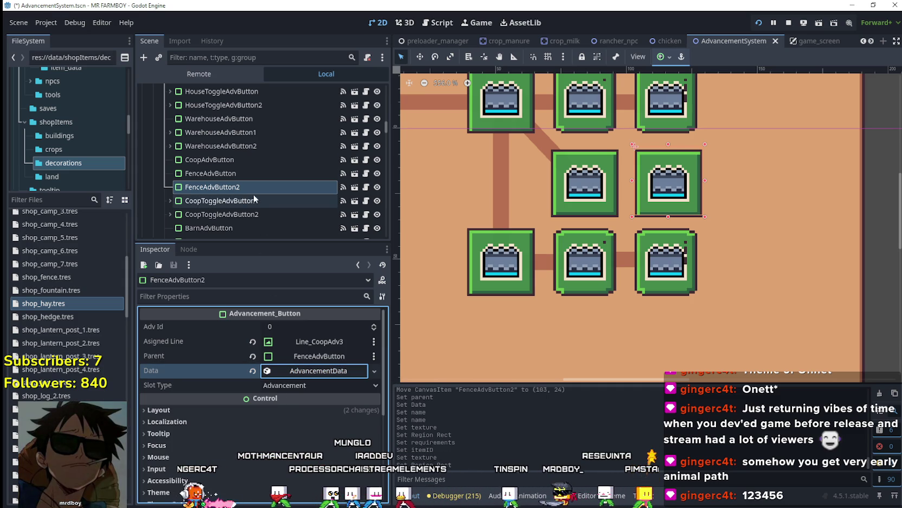
pyautogui.click(327, 358)
pyautogui.scroll(-5, 467, 211)
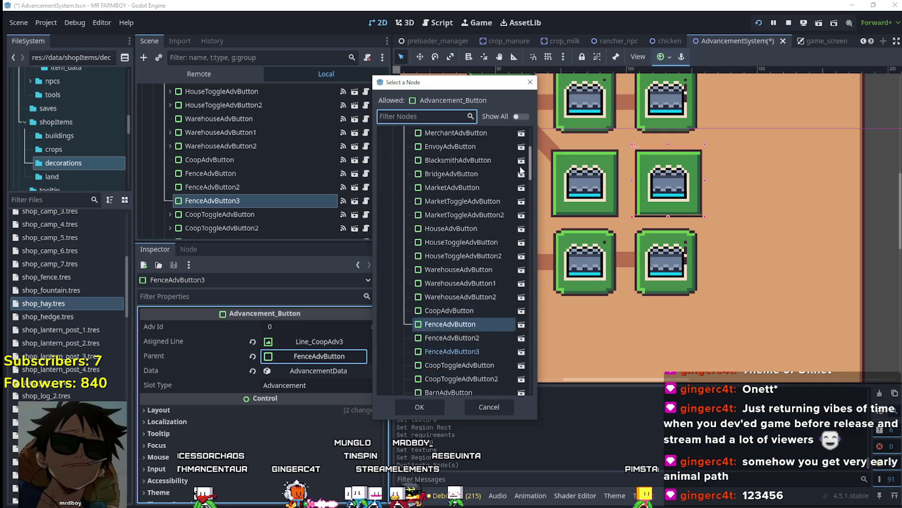
pyautogui.click(466, 210)
pyautogui.click(419, 407)
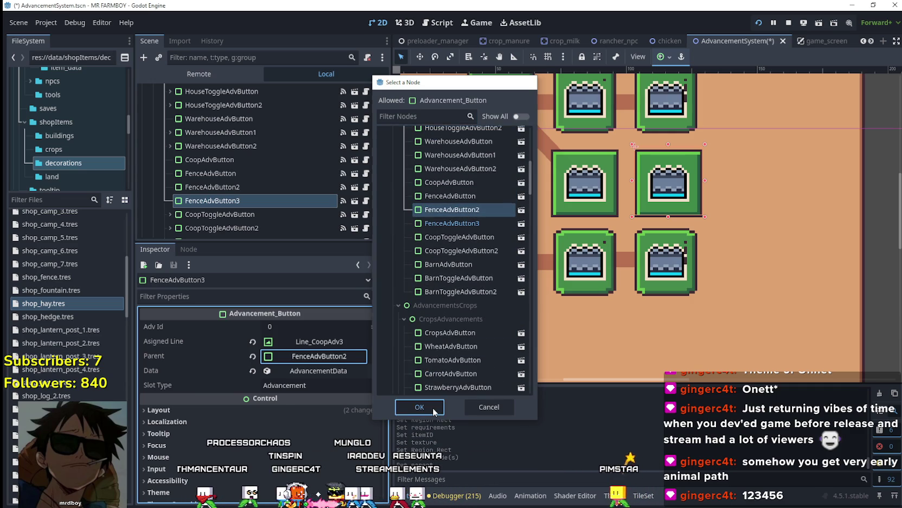
pyautogui.scroll(-1, 316, 353)
pyautogui.click(316, 353)
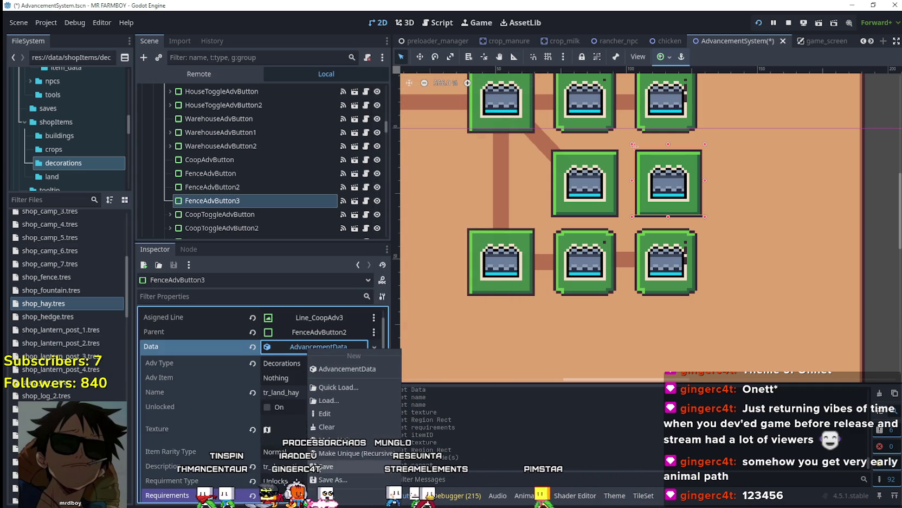
# Make FenceAdvButton3's icon texture unique so it no longer shares the hay's
pyautogui.scroll(-3, 306, 413)
pyautogui.click(318, 381)
pyautogui.rightClick(316, 387)
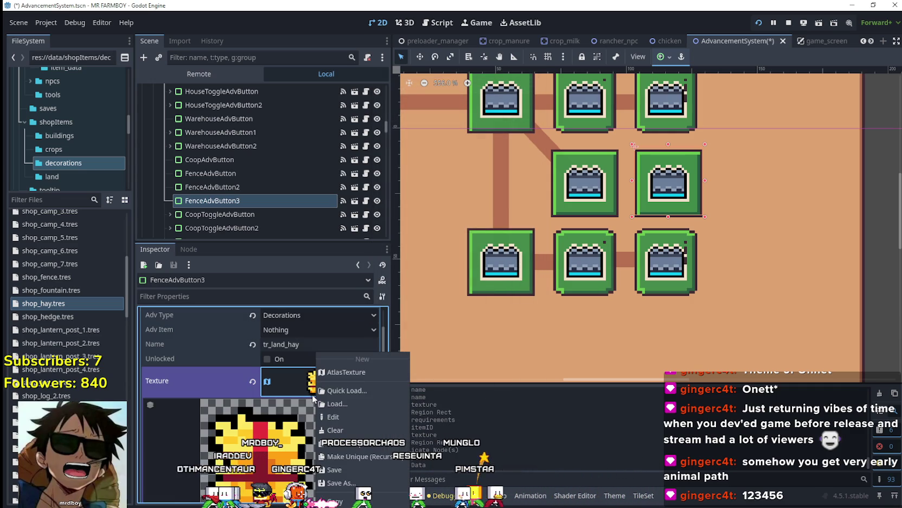
pyautogui.click(353, 450)
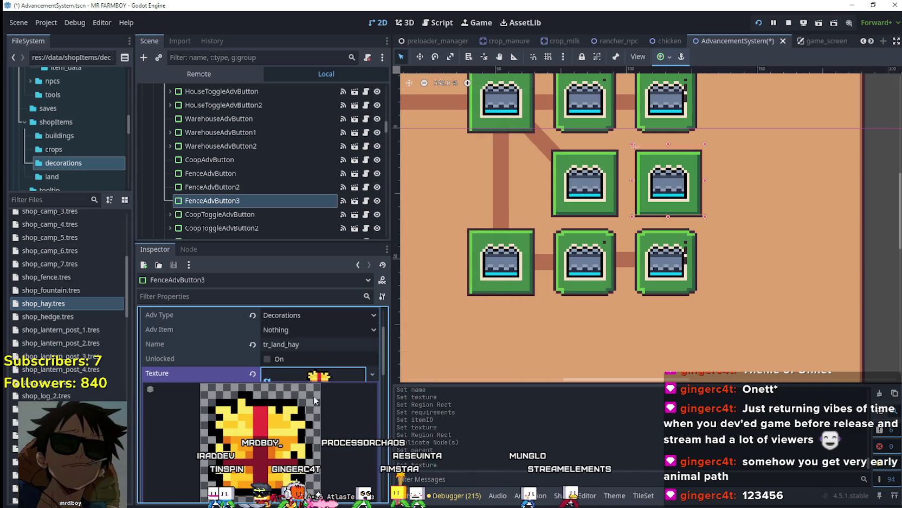
# Set the icon's atlas region to the blue water trough sprite
pyautogui.scroll(-3, 292, 438)
pyautogui.click(292, 438)
pyautogui.scroll(-5, 538, 230)
pyautogui.scroll(-3, 482, 270)
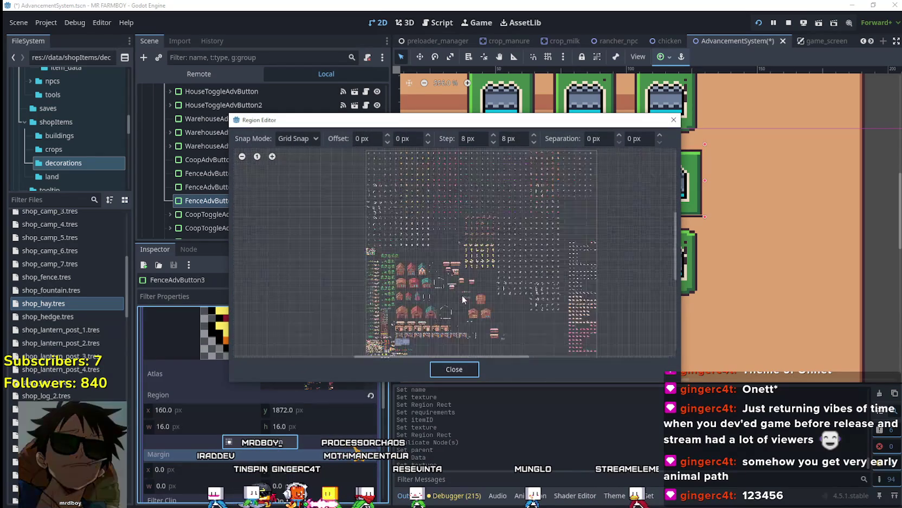
pyautogui.scroll(10, 458, 301)
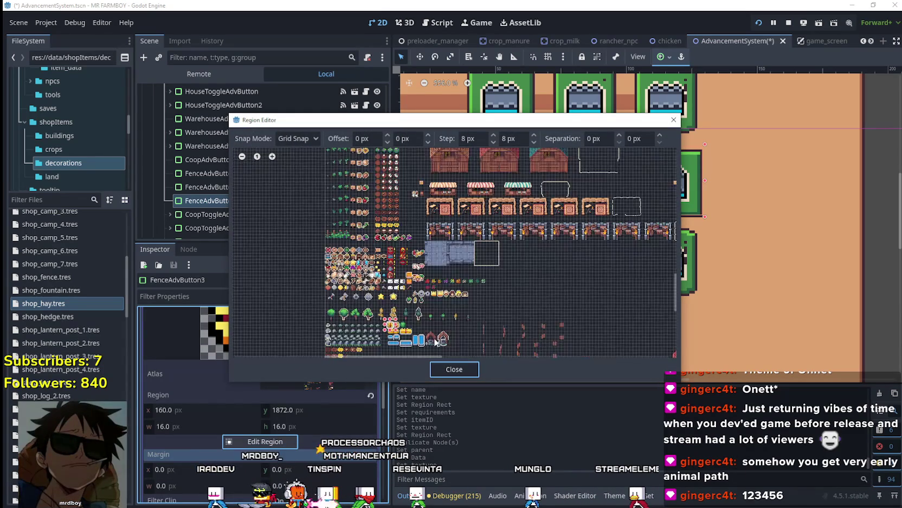
pyautogui.scroll(3, 367, 343)
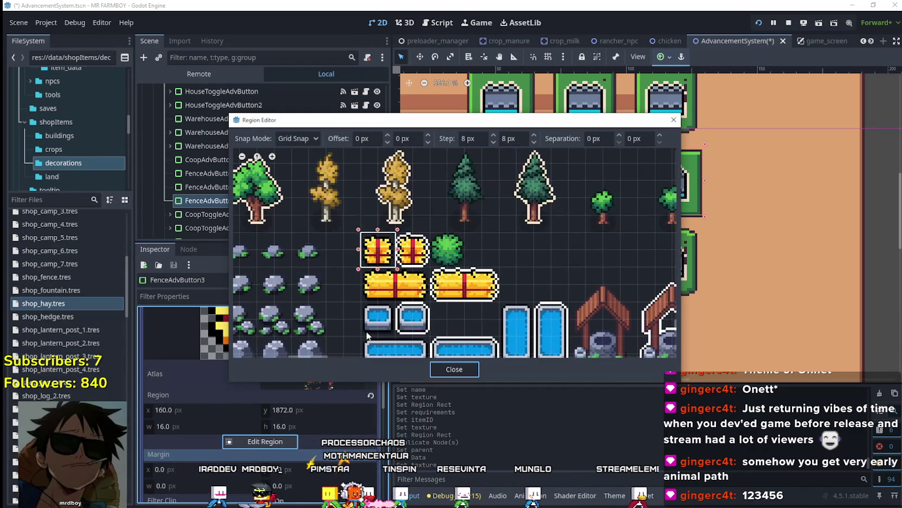
pyautogui.moveTo(360, 300); pyautogui.dragTo(396, 336)
pyautogui.click(467, 370)
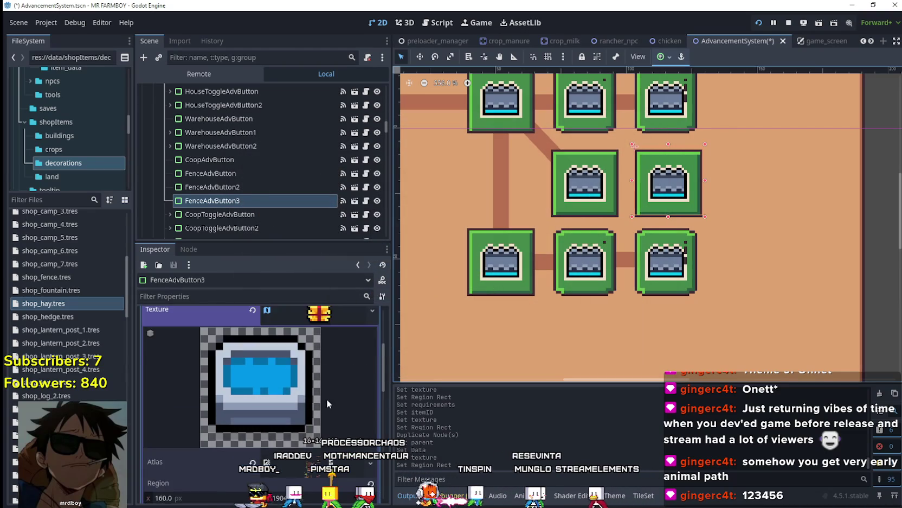
pyautogui.click(317, 367)
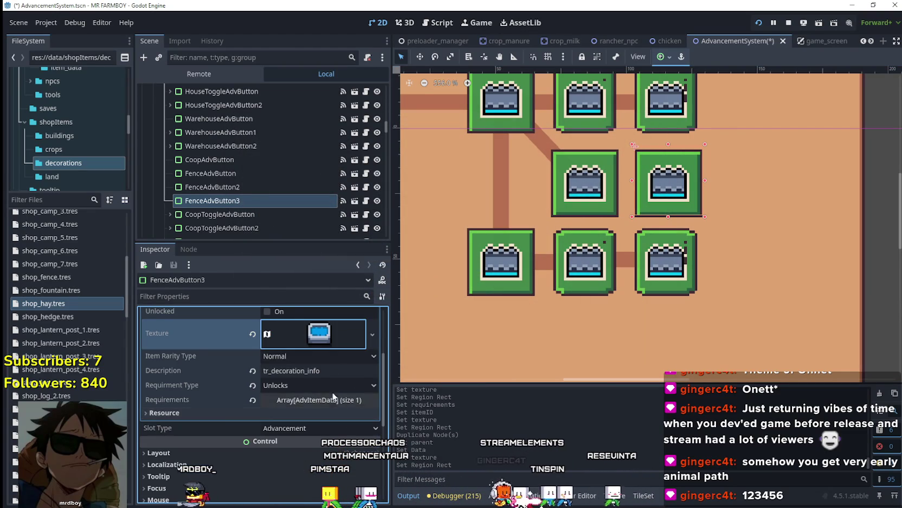
# Look up the name key of the shop_waterThrought.tres shop item
pyautogui.scroll(3, 260, 390)
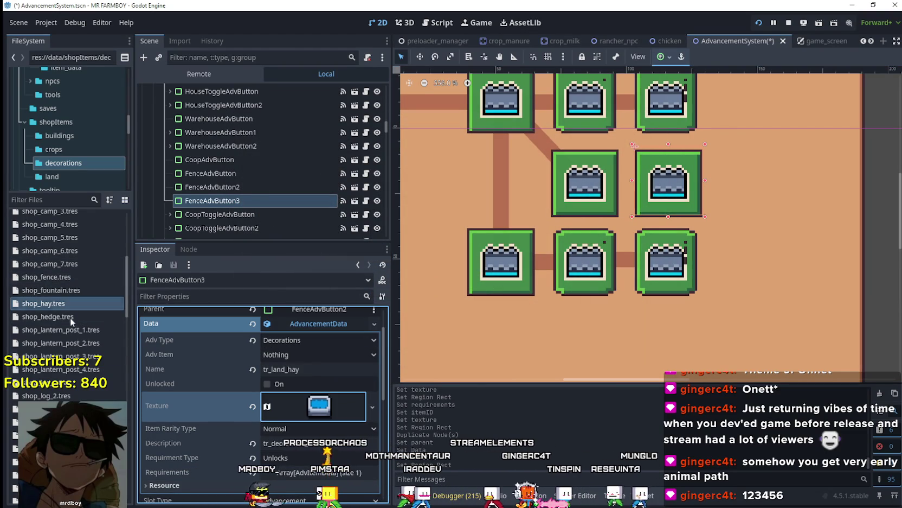
pyautogui.scroll(1, 125, 274)
pyautogui.scroll(-5, 118, 233)
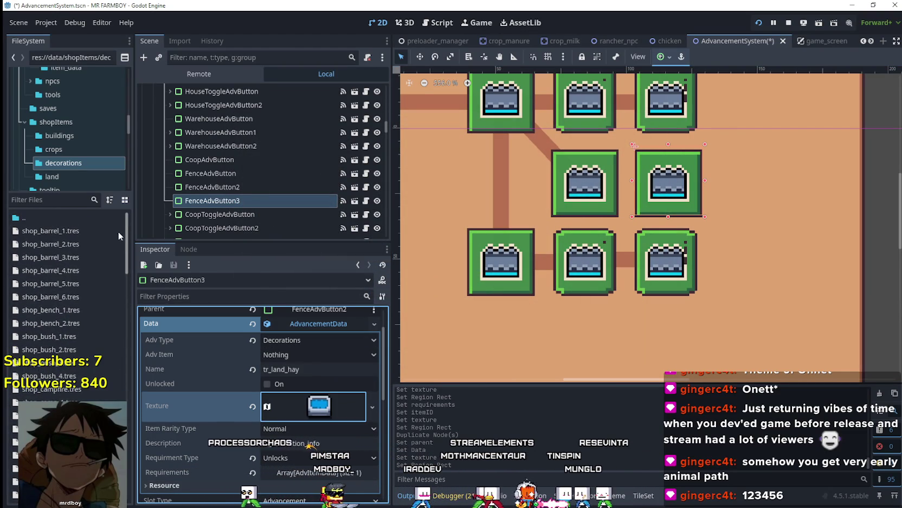
pyautogui.scroll(-5, 119, 344)
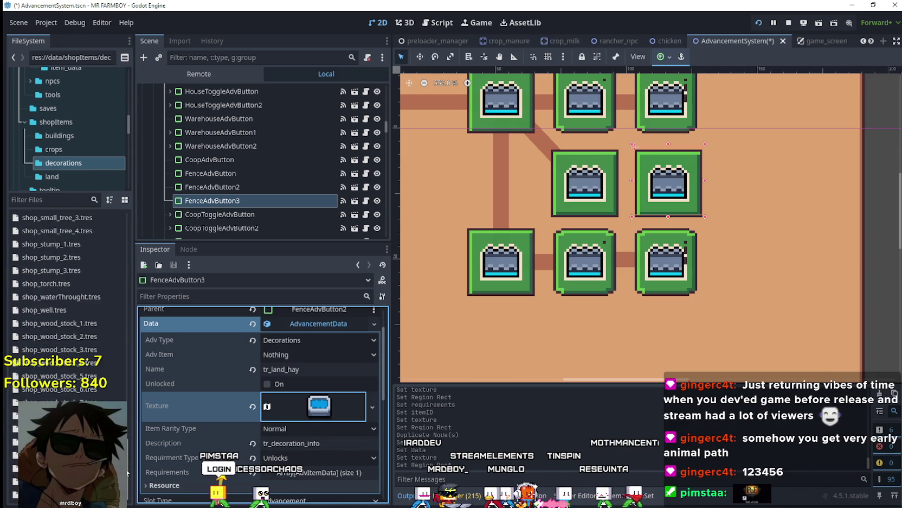
pyautogui.click(59, 297)
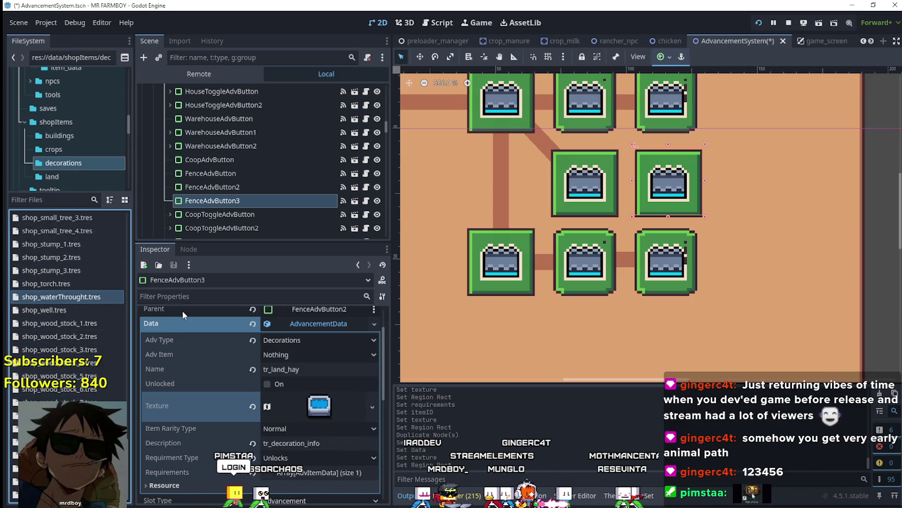
pyautogui.click(93, 297)
pyautogui.click(320, 368)
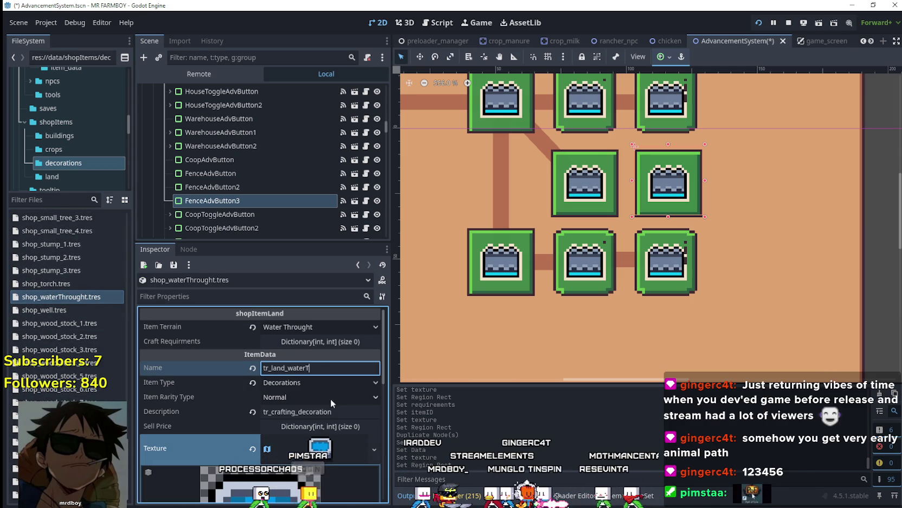
pyautogui.click(329, 412)
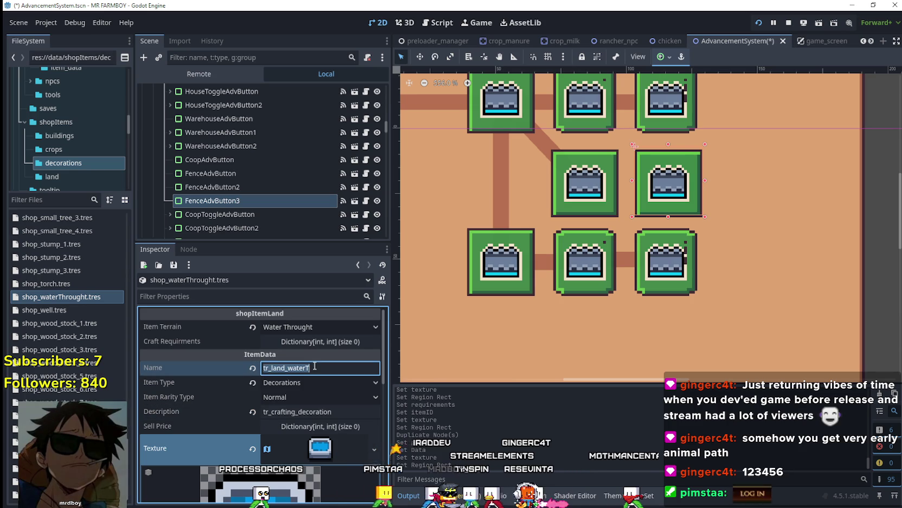
# Rename FenceAdvButton3's advancement to tr_land_waterT
pyautogui.click(211, 200)
pyautogui.click(321, 371)
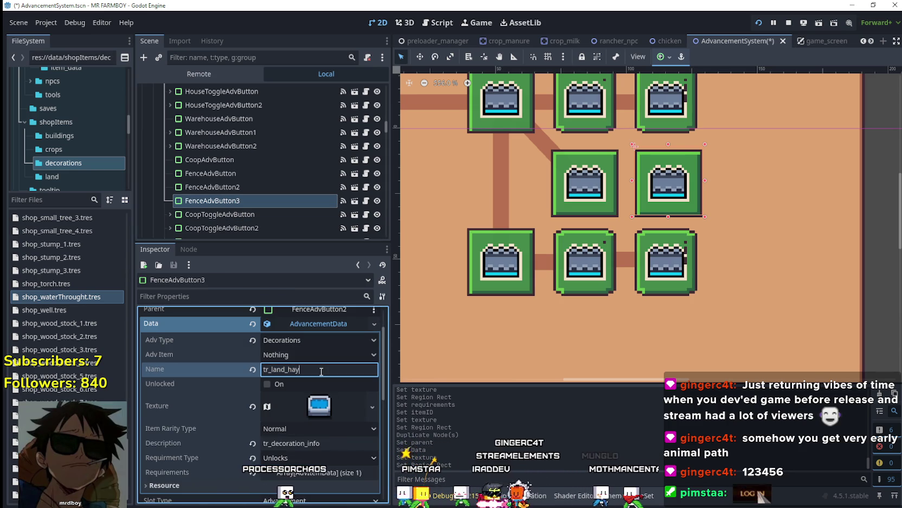
pyautogui.press('BackSpace')
pyautogui.press('BackSpace')
pyautogui.press('BackSpace')
pyautogui.write('waterT')
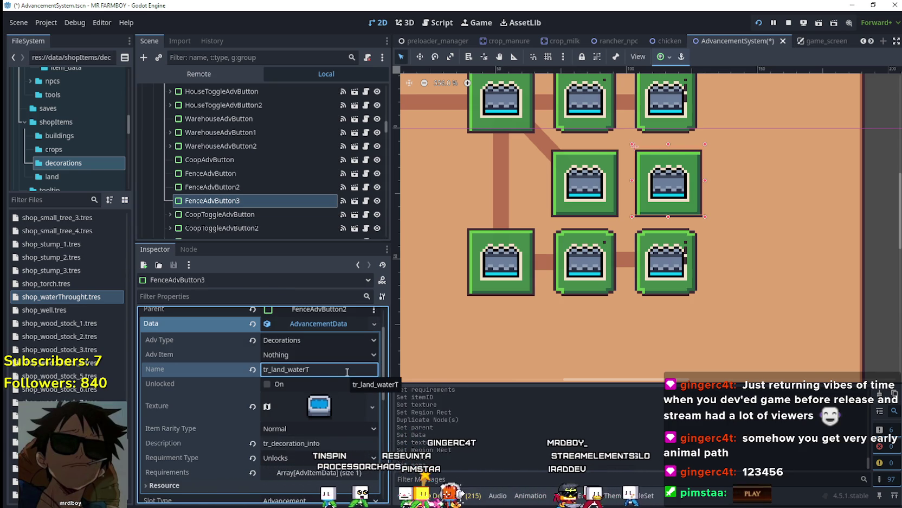
pyautogui.scroll(-2, 651, 151)
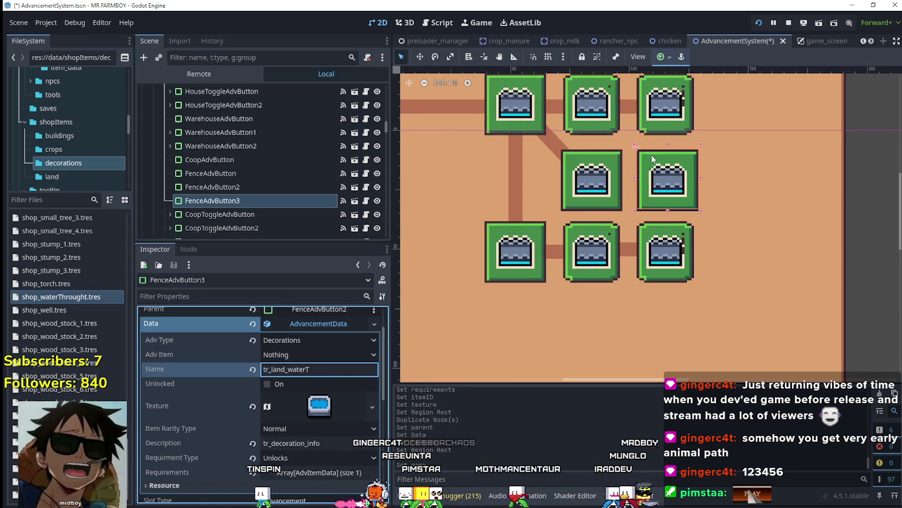
# Scroll through FenceAdvButton3's Inspector to review its tr_land_waterT name, icon and requirement
pyautogui.scroll(-1, 652, 150)
pyautogui.scroll(1, 657, 250)
pyautogui.scroll(-1, 623, 239)
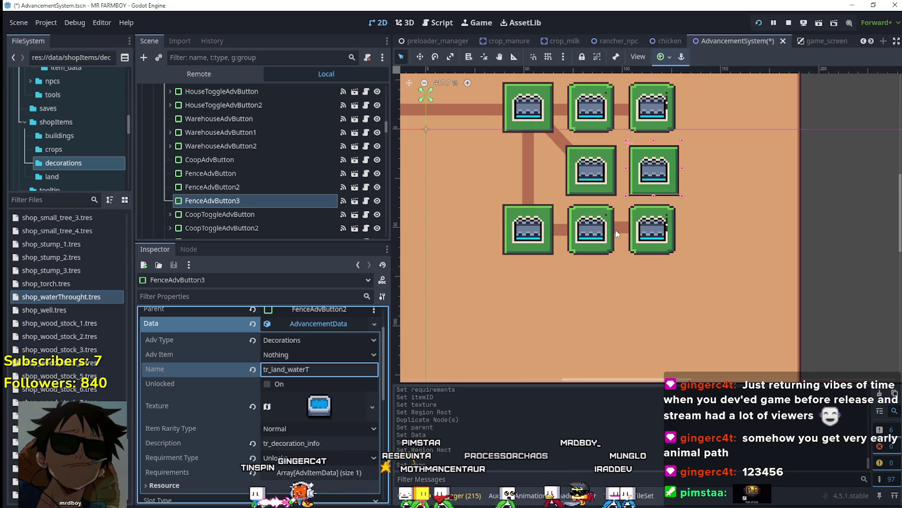
pyautogui.scroll(1, 616, 233)
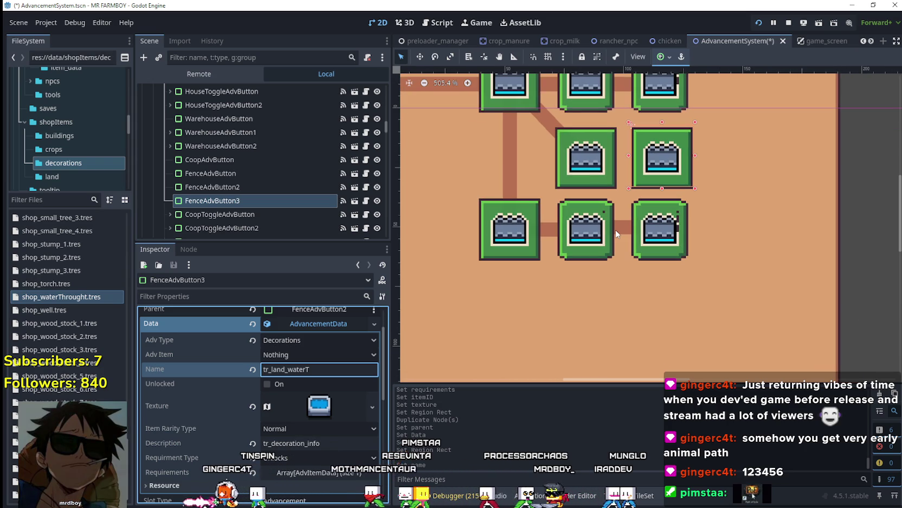
pyautogui.scroll(-1, 616, 233)
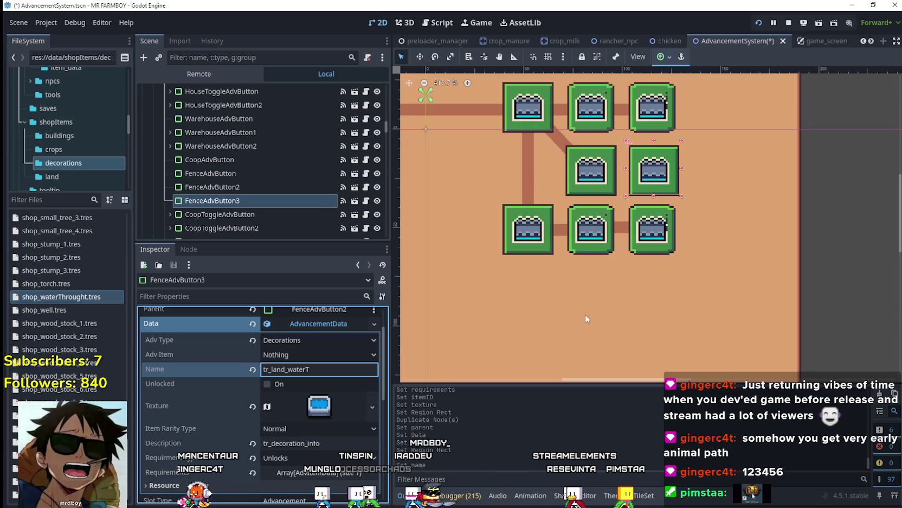
pyautogui.scroll(-6, 594, 307)
pyautogui.scroll(7, 596, 319)
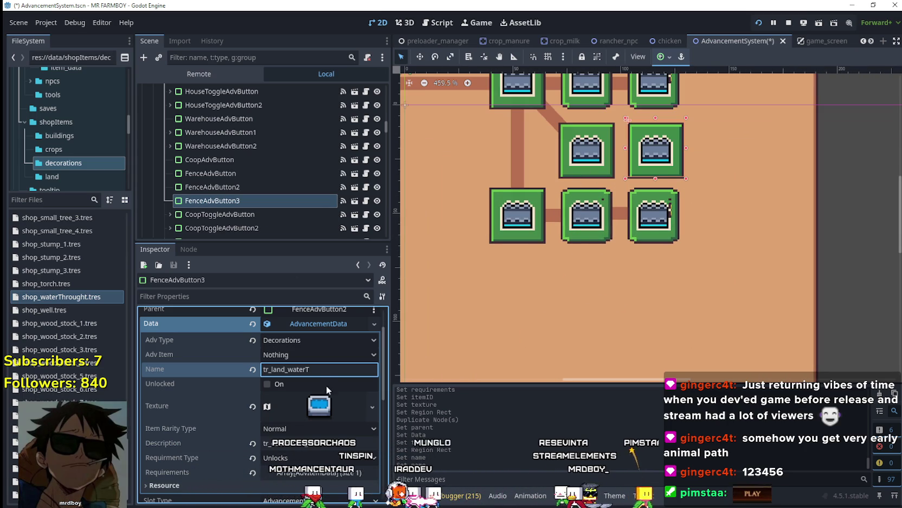
# Make the first requirement's texture unique and change its required item to Corn
pyautogui.click(319, 471)
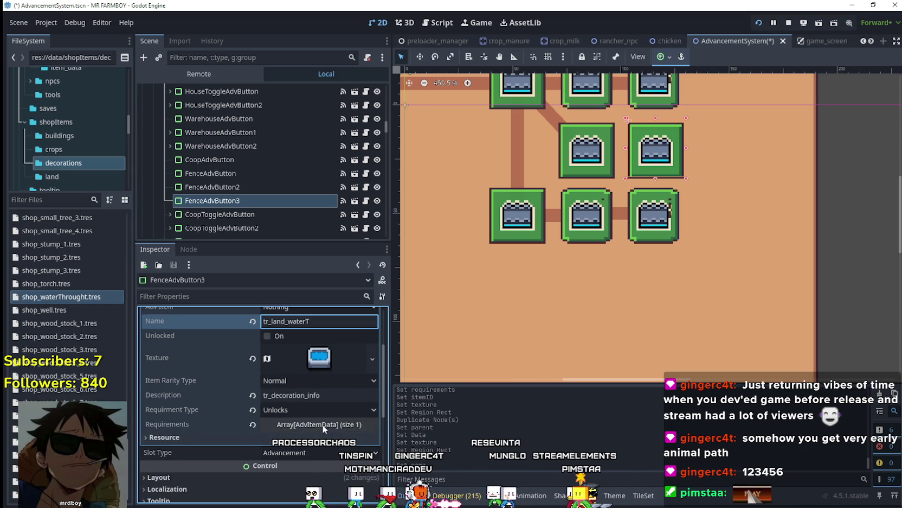
pyautogui.scroll(-2, 319, 423)
pyautogui.scroll(-1, 326, 438)
pyautogui.click(308, 385)
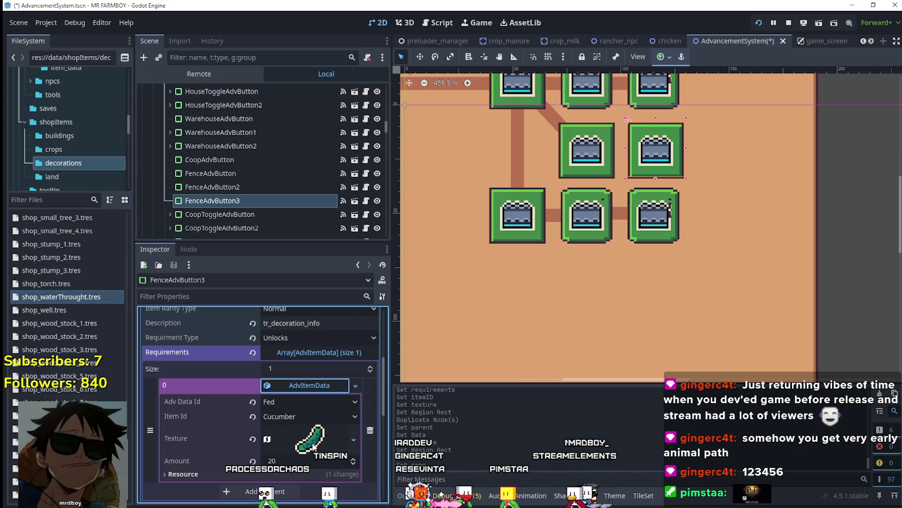
pyautogui.scroll(-1, 306, 430)
pyautogui.rightClick(306, 423)
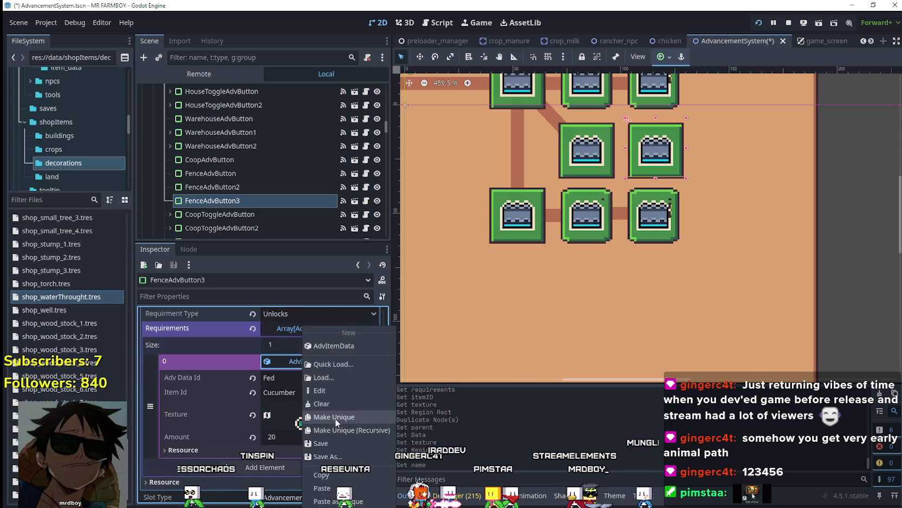
pyautogui.click(335, 418)
pyautogui.click(301, 392)
pyautogui.moveTo(369, 62)
pyautogui.mouseDown()
pyautogui.moveTo(352, 195)
pyautogui.moveTo(364, 294)
pyautogui.moveTo(363, 131)
pyautogui.moveTo(380, 70)
pyautogui.mouseUp()
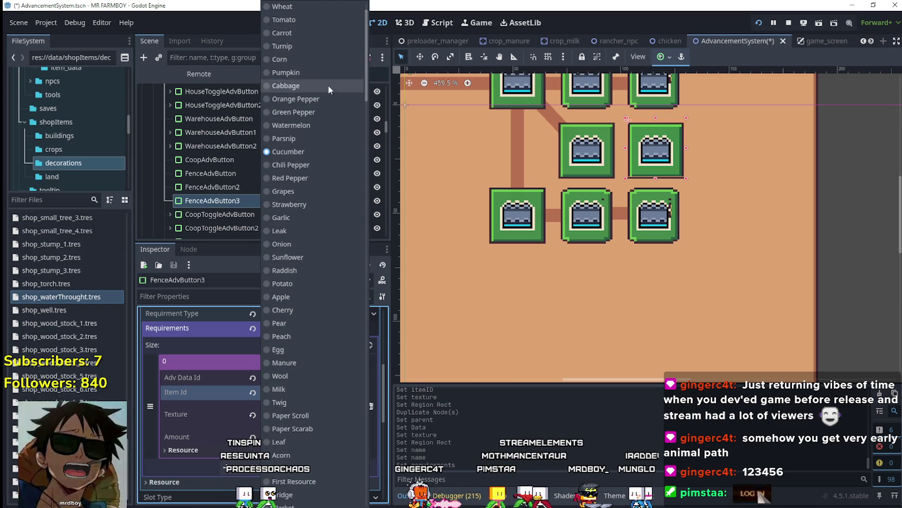
pyautogui.click(293, 59)
# Set the requirement icon's atlas region to the corn sprite
pyautogui.click(310, 415)
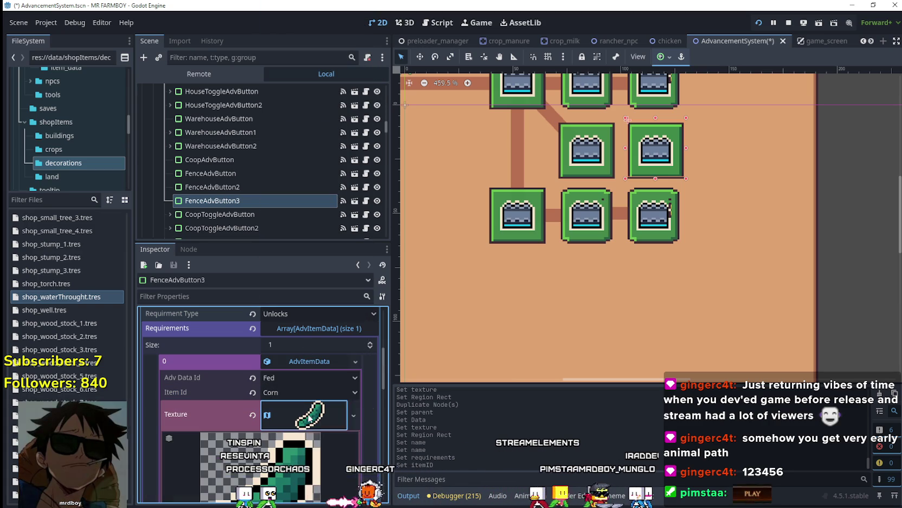
pyautogui.scroll(-2, 274, 418)
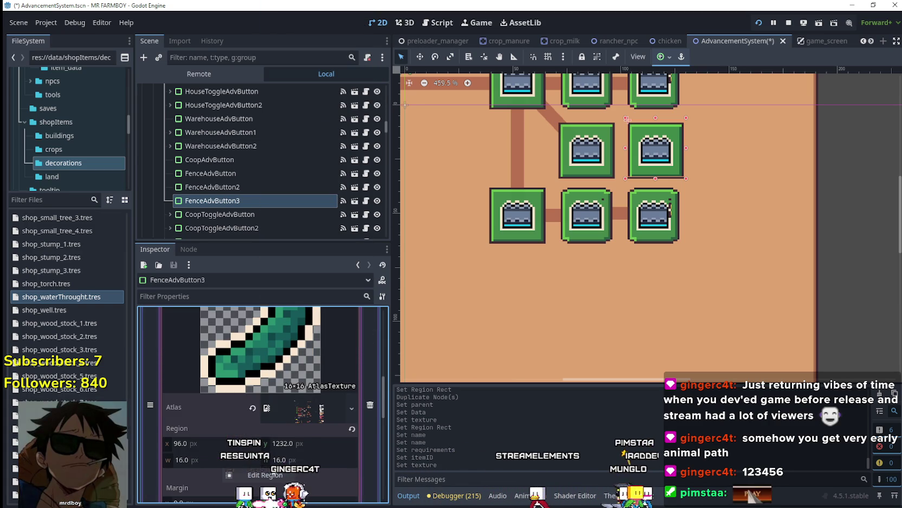
pyautogui.click(268, 474)
pyautogui.scroll(-5, 327, 305)
pyautogui.scroll(-4, 326, 303)
pyautogui.scroll(5, 347, 342)
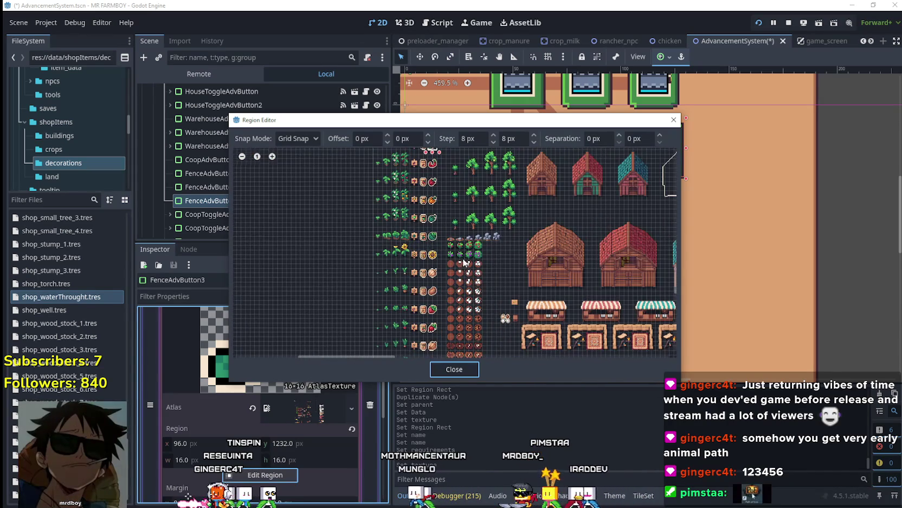
pyautogui.scroll(-3, 459, 233)
pyautogui.scroll(2, 454, 241)
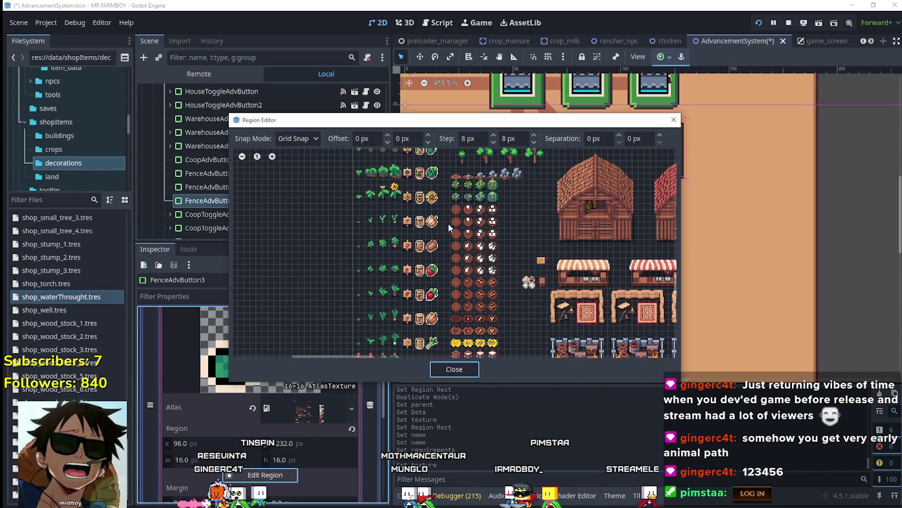
pyautogui.scroll(5, 440, 216)
pyautogui.scroll(3, 440, 260)
pyautogui.moveTo(433, 285); pyautogui.dragTo(458, 260)
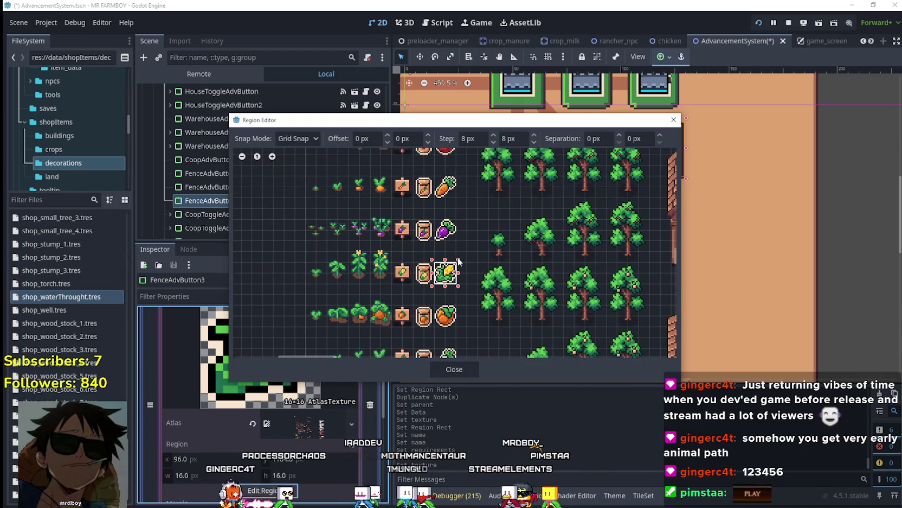
pyautogui.click(454, 369)
pyautogui.click(324, 324)
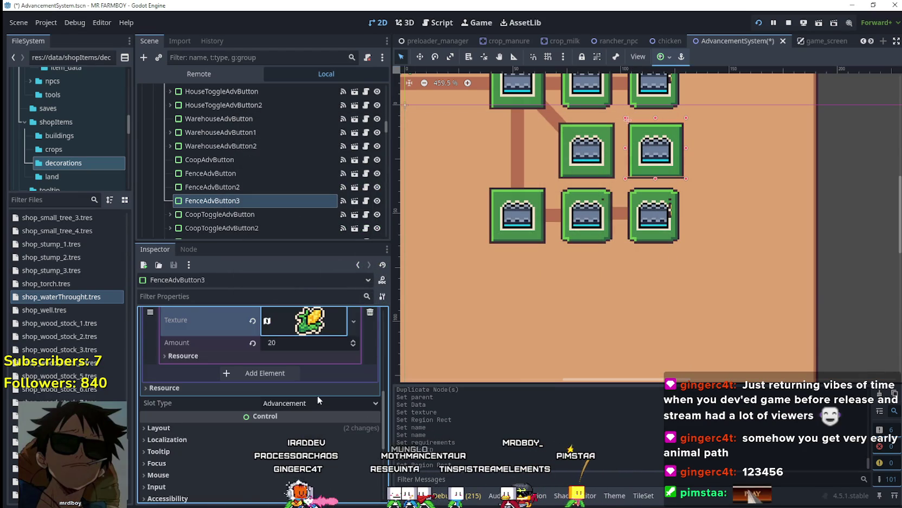
pyautogui.scroll(3, 320, 398)
pyautogui.scroll(-2, 674, 245)
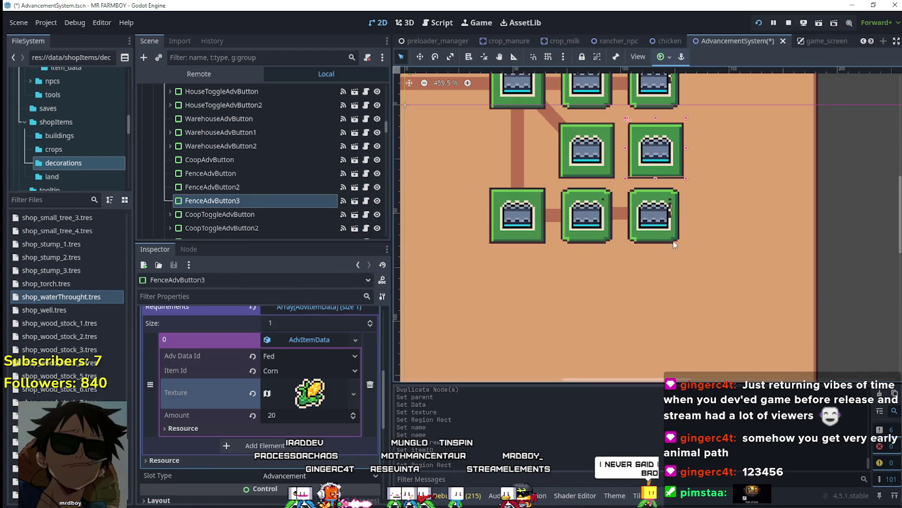
# Save the advancement tree scene
pyautogui.scroll(2, 658, 241)
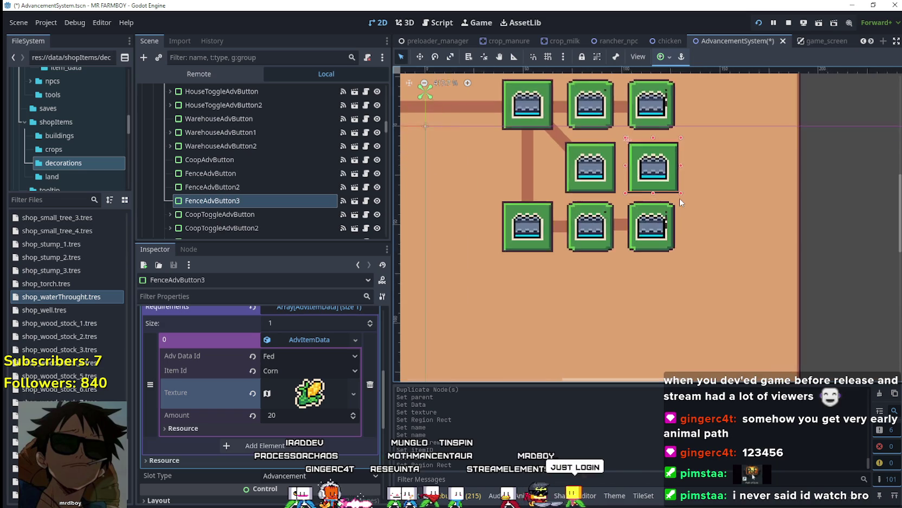
pyautogui.scroll(-3, 658, 242)
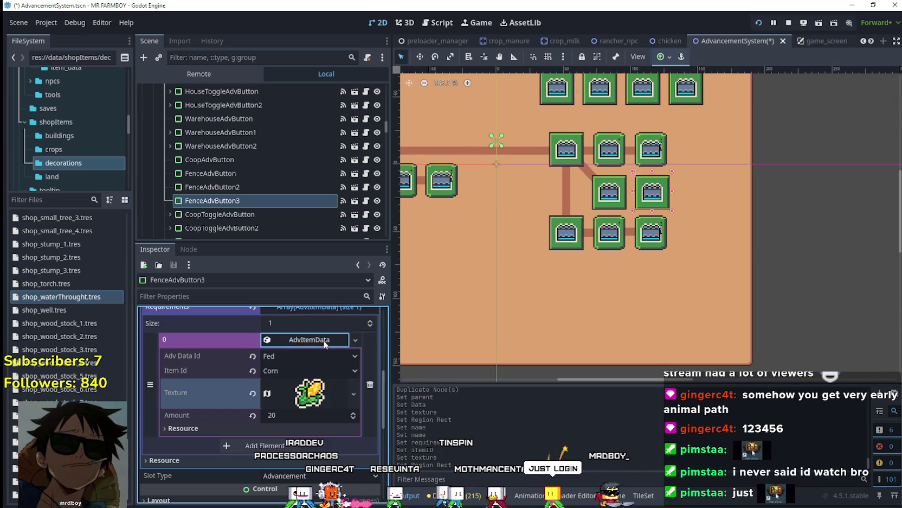
pyautogui.scroll(6, 332, 379)
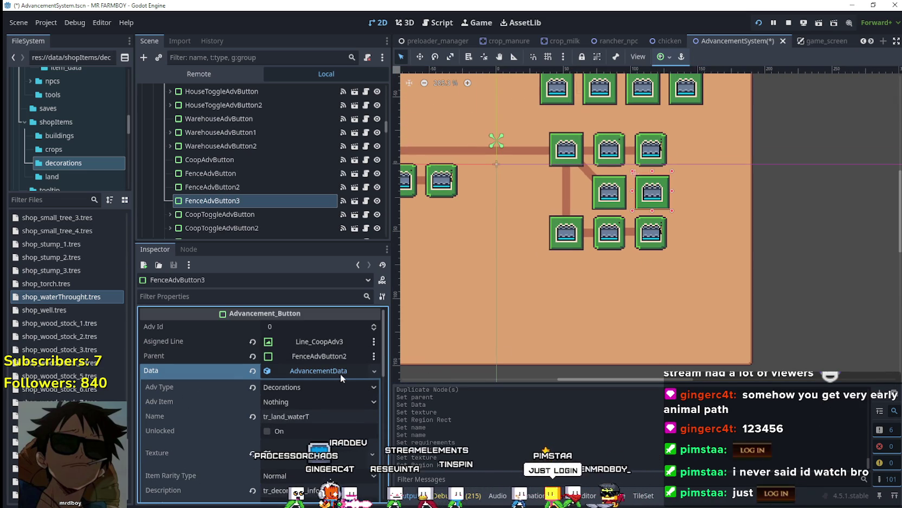
pyautogui.hotkey('ctrl', 's')
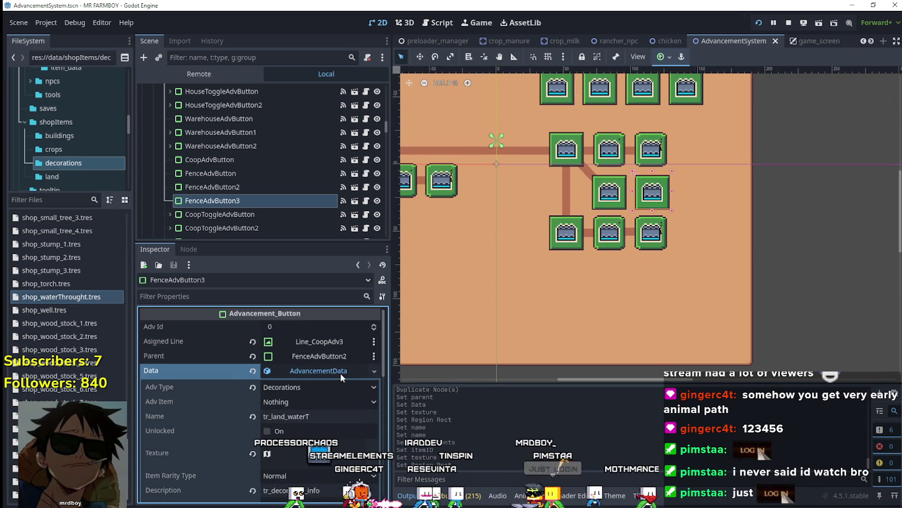
# Review the first and second fence buttons' advancement data
pyautogui.scroll(1, 607, 201)
pyautogui.scroll(1, 607, 201)
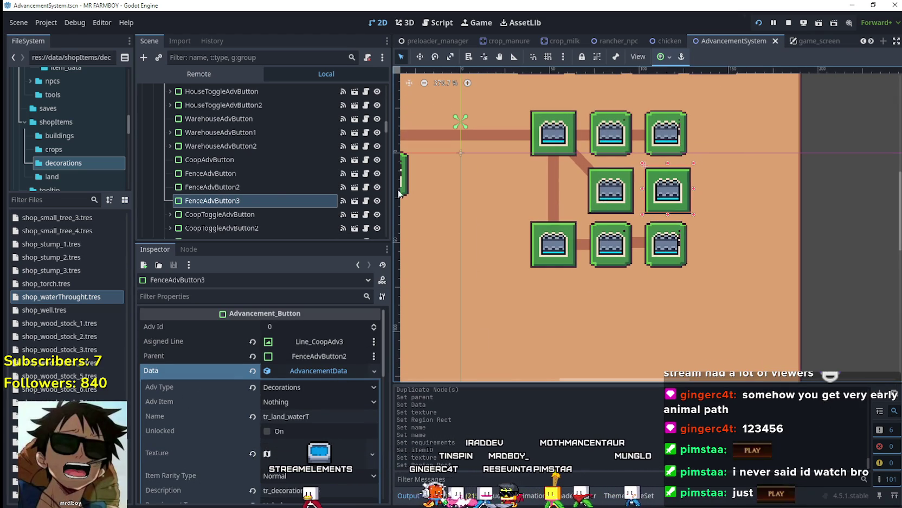
pyautogui.click(199, 190)
pyautogui.click(213, 177)
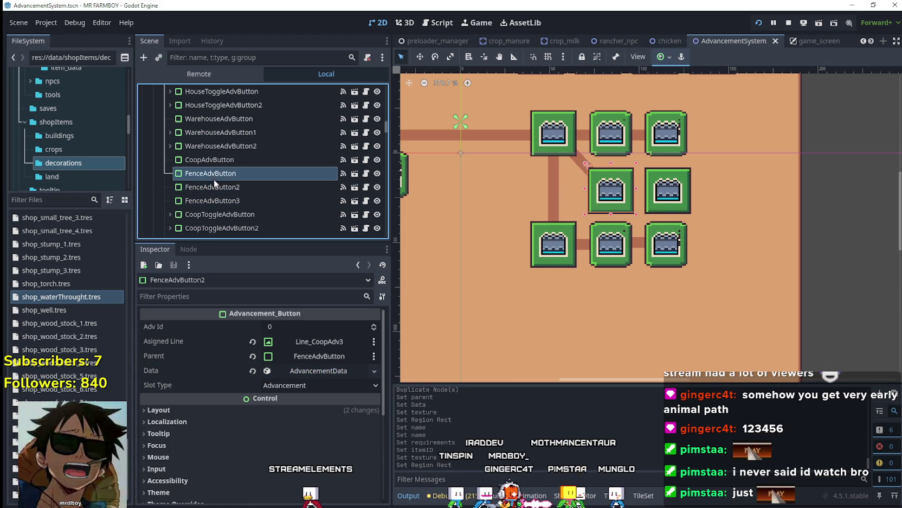
pyautogui.click(222, 187)
pyautogui.click(221, 173)
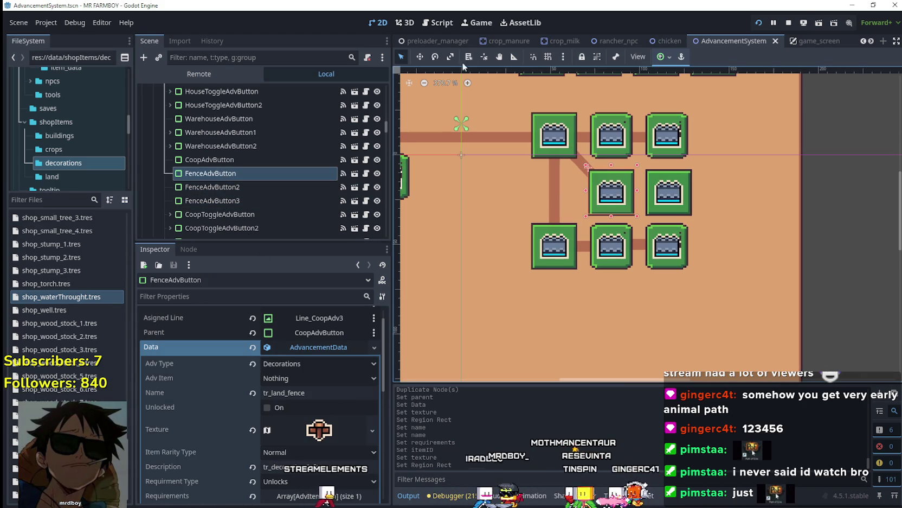
# In Move Mode, drag FenceAdvButton2 into a new row below the grid
pyautogui.click(420, 56)
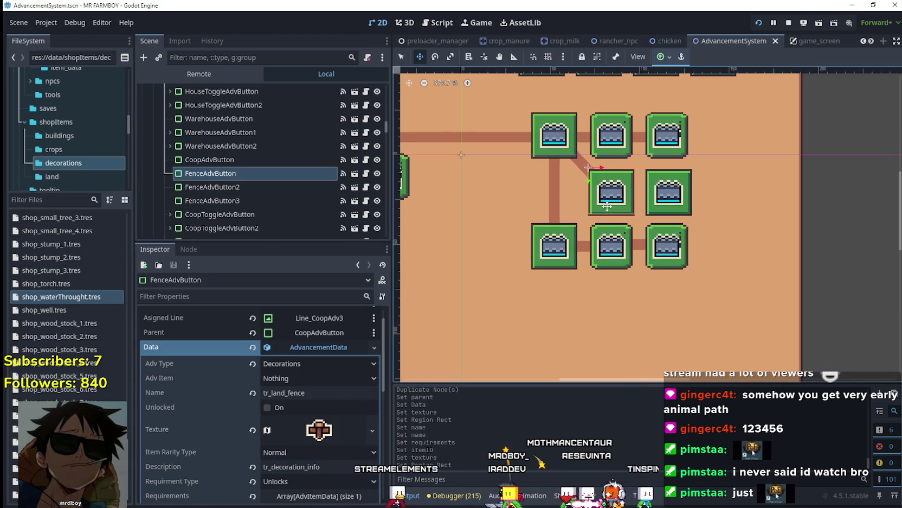
pyautogui.click(194, 187)
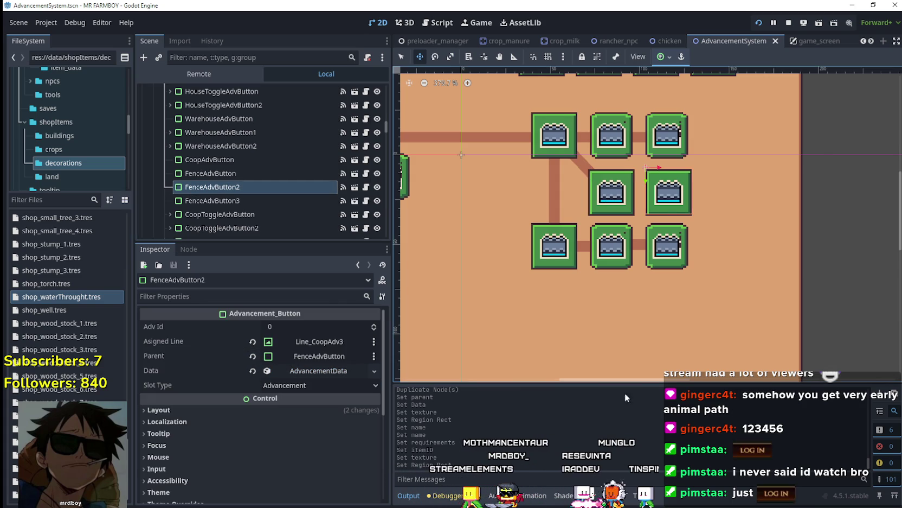
pyautogui.scroll(1, 596, 216)
pyautogui.click(317, 370)
pyautogui.click(317, 369)
pyautogui.moveTo(669, 189)
pyautogui.mouseDown()
pyautogui.moveTo(649, 264)
pyautogui.moveTo(562, 334)
pyautogui.mouseUp()
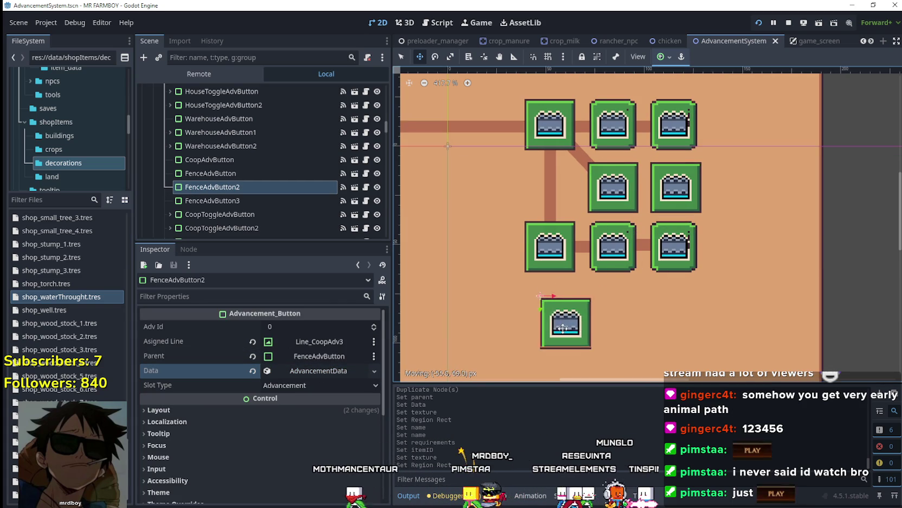
pyautogui.scroll(-2, 565, 282)
pyautogui.moveTo(575, 261); pyautogui.dragTo(606, 244)
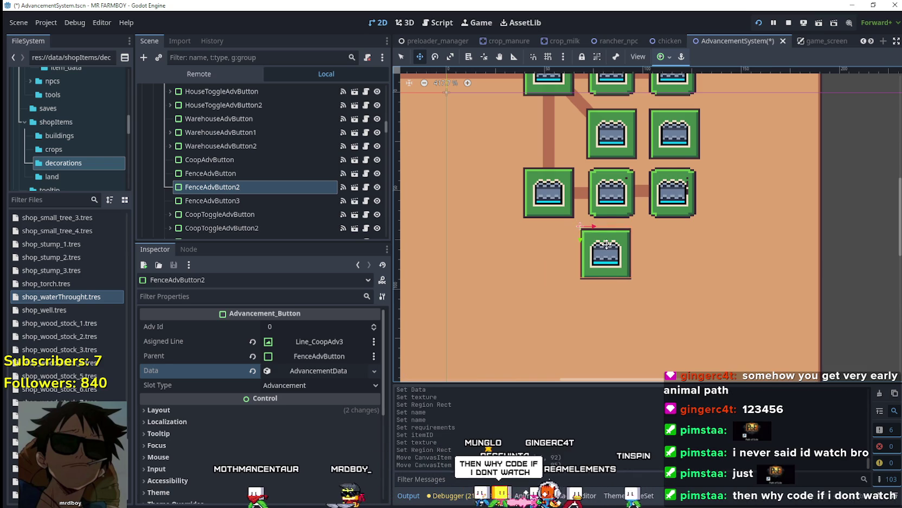
pyautogui.scroll(2, 606, 249)
# Move FenceAdvButton3 down beside FenceAdvButton2 in the new row
pyautogui.click(212, 200)
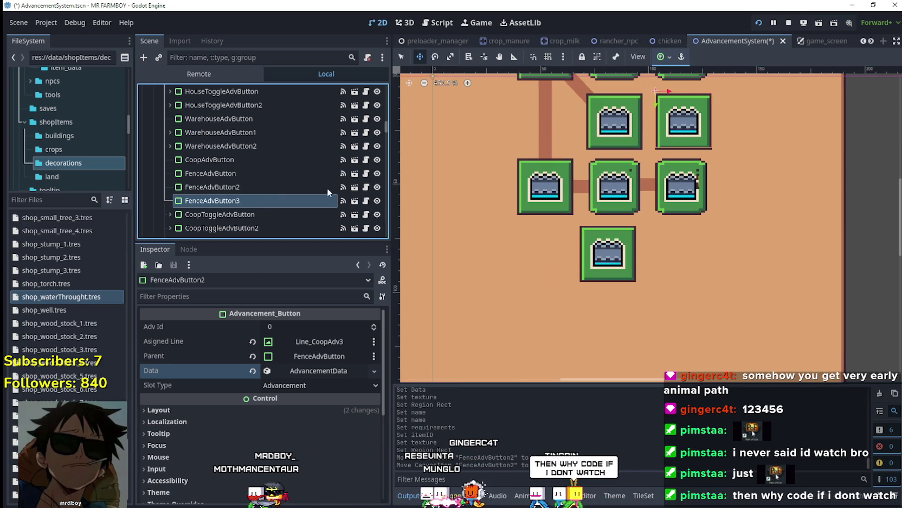
pyautogui.moveTo(685, 111)
pyautogui.mouseDown()
pyautogui.moveTo(686, 265)
pyautogui.moveTo(681, 257)
pyautogui.mouseUp()
pyautogui.scroll(4, 680, 265)
pyautogui.scroll(-4, 680, 257)
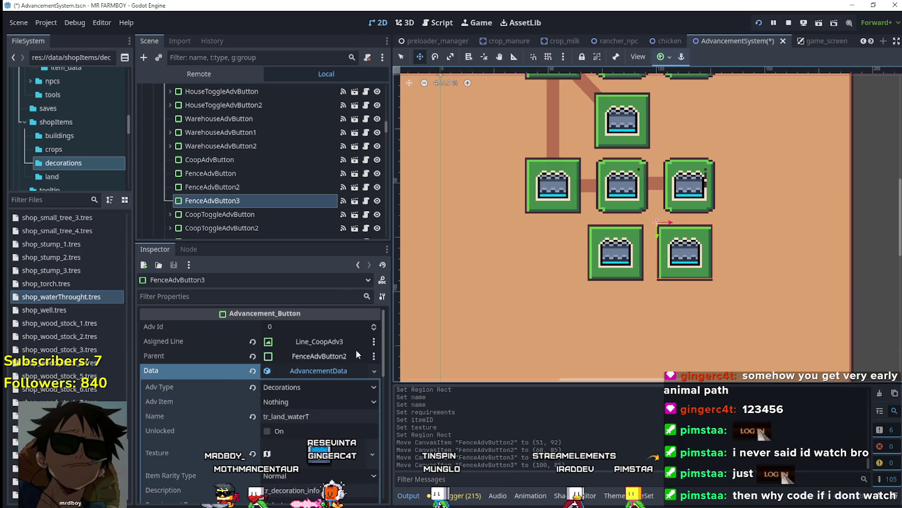